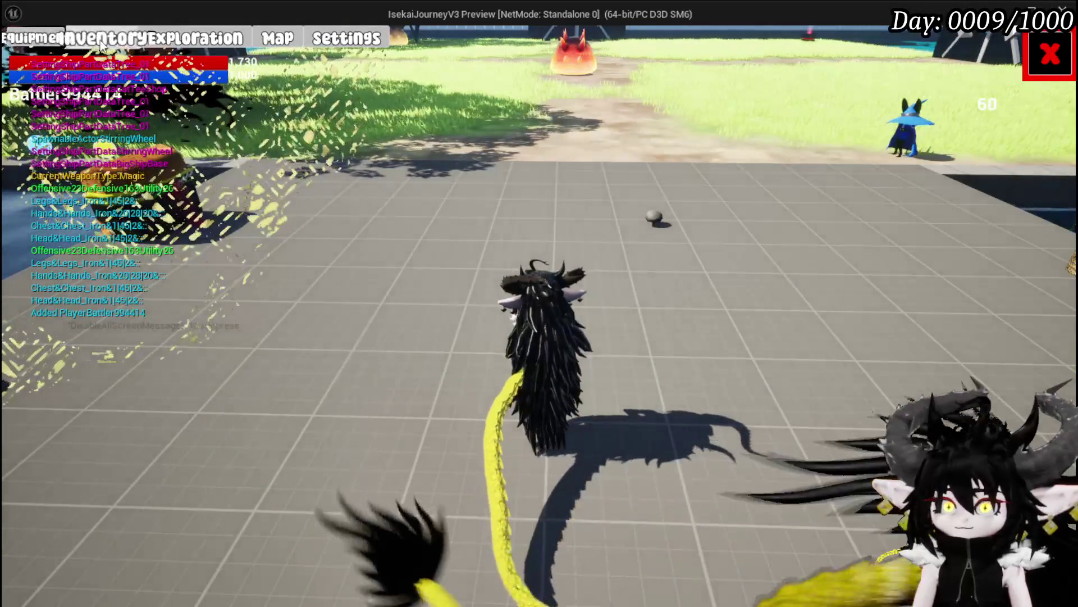
# - Check the equipment screen stats in the running game: Offensive 23, Defensive 163, Utility 26
pyautogui.click(101, 46)
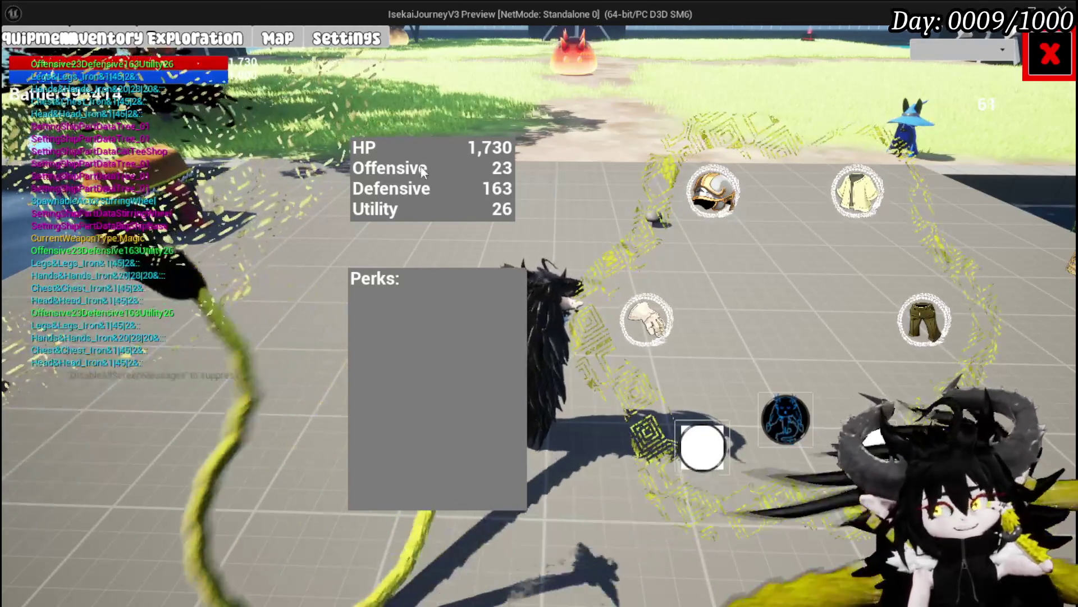
pyautogui.press('Escape')
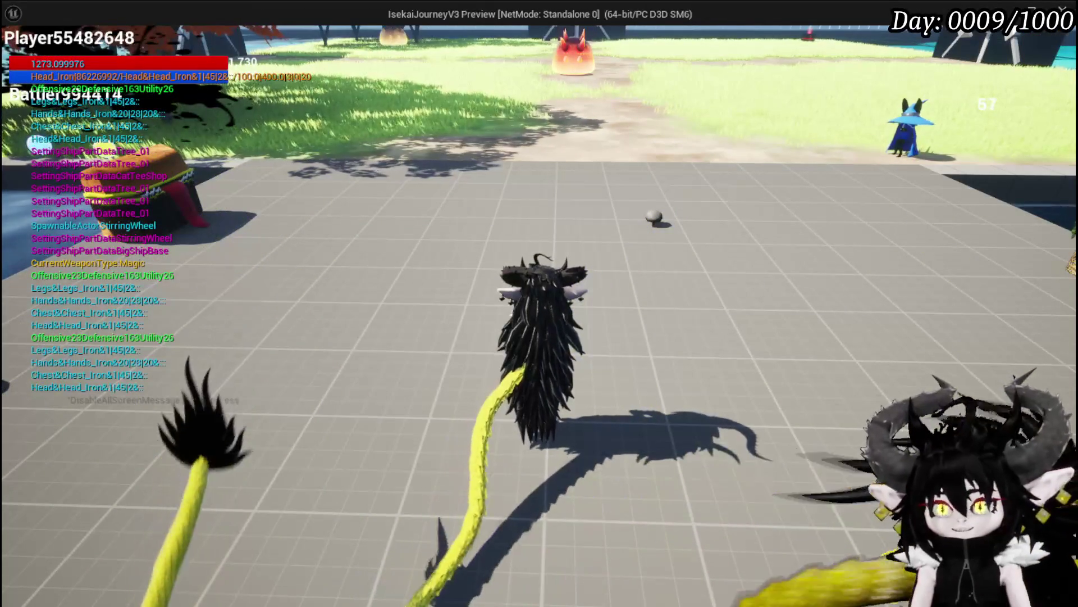
# - Stop play, save the level, and open Encounter_Object from Systems/CombatSystem/Object
pyautogui.press('Escape')
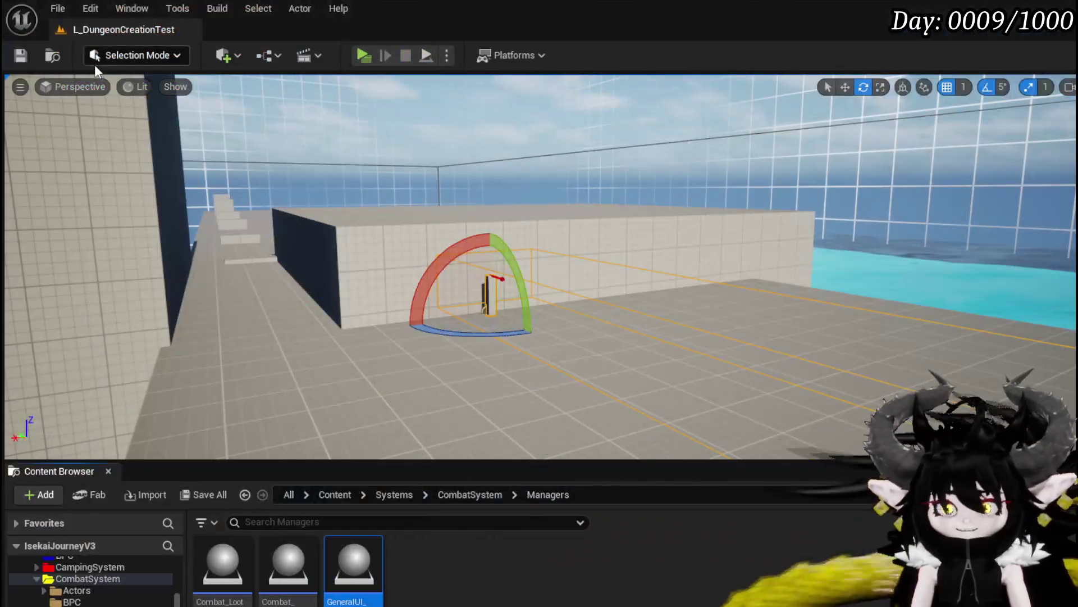
pyautogui.click(18, 55)
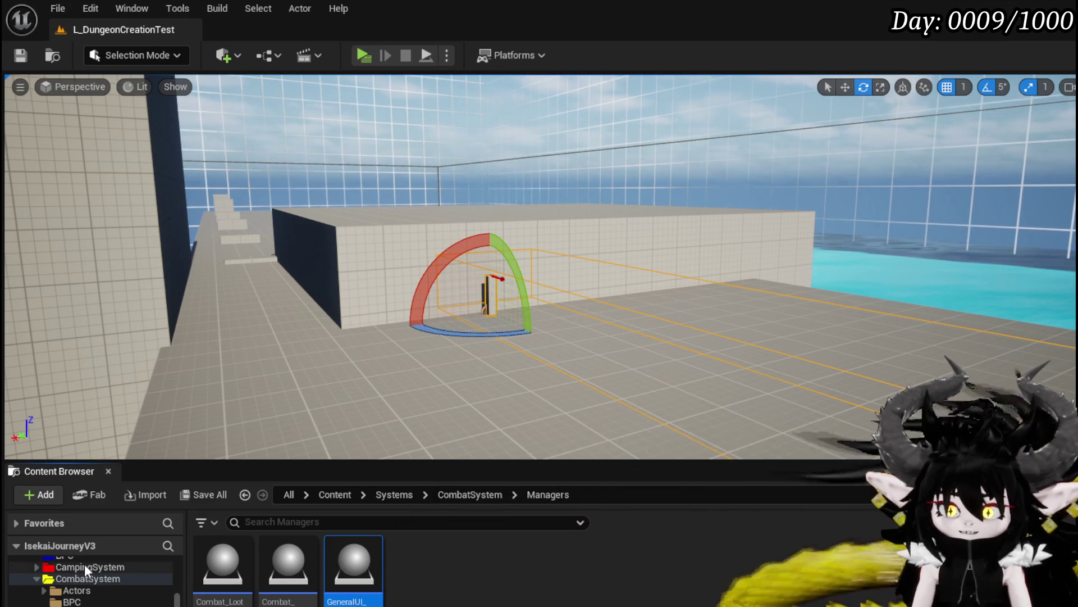
pyautogui.scroll(-1, 92, 582)
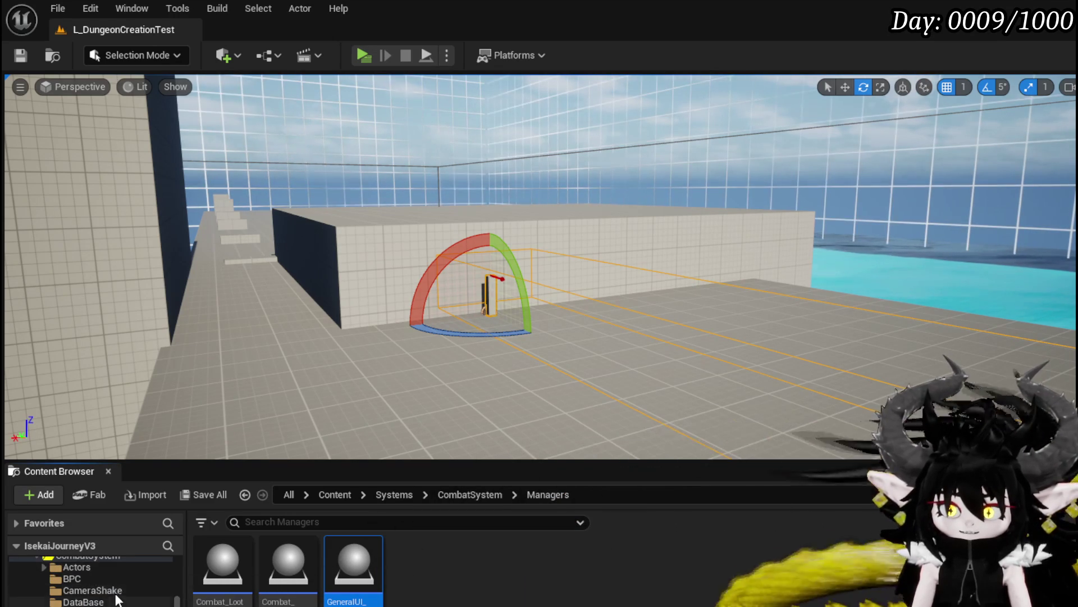
pyautogui.scroll(2, 112, 593)
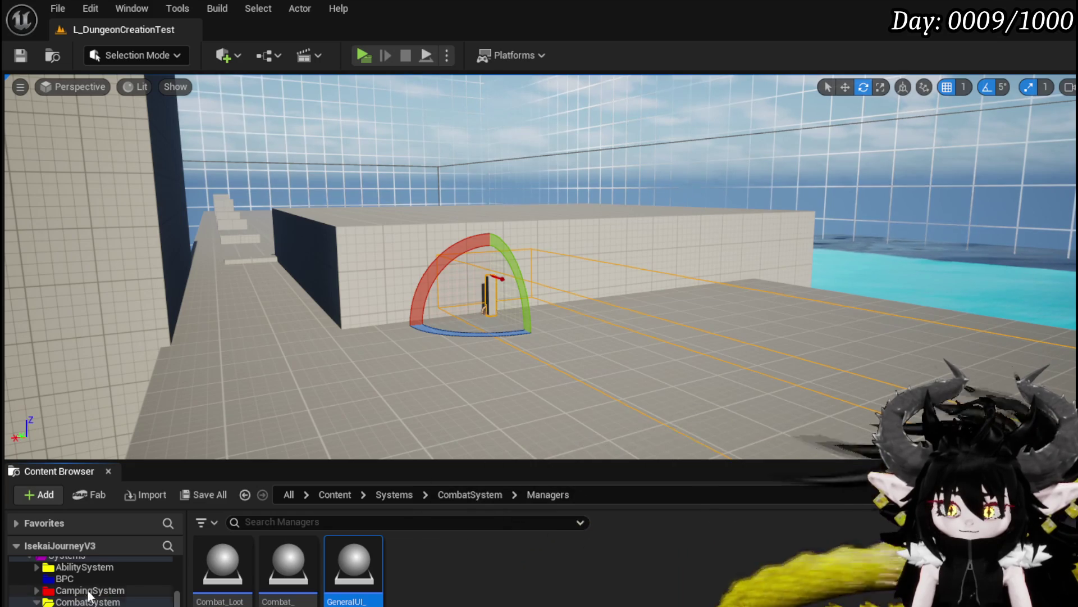
pyautogui.scroll(-1, 90, 591)
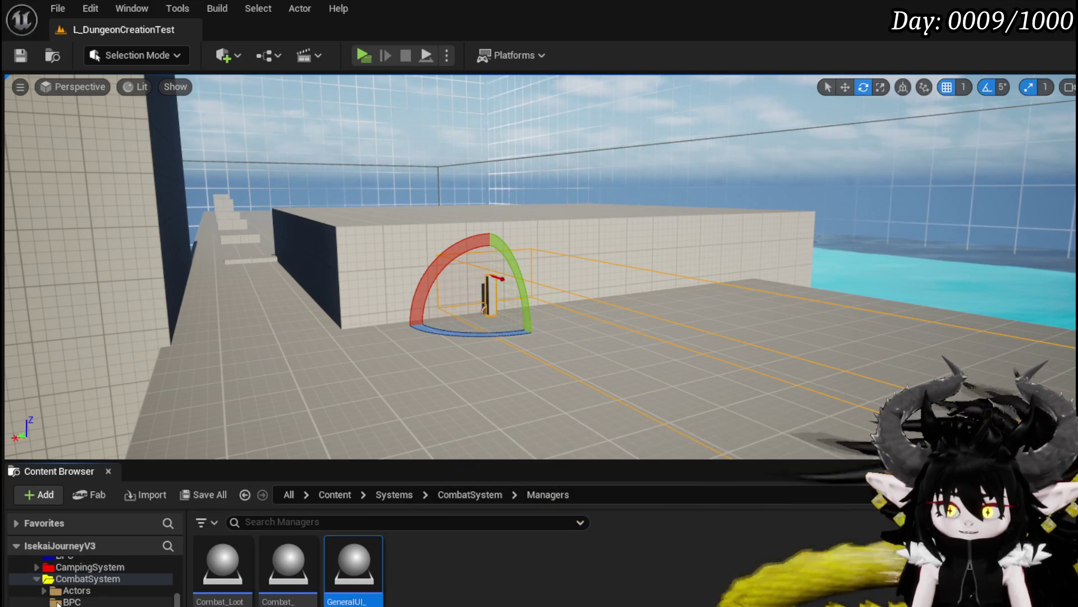
pyautogui.scroll(-3, 93, 600)
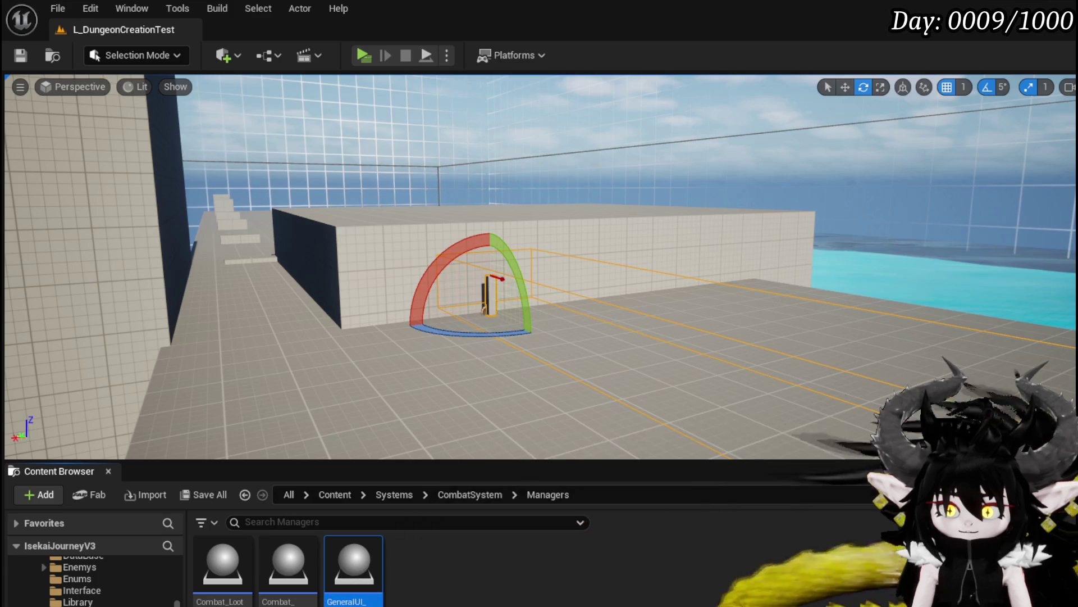
pyautogui.hotkey('alt', 'Left')
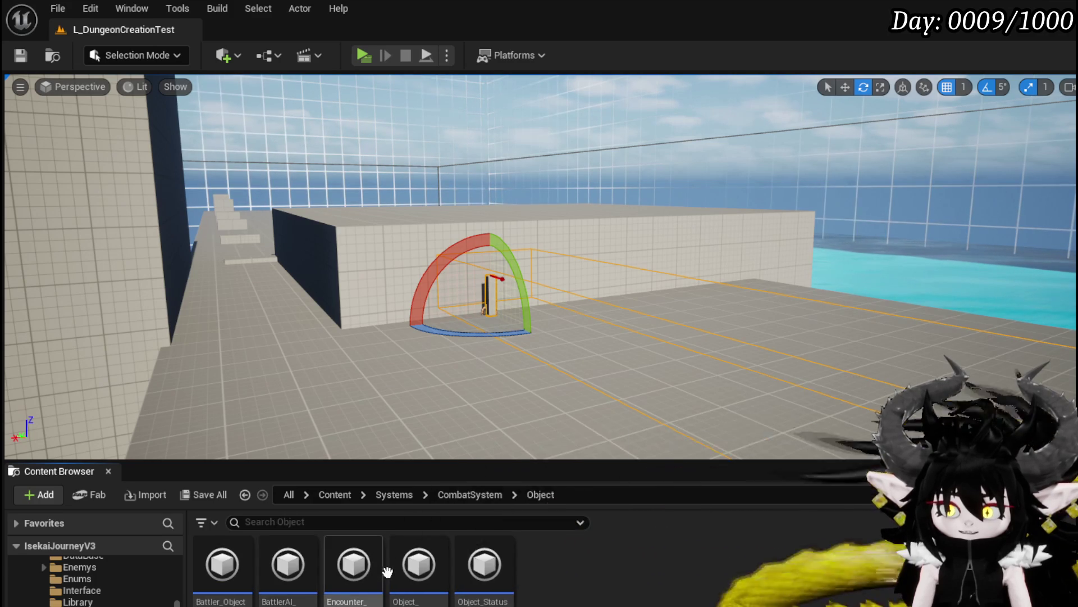
pyautogui.click(359, 567)
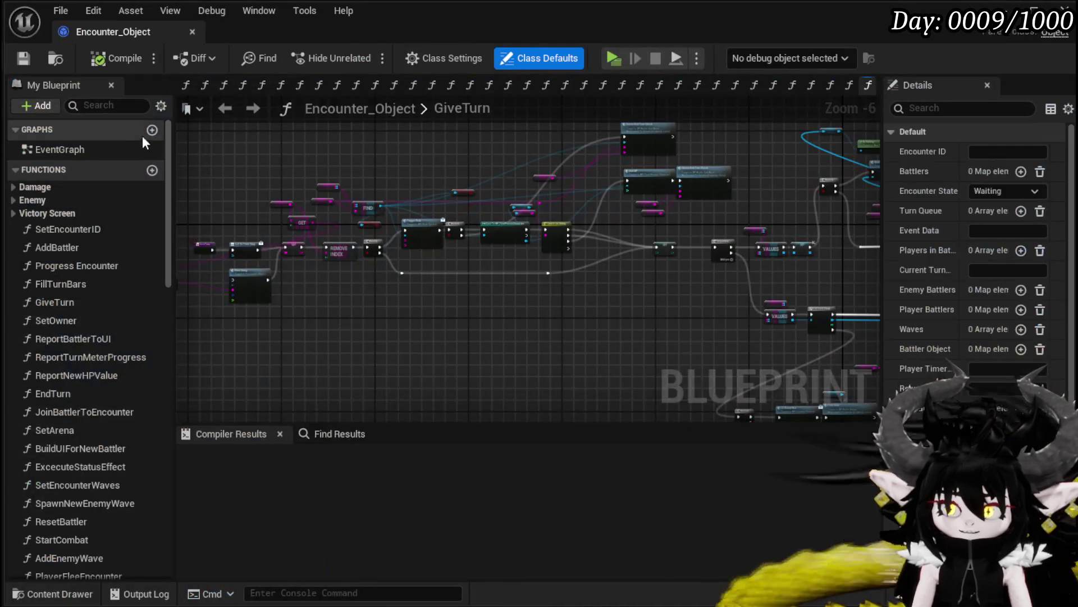
# - Browse the DamageBattler graph under Damage, then open Object_DamageSequence's SetData graph via Set Data
pyautogui.click(18, 187)
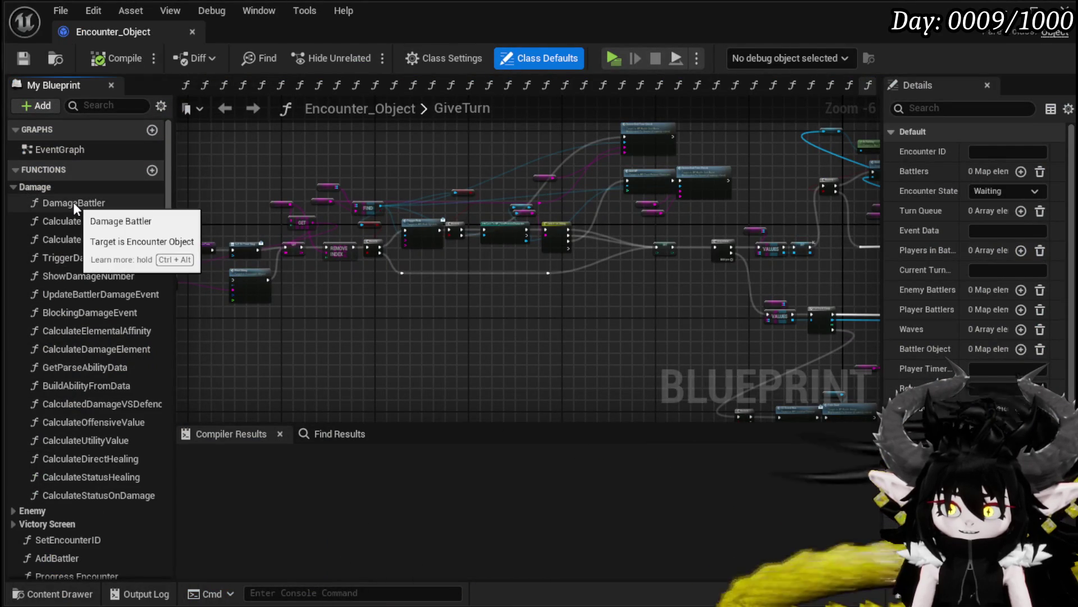
pyautogui.doubleClick(73, 202)
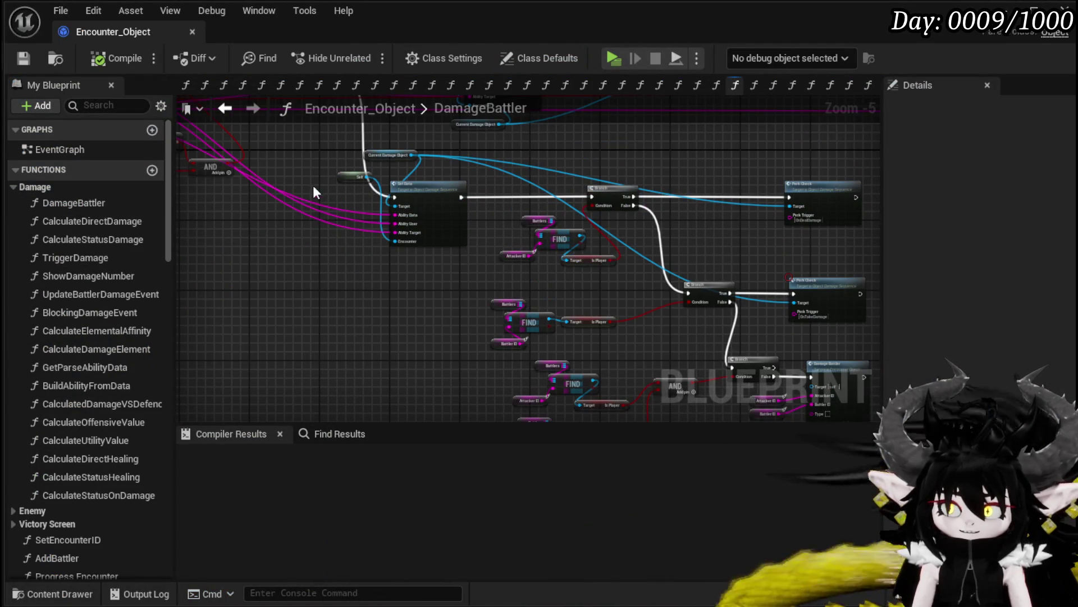
pyautogui.scroll(1, 323, 206)
pyautogui.moveTo(323, 205)
pyautogui.mouseDown()
pyautogui.moveTo(431, 332)
pyautogui.moveTo(498, 315)
pyautogui.moveTo(443, 306)
pyautogui.moveTo(391, 379)
pyautogui.mouseUp()
pyautogui.scroll(3, 668, 281)
pyautogui.click(528, 261)
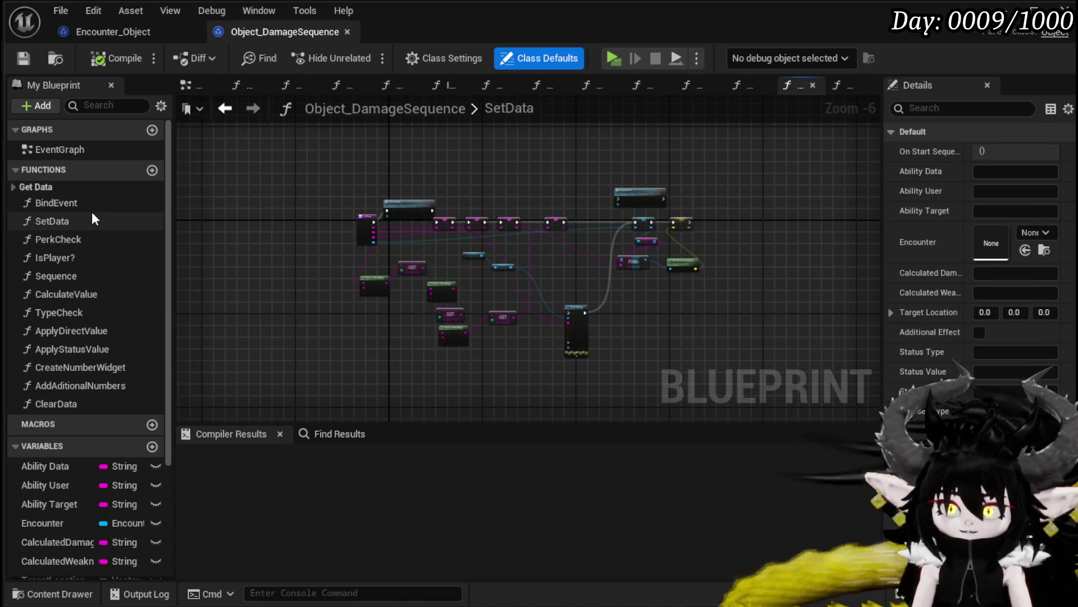
pyautogui.moveTo(320, 361); pyautogui.dragTo(787, 185)
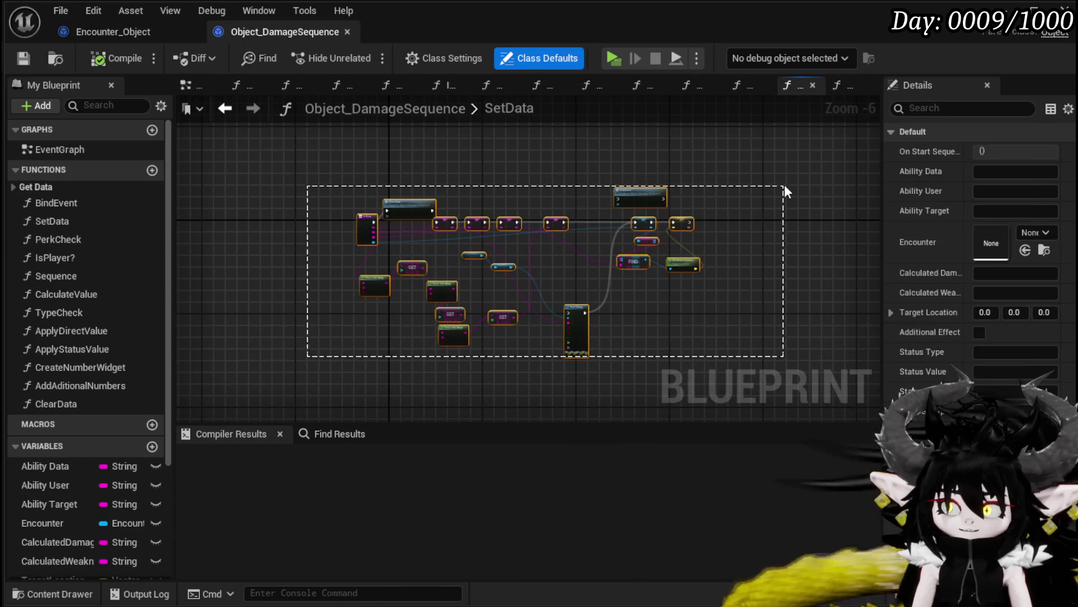
# - Open the TypeCheck function graph and pan and zoom through its branches
pyautogui.doubleClick(87, 310)
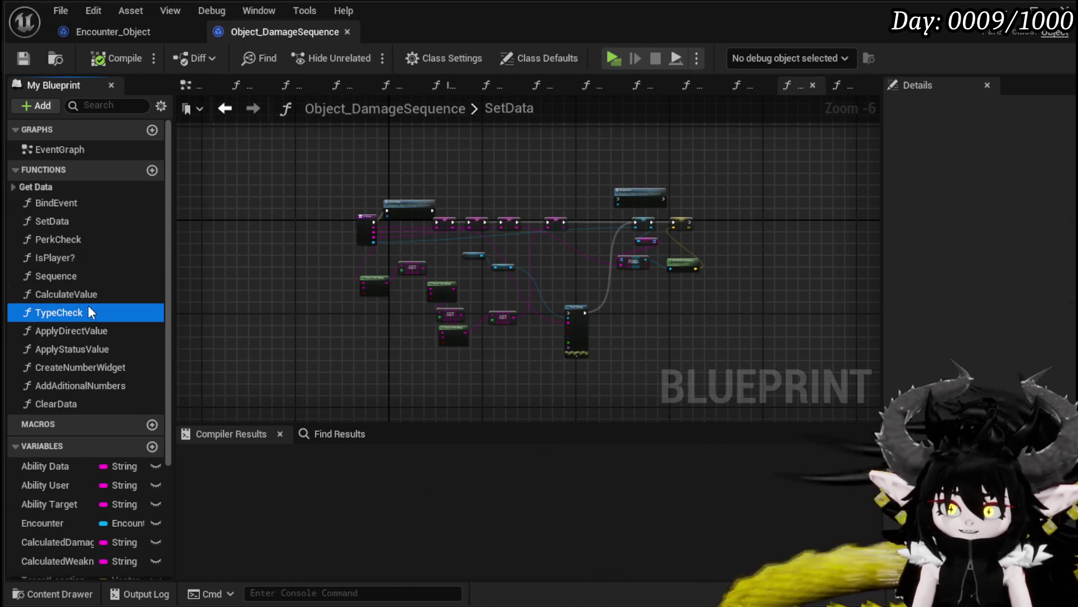
pyautogui.moveTo(299, 306)
pyautogui.mouseDown()
pyautogui.moveTo(438, 271)
pyautogui.moveTo(448, 241)
pyautogui.moveTo(364, 380)
pyautogui.moveTo(528, 233)
pyautogui.mouseUp()
pyautogui.scroll(4, 528, 233)
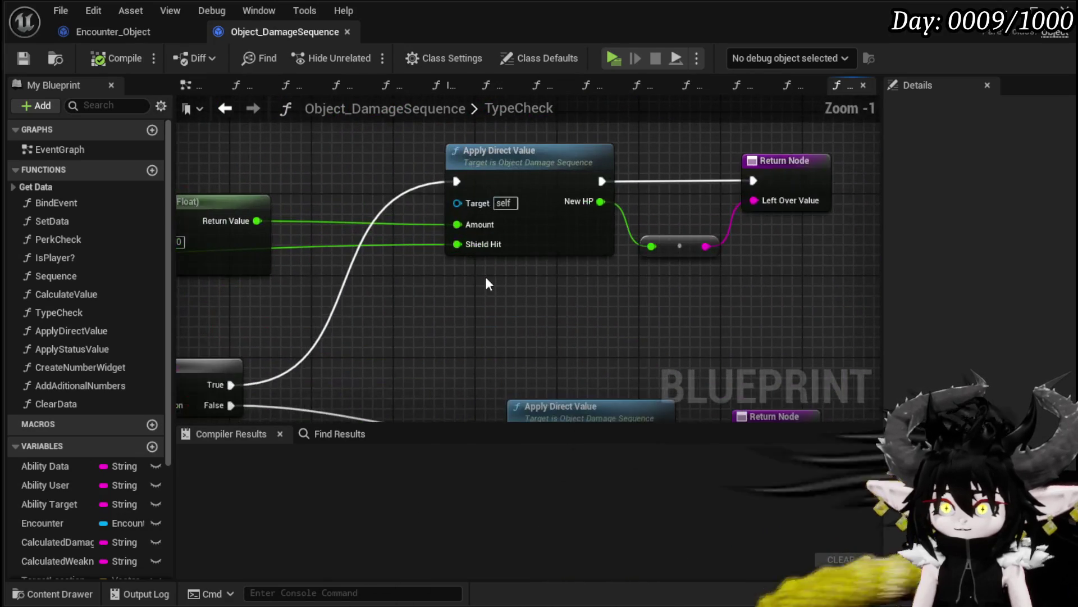
pyautogui.scroll(-3, 508, 311)
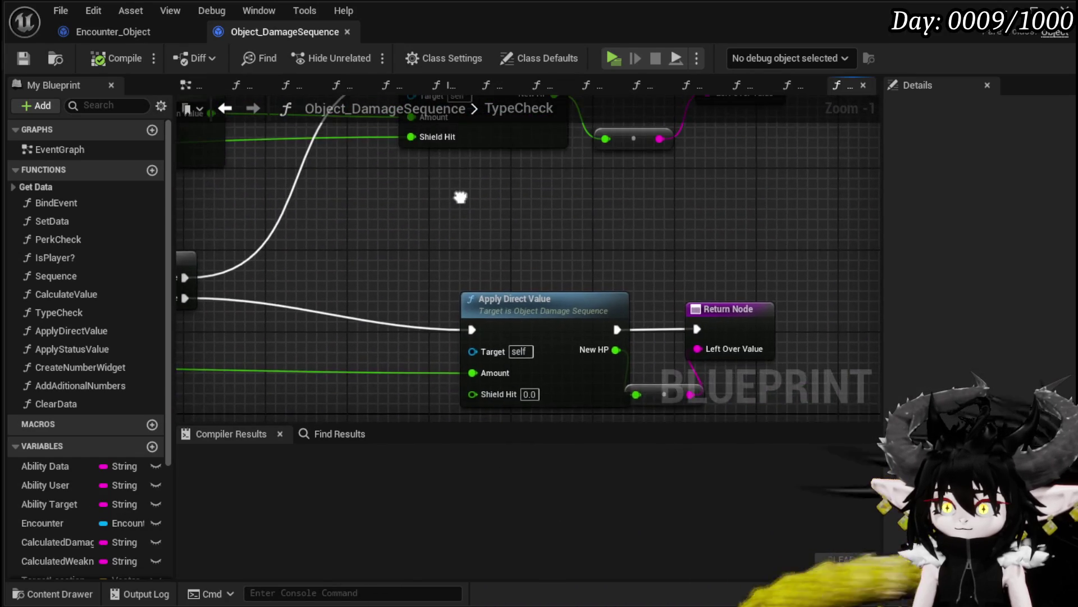
pyautogui.scroll(3, 482, 284)
pyautogui.scroll(-3, 481, 283)
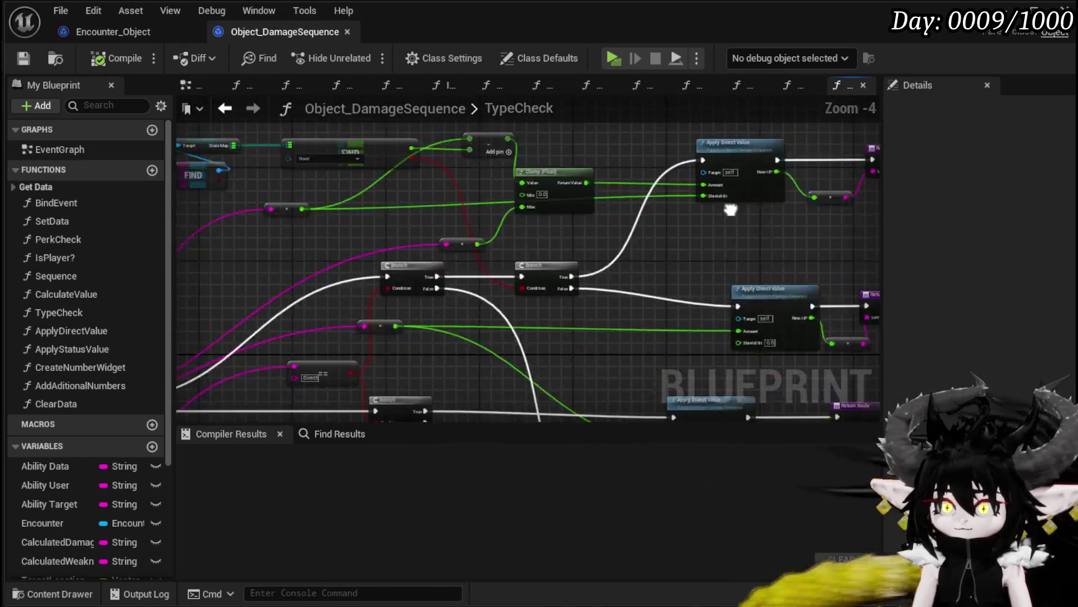
pyautogui.scroll(-1, 428, 281)
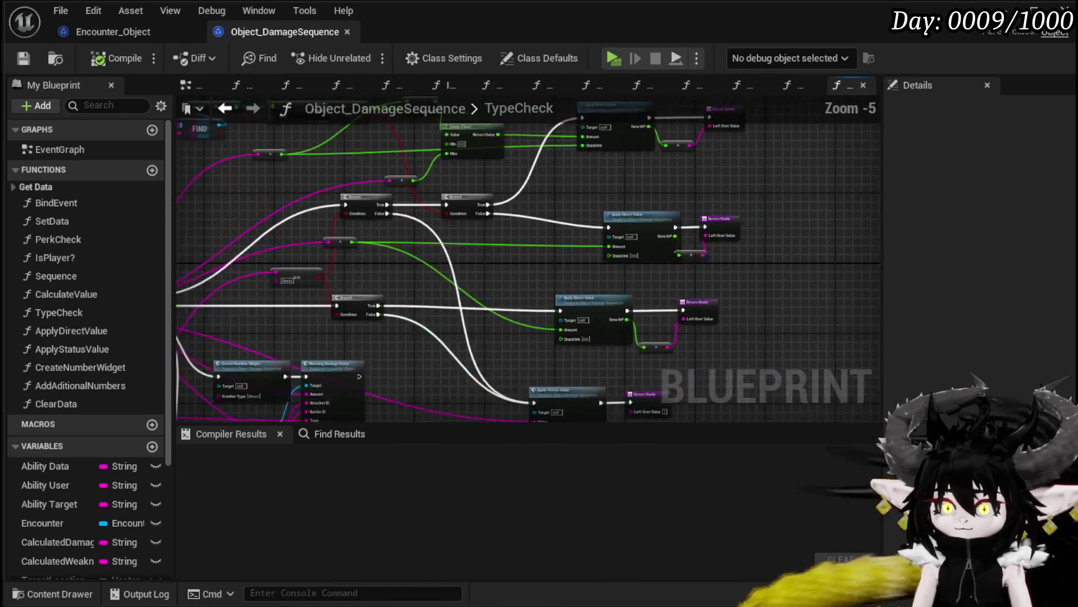
pyautogui.scroll(1, 449, 230)
pyautogui.scroll(1, 448, 230)
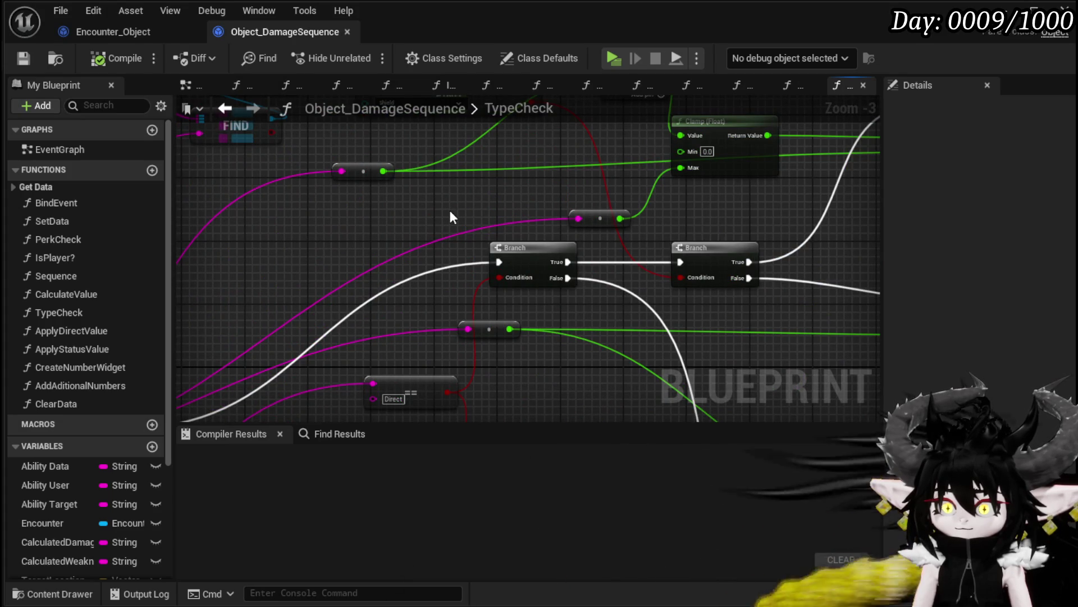
# - Inspect the Apply Status Value and Apply Direct Value branches, then open ApplyDirectValue
pyautogui.moveTo(650, 286); pyautogui.dragTo(373, 288)
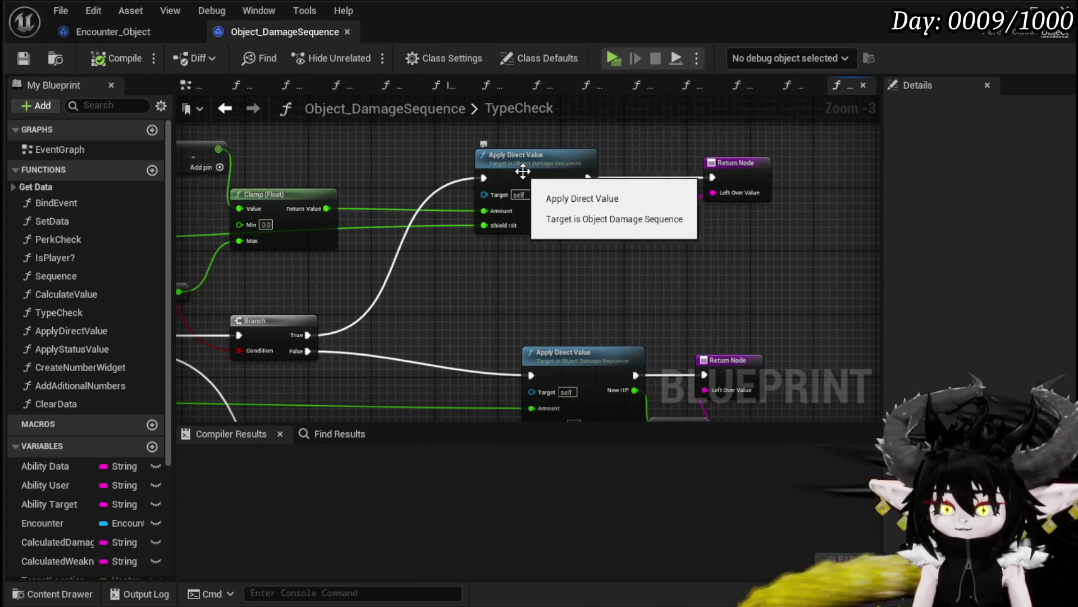
pyautogui.moveTo(524, 170)
pyautogui.mouseDown()
pyautogui.moveTo(512, 166)
pyautogui.moveTo(567, 197)
pyautogui.moveTo(474, 183)
pyautogui.moveTo(621, 270)
pyautogui.mouseUp()
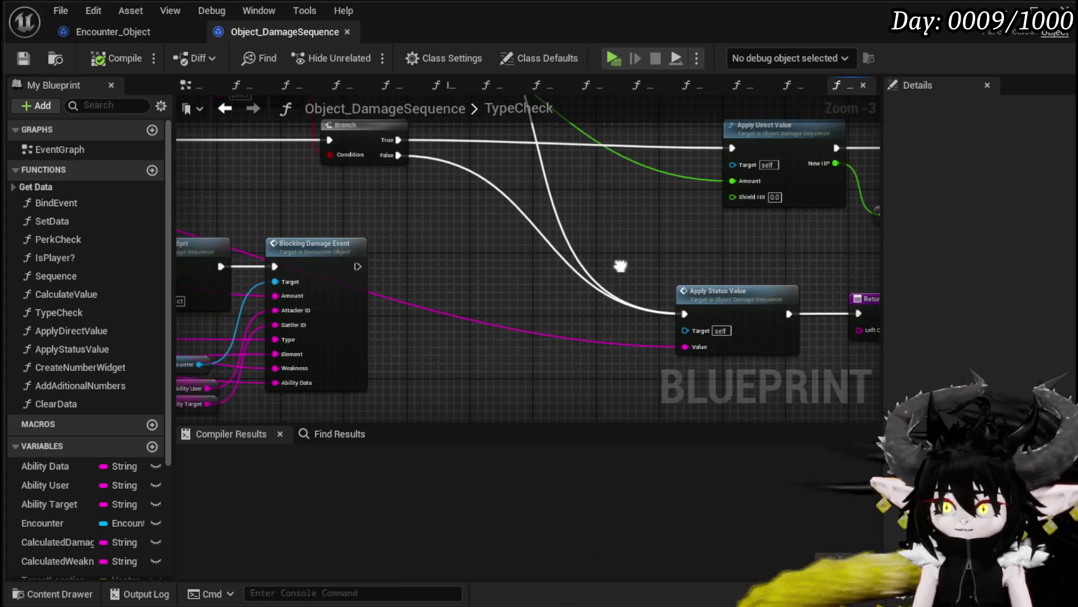
pyautogui.click(733, 309)
pyautogui.moveTo(664, 301); pyautogui.dragTo(669, 317)
pyautogui.scroll(-1, 586, 293)
pyautogui.moveTo(585, 293)
pyautogui.mouseDown()
pyautogui.moveTo(732, 303)
pyautogui.moveTo(431, 266)
pyautogui.mouseUp()
pyautogui.moveTo(651, 311)
pyautogui.mouseDown()
pyautogui.moveTo(506, 308)
pyautogui.moveTo(477, 245)
pyautogui.moveTo(457, 143)
pyautogui.moveTo(440, 219)
pyautogui.moveTo(419, 198)
pyautogui.mouseUp()
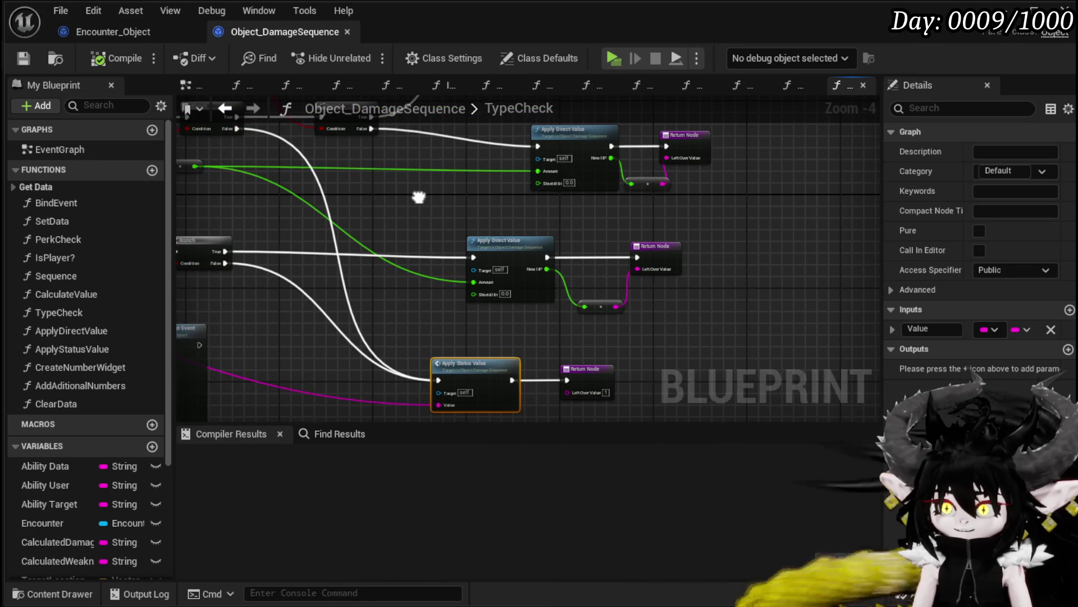
pyautogui.scroll(3, 492, 273)
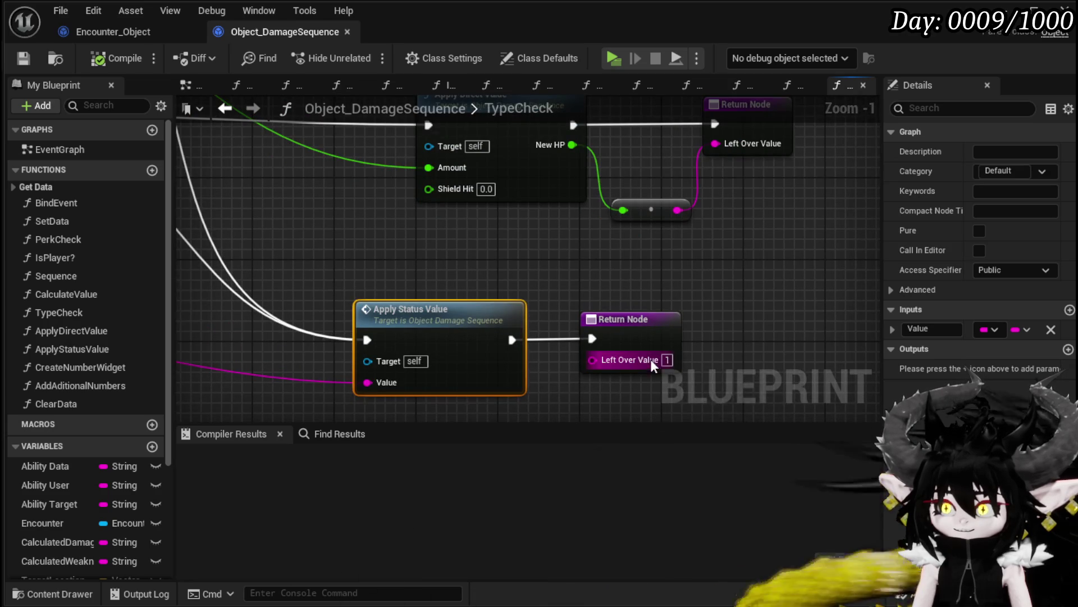
pyautogui.scroll(-3, 647, 275)
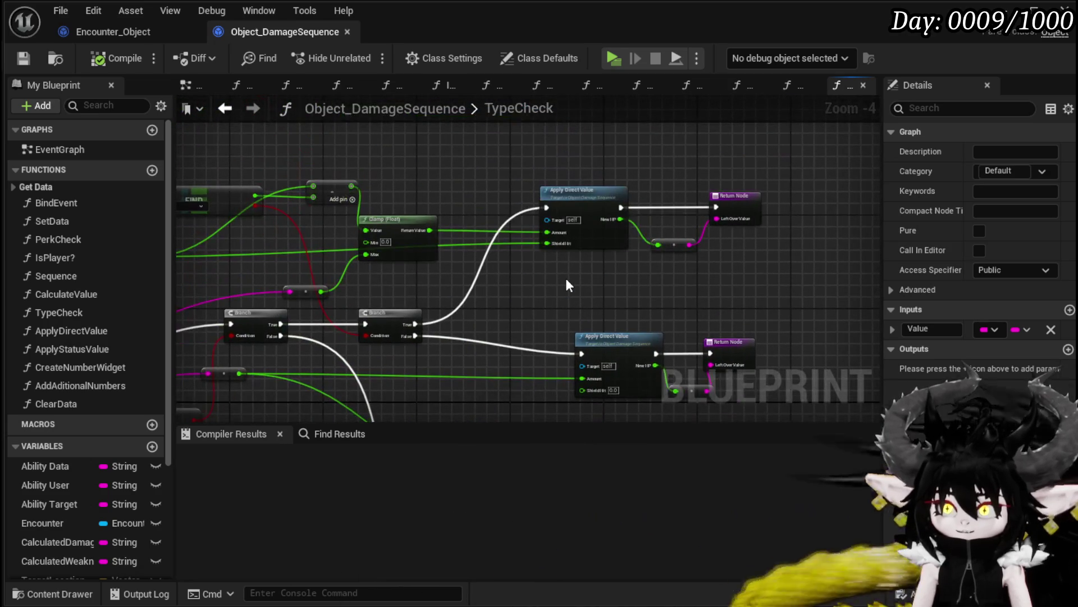
pyautogui.doubleClick(566, 194)
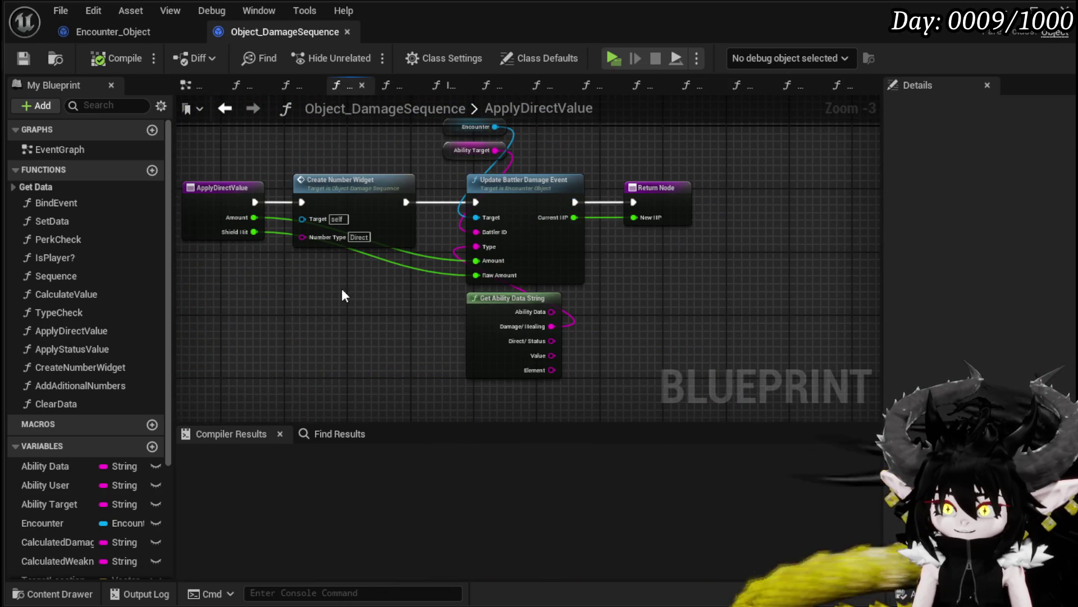
# - Tidy the ApplyDirectValue nodes and look through Encounter_Object's UpdateBattlerDamageEvent graph
pyautogui.moveTo(342, 289); pyautogui.dragTo(392, 303)
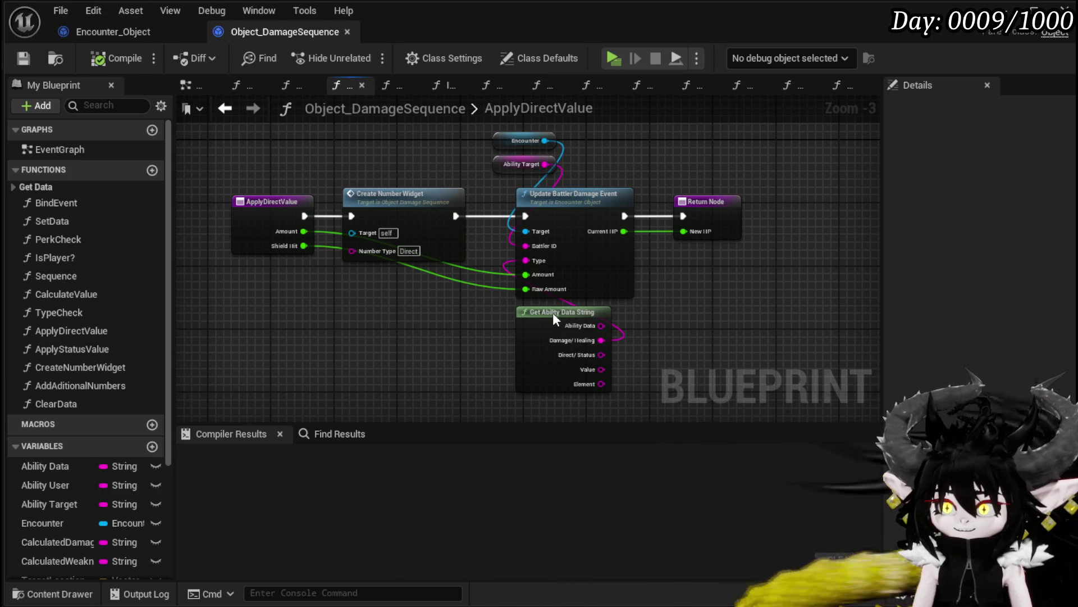
pyautogui.moveTo(557, 313); pyautogui.dragTo(406, 306)
pyautogui.doubleClick(584, 270)
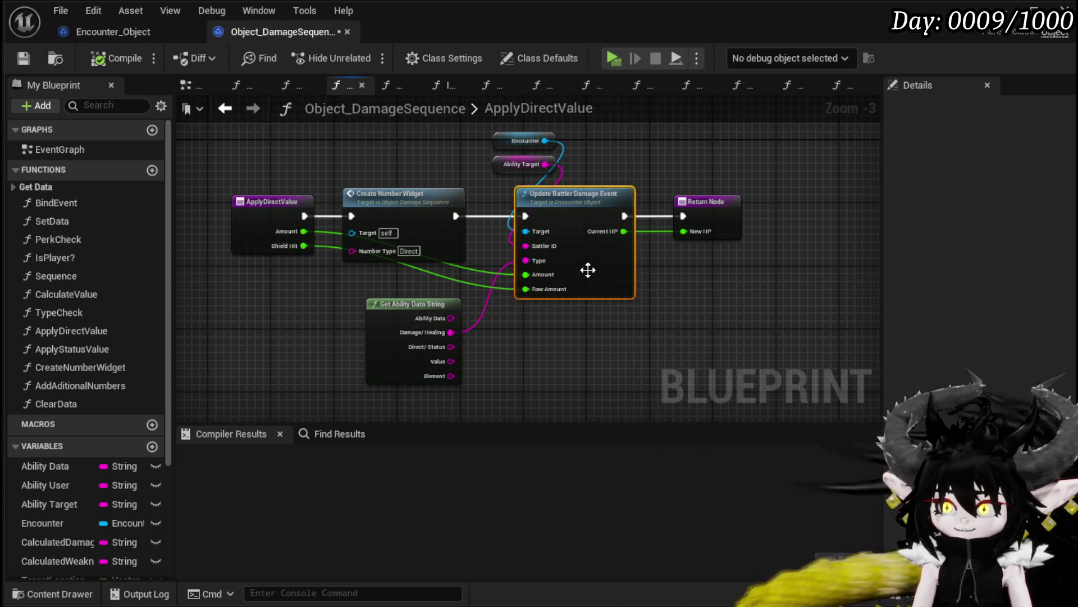
pyautogui.moveTo(861, 318); pyautogui.dragTo(584, 342)
pyautogui.moveTo(835, 312)
pyautogui.mouseDown()
pyautogui.moveTo(373, 294)
pyautogui.moveTo(477, 151)
pyautogui.mouseUp()
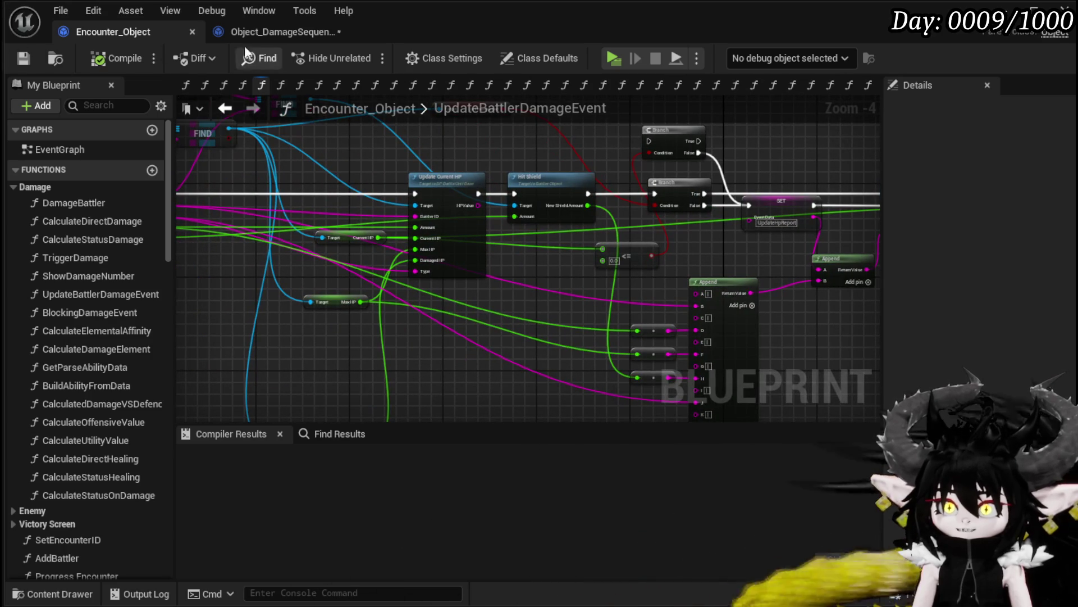
# - Back in Object_DamageSequence, open CalculateValue showing Calculate Direct Damage and Calculate Support Value
pyautogui.click(274, 32)
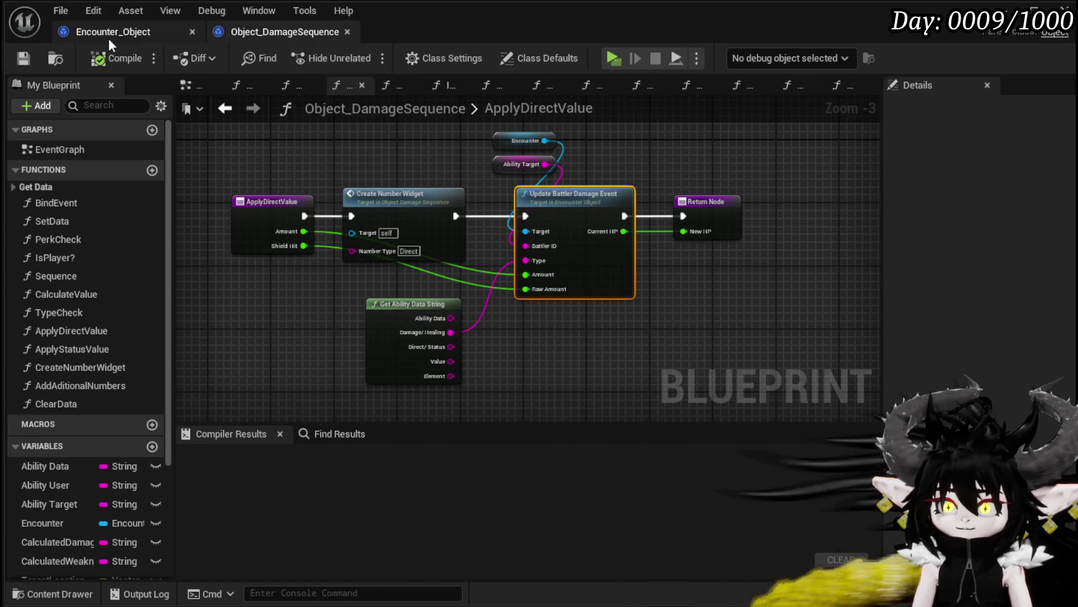
pyautogui.click(225, 107)
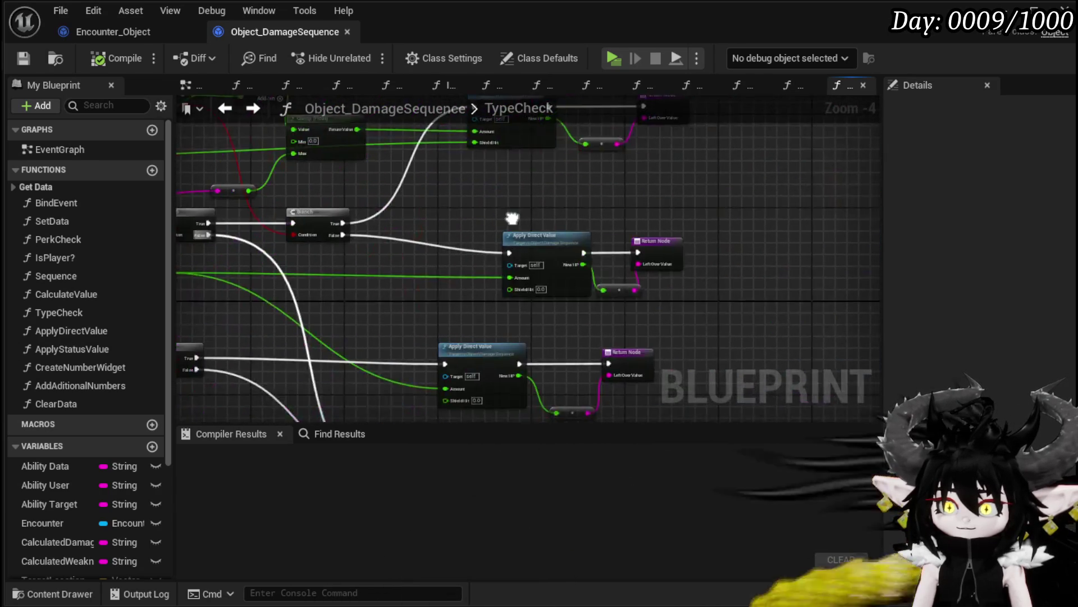
pyautogui.doubleClick(96, 293)
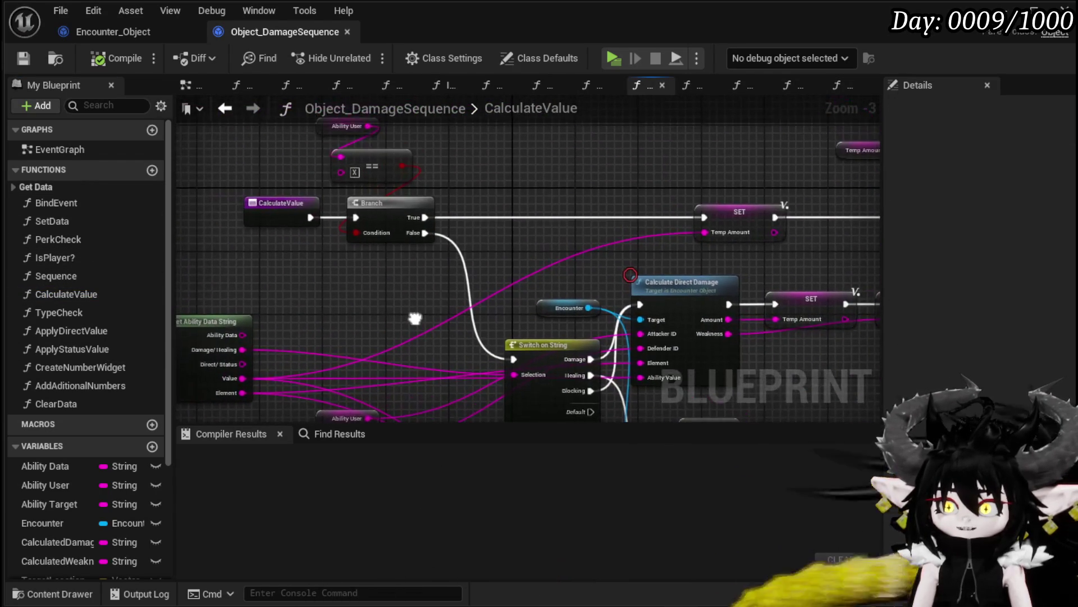
pyautogui.moveTo(528, 250)
pyautogui.mouseDown()
pyautogui.moveTo(504, 337)
pyautogui.moveTo(407, 198)
pyautogui.moveTo(273, 183)
pyautogui.mouseUp()
pyautogui.moveTo(502, 184)
pyautogui.mouseDown()
pyautogui.moveTo(395, 191)
pyautogui.moveTo(413, 196)
pyautogui.moveTo(508, 131)
pyautogui.mouseUp()
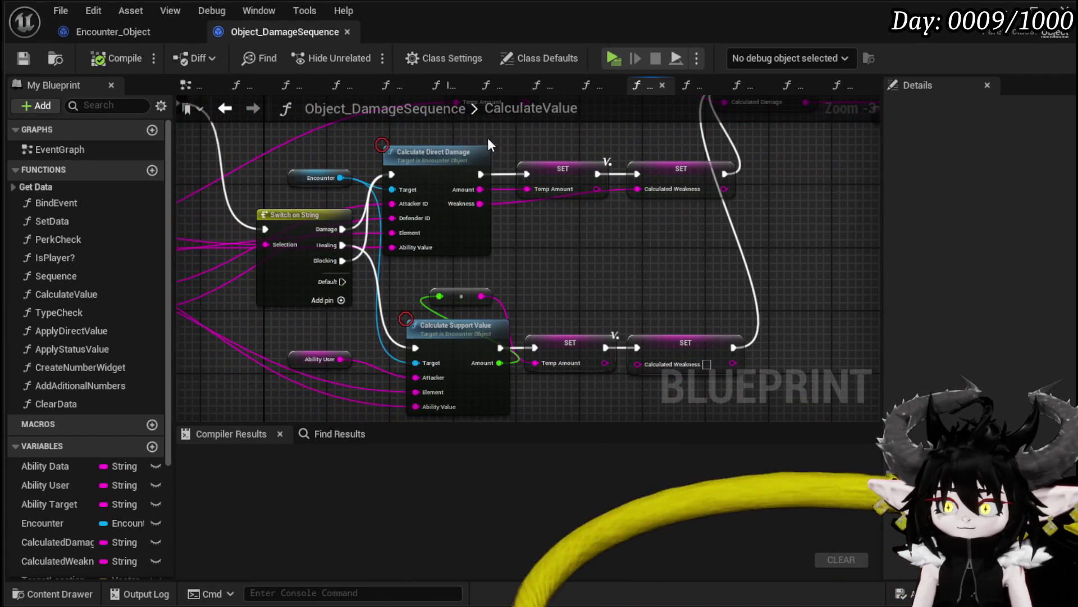
# - Open Calculate Direct Damage, move VSDefence beside Offensive Value, then open CalculateOffensiveValue
pyautogui.doubleClick(436, 156)
pyautogui.scroll(2, 443, 197)
pyautogui.click(366, 155)
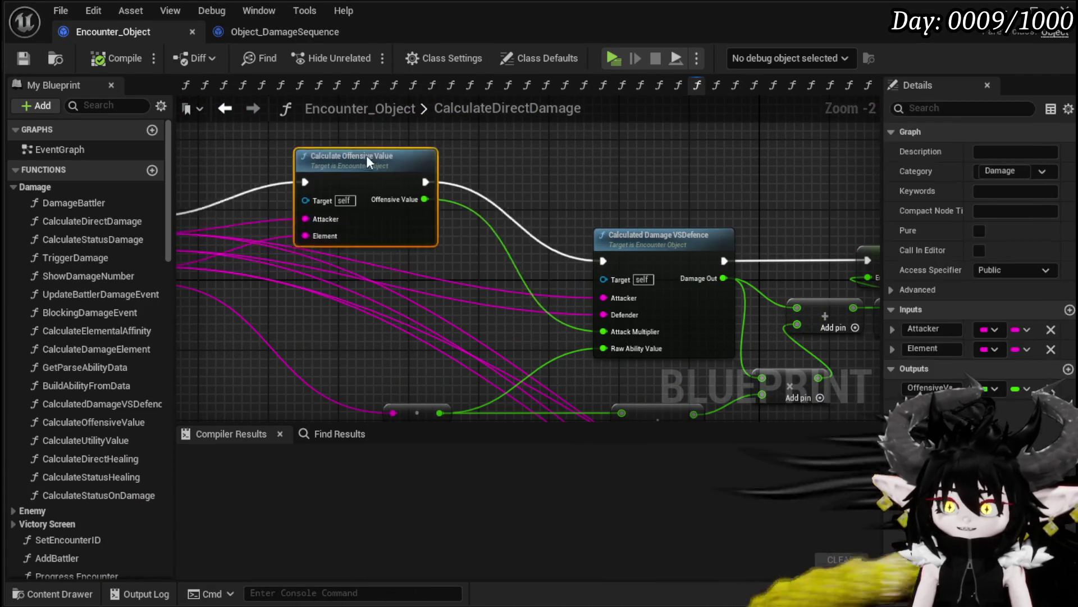
pyautogui.moveTo(673, 220)
pyautogui.mouseDown()
pyautogui.moveTo(487, 203)
pyautogui.moveTo(483, 187)
pyautogui.mouseUp()
pyautogui.scroll(-10, 114, 291)
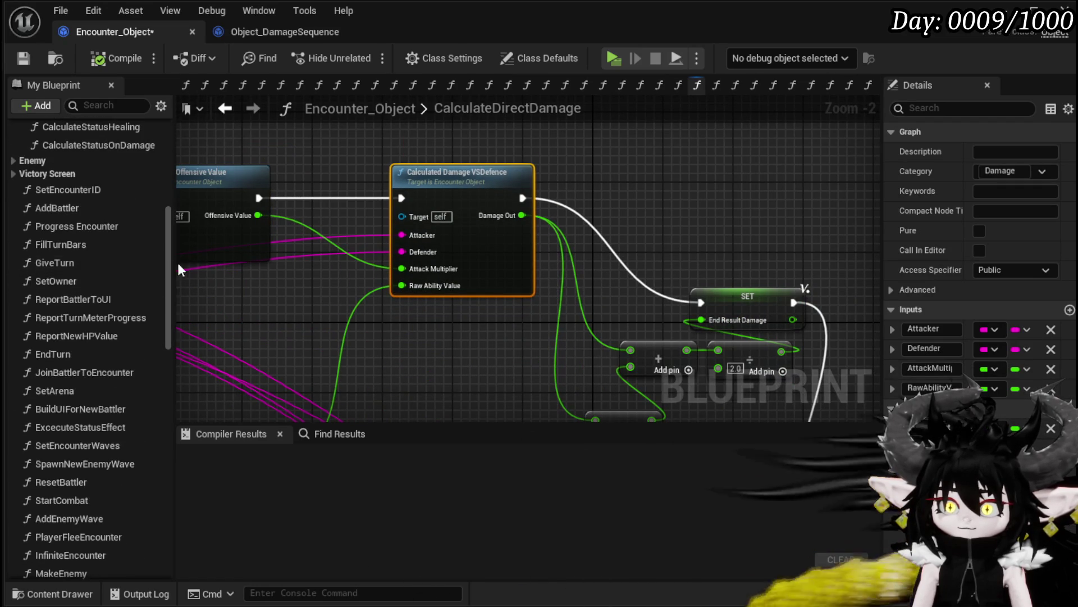
pyautogui.moveTo(355, 321)
pyautogui.mouseDown()
pyautogui.moveTo(596, 276)
pyautogui.moveTo(649, 369)
pyautogui.mouseUp()
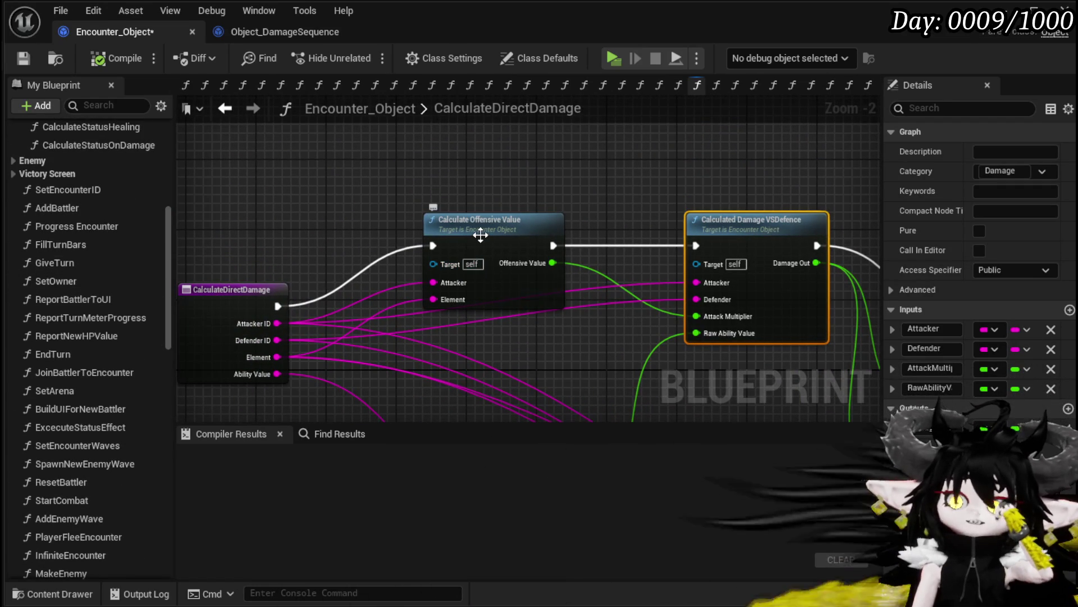
pyautogui.doubleClick(480, 224)
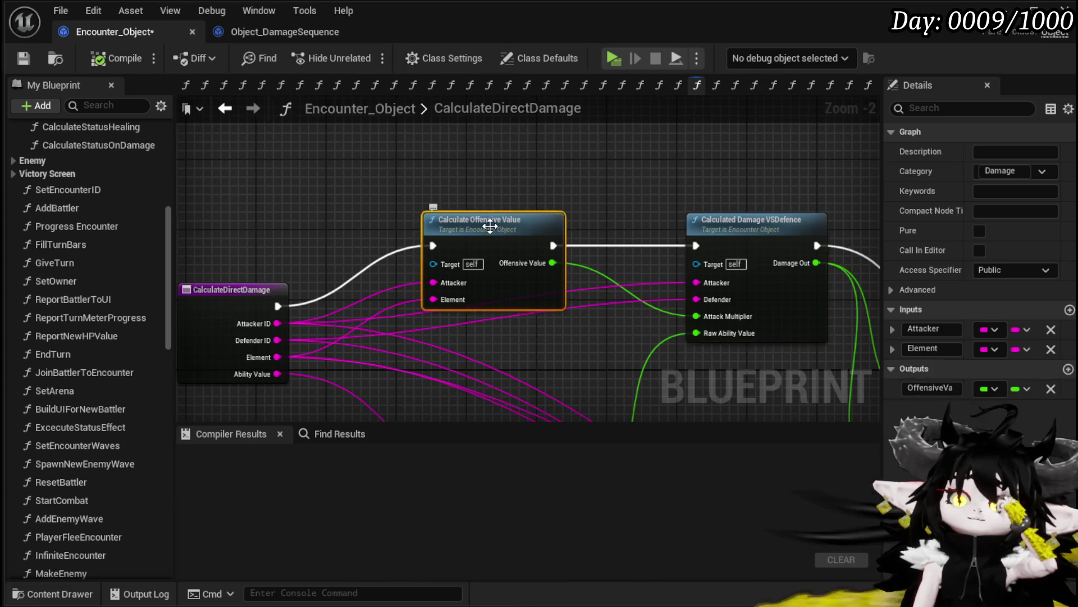
pyautogui.scroll(4, 458, 241)
pyautogui.scroll(-2, 364, 228)
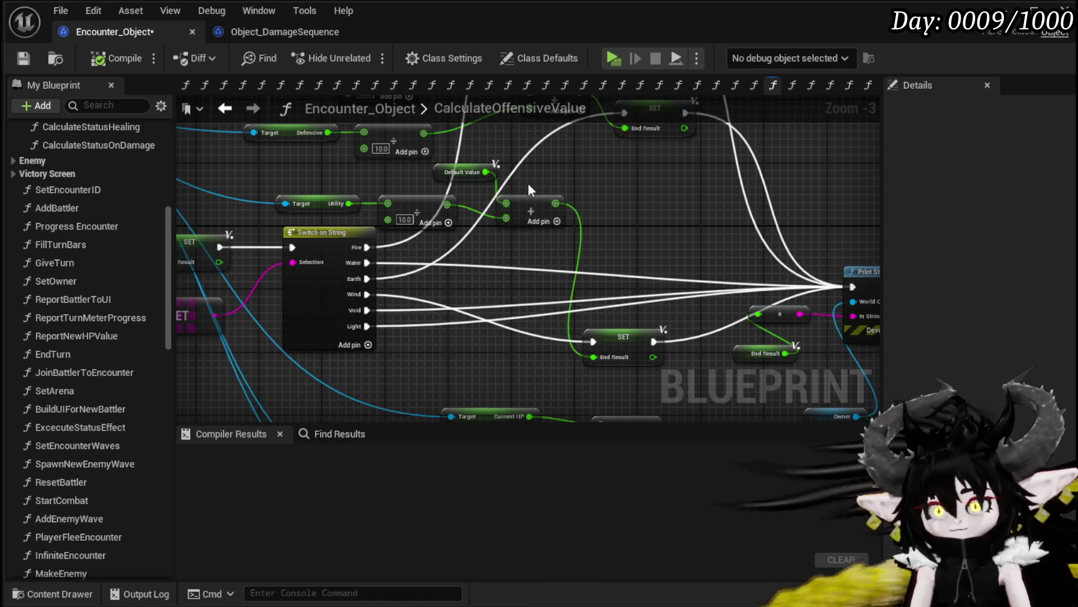
# - Wire Offensive, Defensive and Utility straight into their Add nodes and delete the three Divide nodes
pyautogui.moveTo(528, 183); pyautogui.dragTo(609, 318)
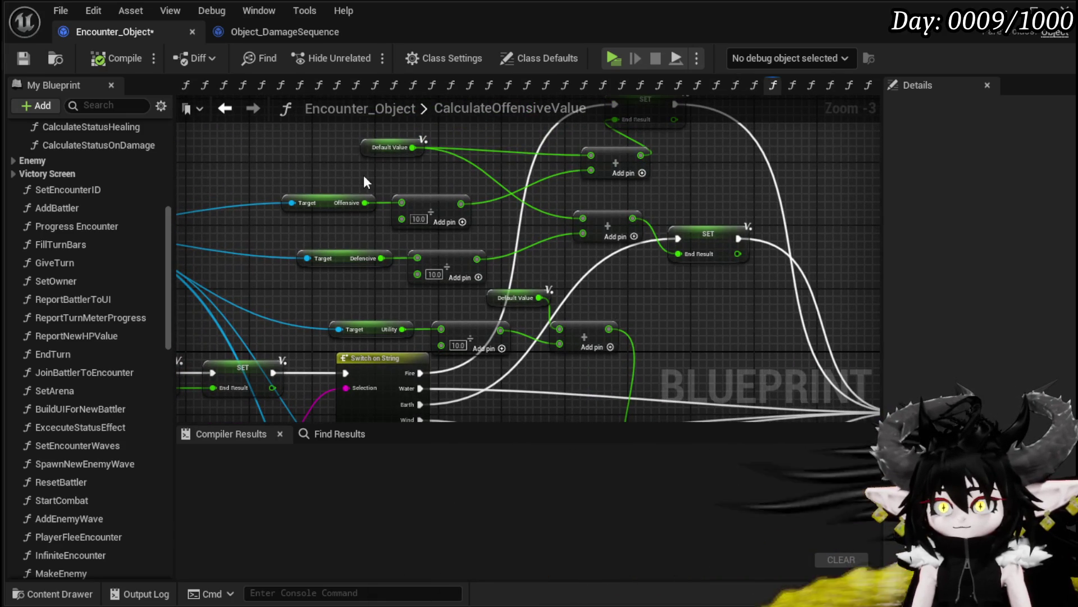
pyautogui.moveTo(378, 166)
pyautogui.mouseDown()
pyautogui.moveTo(546, 231)
pyautogui.moveTo(507, 216)
pyautogui.moveTo(292, 230)
pyautogui.moveTo(380, 245)
pyautogui.moveTo(369, 245)
pyautogui.moveTo(699, 207)
pyautogui.mouseUp()
pyautogui.click(374, 266)
pyautogui.moveTo(522, 256)
pyautogui.mouseDown()
pyautogui.moveTo(460, 183)
pyautogui.moveTo(518, 183)
pyautogui.moveTo(271, 234)
pyautogui.mouseUp()
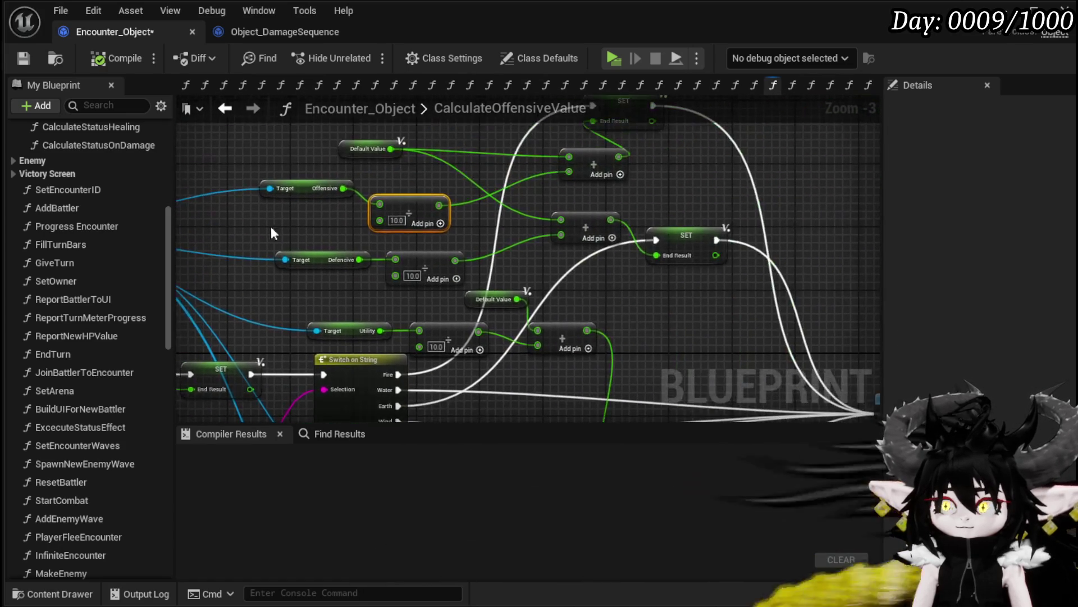
pyautogui.moveTo(342, 193); pyautogui.dragTo(574, 173)
pyautogui.moveTo(359, 260)
pyautogui.mouseDown()
pyautogui.moveTo(538, 252)
pyautogui.moveTo(562, 235)
pyautogui.mouseUp()
pyautogui.moveTo(383, 331); pyautogui.dragTo(538, 345)
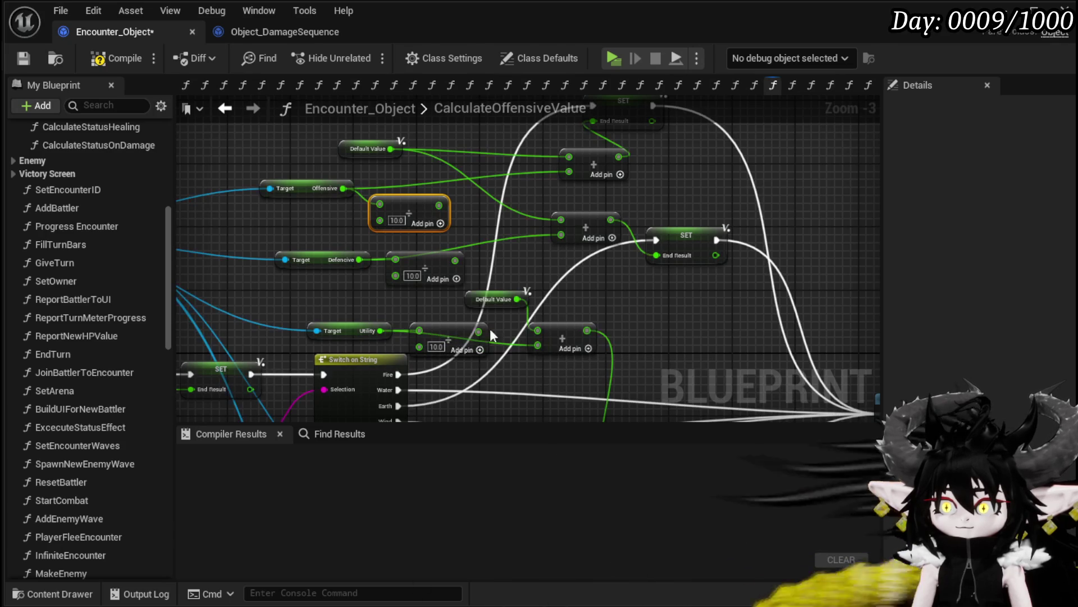
pyautogui.press('Delete')
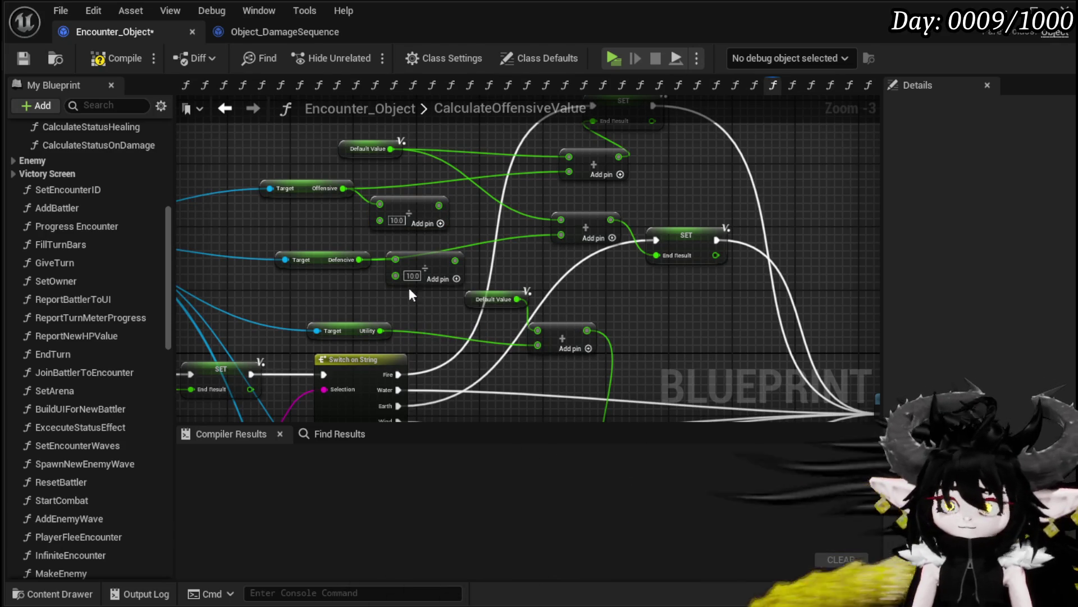
pyautogui.moveTo(409, 288)
pyautogui.mouseDown()
pyautogui.moveTo(475, 214)
pyautogui.moveTo(464, 178)
pyautogui.mouseUp()
pyautogui.press('Delete')
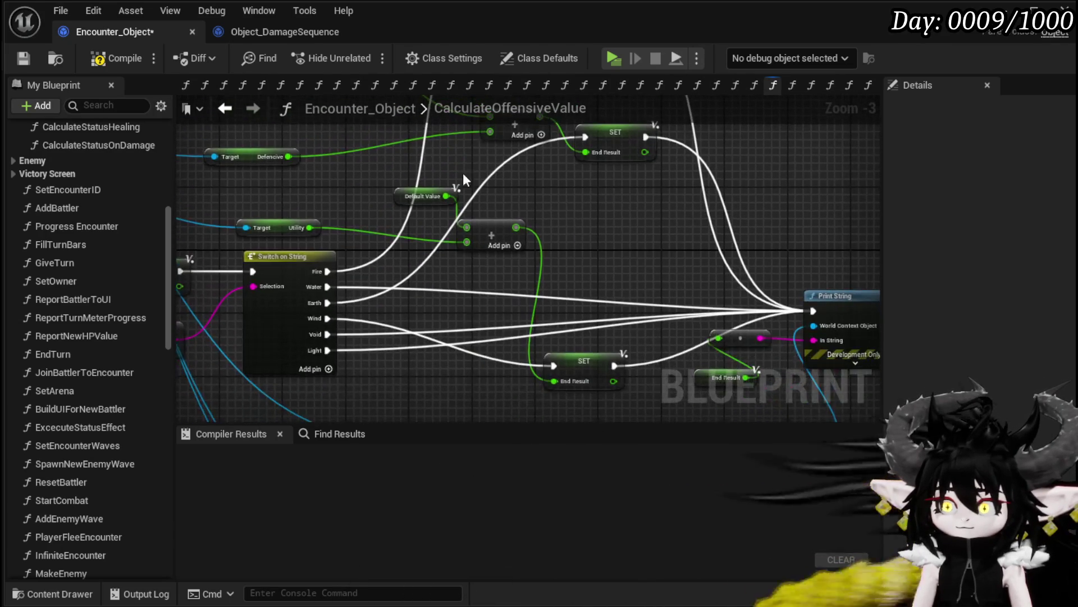
# - Compile and save Encounter_Object, then search for a Max HP node
pyautogui.click(118, 58)
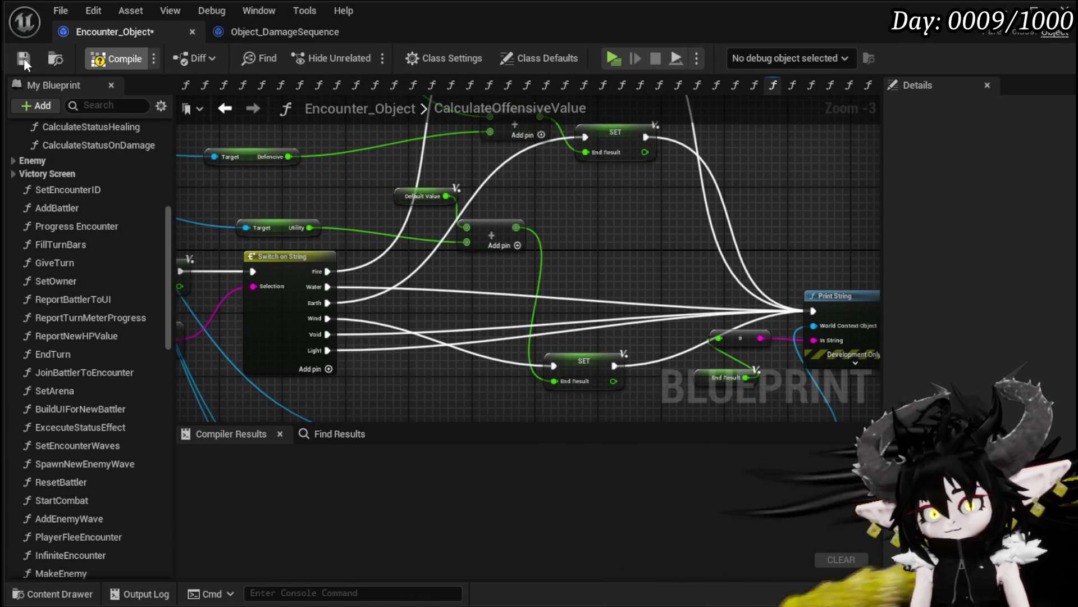
pyautogui.click(23, 58)
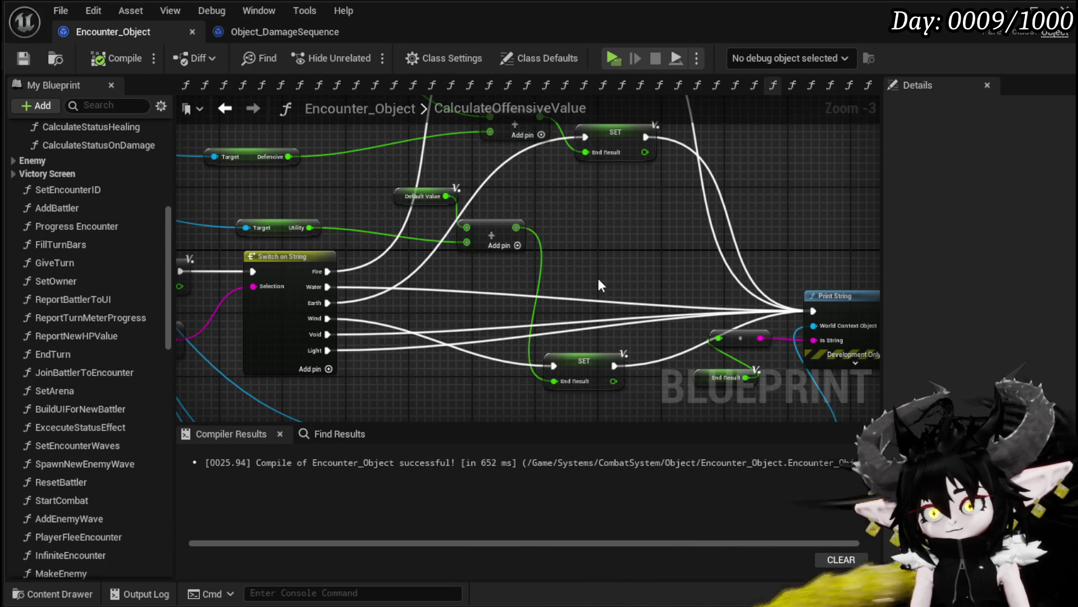
pyautogui.moveTo(598, 278)
pyautogui.mouseDown()
pyautogui.moveTo(561, 311)
pyautogui.moveTo(403, 282)
pyautogui.moveTo(620, 309)
pyautogui.moveTo(417, 158)
pyautogui.moveTo(737, 320)
pyautogui.moveTo(585, 270)
pyautogui.moveTo(655, 305)
pyautogui.moveTo(410, 253)
pyautogui.moveTo(495, 198)
pyautogui.mouseUp()
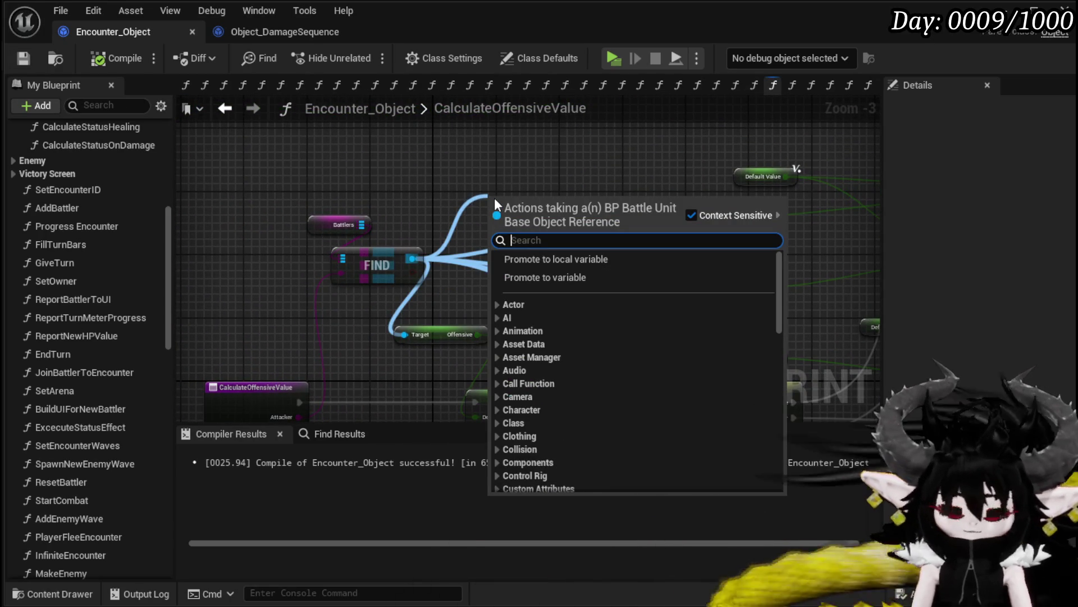
pyautogui.write('max HP')
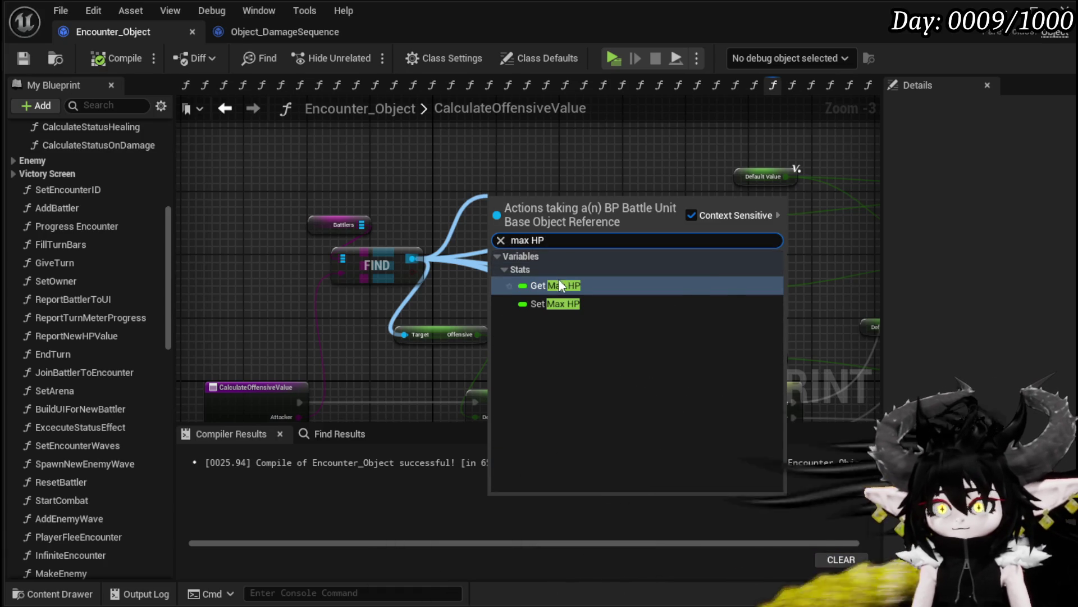
# - Add Max HP, Current HP and Damaged HP getters from the FIND result
pyautogui.click(559, 284)
pyautogui.moveTo(528, 201)
pyautogui.mouseDown()
pyautogui.moveTo(505, 168)
pyautogui.moveTo(441, 130)
pyautogui.mouseUp()
pyautogui.moveTo(412, 258); pyautogui.dragTo(478, 199)
pyautogui.write('Current ')
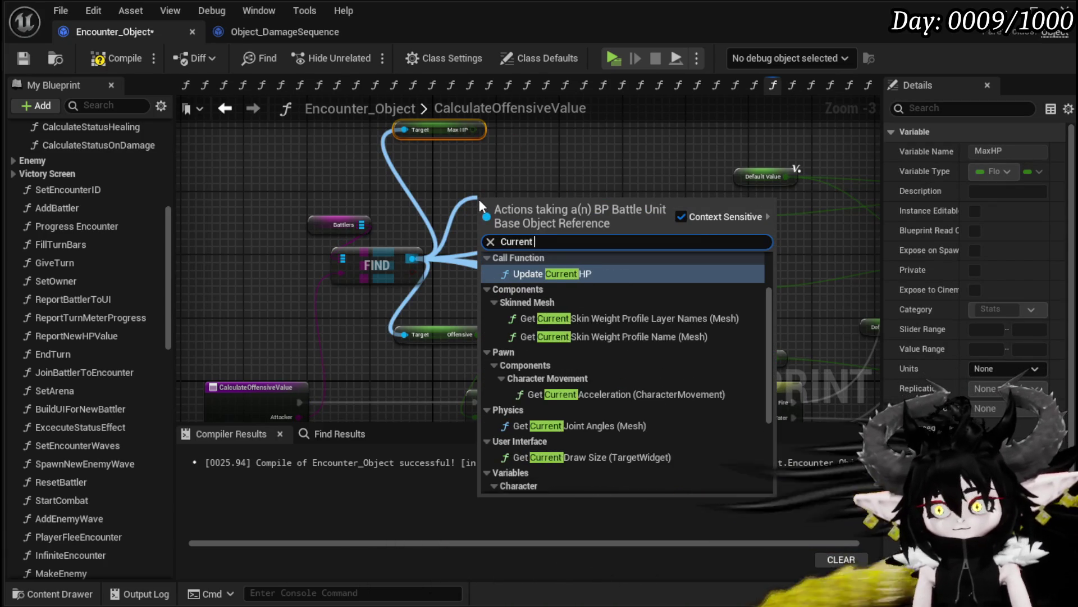
pyautogui.write('hp')
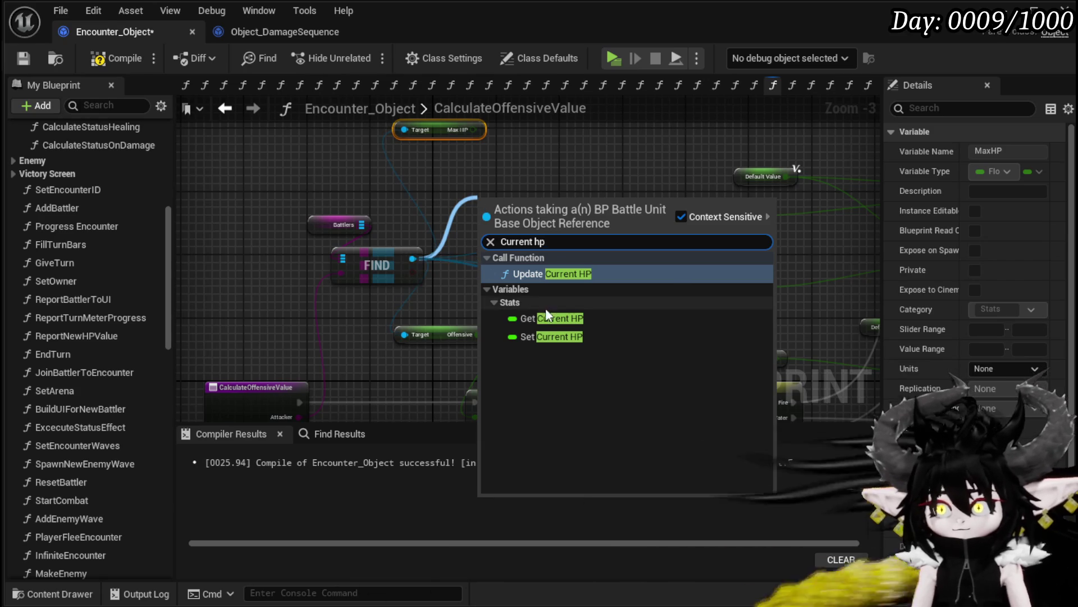
pyautogui.click(545, 309)
pyautogui.moveTo(412, 259); pyautogui.dragTo(450, 190)
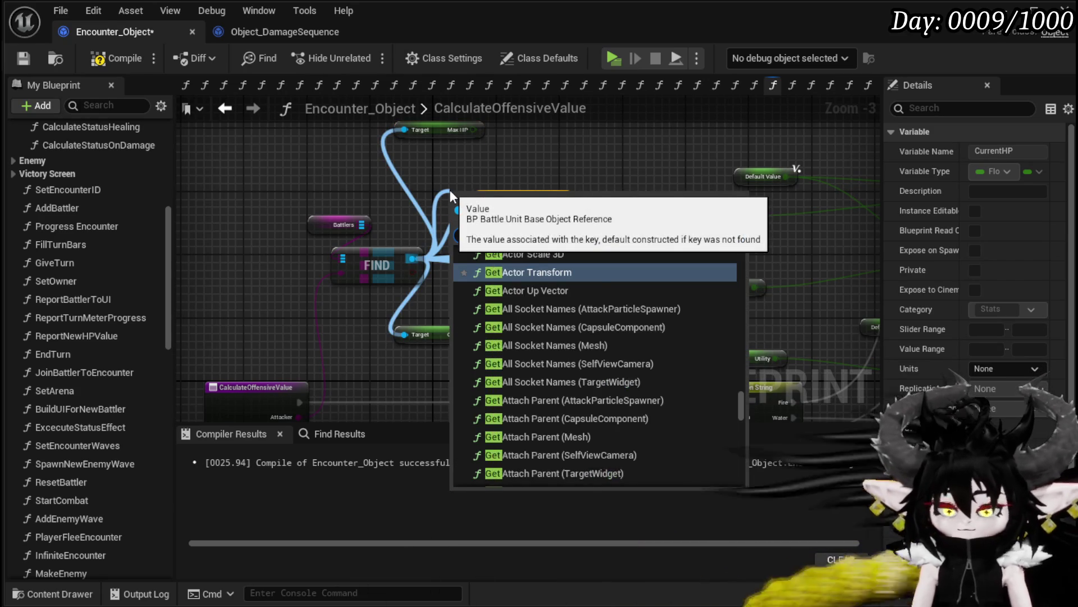
pyautogui.write('get damaged')
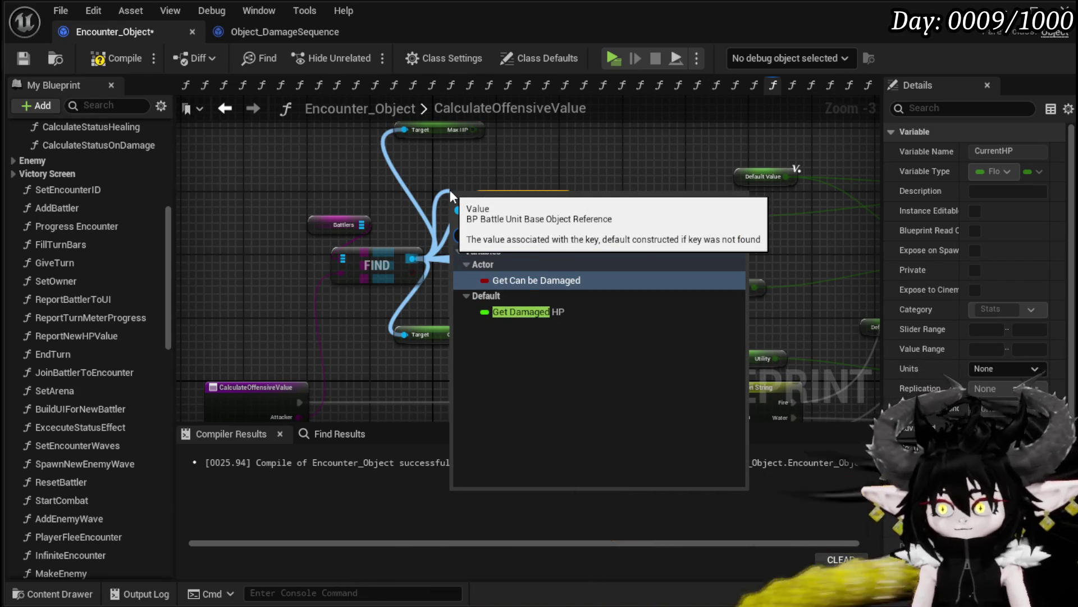
pyautogui.click(528, 311)
# - Stack the getters in a column: Max HP, then Damaged HP, then Current HP
pyautogui.scroll(2, 444, 264)
pyautogui.moveTo(393, 220); pyautogui.dragTo(440, 169)
pyautogui.moveTo(395, 237); pyautogui.dragTo(295, 250)
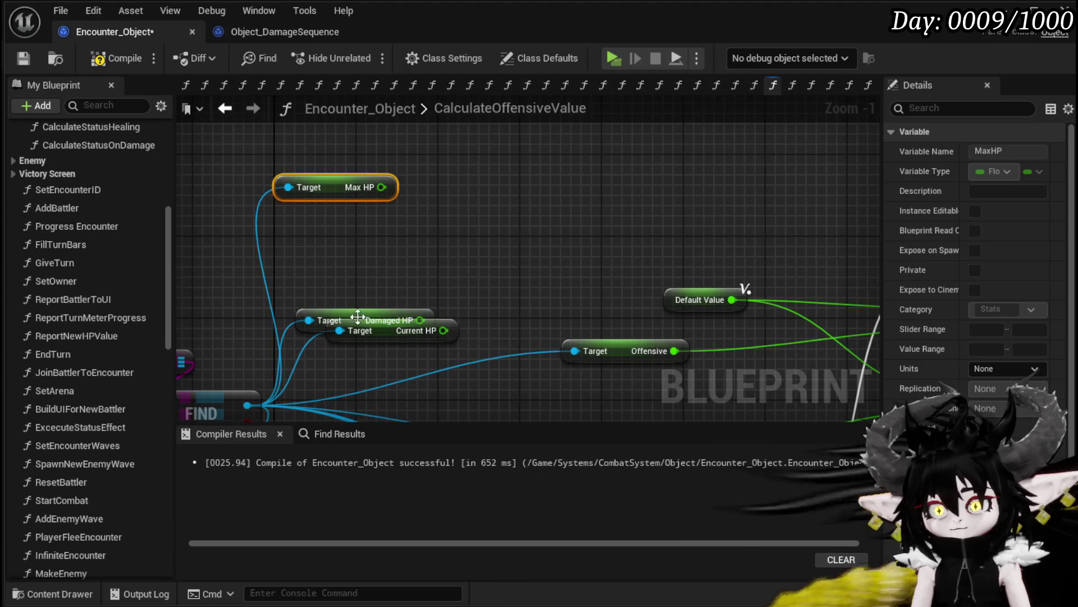
pyautogui.moveTo(347, 318)
pyautogui.mouseDown()
pyautogui.moveTo(343, 253)
pyautogui.moveTo(327, 228)
pyautogui.mouseUp()
pyautogui.moveTo(399, 332); pyautogui.dragTo(336, 273)
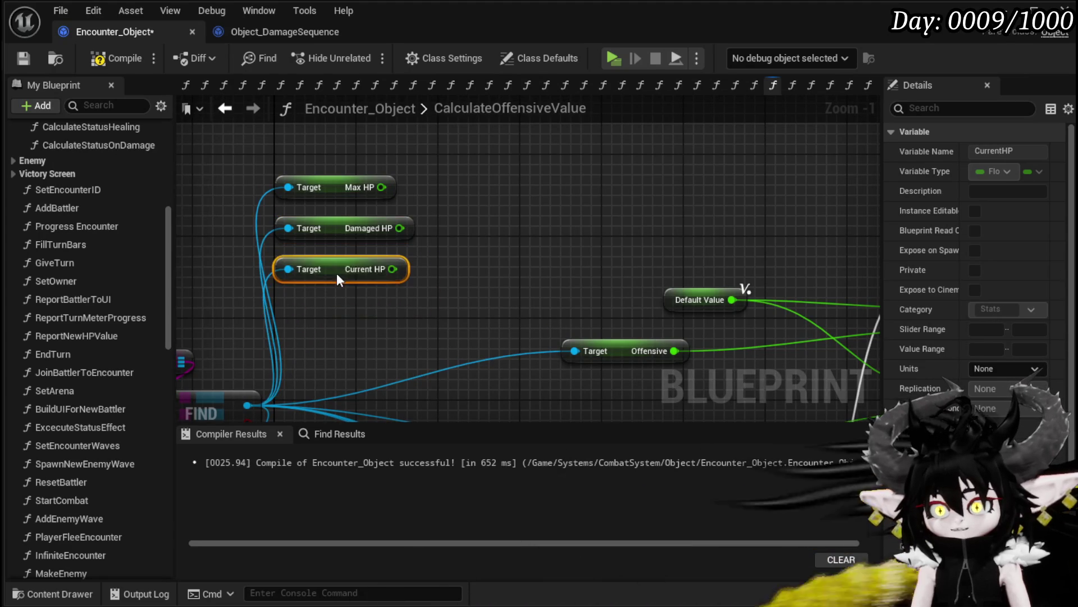
pyautogui.moveTo(362, 188); pyautogui.dragTo(500, 174)
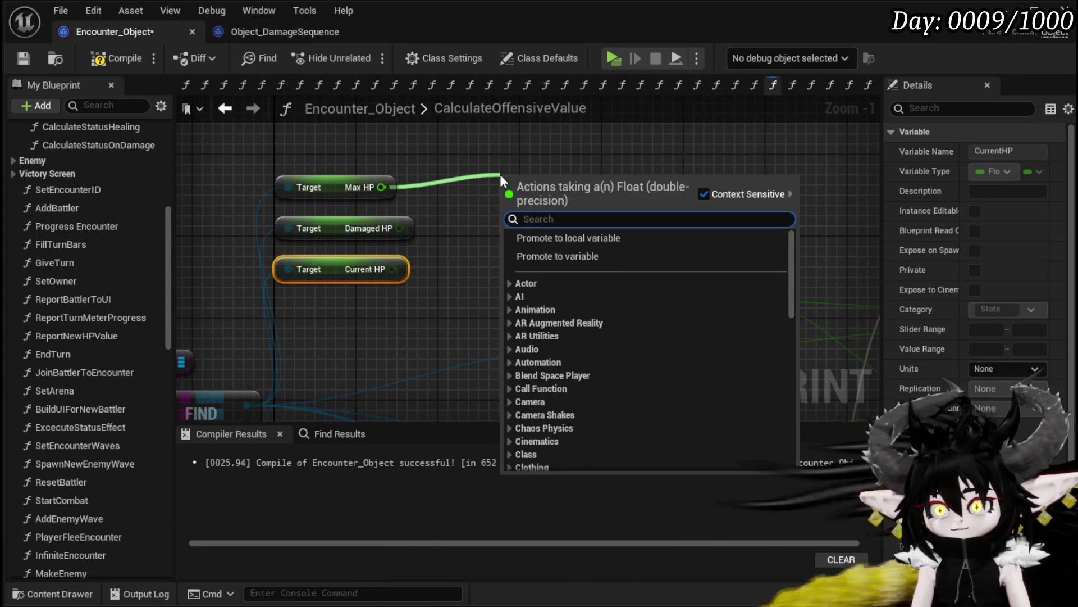
# - Subtract Damaged HP from Max HP and compare the difference with Current HP using ==
pyautogui.write('-')
pyautogui.click(558, 327)
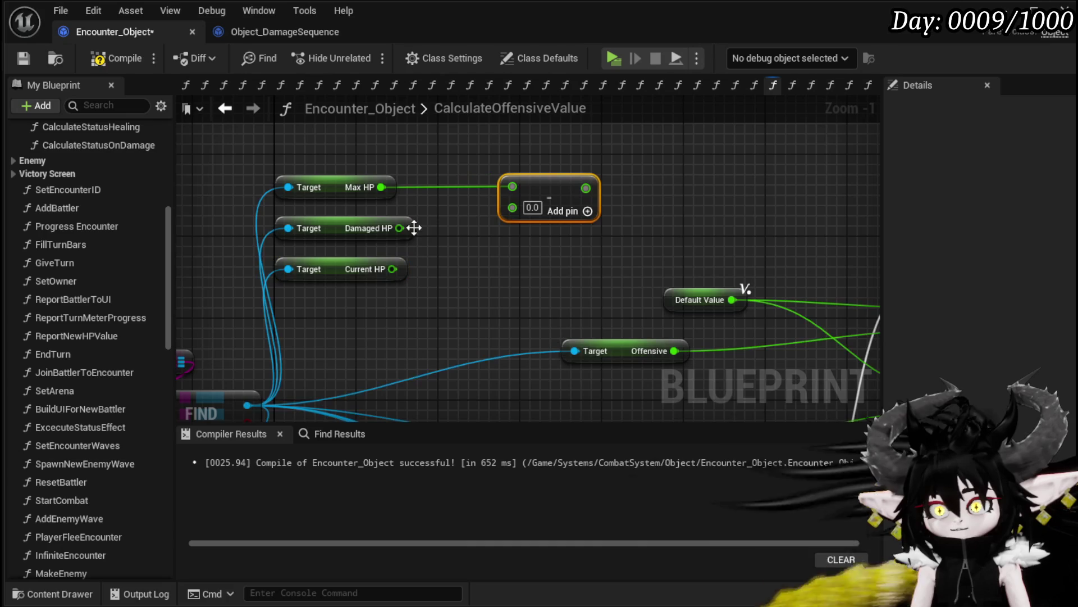
pyautogui.moveTo(399, 228)
pyautogui.mouseDown()
pyautogui.moveTo(524, 197)
pyautogui.moveTo(512, 205)
pyautogui.mouseUp()
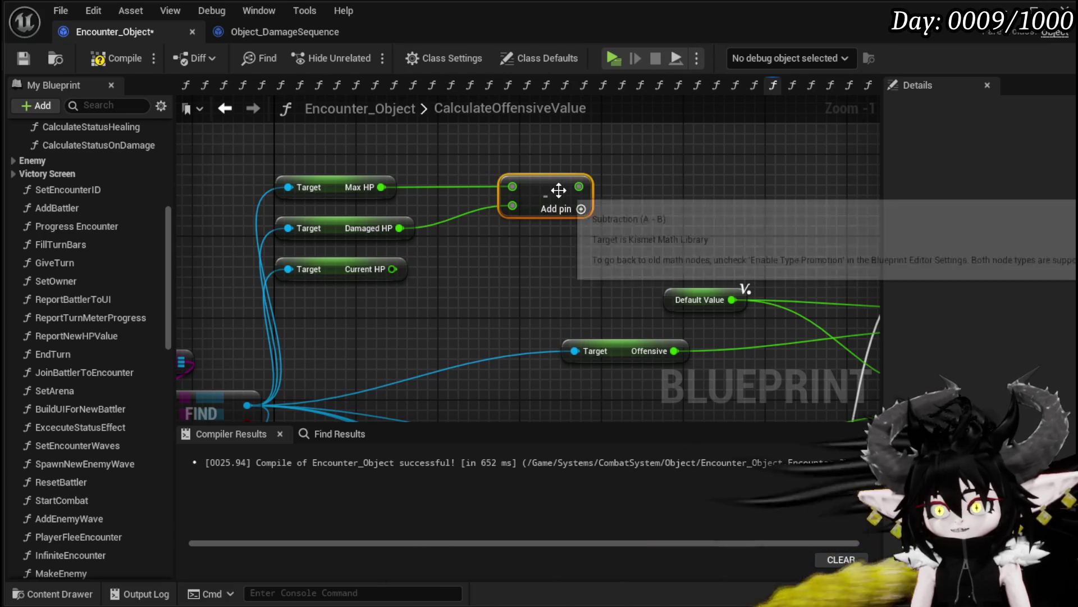
pyautogui.moveTo(579, 185); pyautogui.dragTo(679, 193)
pyautogui.write('==')
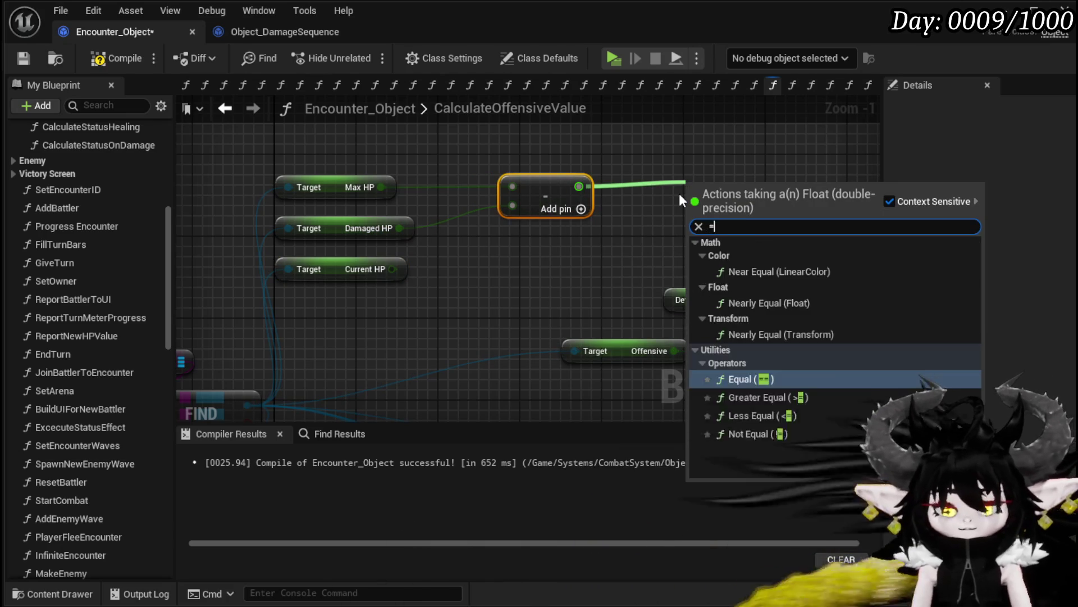
pyautogui.press('Return')
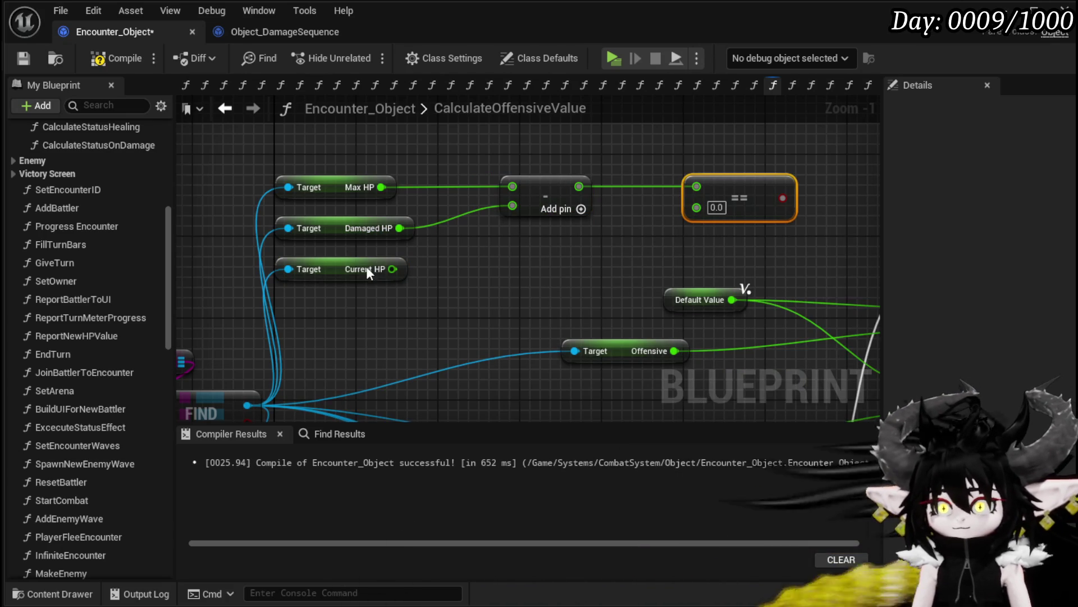
pyautogui.moveTo(392, 269)
pyautogui.mouseDown()
pyautogui.moveTo(684, 237)
pyautogui.moveTo(699, 213)
pyautogui.mouseUp()
# - Add a Branch driven by the comparison and route the Water case into it
pyautogui.moveTo(438, 209)
pyautogui.mouseDown()
pyautogui.moveTo(291, 307)
pyautogui.moveTo(254, 276)
pyautogui.moveTo(554, 254)
pyautogui.mouseUp()
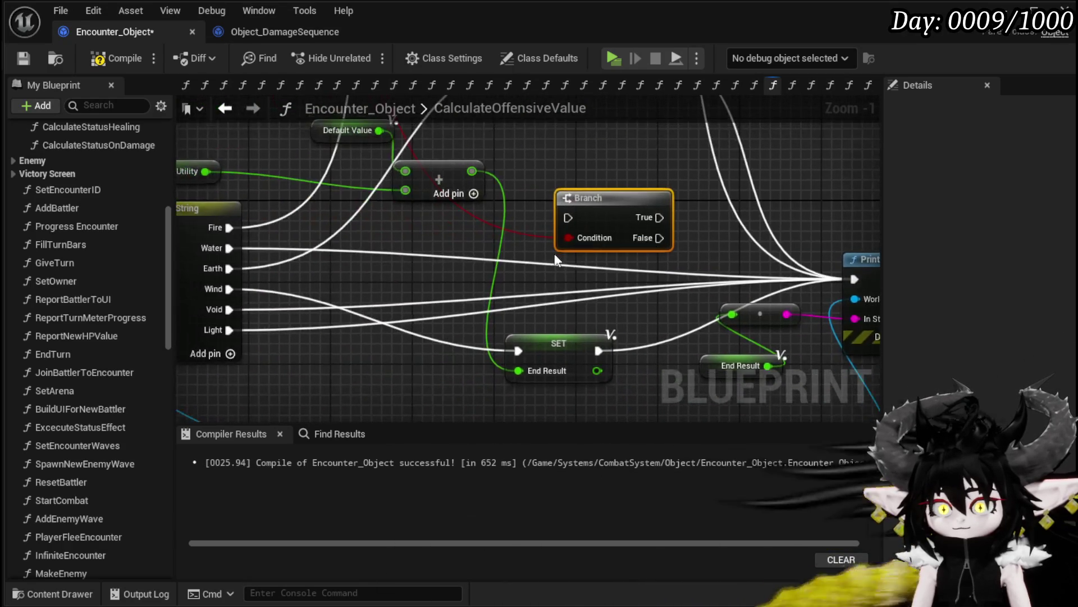
pyautogui.moveTo(241, 251)
pyautogui.mouseDown()
pyautogui.moveTo(568, 218)
pyautogui.moveTo(547, 244)
pyautogui.moveTo(308, 247)
pyautogui.moveTo(278, 296)
pyautogui.mouseUp()
pyautogui.moveTo(473, 263)
pyautogui.mouseDown()
pyautogui.moveTo(693, 257)
pyautogui.moveTo(554, 304)
pyautogui.mouseUp()
# - Inspect the End Result variable and add a multiply node fed by Default Value
pyautogui.click(720, 343)
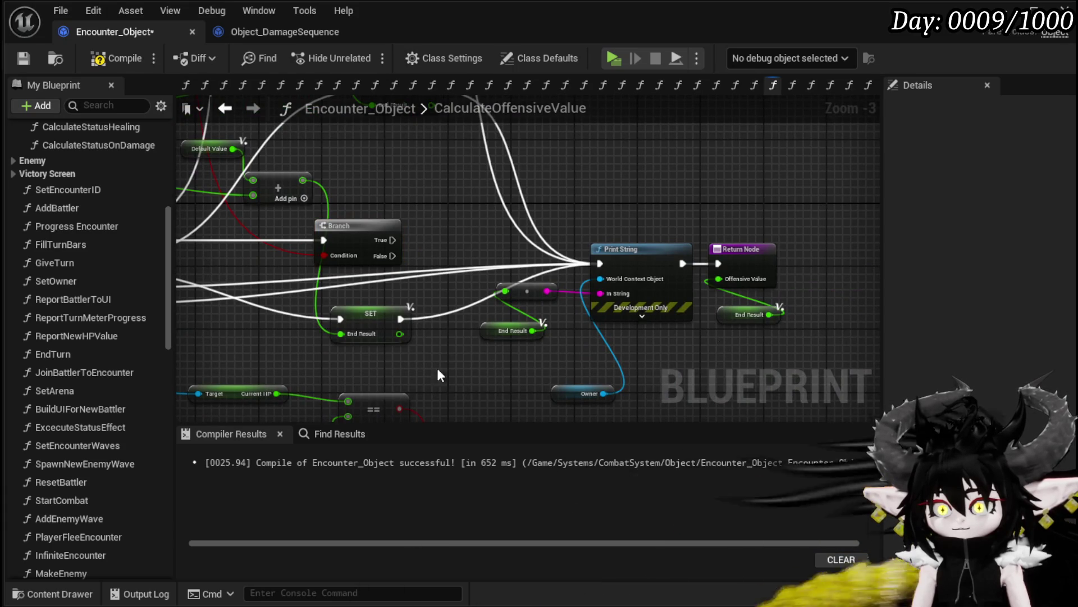
pyautogui.moveTo(441, 373)
pyautogui.mouseDown()
pyautogui.moveTo(492, 325)
pyautogui.moveTo(436, 359)
pyautogui.mouseUp()
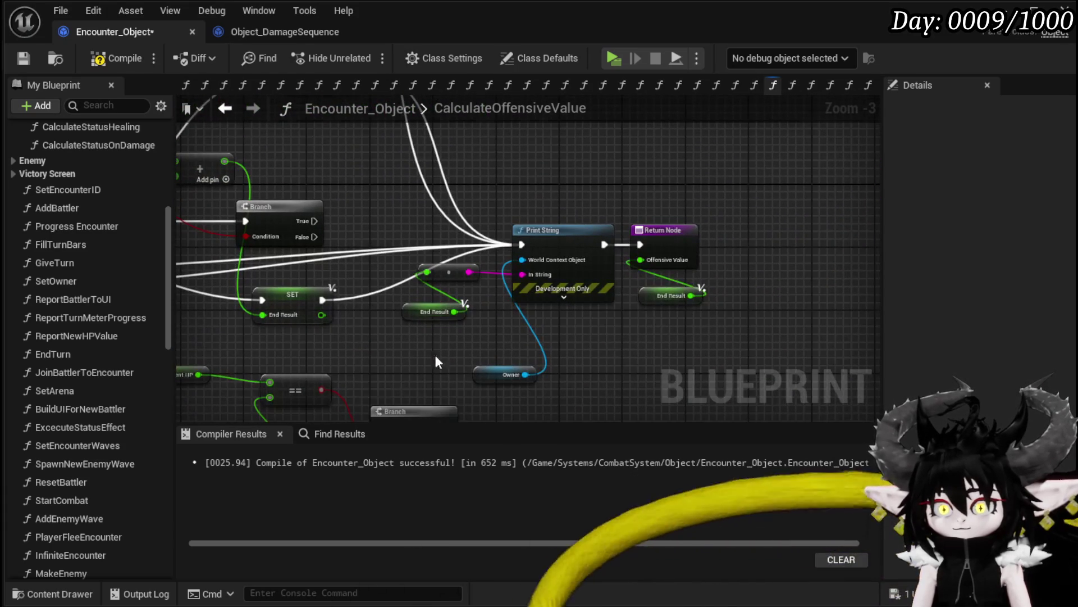
pyautogui.click(672, 295)
pyautogui.moveTo(429, 223)
pyautogui.mouseDown()
pyautogui.moveTo(568, 305)
pyautogui.moveTo(589, 404)
pyautogui.moveTo(623, 393)
pyautogui.moveTo(683, 402)
pyautogui.mouseUp()
pyautogui.click(562, 386)
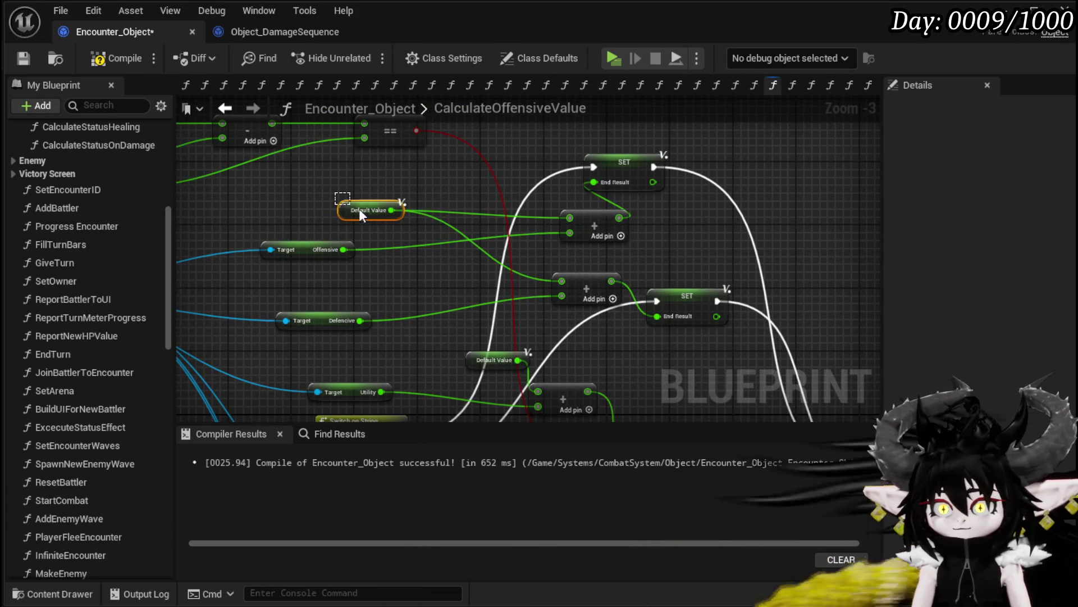
pyautogui.click(382, 218)
pyautogui.moveTo(382, 218); pyautogui.dragTo(533, 251)
pyautogui.write('*')
pyautogui.click(587, 387)
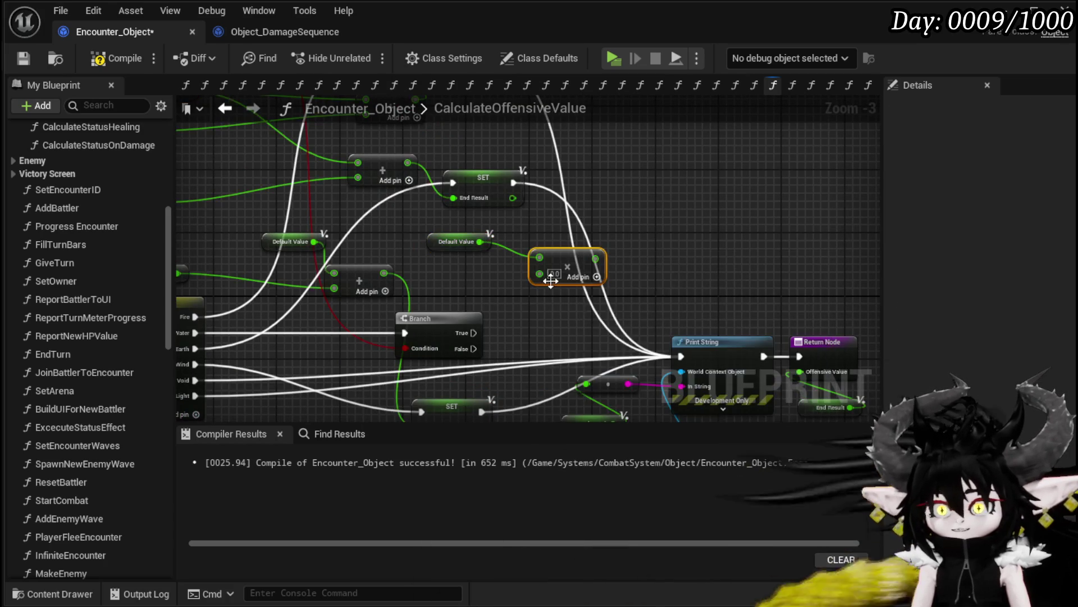
# - Rearrange the Offensive, Defensive, Utility and Default Value getters, then recompile Encounter_Object
pyautogui.moveTo(487, 266)
pyautogui.mouseDown()
pyautogui.moveTo(518, 275)
pyautogui.moveTo(532, 175)
pyautogui.moveTo(570, 238)
pyautogui.moveTo(713, 281)
pyautogui.moveTo(396, 213)
pyautogui.moveTo(503, 217)
pyautogui.moveTo(349, 318)
pyautogui.moveTo(688, 181)
pyautogui.mouseUp()
pyautogui.moveTo(425, 266)
pyautogui.mouseDown()
pyautogui.moveTo(468, 247)
pyautogui.moveTo(383, 227)
pyautogui.moveTo(379, 264)
pyautogui.moveTo(444, 244)
pyautogui.moveTo(351, 230)
pyautogui.mouseUp()
pyautogui.moveTo(344, 295); pyautogui.dragTo(383, 285)
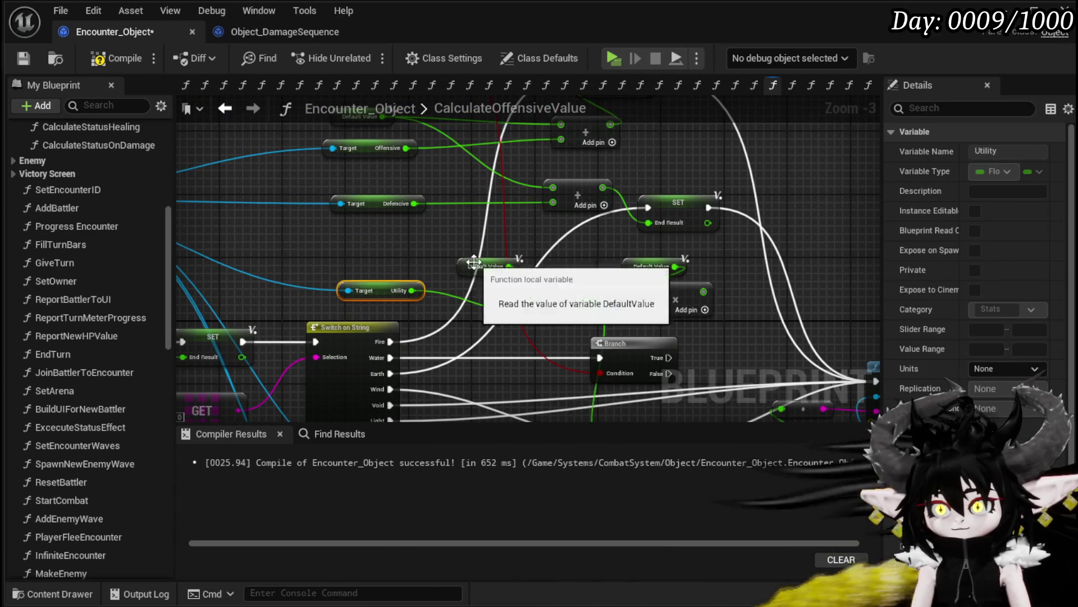
pyautogui.moveTo(476, 265); pyautogui.dragTo(372, 264)
pyautogui.moveTo(281, 235); pyautogui.dragTo(571, 206)
pyautogui.click(117, 58)
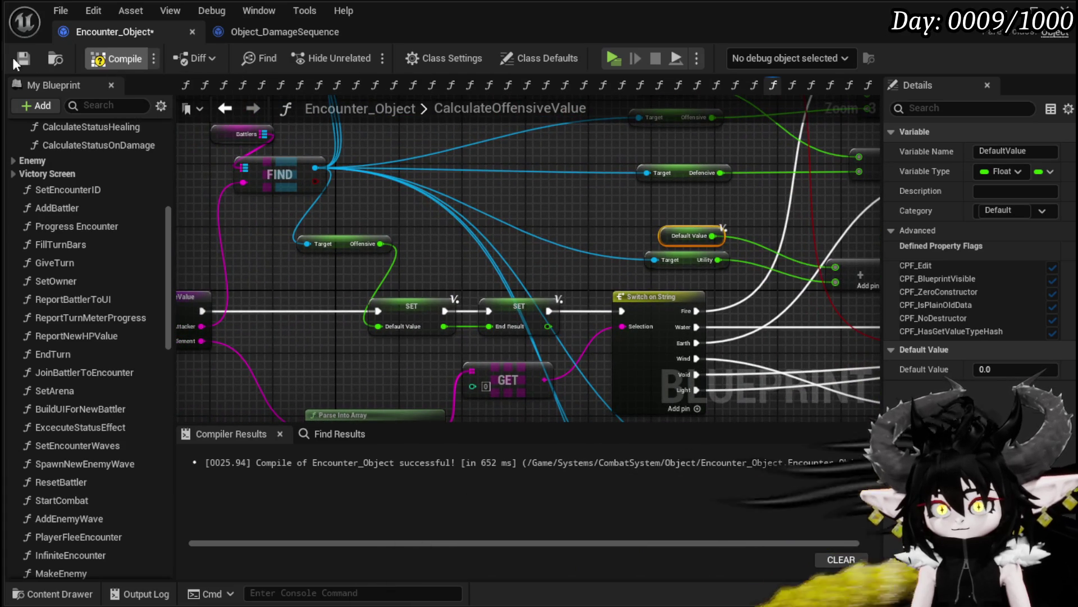
# - Connect the Switch on String's Water case directly to Print String and reposition that node group
pyautogui.moveTo(504, 208)
pyautogui.mouseDown()
pyautogui.moveTo(251, 281)
pyautogui.moveTo(526, 259)
pyautogui.mouseUp()
pyautogui.moveTo(596, 268)
pyautogui.mouseDown()
pyautogui.moveTo(624, 281)
pyautogui.moveTo(649, 320)
pyautogui.moveTo(760, 339)
pyautogui.moveTo(753, 242)
pyautogui.mouseUp()
pyautogui.click(562, 236)
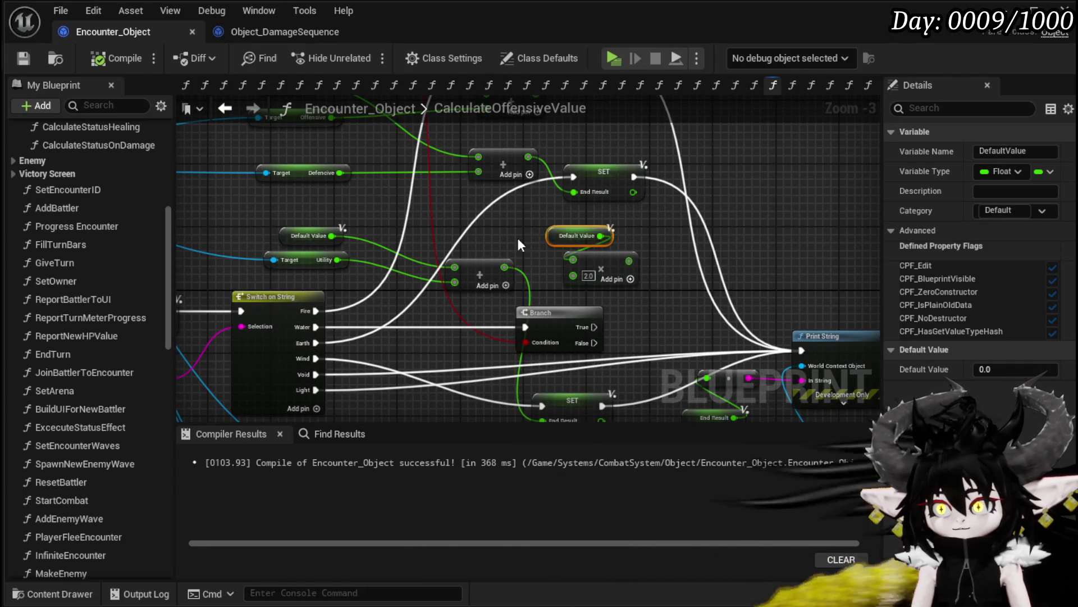
pyautogui.moveTo(691, 240)
pyautogui.mouseDown()
pyautogui.moveTo(720, 199)
pyautogui.moveTo(691, 232)
pyautogui.mouseUp()
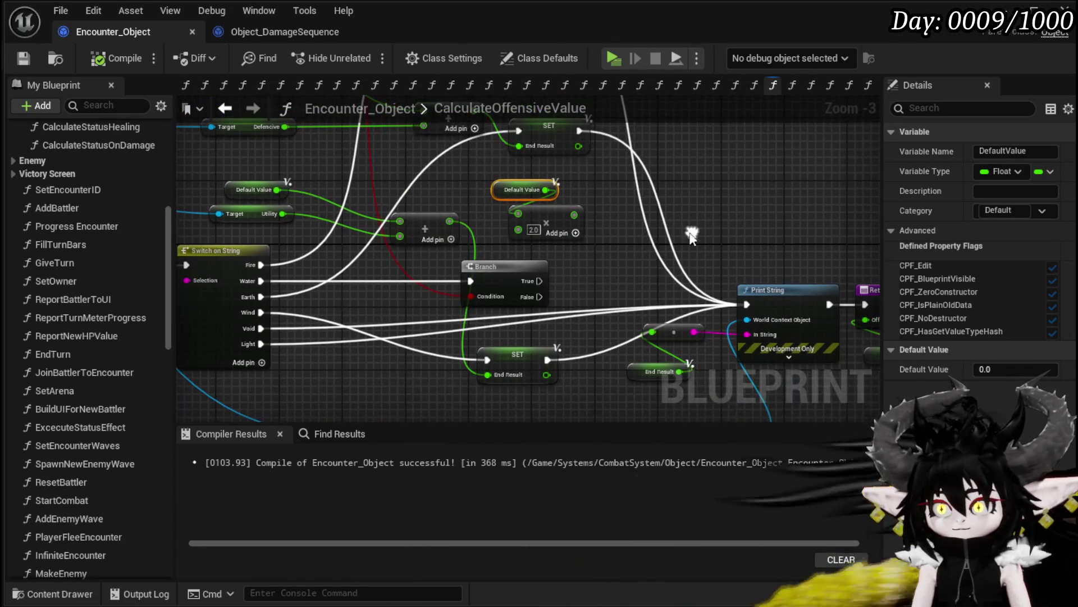
pyautogui.moveTo(261, 280)
pyautogui.mouseDown()
pyautogui.moveTo(400, 315)
pyautogui.moveTo(743, 305)
pyautogui.mouseUp()
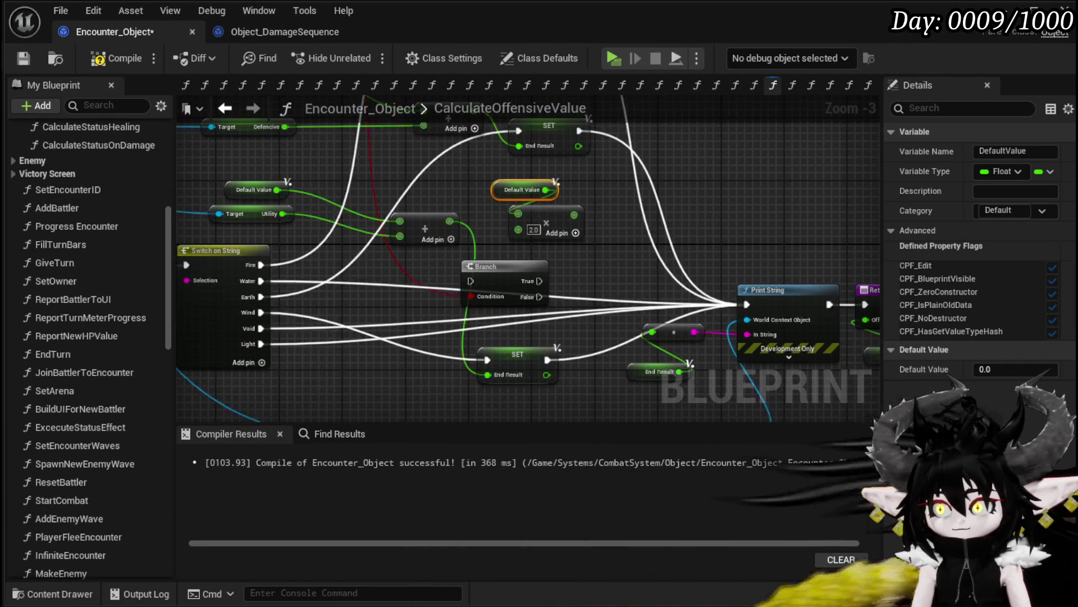
pyautogui.moveTo(495, 242)
pyautogui.mouseDown()
pyautogui.moveTo(693, 306)
pyautogui.moveTo(730, 337)
pyautogui.mouseUp()
pyautogui.moveTo(579, 264); pyautogui.dragTo(579, 277)
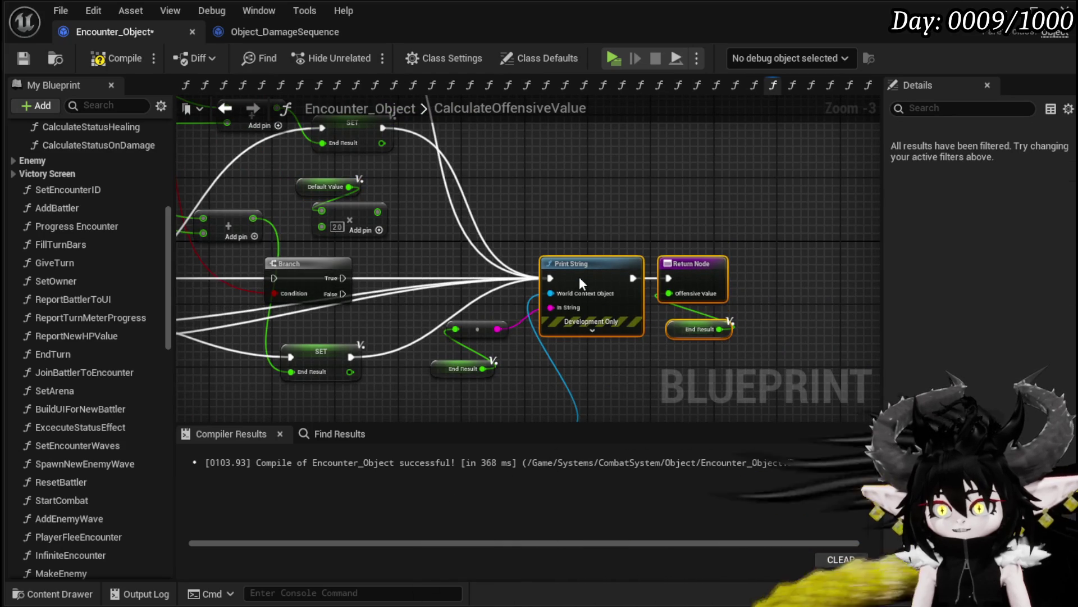
pyautogui.click(550, 230)
# - Delete the Branch node, then compile and save Encounter_Object
pyautogui.moveTo(551, 230); pyautogui.dragTo(638, 205)
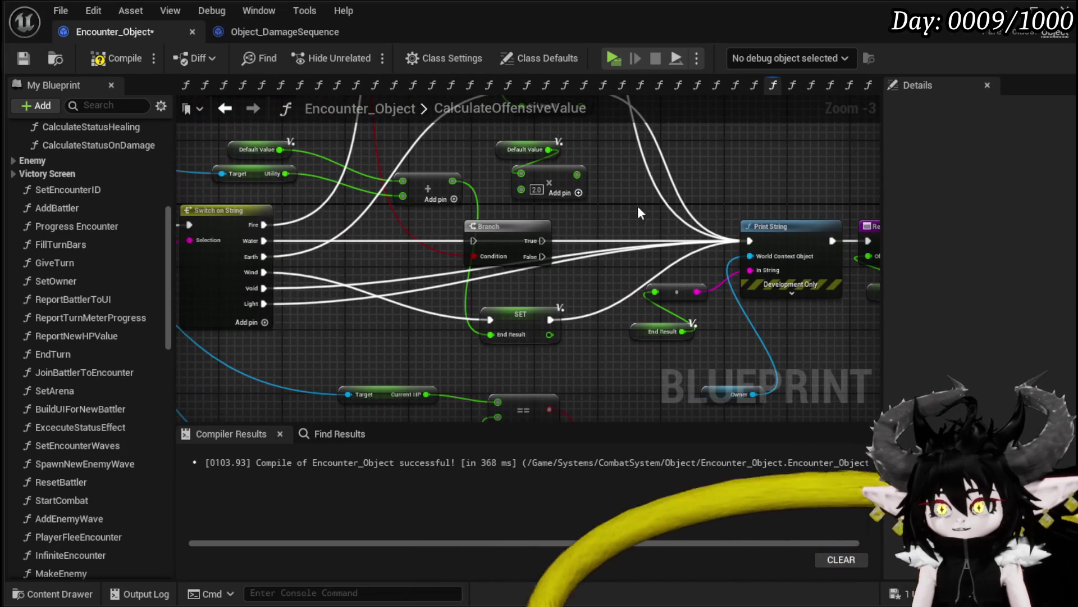
pyautogui.click(497, 227)
pyautogui.press('Delete')
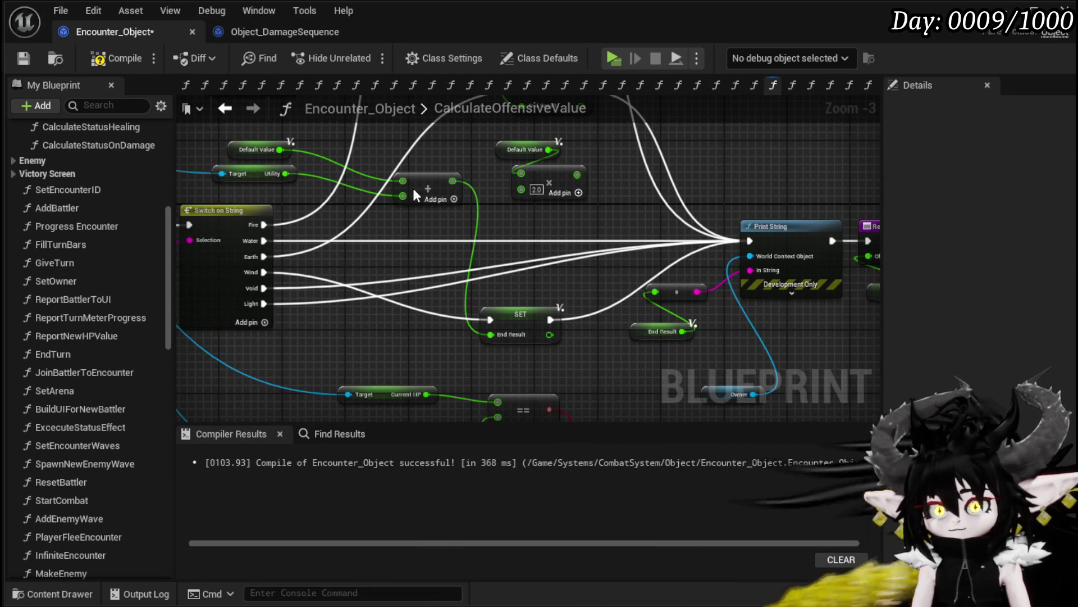
pyautogui.click(18, 57)
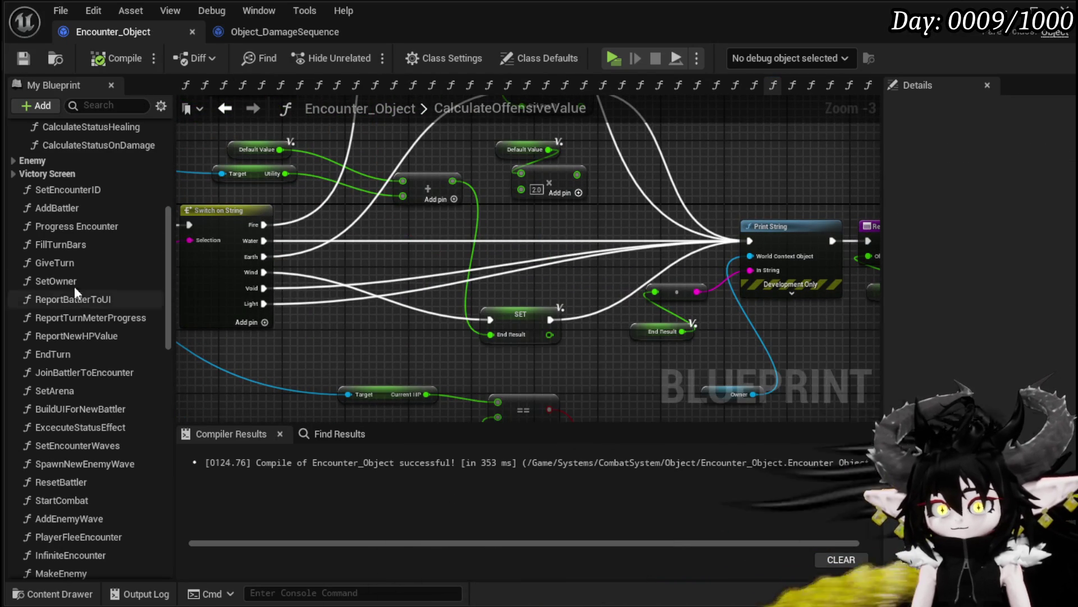
# - Open CalculateDirectDamage and inspect the CalculateElementalAffinity function's switch and entry nodes
pyautogui.click(254, 107)
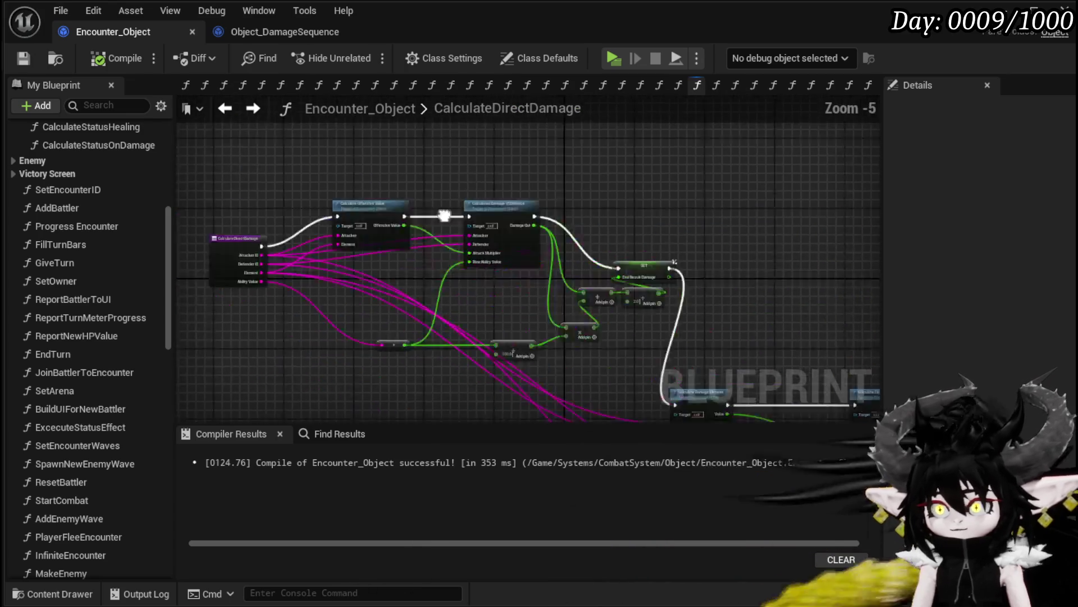
pyautogui.moveTo(476, 207)
pyautogui.mouseDown()
pyautogui.moveTo(518, 194)
pyautogui.moveTo(672, 209)
pyautogui.mouseUp()
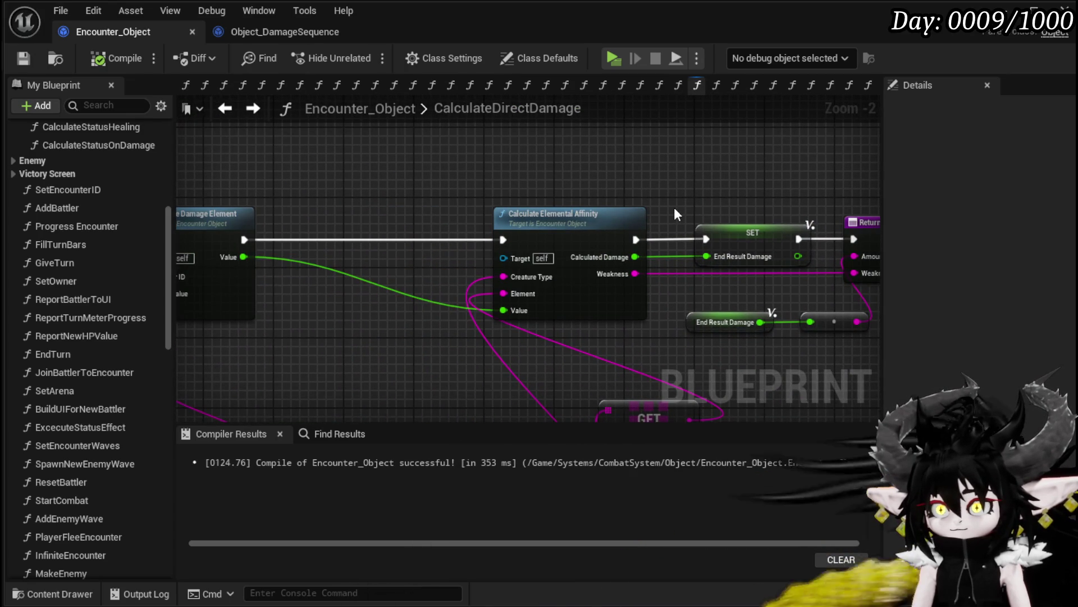
pyautogui.doubleClick(572, 215)
pyautogui.moveTo(574, 216)
pyautogui.mouseDown()
pyautogui.moveTo(581, 153)
pyautogui.moveTo(319, 186)
pyautogui.mouseUp()
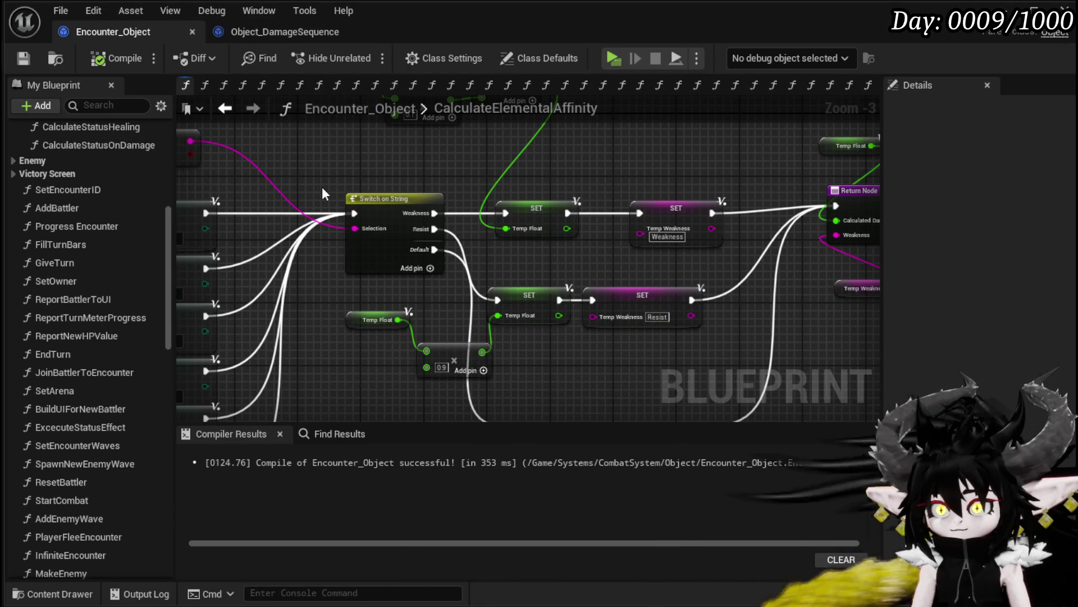
pyautogui.scroll(-4, 322, 193)
pyautogui.scroll(3, 370, 228)
pyautogui.scroll(1, 369, 227)
pyautogui.moveTo(369, 227); pyautogui.dragTo(558, 212)
pyautogui.click(226, 108)
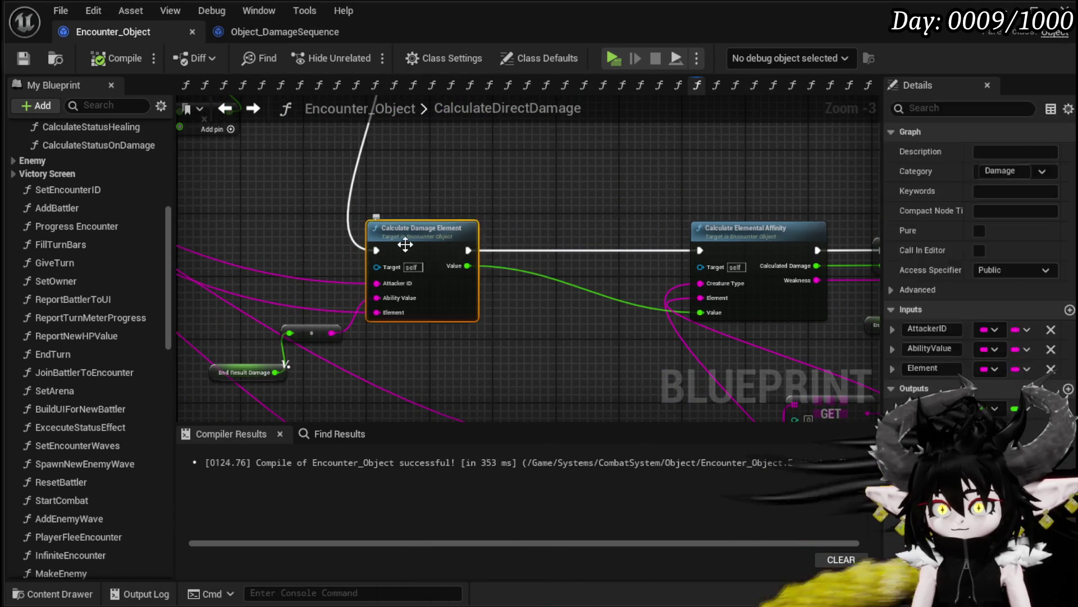
# - Inspect Calculate Damage Element's Max HP, Damaged HP, subtract, divide and add nodes
pyautogui.doubleClick(409, 242)
pyautogui.moveTo(419, 237)
pyautogui.mouseDown()
pyautogui.moveTo(478, 225)
pyautogui.moveTo(515, 298)
pyautogui.mouseUp()
pyautogui.scroll(3, 516, 298)
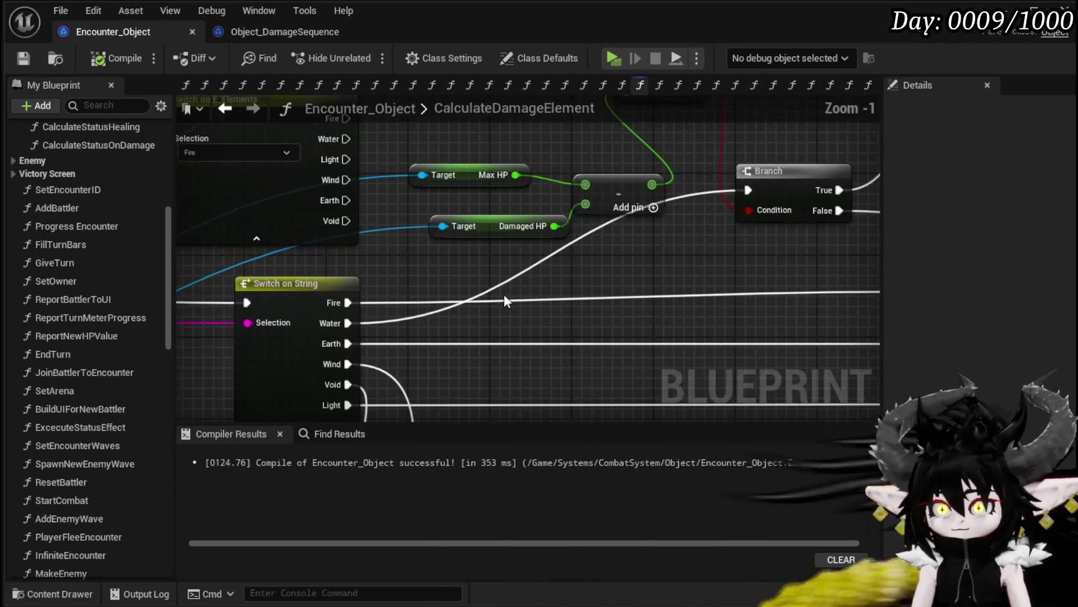
pyautogui.moveTo(463, 250)
pyautogui.mouseDown()
pyautogui.moveTo(516, 256)
pyautogui.moveTo(290, 334)
pyautogui.moveTo(186, 321)
pyautogui.mouseUp()
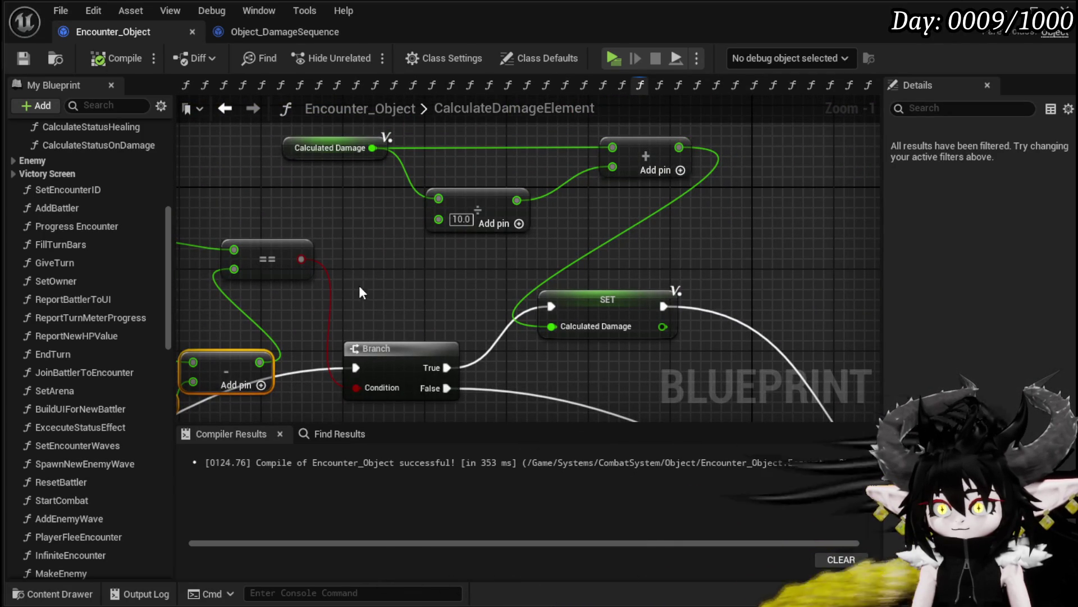
pyautogui.moveTo(359, 285); pyautogui.dragTo(697, 119)
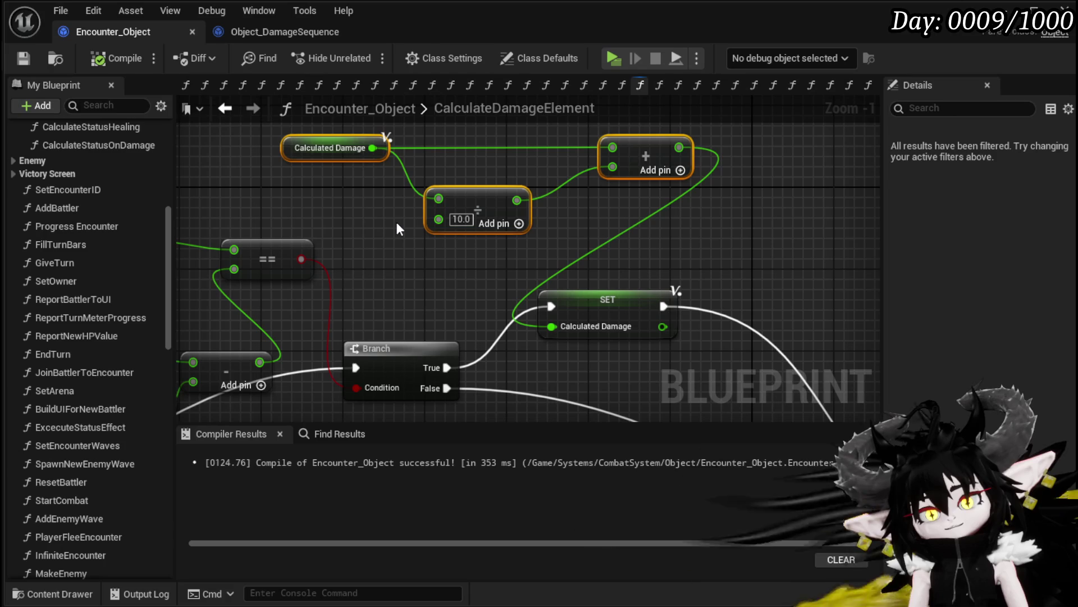
# - Save Encounter_Object and switch to the Object_DamageSequence blueprint
pyautogui.click(23, 58)
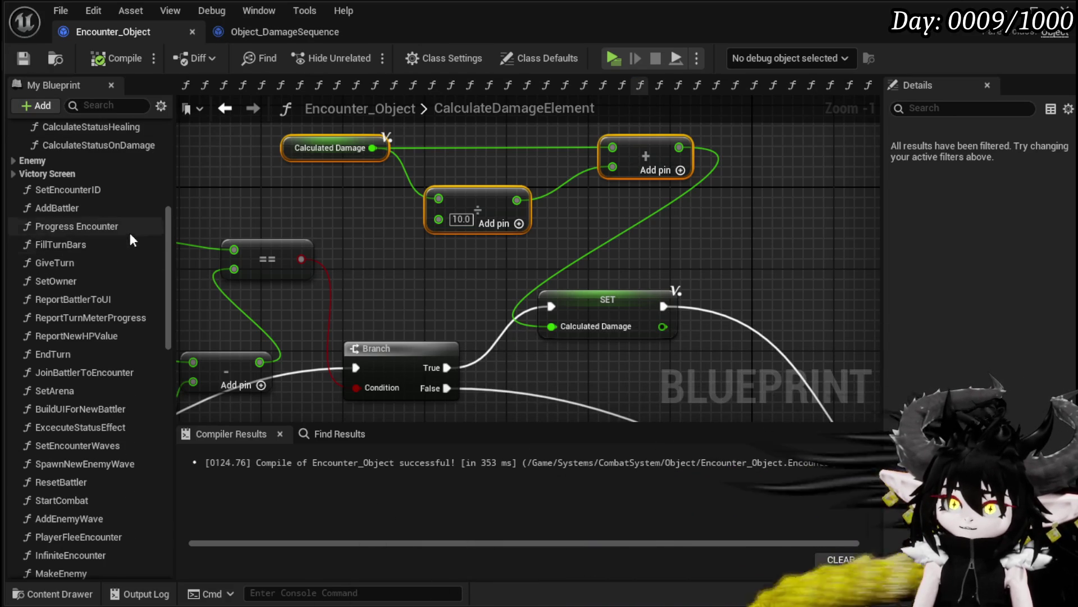
pyautogui.scroll(4, 129, 232)
pyautogui.click(289, 31)
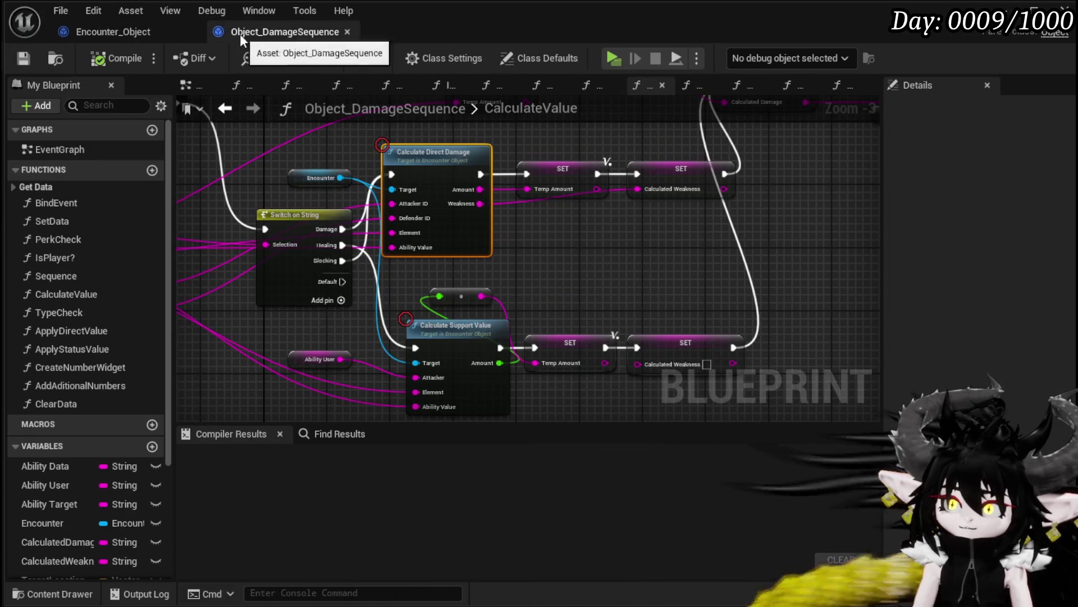
# - Back in Encounter_Object, view the element switch nodes and save the blueprint
pyautogui.click(126, 41)
pyautogui.moveTo(403, 287); pyautogui.dragTo(605, 242)
pyautogui.scroll(-3, 480, 285)
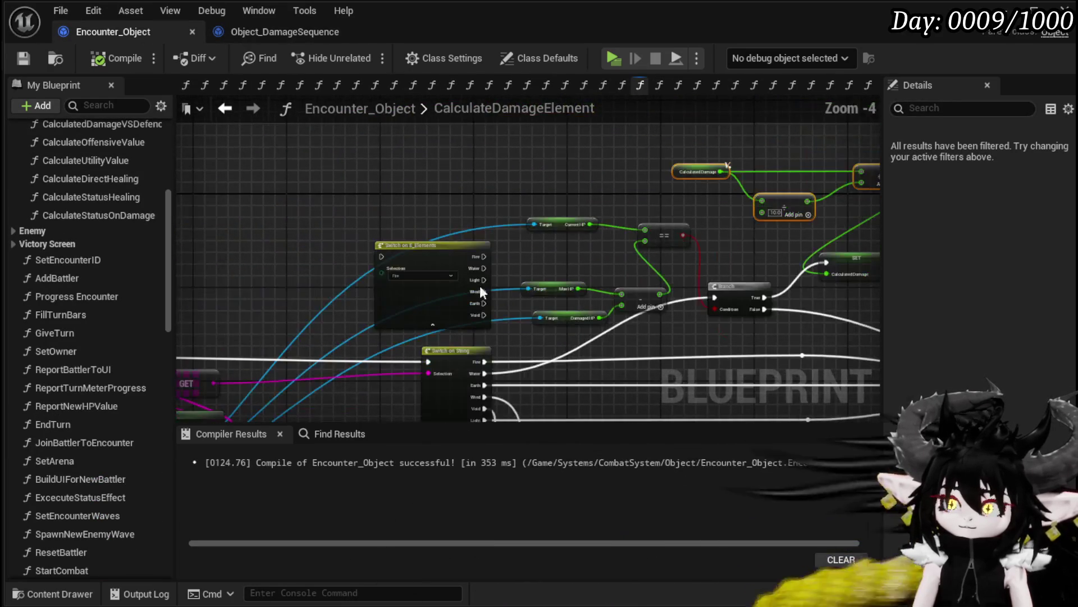
pyautogui.moveTo(480, 286); pyautogui.dragTo(607, 187)
pyautogui.moveTo(643, 329)
pyautogui.mouseDown()
pyautogui.moveTo(390, 290)
pyautogui.moveTo(672, 302)
pyautogui.moveTo(683, 314)
pyautogui.mouseUp()
pyautogui.hotkey('ctrl', 's')
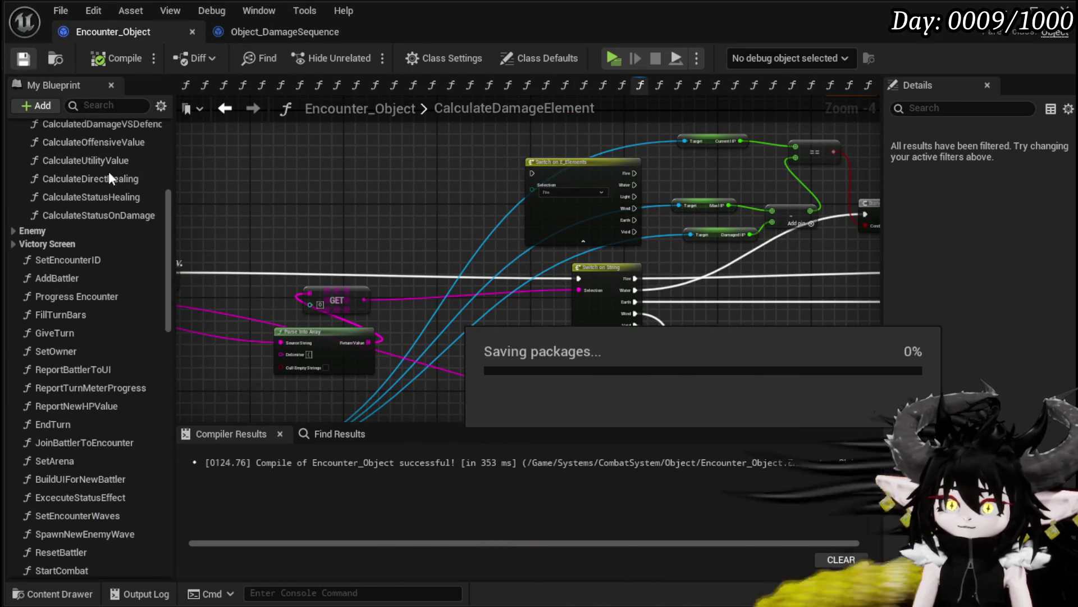
# - Look over the GET, Parse Into Array and entry nodes, then return to CalculateDirectDamage
pyautogui.moveTo(754, 240)
pyautogui.mouseDown()
pyautogui.moveTo(501, 267)
pyautogui.moveTo(437, 348)
pyautogui.mouseUp()
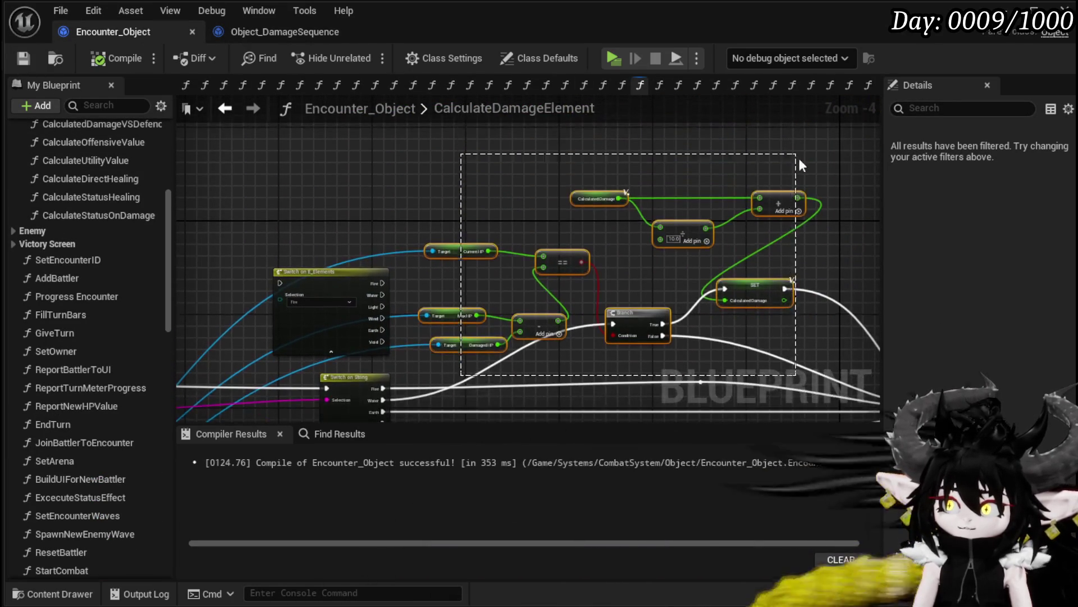
pyautogui.moveTo(463, 210)
pyautogui.mouseDown()
pyautogui.moveTo(382, 179)
pyautogui.moveTo(493, 180)
pyautogui.mouseUp()
pyautogui.moveTo(255, 221); pyautogui.dragTo(446, 176)
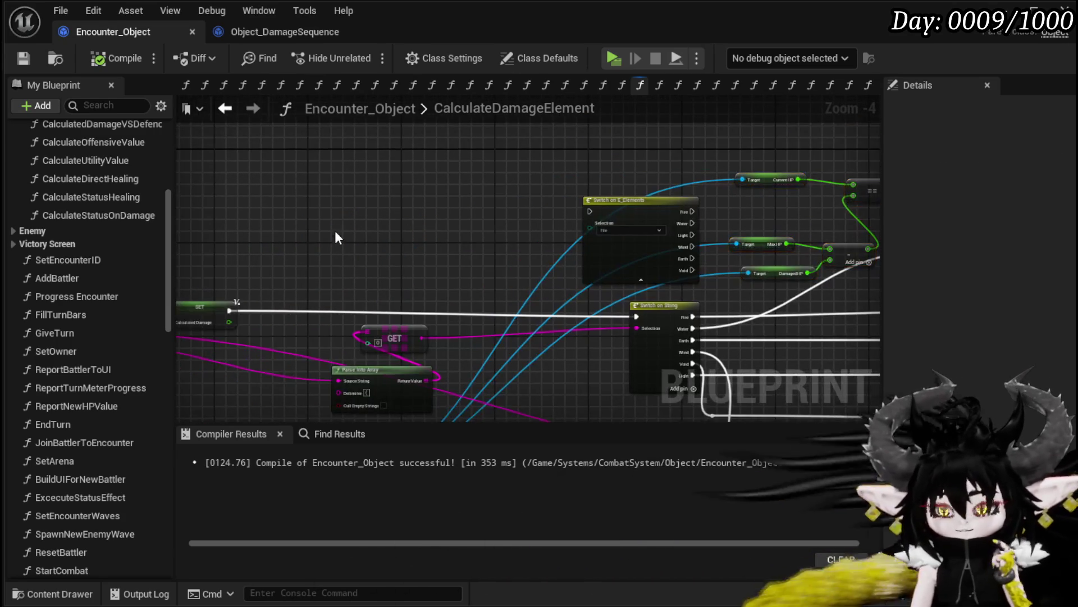
pyautogui.moveTo(335, 232); pyautogui.dragTo(537, 211)
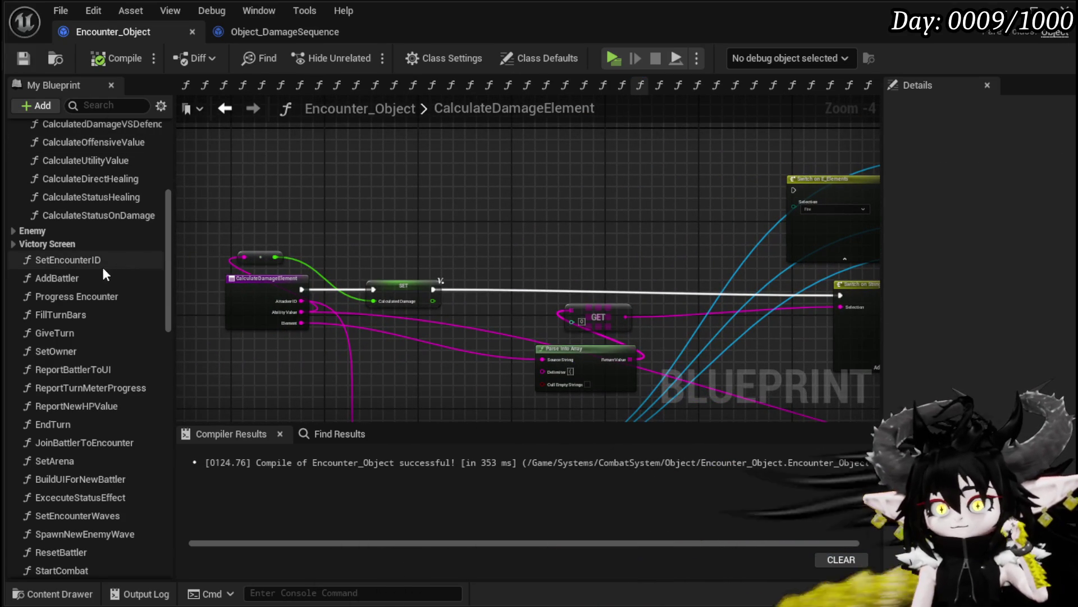
pyautogui.click(226, 109)
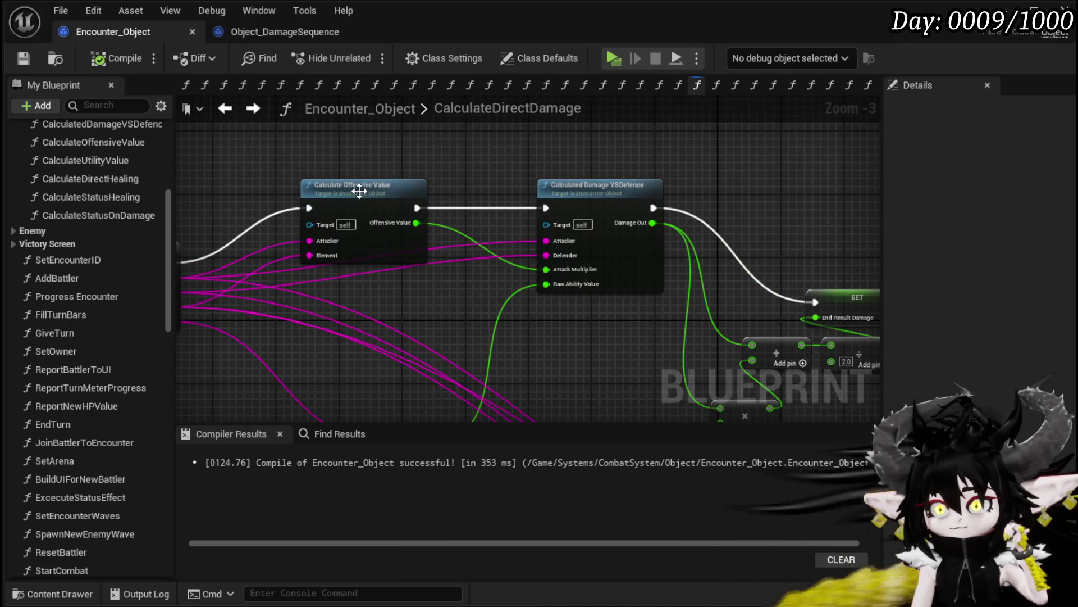
# - In Calculate Offensive Value, restore the Branch, add an Add node off Default Value, and delete the multiply
pyautogui.doubleClick(359, 191)
pyautogui.moveTo(511, 338)
pyautogui.mouseDown()
pyautogui.moveTo(463, 308)
pyautogui.moveTo(566, 308)
pyautogui.mouseUp()
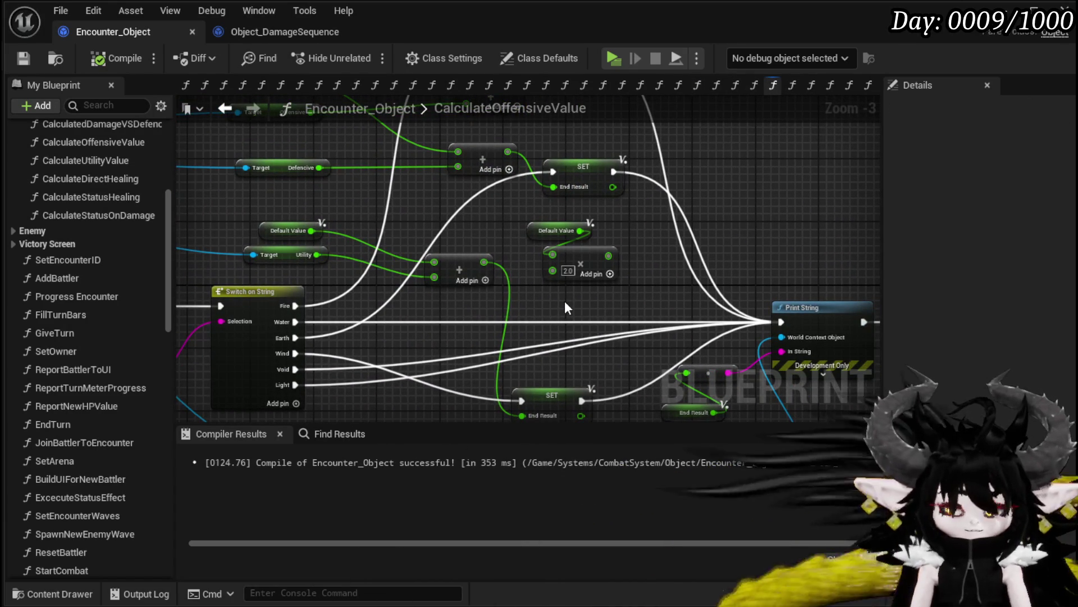
pyautogui.hotkey('ctrl', 'z')
pyautogui.hotkey('ctrl', 'z')
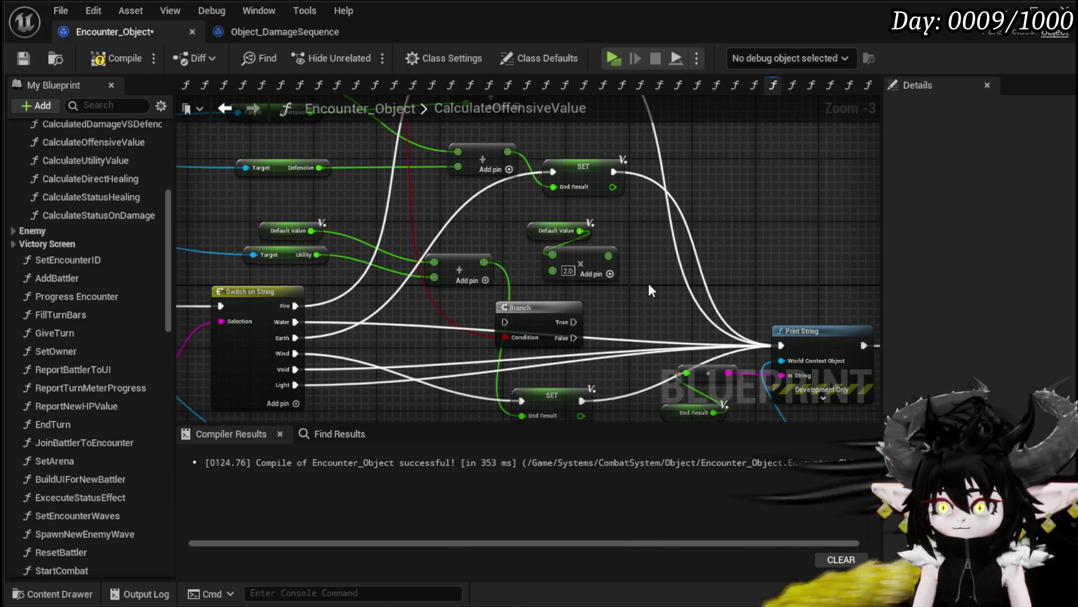
pyautogui.moveTo(649, 284)
pyautogui.mouseDown()
pyautogui.moveTo(713, 309)
pyautogui.moveTo(808, 313)
pyautogui.moveTo(615, 278)
pyautogui.moveTo(645, 390)
pyautogui.moveTo(408, 294)
pyautogui.mouseUp()
pyautogui.moveTo(678, 334)
pyautogui.mouseDown()
pyautogui.moveTo(469, 215)
pyautogui.moveTo(517, 211)
pyautogui.moveTo(534, 223)
pyautogui.mouseUp()
pyautogui.write('+')
pyautogui.click(593, 350)
pyautogui.click(466, 247)
pyautogui.press('Delete')
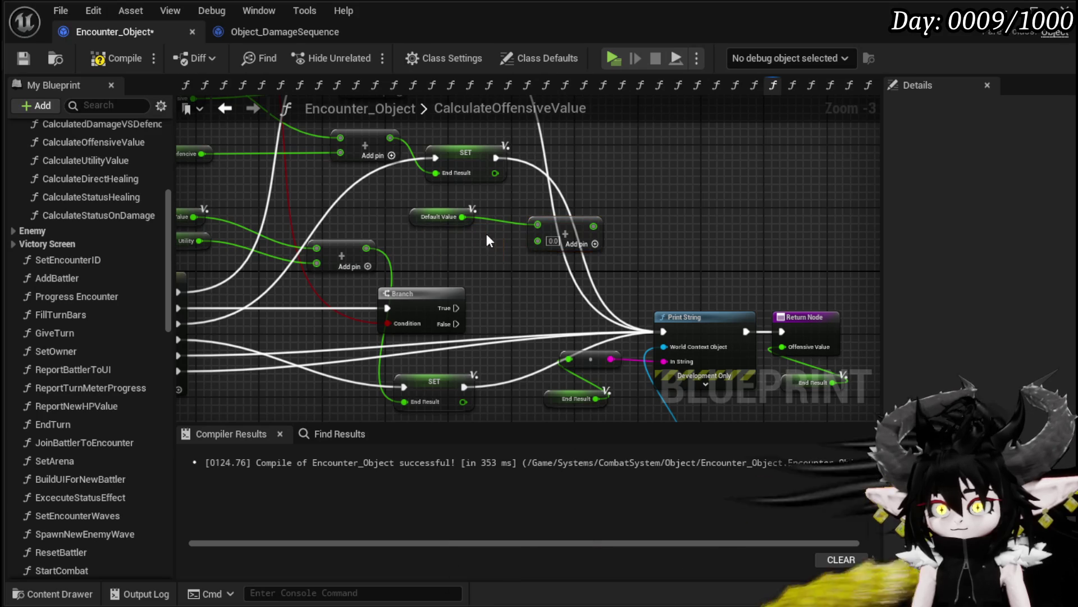
pyautogui.moveTo(413, 198)
pyautogui.mouseDown()
pyautogui.moveTo(566, 233)
pyautogui.moveTo(720, 116)
pyautogui.moveTo(511, 251)
pyautogui.moveTo(405, 284)
pyautogui.mouseUp()
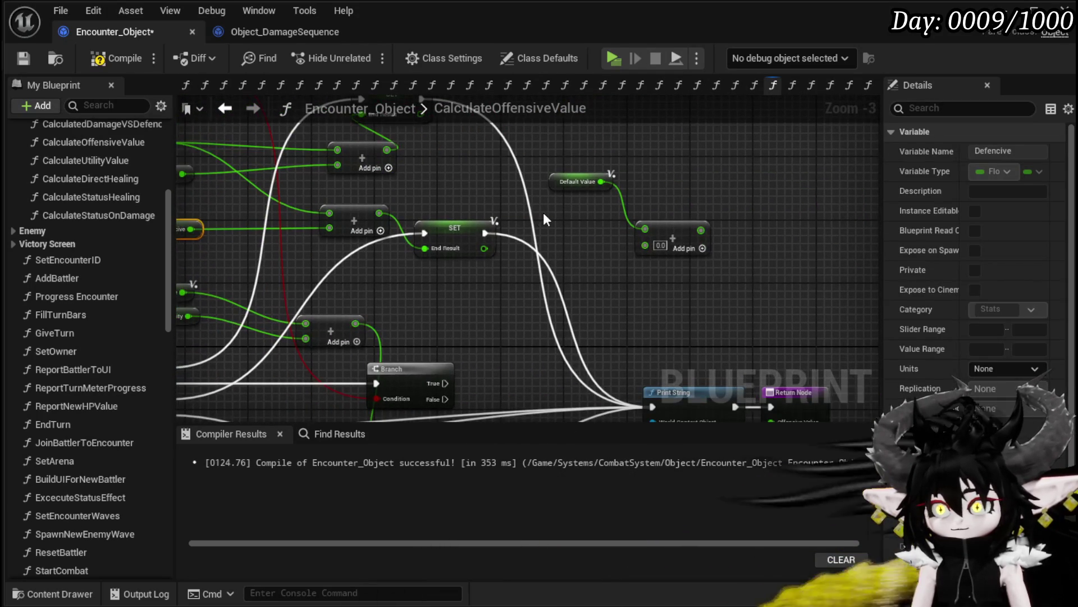
# - Paste Defencive and Utility getters and wire them into the Add node's second and third inputs
pyautogui.hotkey('ctrl', 'v')
pyautogui.moveTo(567, 230)
pyautogui.mouseDown()
pyautogui.moveTo(586, 225)
pyautogui.moveTo(647, 260)
pyautogui.mouseUp()
pyautogui.click(582, 244)
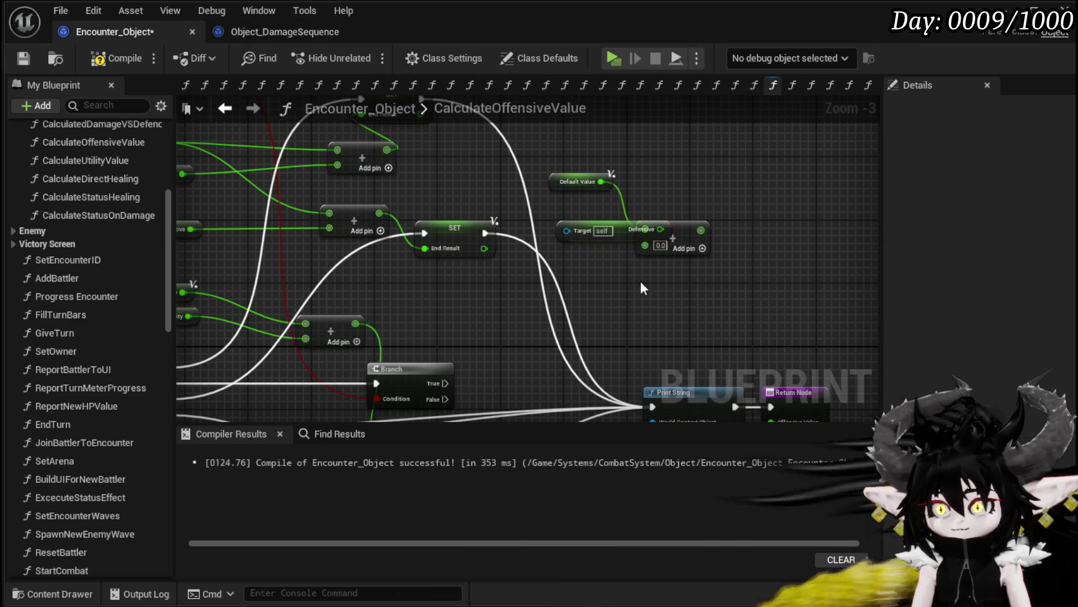
pyautogui.moveTo(705, 234)
pyautogui.mouseDown()
pyautogui.moveTo(524, 242)
pyautogui.moveTo(580, 233)
pyautogui.mouseUp()
pyautogui.moveTo(478, 236); pyautogui.dragTo(535, 245)
pyautogui.moveTo(539, 248)
pyautogui.mouseDown()
pyautogui.moveTo(646, 253)
pyautogui.moveTo(524, 289)
pyautogui.moveTo(436, 270)
pyautogui.moveTo(336, 312)
pyautogui.moveTo(475, 281)
pyautogui.mouseUp()
pyautogui.click(372, 292)
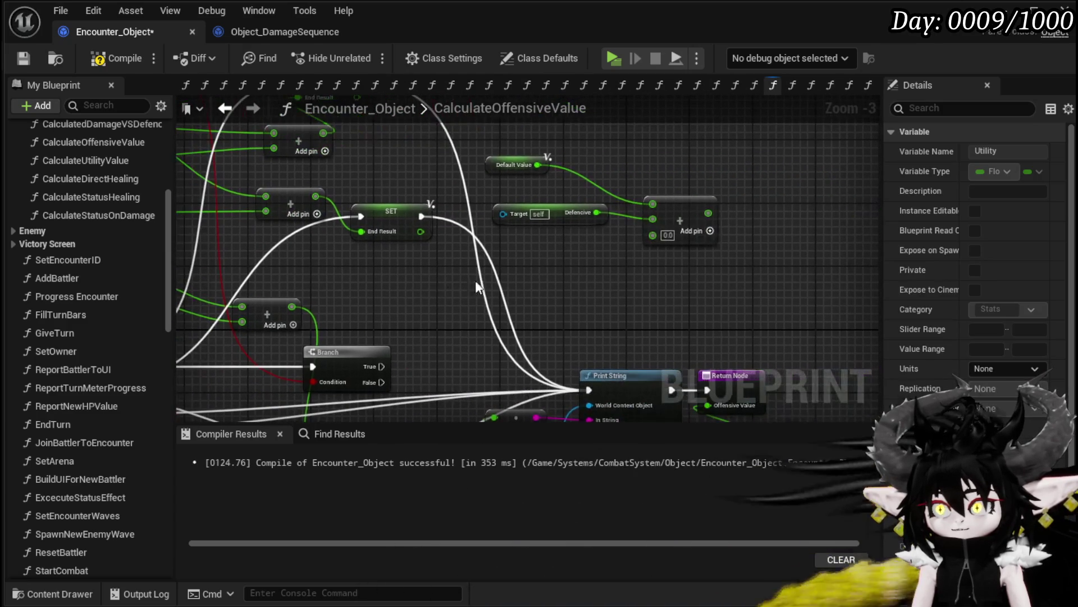
pyautogui.hotkey('ctrl', 'v')
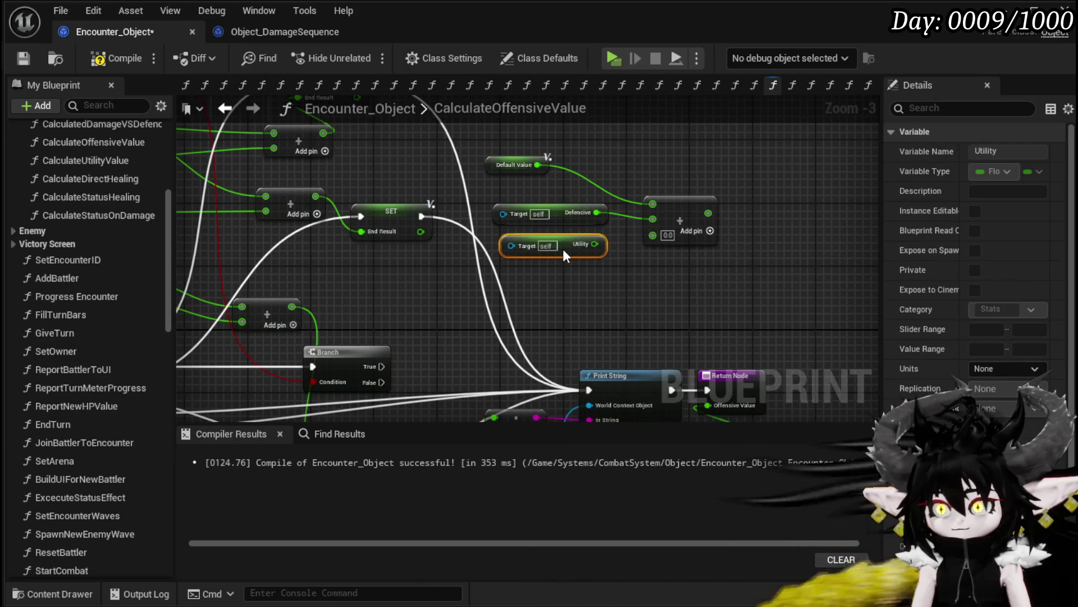
pyautogui.moveTo(605, 251)
pyautogui.mouseDown()
pyautogui.moveTo(597, 258)
pyautogui.moveTo(653, 235)
pyautogui.moveTo(535, 179)
pyautogui.mouseUp()
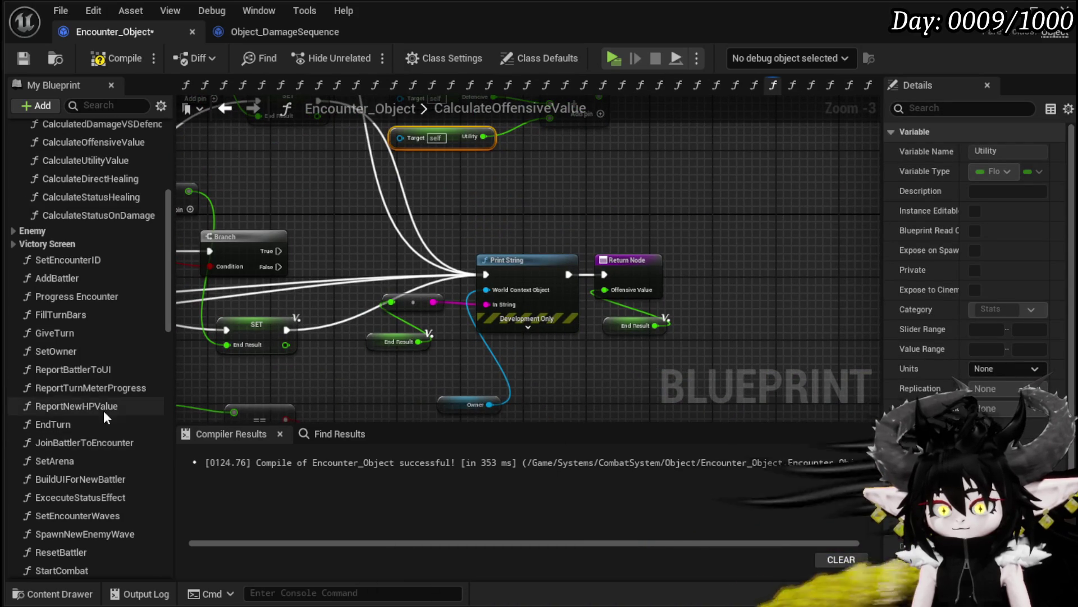
# - Paste a copy of the End Result setter and feed the Add node's sum into it
pyautogui.scroll(-5, 104, 410)
pyautogui.click(255, 337)
pyautogui.moveTo(627, 137); pyautogui.dragTo(602, 221)
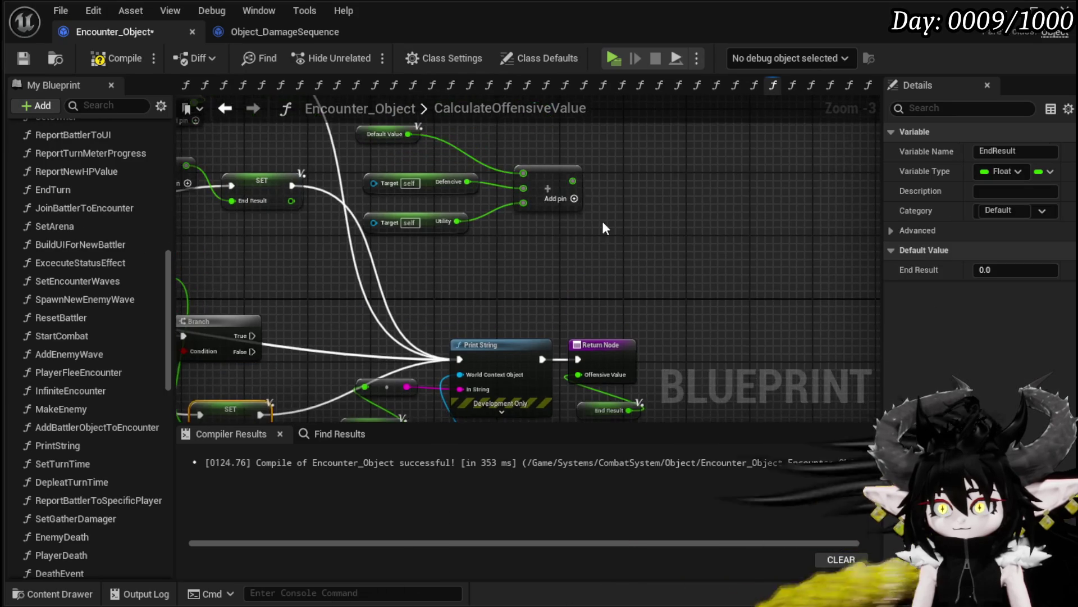
pyautogui.hotkey('ctrl', 'v')
pyautogui.moveTo(573, 181); pyautogui.dragTo(627, 194)
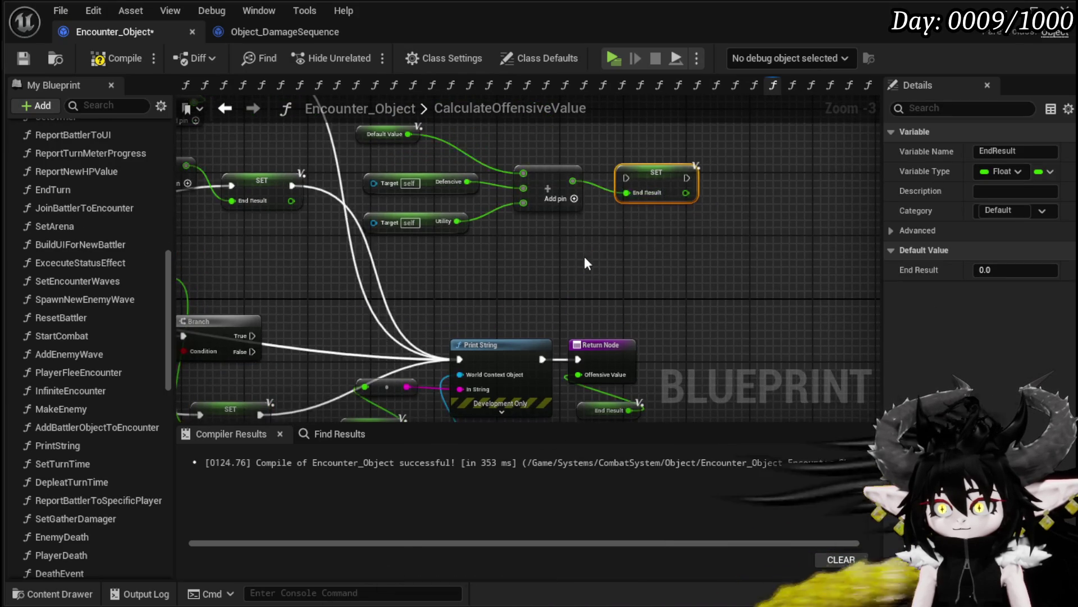
pyautogui.moveTo(585, 256)
pyautogui.mouseDown()
pyautogui.moveTo(832, 167)
pyautogui.moveTo(865, 209)
pyautogui.moveTo(691, 250)
pyautogui.mouseUp()
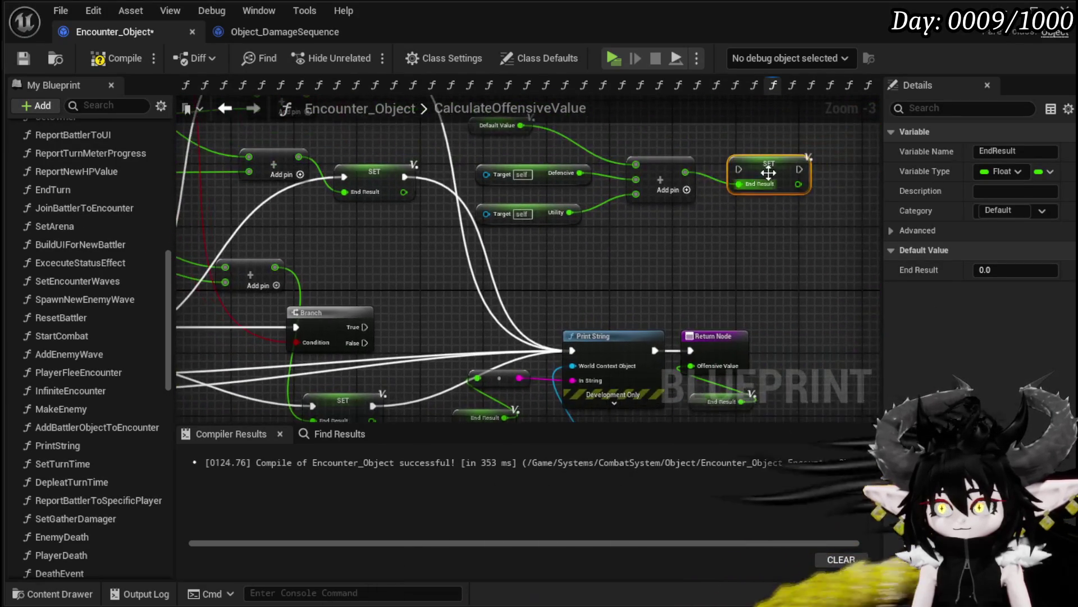
pyautogui.moveTo(765, 173)
pyautogui.mouseDown()
pyautogui.moveTo(507, 275)
pyautogui.moveTo(394, 292)
pyautogui.moveTo(588, 265)
pyautogui.moveTo(554, 279)
pyautogui.mouseUp()
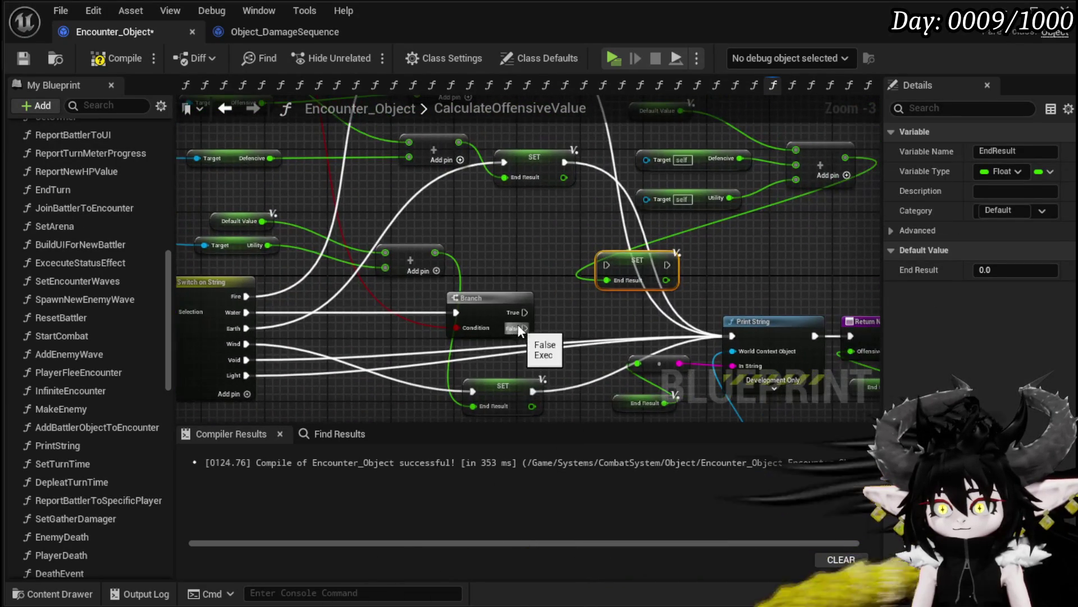
# - Run the new End Result setter from the Branch's True output and continue into Print String
pyautogui.moveTo(525, 312); pyautogui.dragTo(607, 265)
pyautogui.moveTo(728, 272)
pyautogui.mouseDown()
pyautogui.moveTo(487, 252)
pyautogui.moveTo(554, 272)
pyautogui.moveTo(555, 318)
pyautogui.moveTo(616, 281)
pyautogui.mouseUp()
pyautogui.click(604, 306)
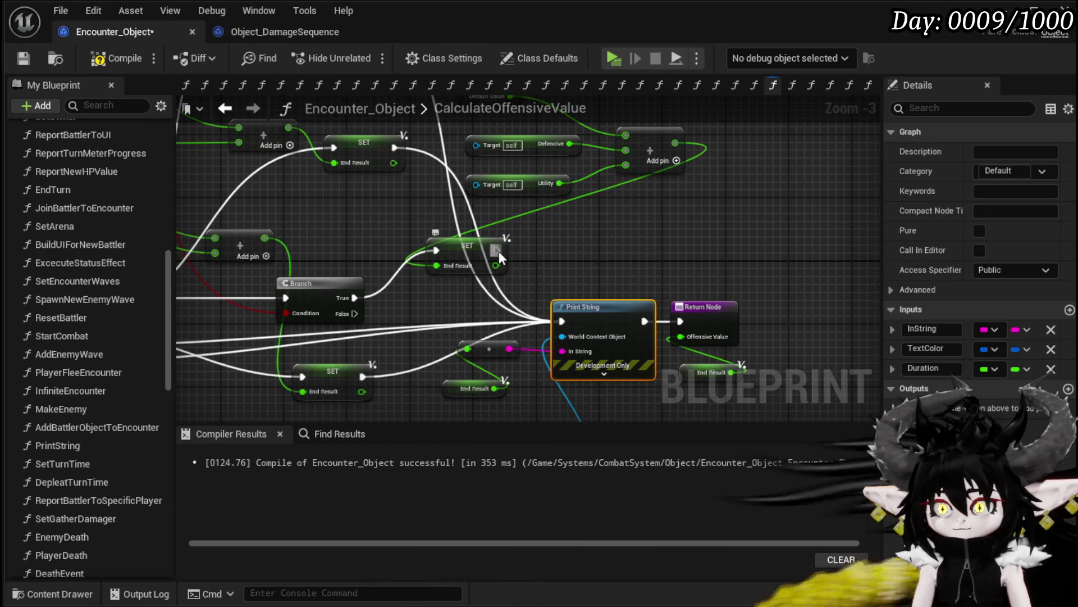
pyautogui.moveTo(498, 250)
pyautogui.mouseDown()
pyautogui.moveTo(554, 315)
pyautogui.moveTo(450, 224)
pyautogui.mouseUp()
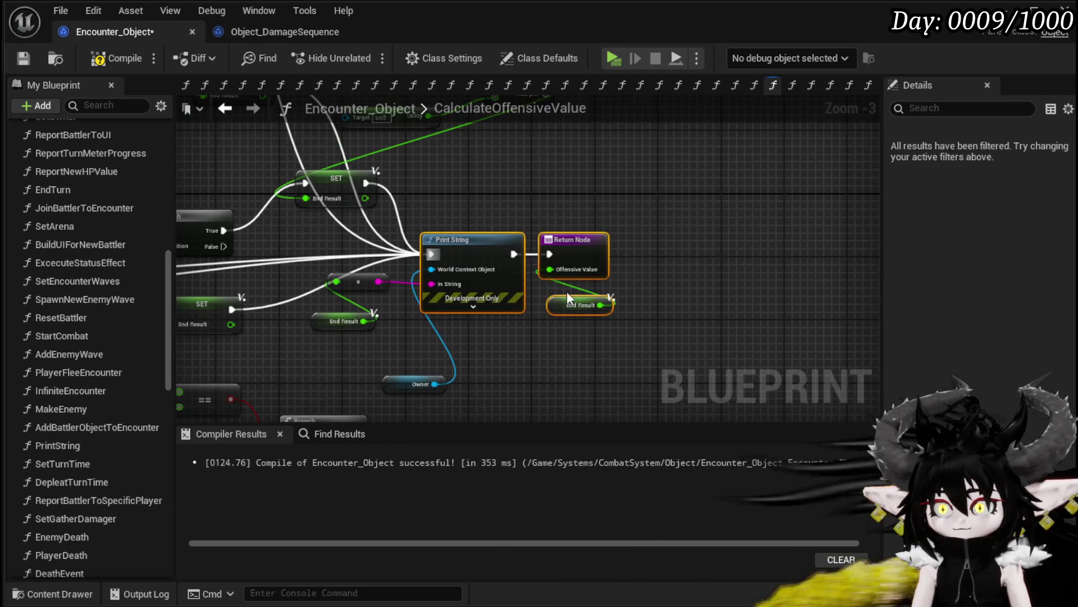
pyautogui.moveTo(567, 290)
pyautogui.mouseDown()
pyautogui.moveTo(550, 276)
pyautogui.moveTo(706, 318)
pyautogui.moveTo(431, 241)
pyautogui.moveTo(474, 320)
pyautogui.moveTo(500, 280)
pyautogui.moveTo(403, 180)
pyautogui.moveTo(723, 203)
pyautogui.moveTo(875, 195)
pyautogui.moveTo(320, 298)
pyautogui.moveTo(686, 330)
pyautogui.moveTo(638, 325)
pyautogui.moveTo(865, 393)
pyautogui.moveTo(300, 261)
pyautogui.moveTo(273, 264)
pyautogui.mouseUp()
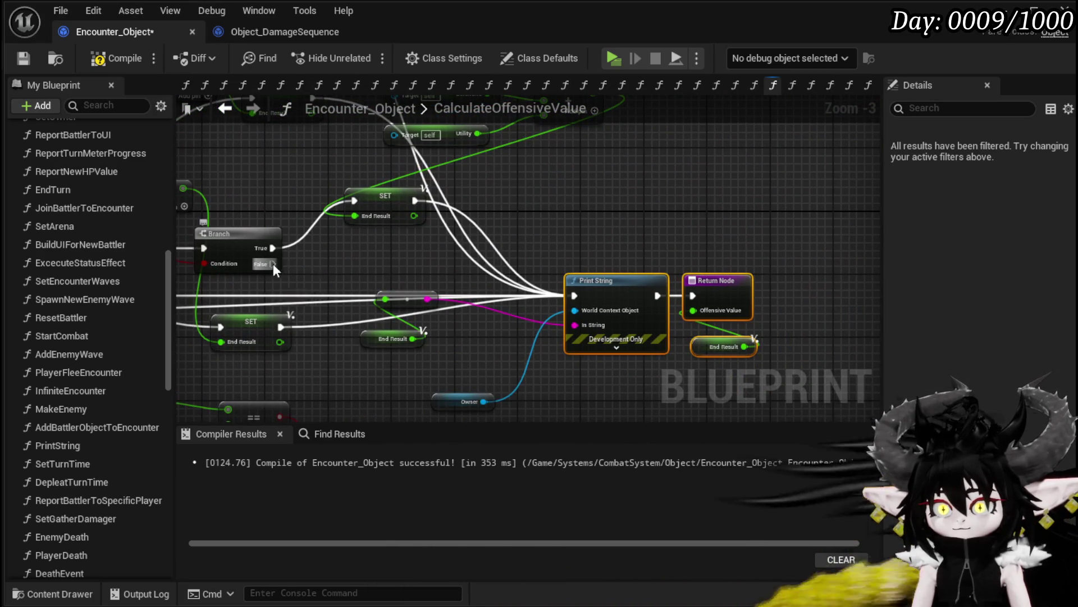
# - Connect the Defensive target to the Utility lookup's Target pin and move the four value nodes into place
pyautogui.moveTo(717, 272); pyautogui.dragTo(709, 245)
pyautogui.click(578, 301)
pyautogui.scroll(-1, 787, 348)
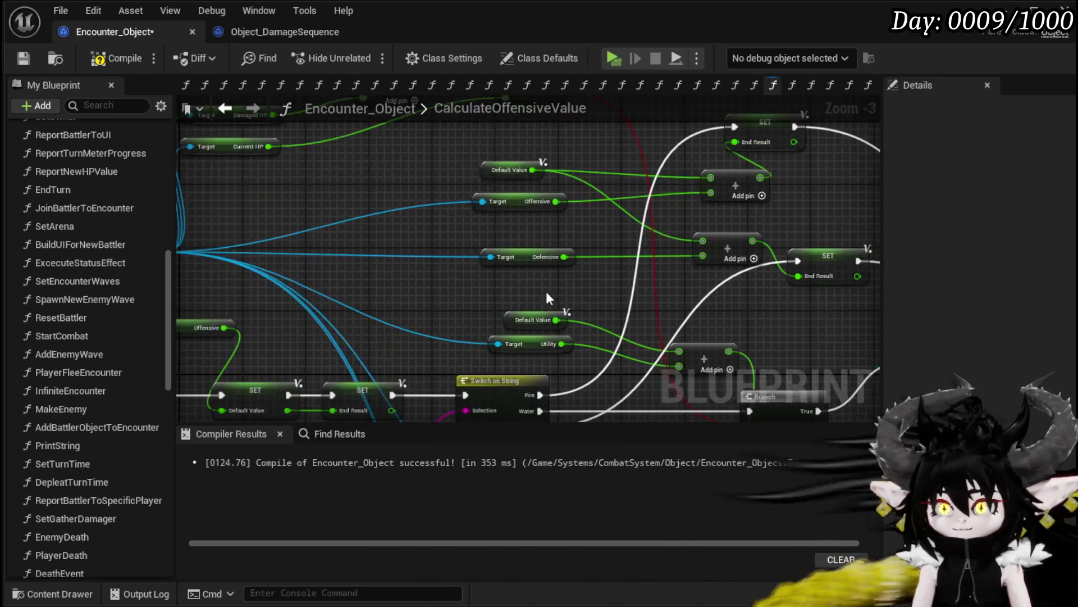
pyautogui.scroll(1, 364, 261)
pyautogui.moveTo(344, 259)
pyautogui.mouseDown()
pyautogui.moveTo(865, 255)
pyautogui.moveTo(542, 238)
pyautogui.moveTo(547, 275)
pyautogui.mouseUp()
pyautogui.scroll(-1, 406, 224)
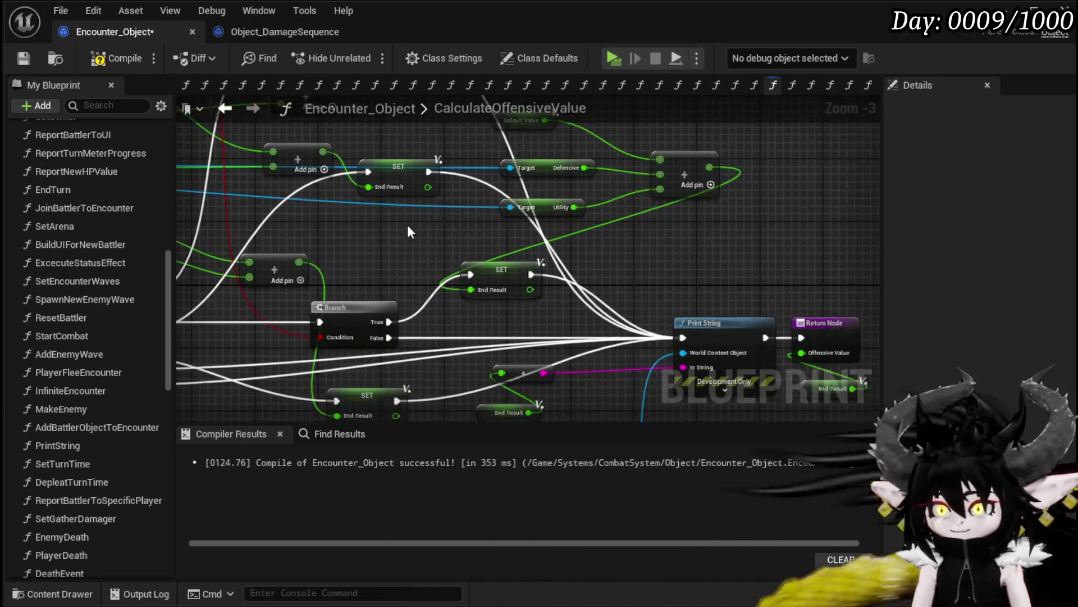
pyautogui.moveTo(431, 284); pyautogui.dragTo(416, 286)
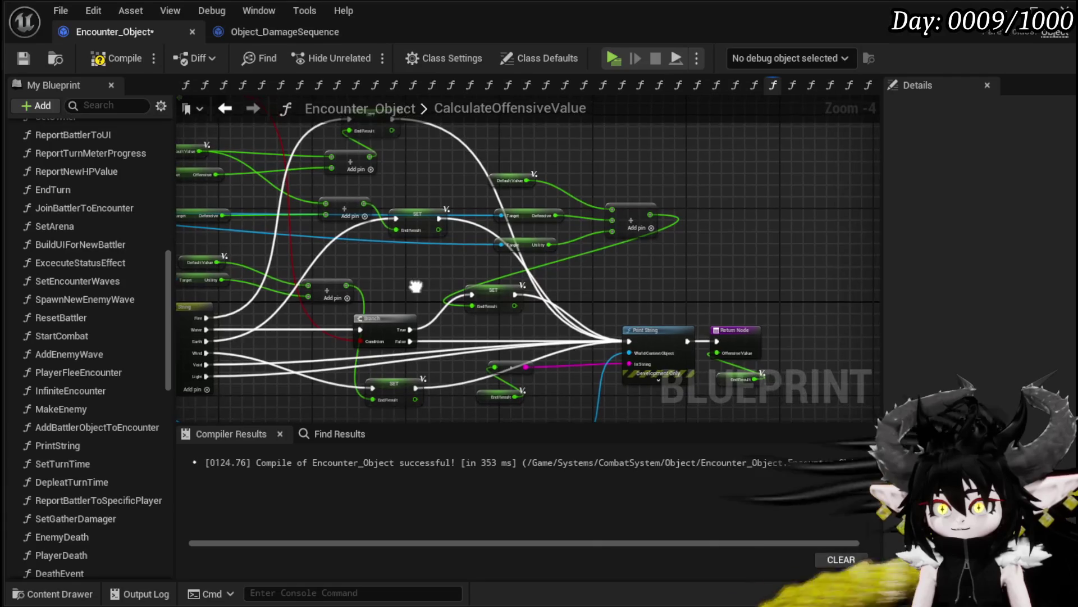
pyautogui.moveTo(637, 231); pyautogui.dragTo(660, 197)
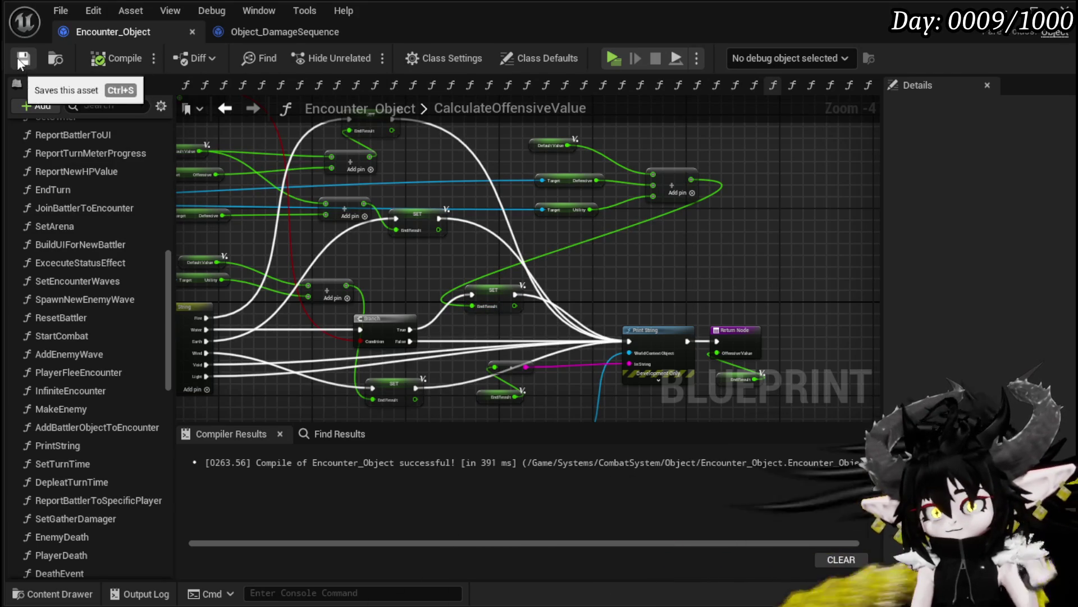
pyautogui.hotkey('alt', 'Tab')
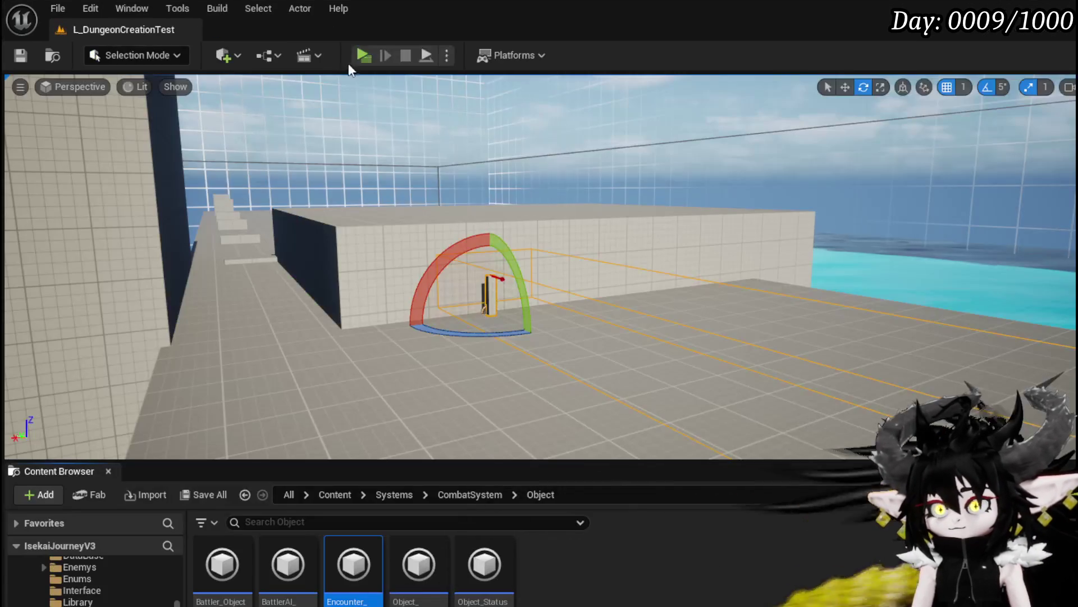
pyautogui.hotkey('alt', 'p')
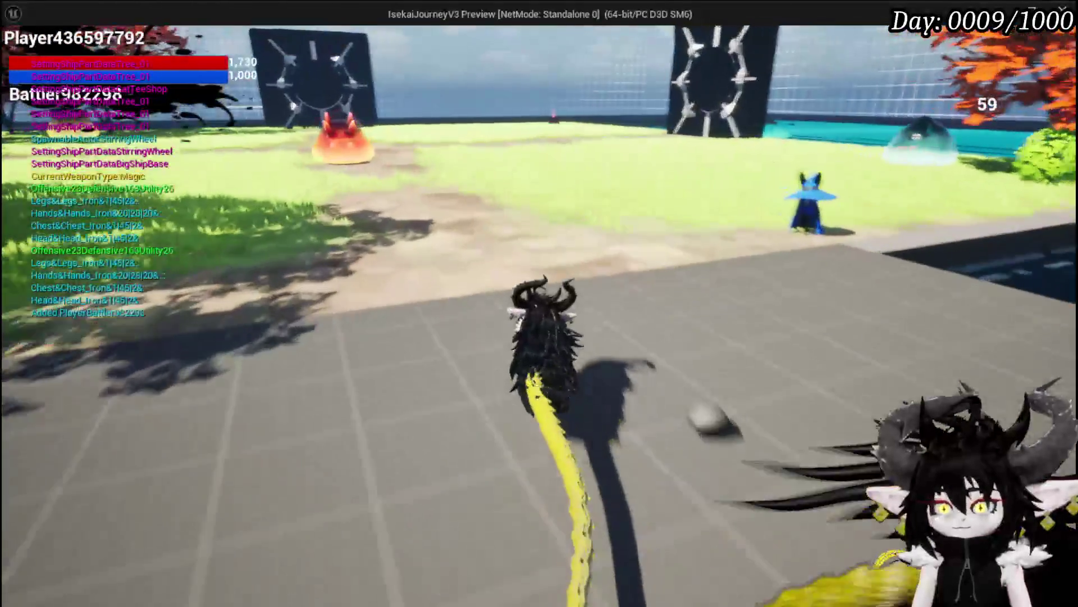
pyautogui.press('w')
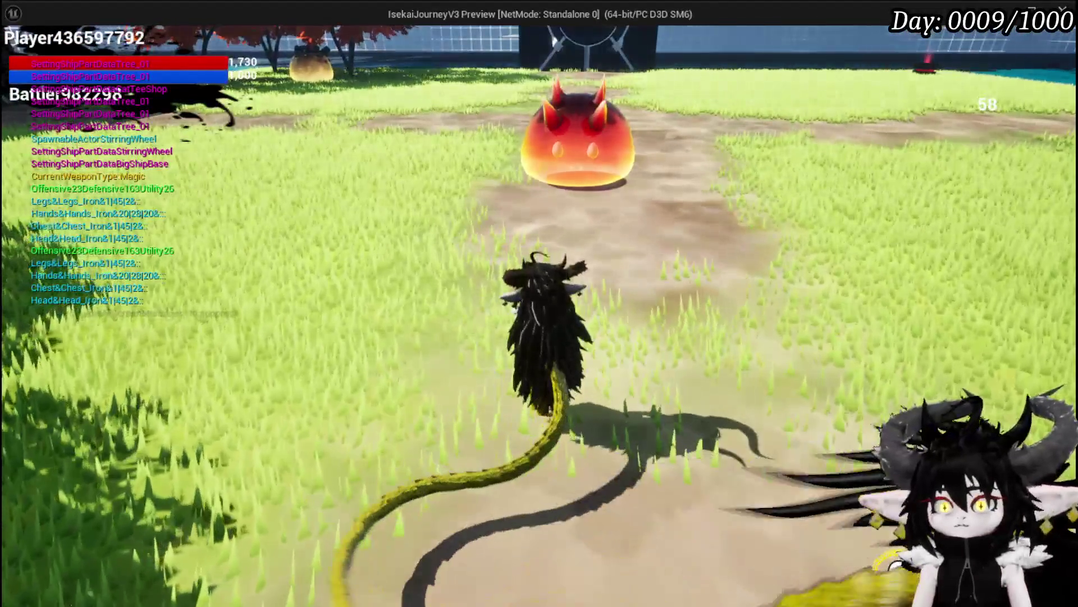
pyautogui.press('w')
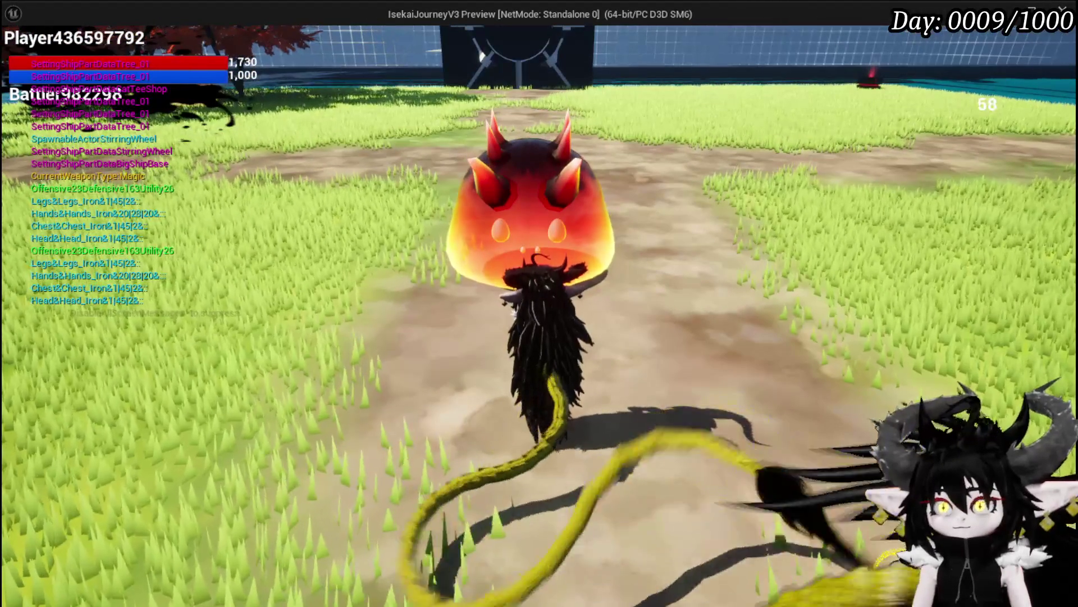
pyautogui.press('space')
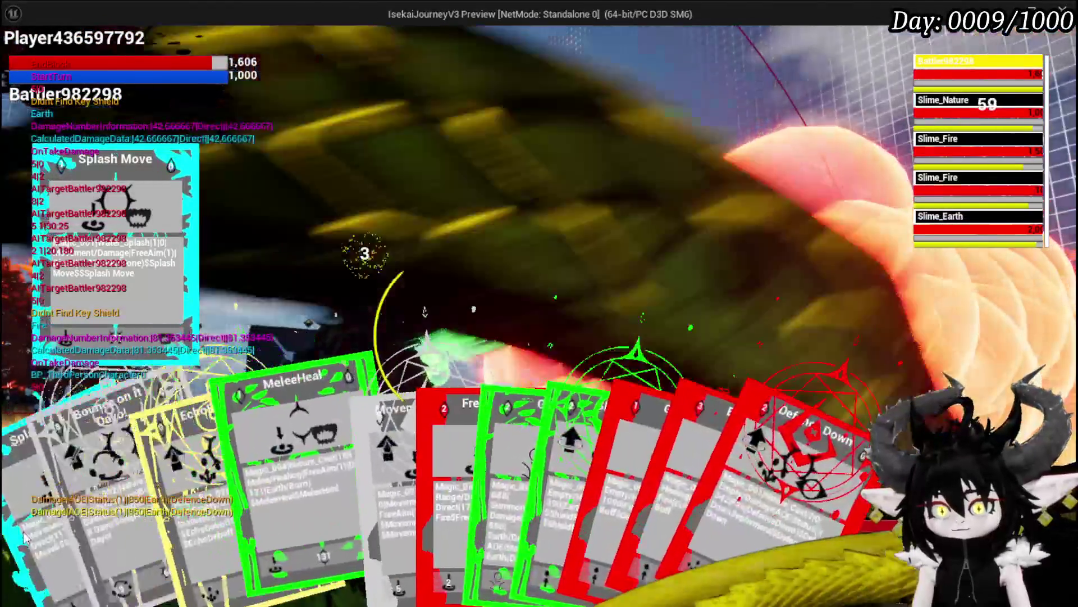
pyautogui.click(25, 537)
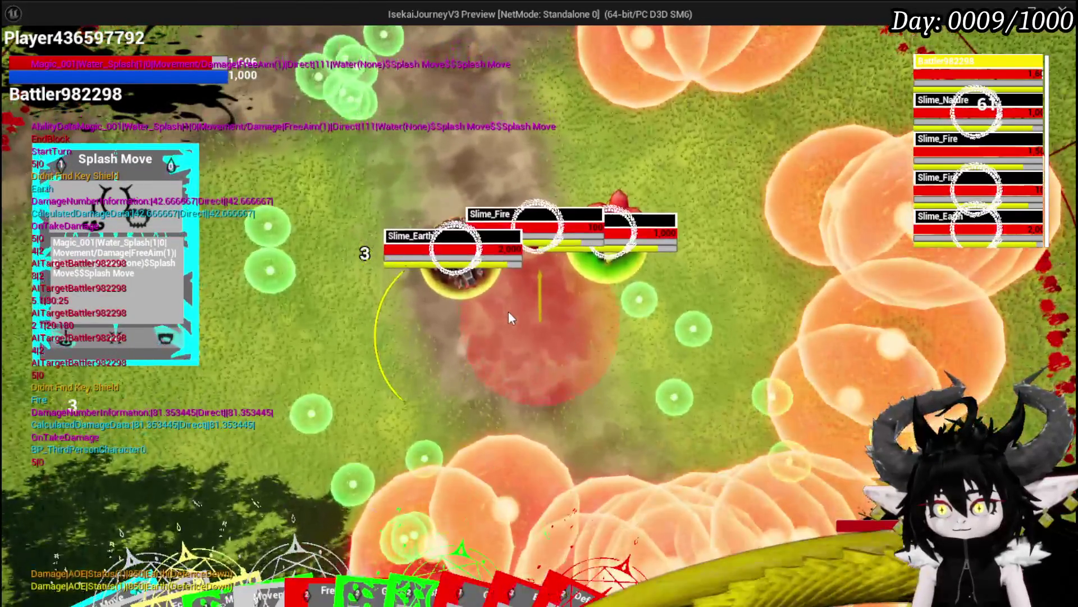
pyautogui.click(509, 313)
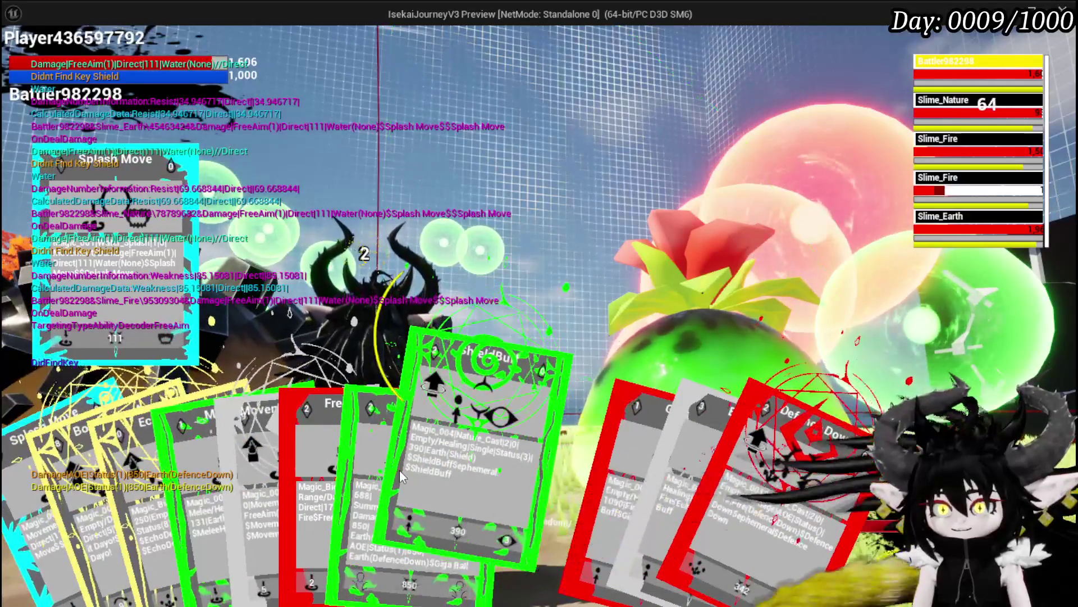
pyautogui.click(201, 468)
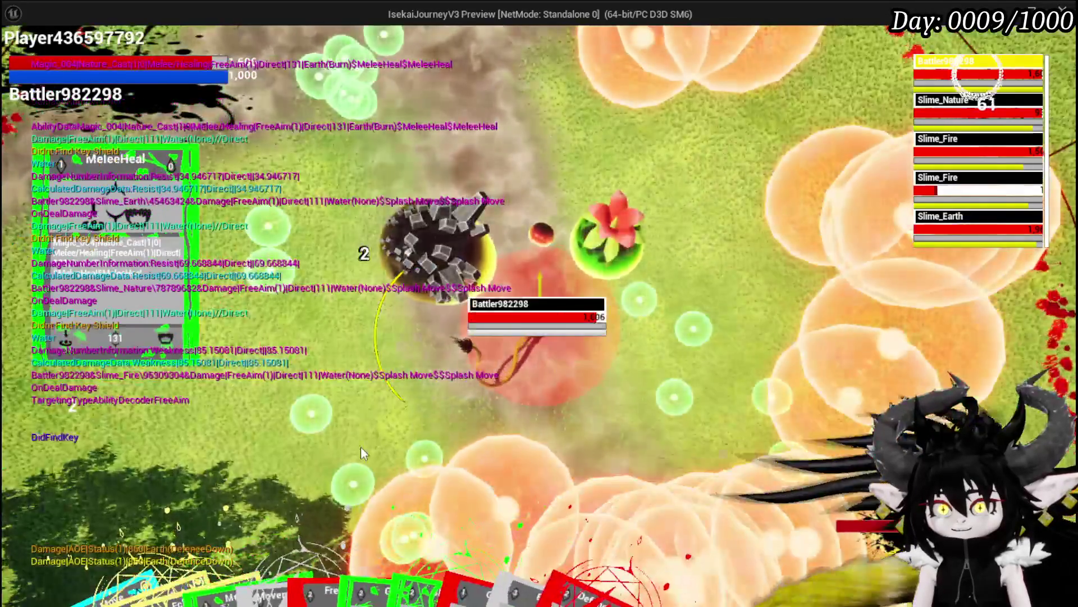
pyautogui.click(393, 444)
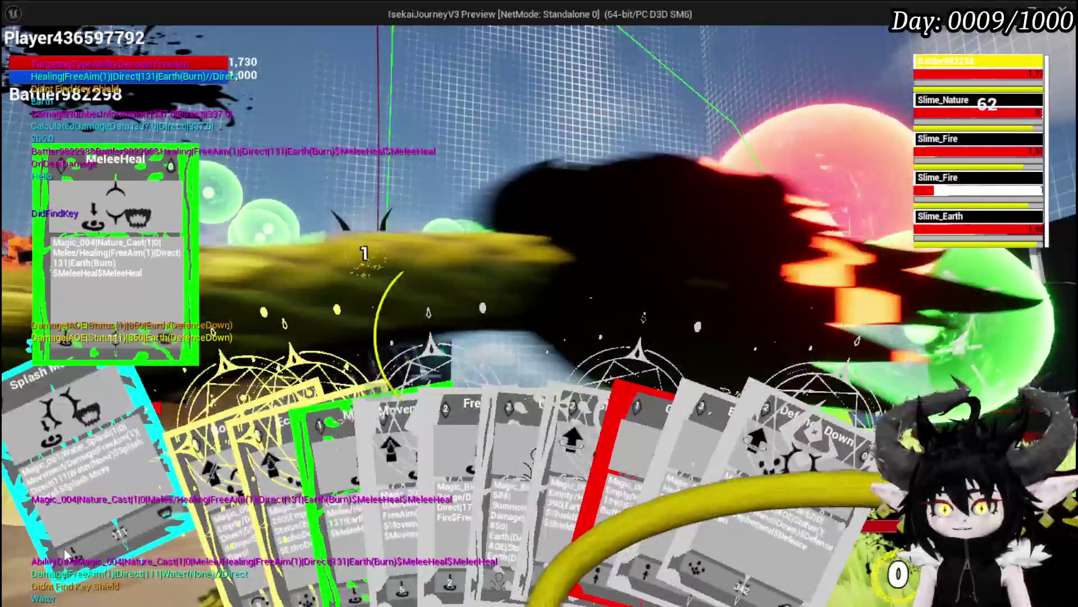
pyautogui.click(72, 494)
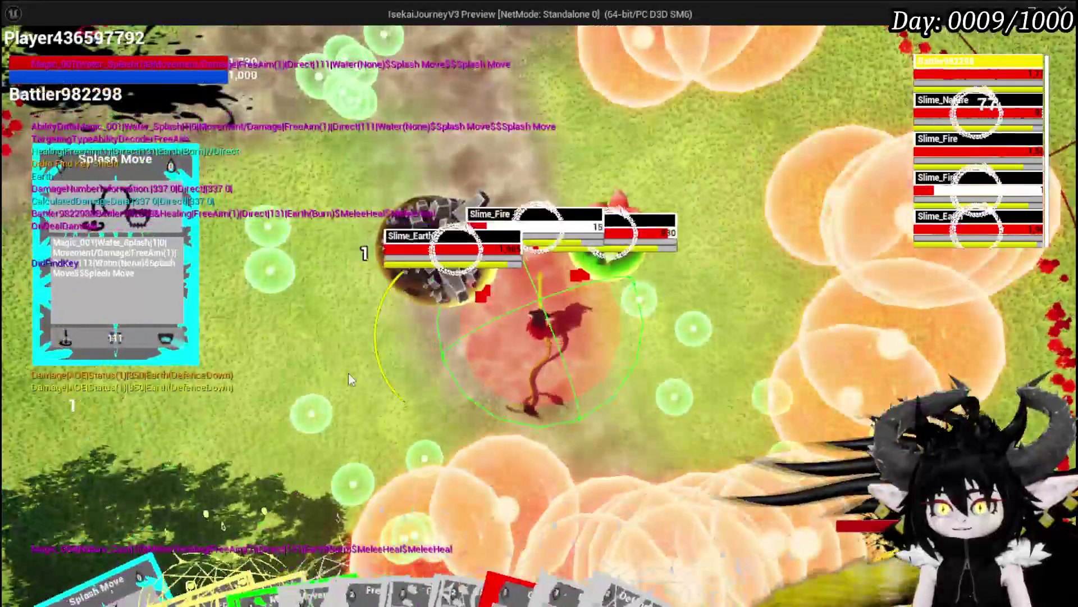
pyautogui.click(546, 316)
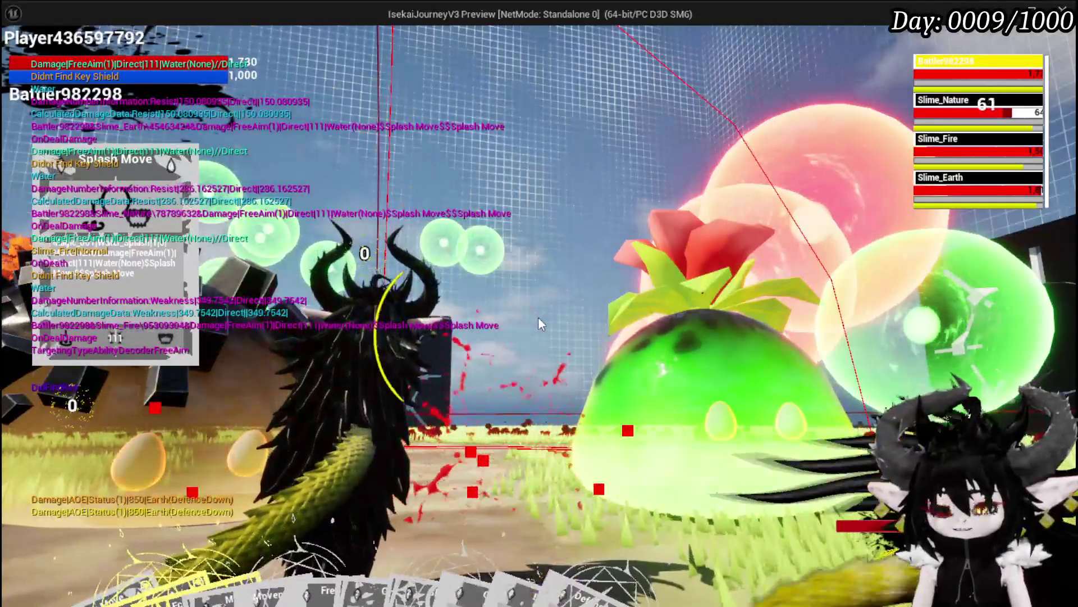
pyautogui.press('Escape')
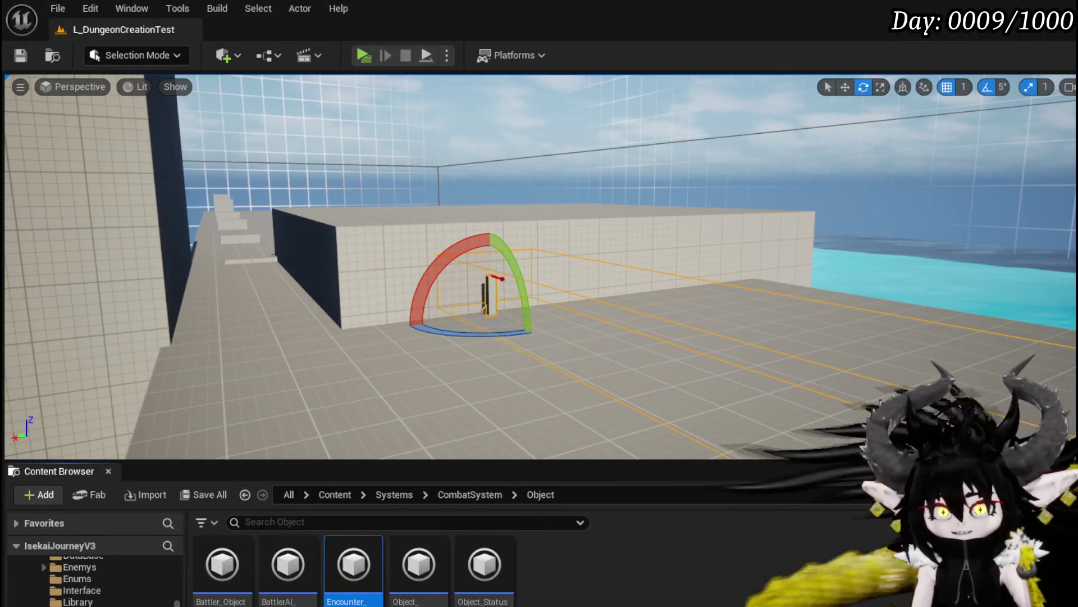
pyautogui.click(21, 55)
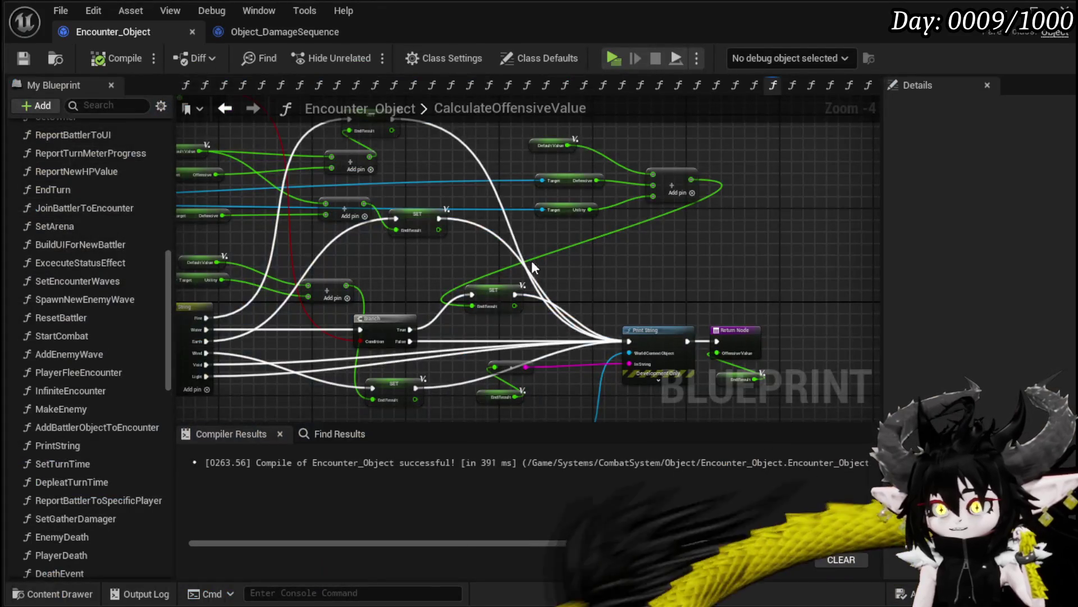
pyautogui.moveTo(645, 273)
pyautogui.mouseDown()
pyautogui.moveTo(681, 232)
pyautogui.moveTo(782, 227)
pyautogui.mouseUp()
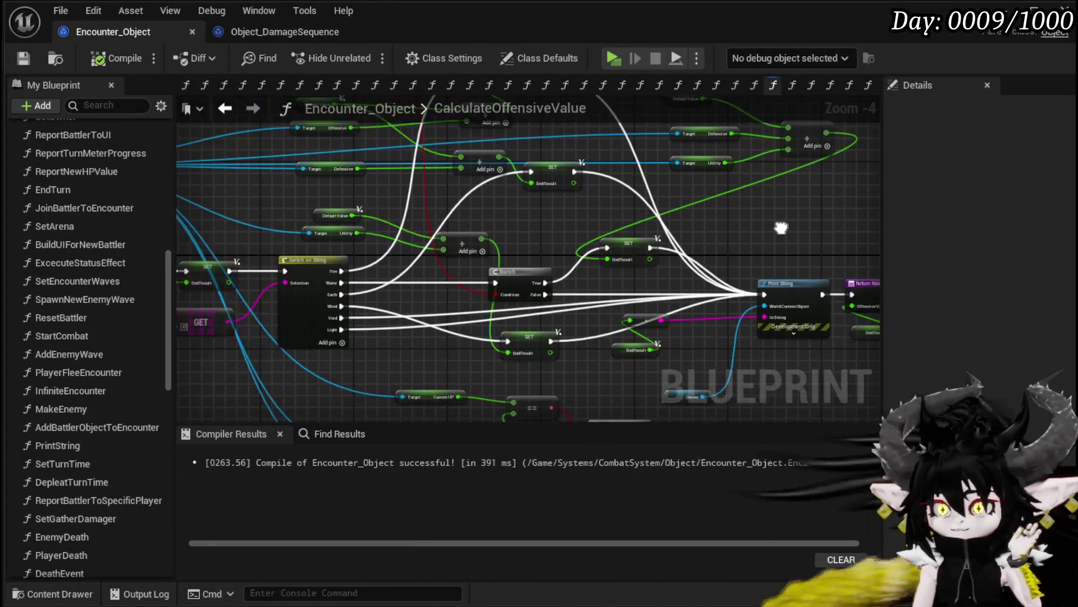
pyautogui.moveTo(560, 254)
pyautogui.mouseDown()
pyautogui.moveTo(549, 236)
pyautogui.moveTo(614, 260)
pyautogui.moveTo(497, 250)
pyautogui.mouseUp()
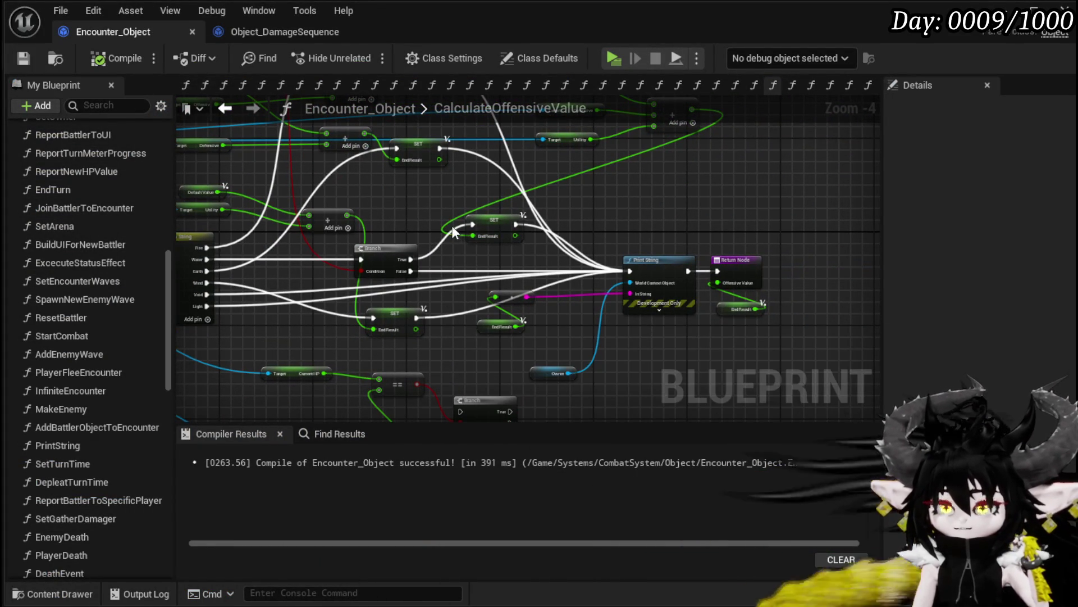
pyautogui.click(234, 107)
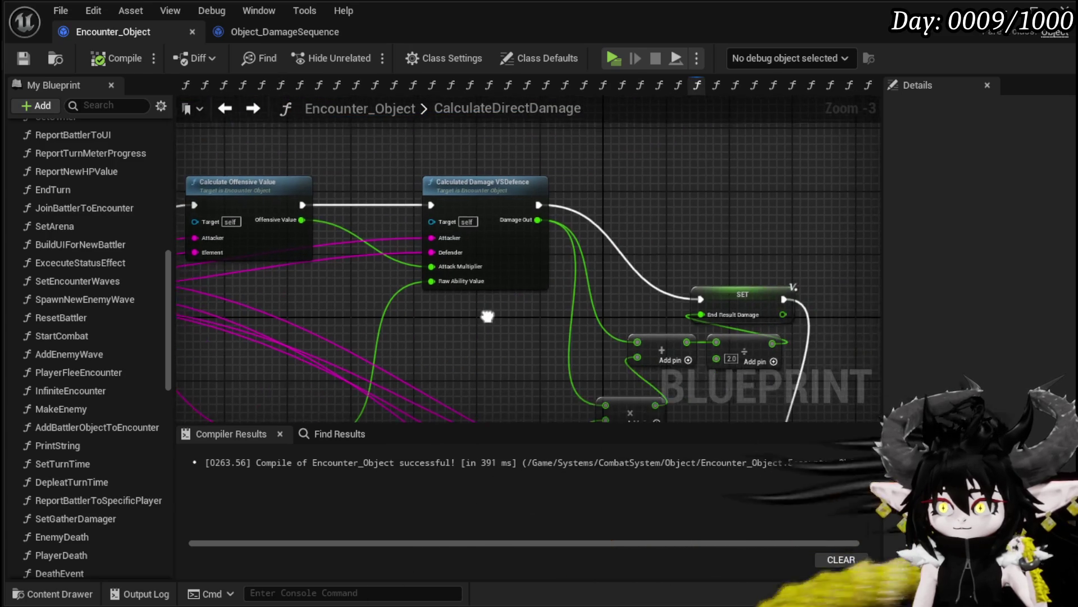
pyautogui.moveTo(476, 191)
pyautogui.mouseDown()
pyautogui.moveTo(416, 193)
pyautogui.moveTo(489, 193)
pyautogui.mouseUp()
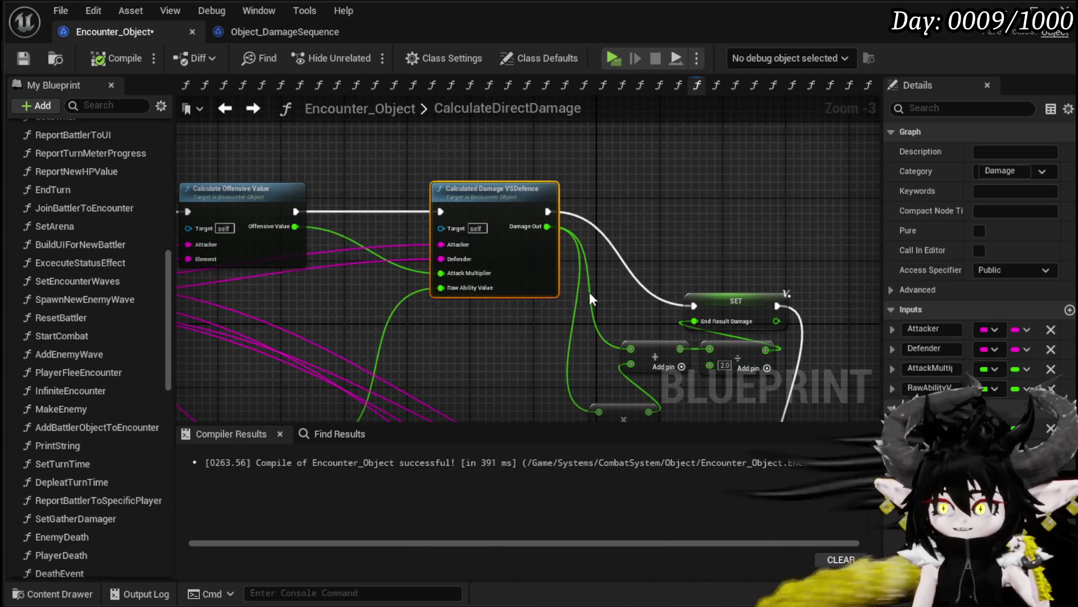
pyautogui.moveTo(359, 181)
pyautogui.mouseDown()
pyautogui.moveTo(549, 203)
pyautogui.moveTo(354, 320)
pyautogui.moveTo(298, 166)
pyautogui.moveTo(668, 241)
pyautogui.moveTo(621, 229)
pyautogui.moveTo(369, 281)
pyautogui.moveTo(508, 293)
pyautogui.mouseUp()
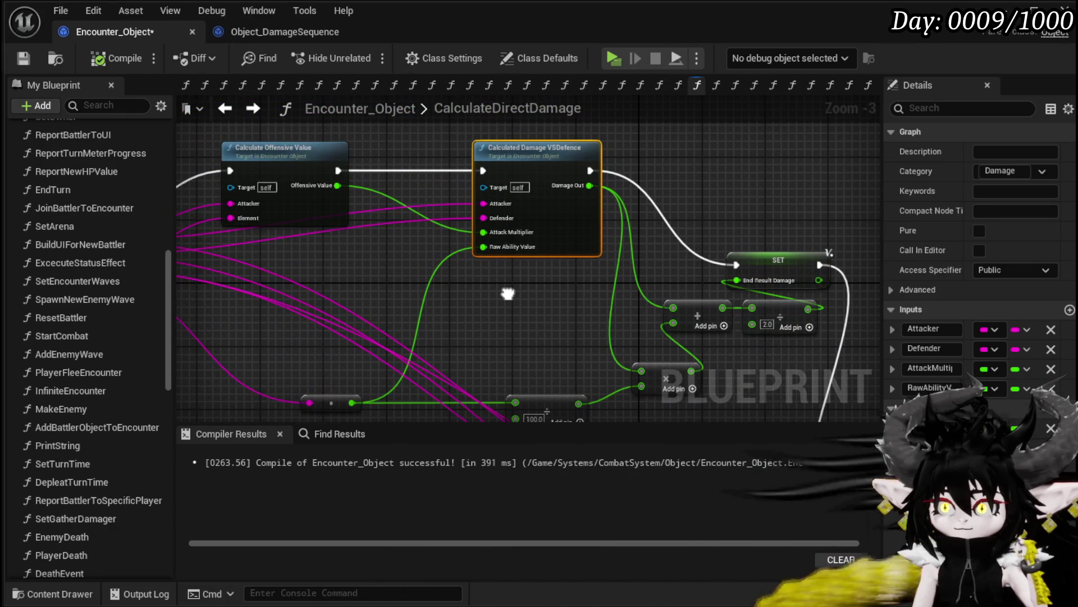
pyautogui.click(419, 271)
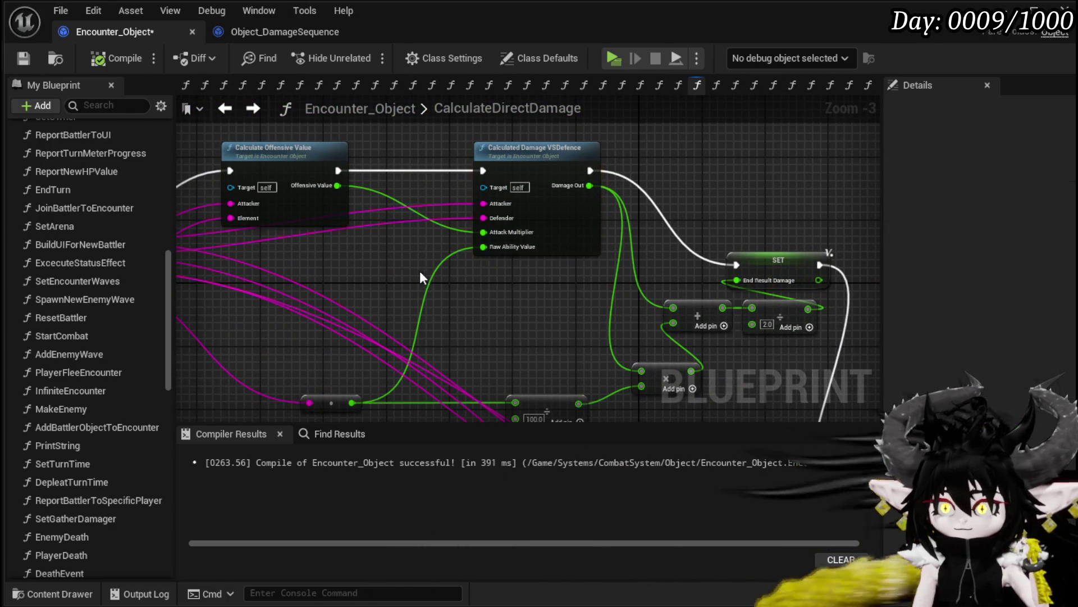
pyautogui.moveTo(420, 271)
pyautogui.mouseDown()
pyautogui.moveTo(444, 247)
pyautogui.moveTo(437, 231)
pyautogui.mouseUp()
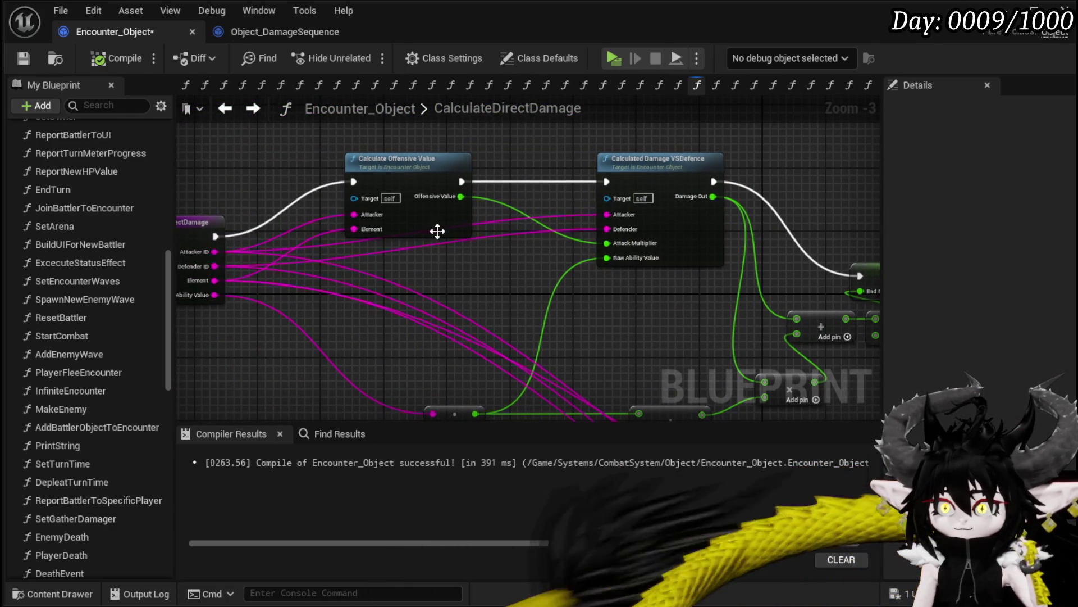
pyautogui.doubleClick(406, 183)
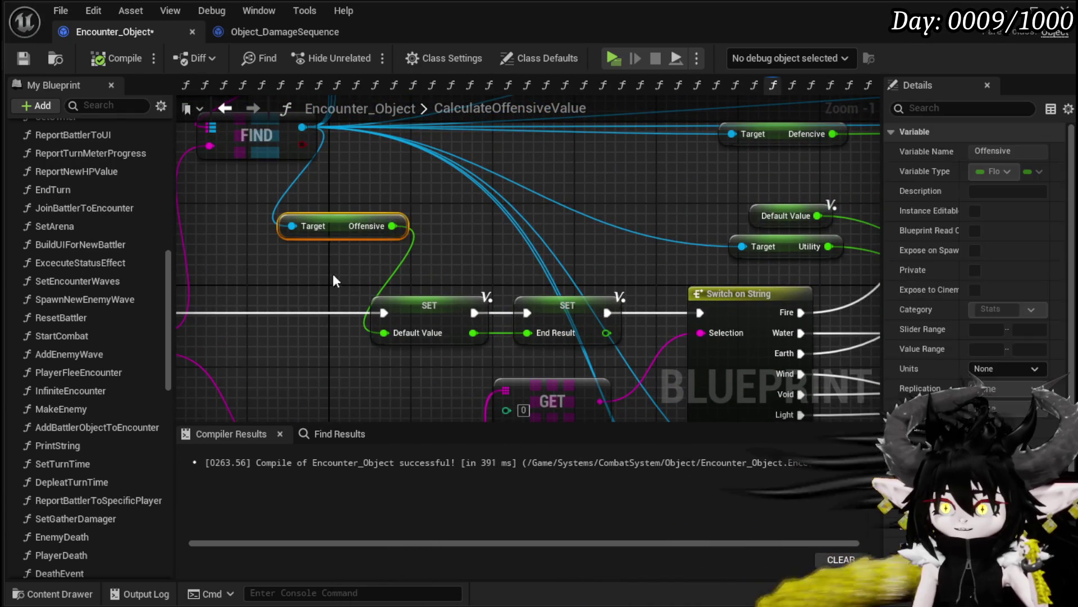
pyautogui.scroll(-2, 451, 221)
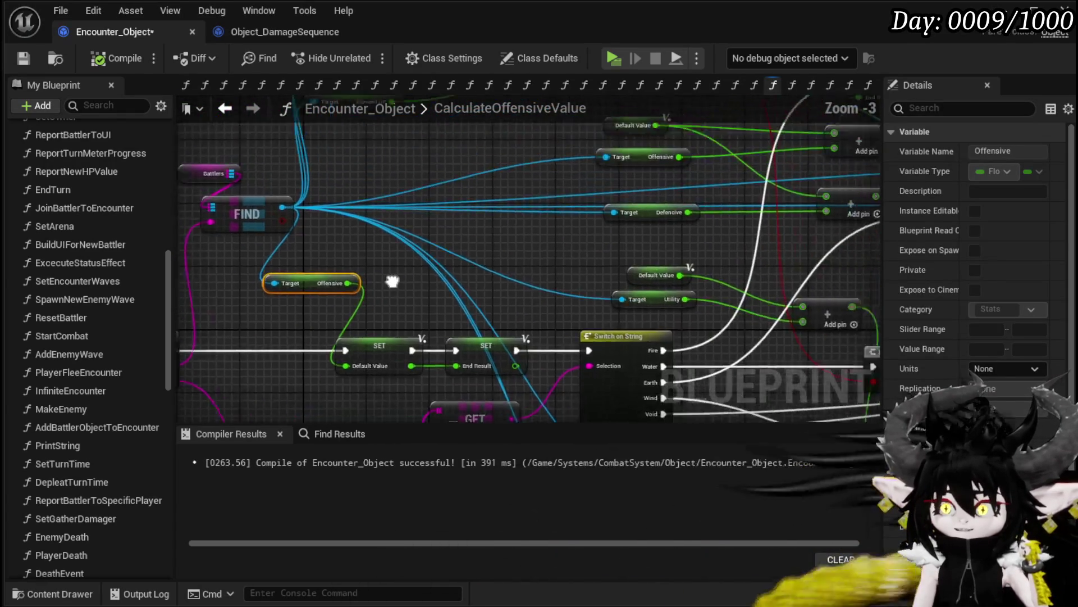
pyautogui.moveTo(469, 284)
pyautogui.mouseDown()
pyautogui.moveTo(272, 269)
pyautogui.moveTo(533, 254)
pyautogui.moveTo(561, 231)
pyautogui.moveTo(532, 225)
pyautogui.moveTo(552, 142)
pyautogui.mouseUp()
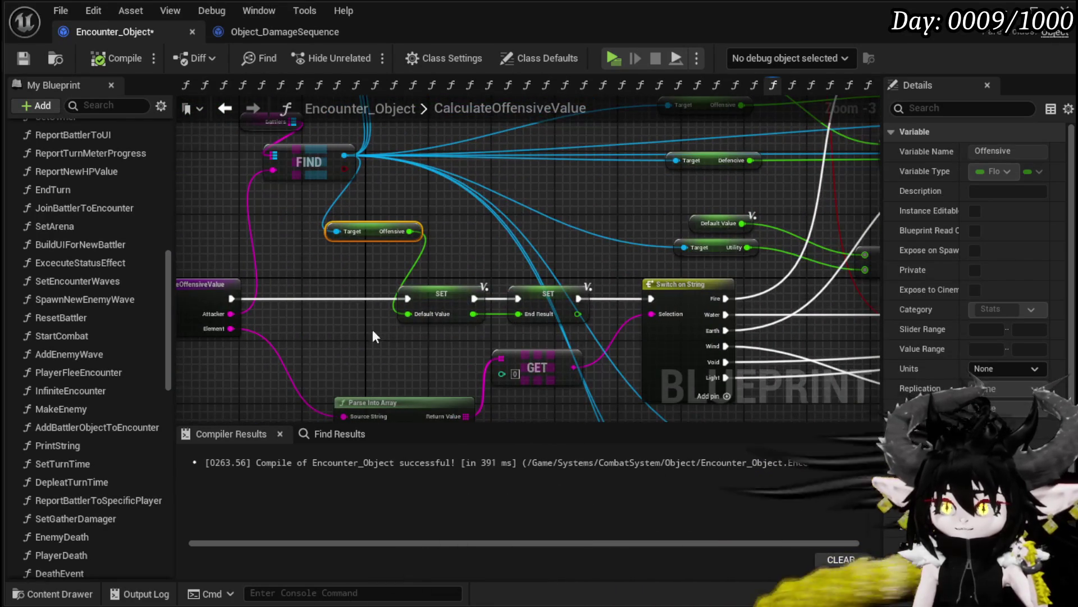
pyautogui.click(224, 109)
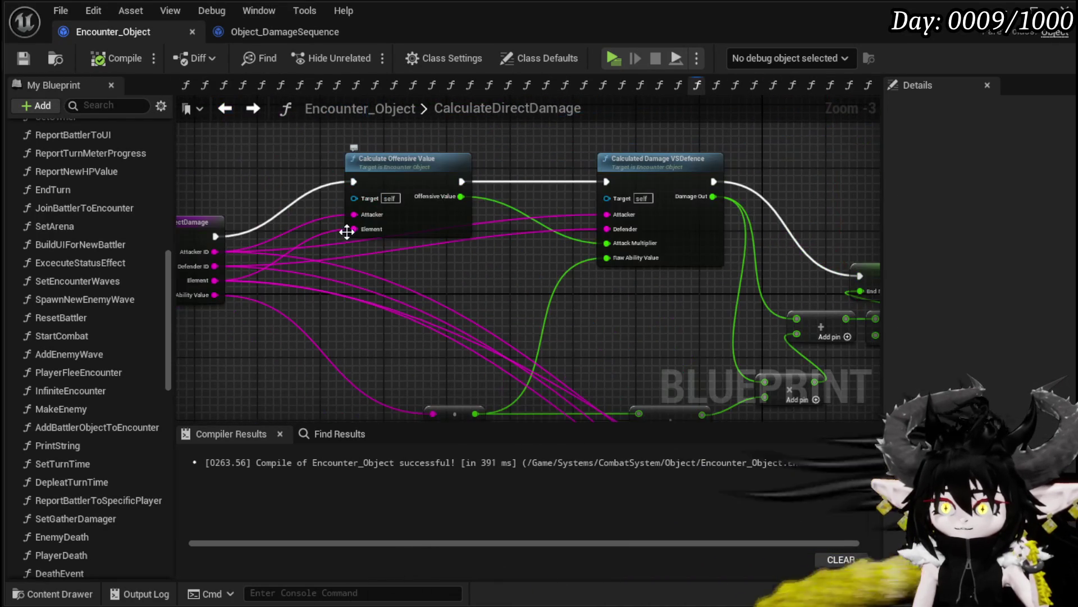
pyautogui.scroll(1, 531, 260)
pyautogui.moveTo(409, 251); pyautogui.dragTo(504, 254)
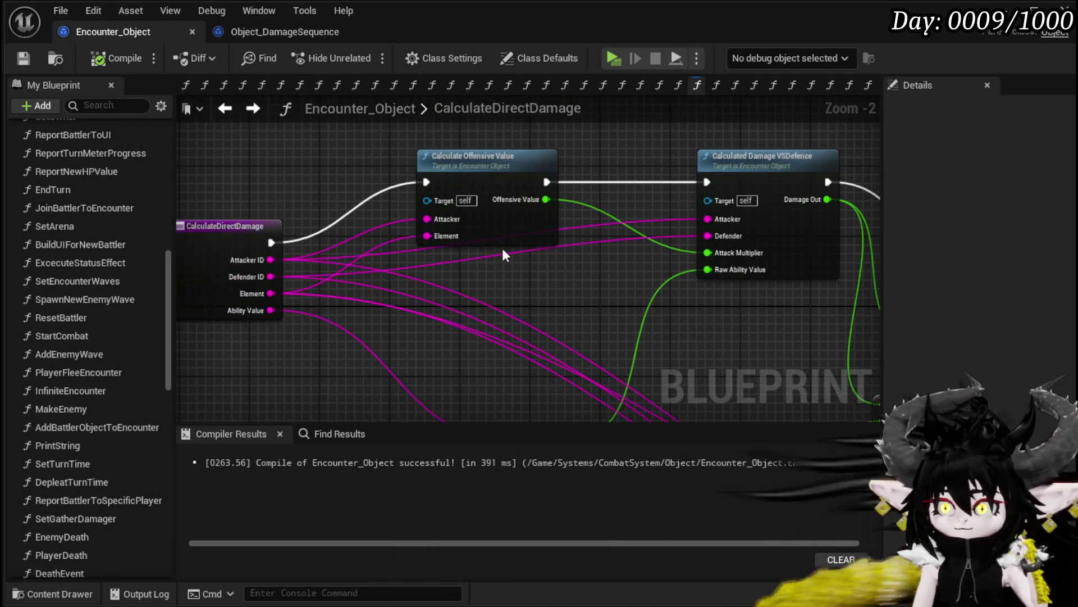
pyautogui.doubleClick(500, 241)
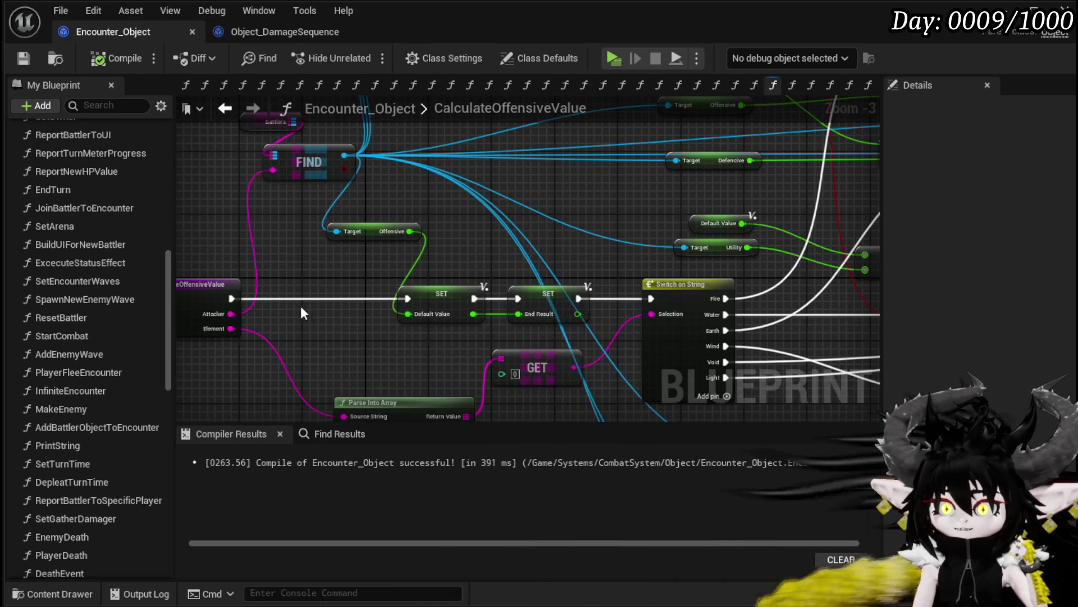
# - Add a third function input named AbilityValue on the entry node and open its type choices
pyautogui.click(244, 301)
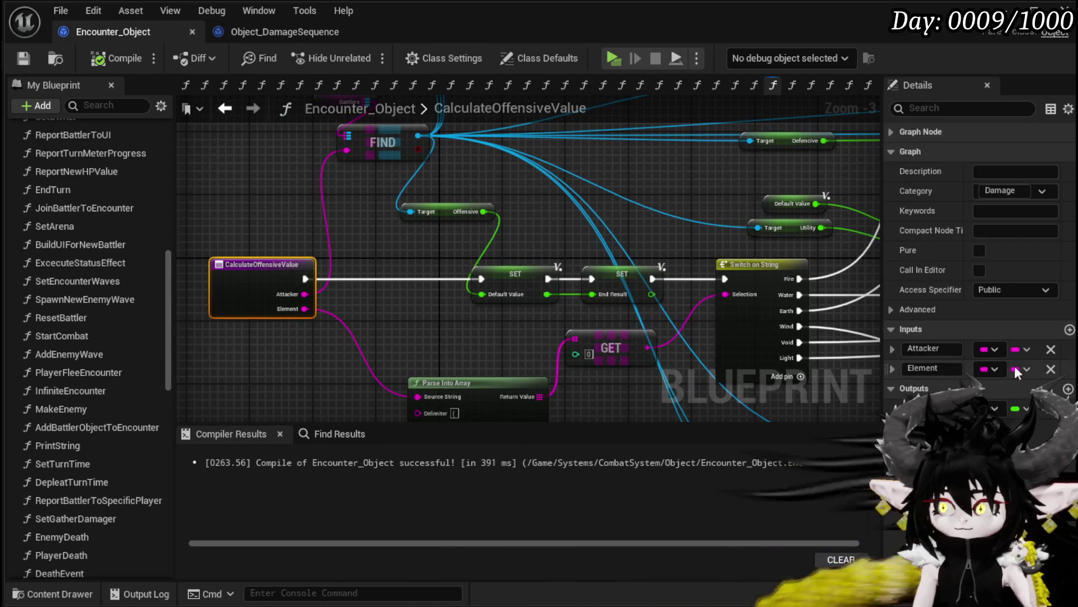
pyautogui.click(941, 389)
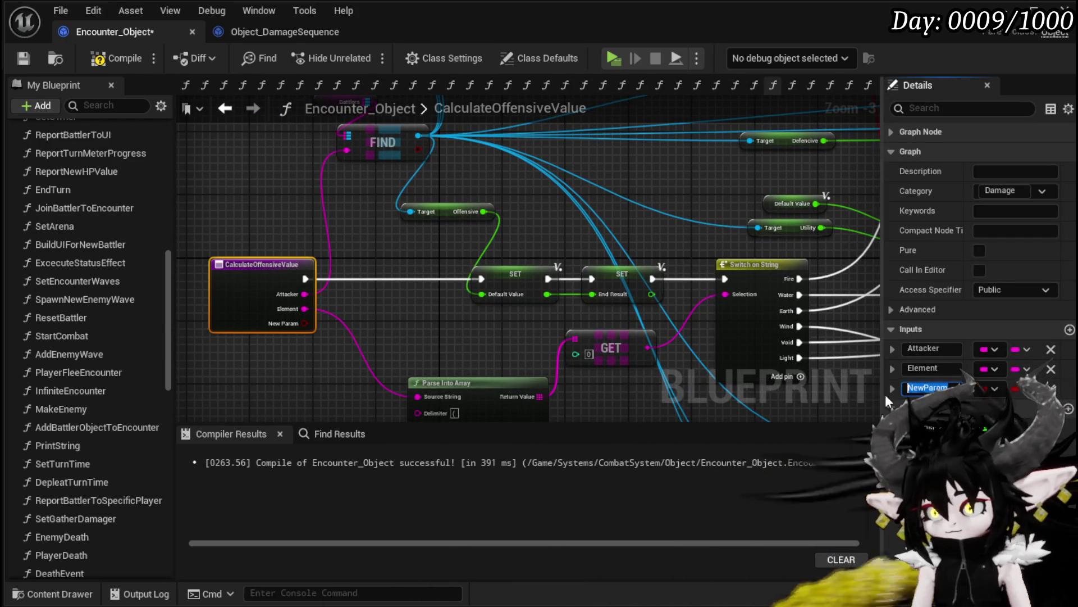
pyautogui.write('AbilityValue')
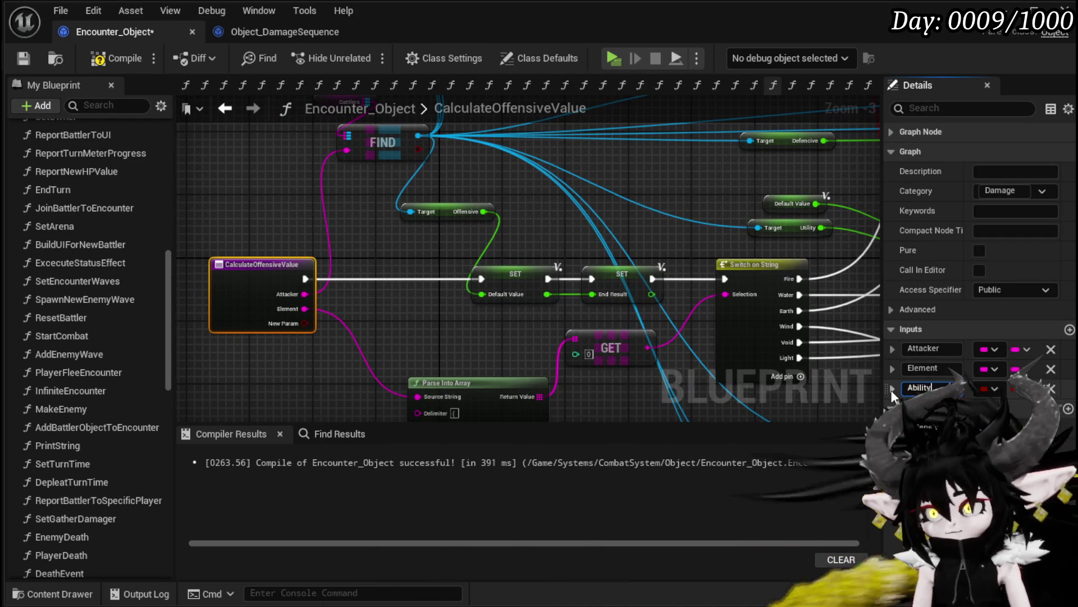
pyautogui.press('Return')
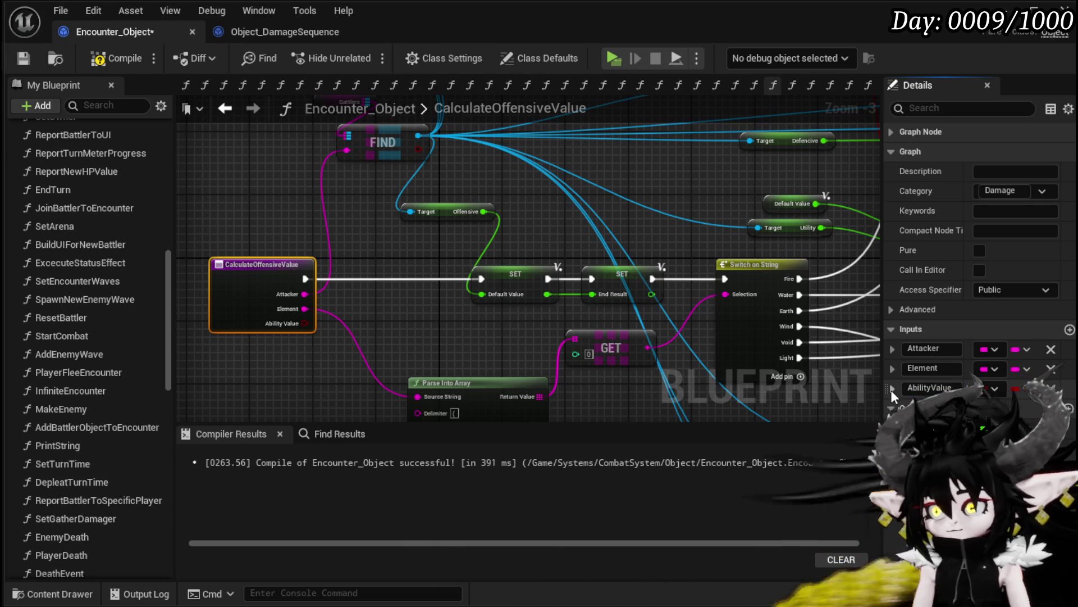
pyautogui.click(992, 387)
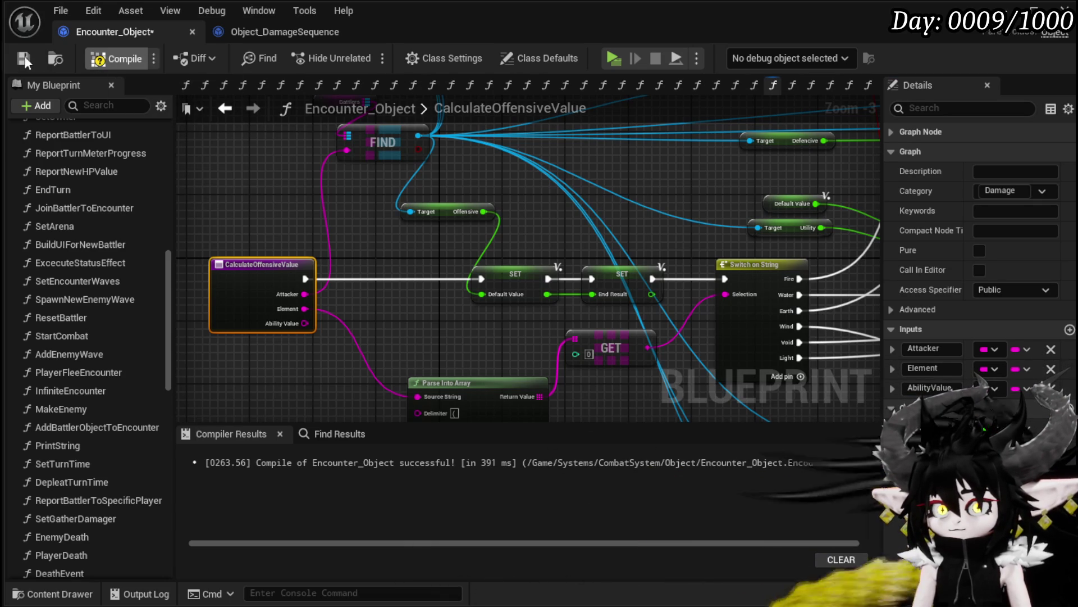
# - In CalculateDirectDamage, wire the entry's Ability Value into the Calculate Offensive Value call
pyautogui.click(224, 111)
pyautogui.moveTo(271, 310); pyautogui.dragTo(288, 310)
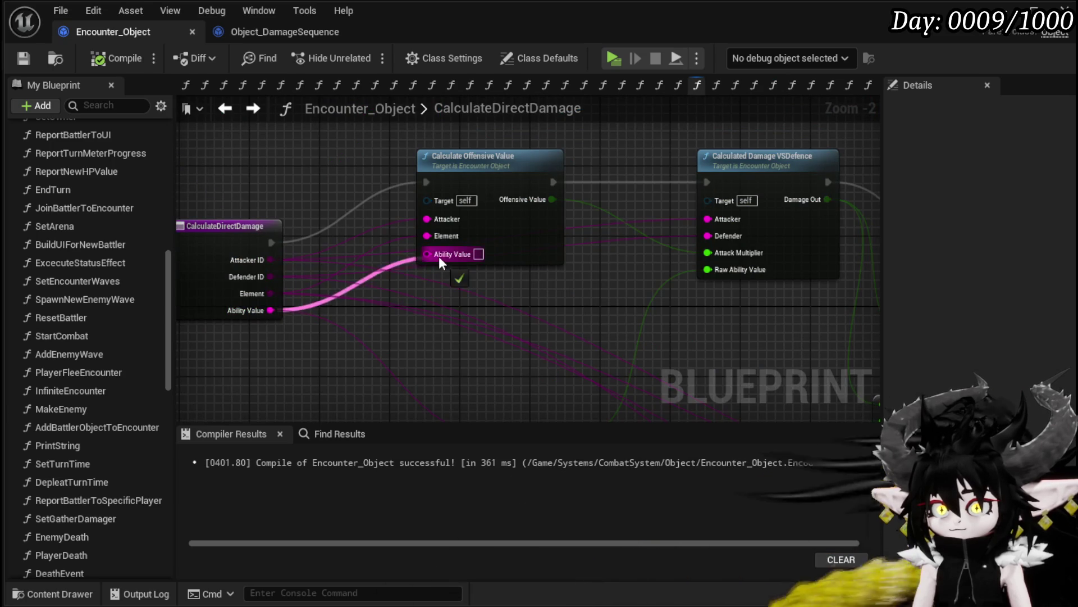
pyautogui.moveTo(439, 256); pyautogui.dragTo(440, 257)
# - Inside CalculateOffensiveValue, feed Ability Value into SET Default Value, move the unused Offensive getter aside, and save
pyautogui.doubleClick(500, 232)
pyautogui.moveTo(304, 323)
pyautogui.mouseDown()
pyautogui.moveTo(475, 311)
pyautogui.moveTo(484, 294)
pyautogui.mouseUp()
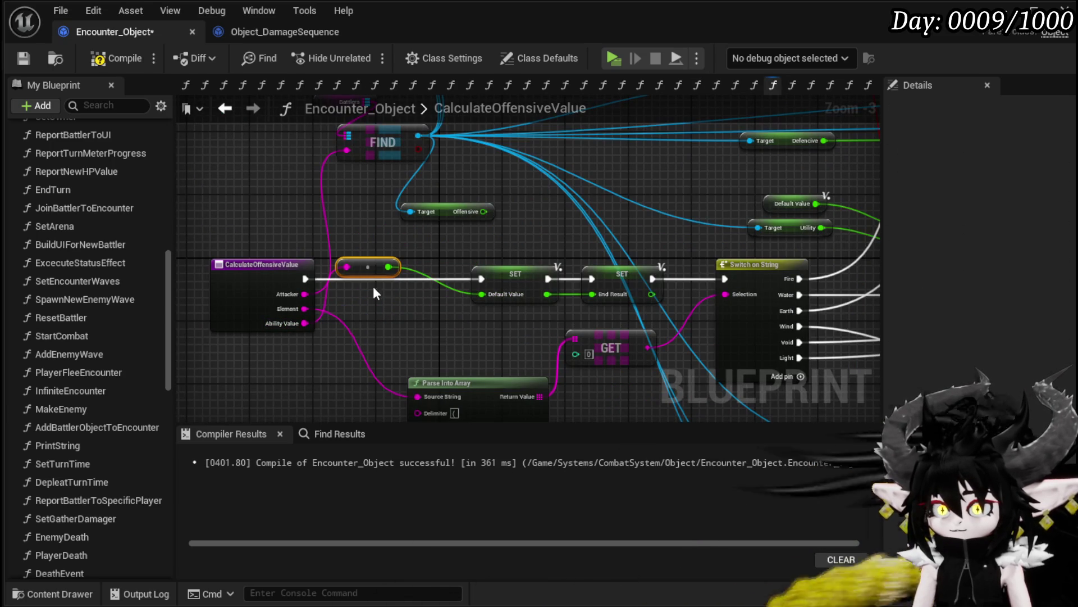
pyautogui.moveTo(373, 285); pyautogui.dragTo(406, 294)
pyautogui.moveTo(433, 247); pyautogui.dragTo(780, 125)
pyautogui.click(22, 58)
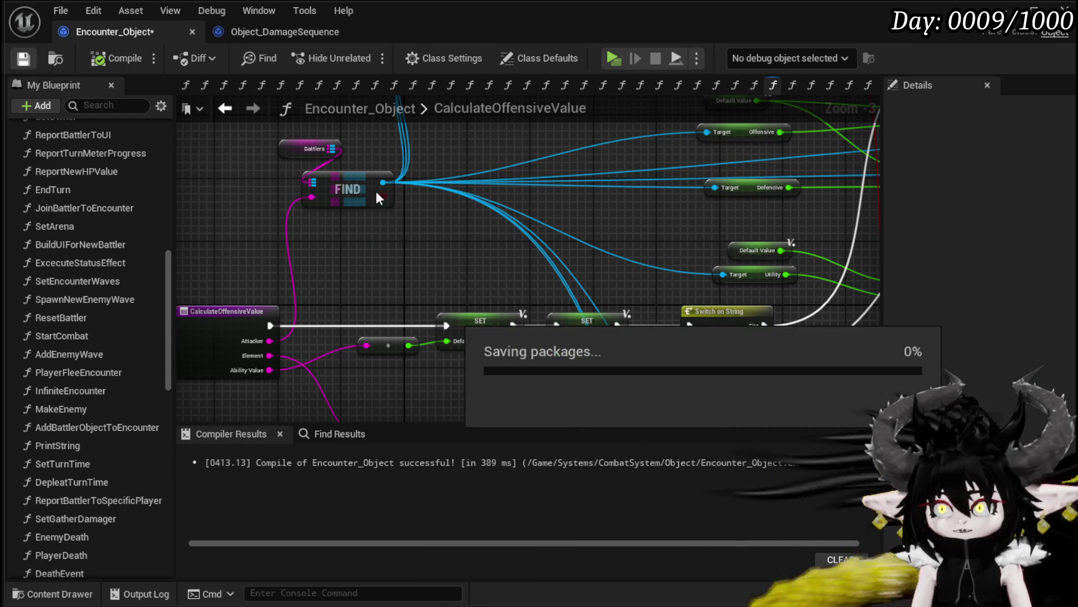
pyautogui.moveTo(388, 352); pyautogui.dragTo(387, 345)
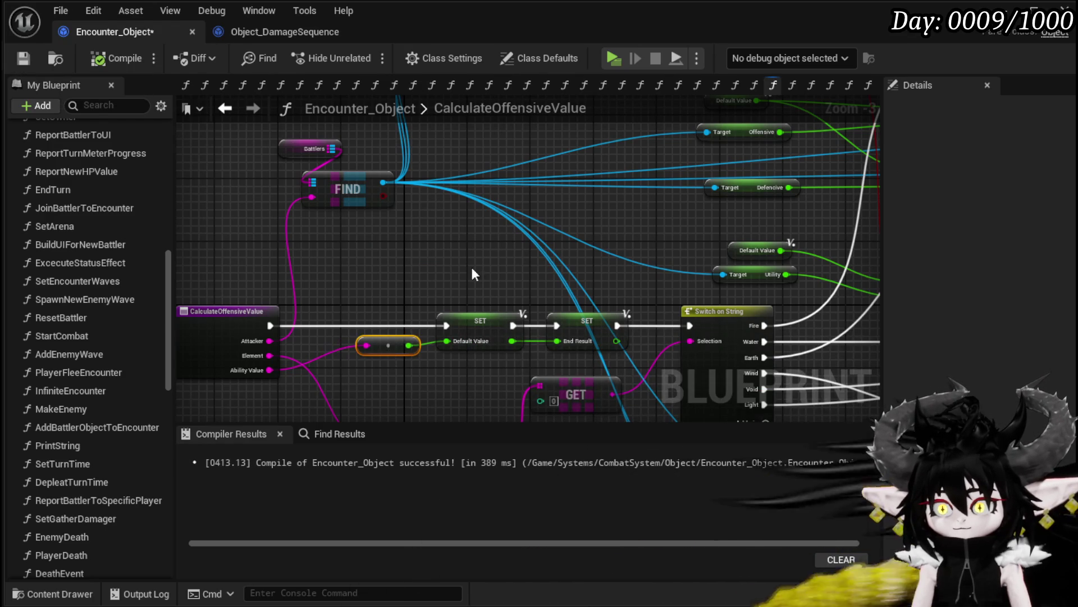
# - Select the Default Value and stat getter nodes to review them, then save the blueprint
pyautogui.moveTo(470, 264); pyautogui.dragTo(264, 297)
pyautogui.moveTo(463, 272)
pyautogui.mouseDown()
pyautogui.moveTo(284, 306)
pyautogui.moveTo(299, 191)
pyautogui.mouseUp()
pyautogui.moveTo(400, 346); pyautogui.dragTo(478, 362)
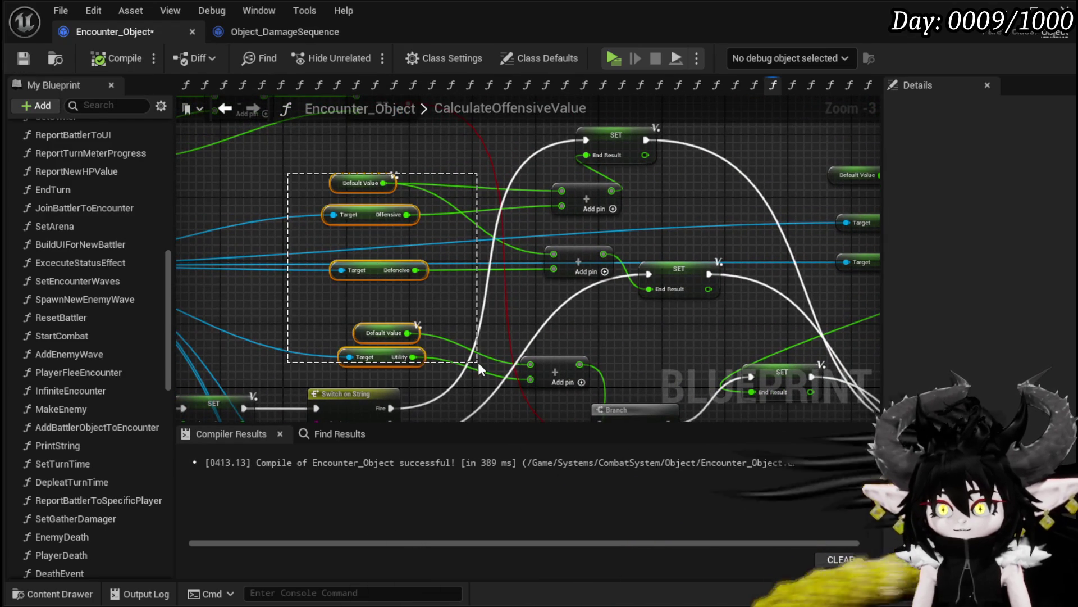
pyautogui.moveTo(376, 314); pyautogui.dragTo(254, 269)
pyautogui.moveTo(426, 345); pyautogui.dragTo(430, 327)
pyautogui.moveTo(481, 289)
pyautogui.mouseDown()
pyautogui.moveTo(413, 141)
pyautogui.moveTo(450, 104)
pyautogui.moveTo(463, 355)
pyautogui.moveTo(481, 385)
pyautogui.mouseUp()
pyautogui.click(24, 58)
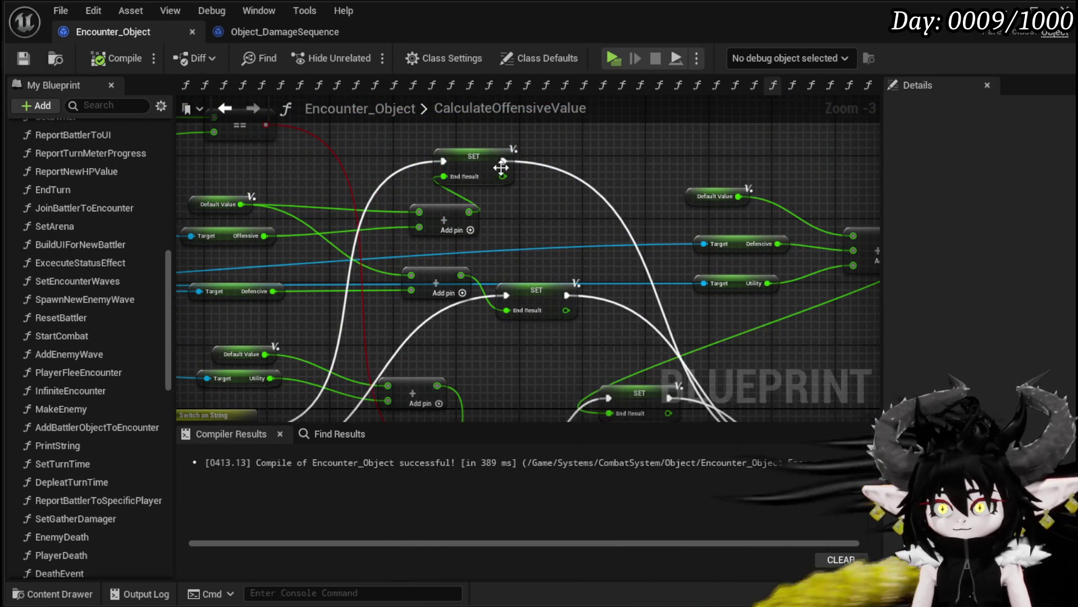
# - Inspect the Default Value and Target/Offensive getters by the upper Add nodes, then save with Ctrl+S
pyautogui.moveTo(215, 198); pyautogui.dragTo(373, 223)
pyautogui.click(373, 223)
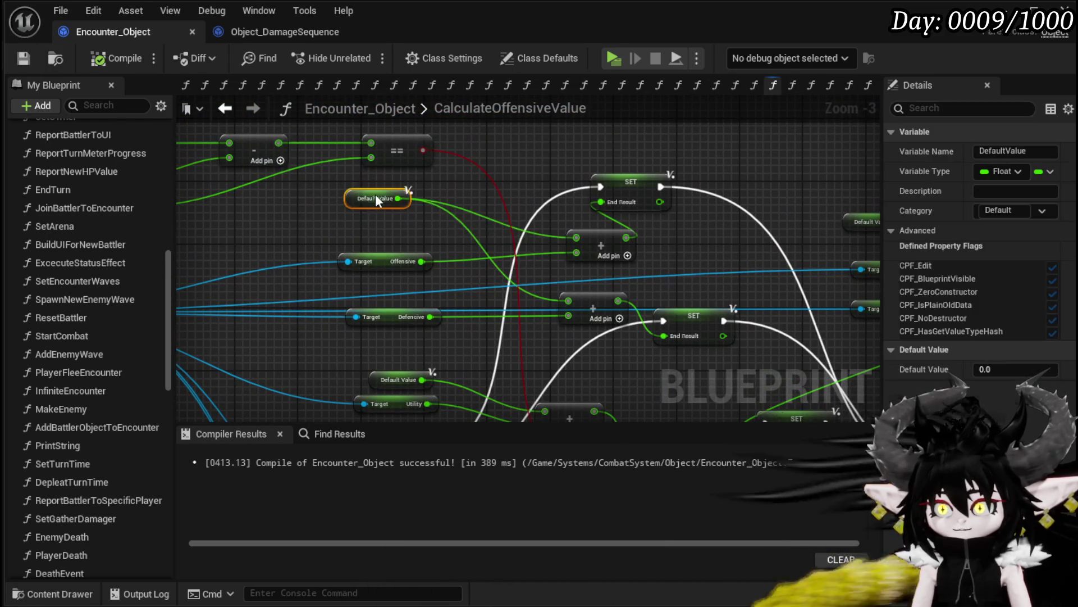
pyautogui.moveTo(577, 201)
pyautogui.mouseDown()
pyautogui.moveTo(454, 165)
pyautogui.moveTo(498, 195)
pyautogui.mouseUp()
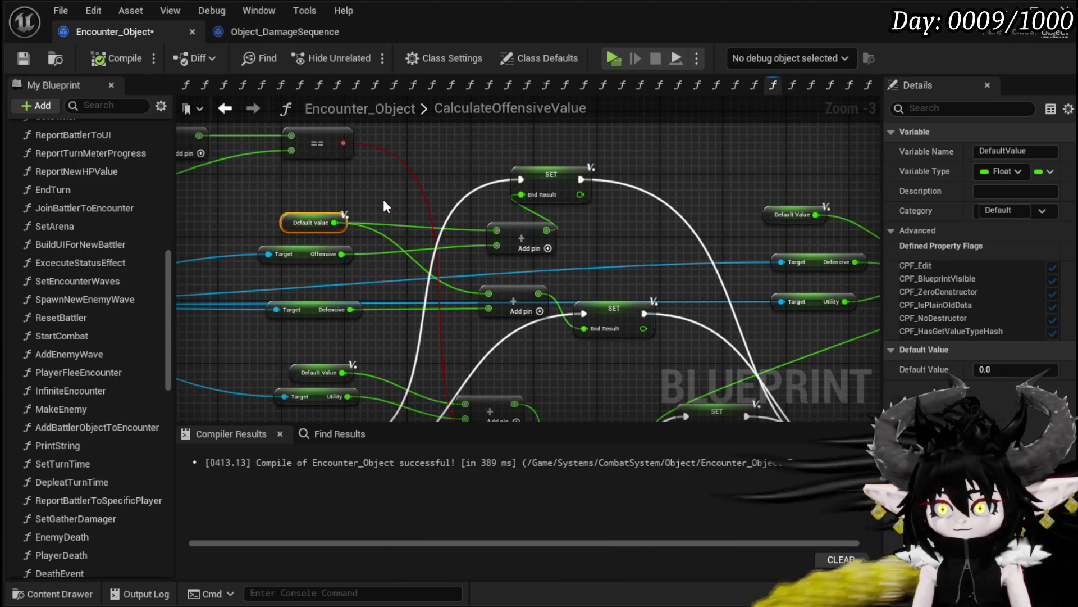
pyautogui.moveTo(369, 267)
pyautogui.mouseDown()
pyautogui.moveTo(393, 179)
pyautogui.moveTo(487, 262)
pyautogui.mouseUp()
pyautogui.moveTo(334, 228)
pyautogui.mouseDown()
pyautogui.moveTo(393, 160)
pyautogui.moveTo(348, 236)
pyautogui.moveTo(316, 260)
pyautogui.mouseUp()
pyautogui.moveTo(388, 254); pyautogui.dragTo(333, 272)
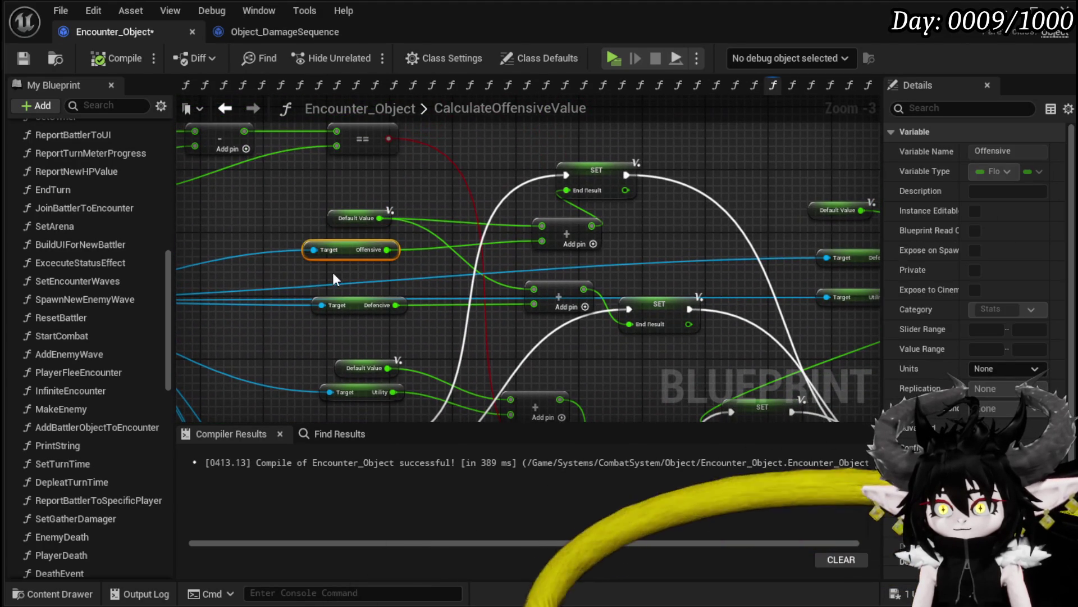
pyautogui.click(626, 249)
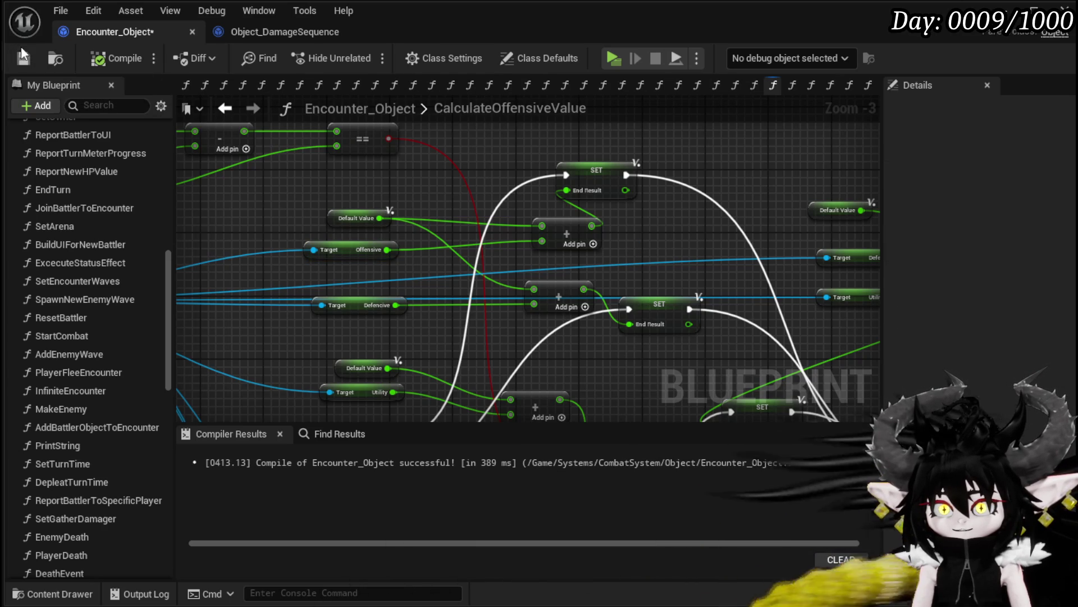
pyautogui.hotkey('ctrl', 's')
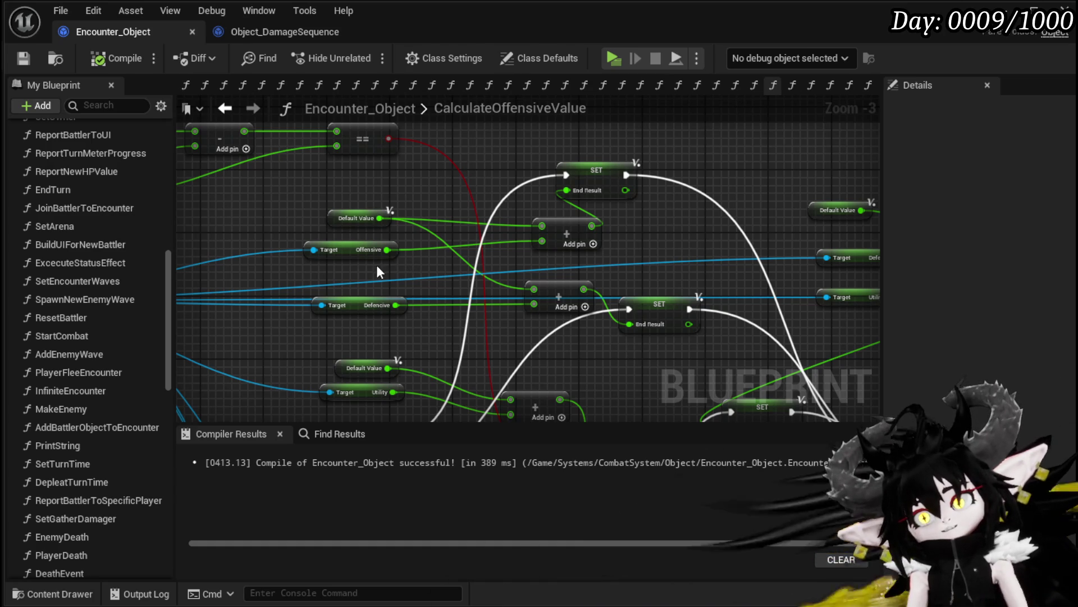
# - Duplicate the Default Value getter and connect the copy to the Defensive Add node
pyautogui.moveTo(368, 260)
pyautogui.mouseDown()
pyautogui.moveTo(479, 230)
pyautogui.moveTo(258, 229)
pyautogui.mouseUp()
pyautogui.moveTo(485, 235); pyautogui.dragTo(287, 276)
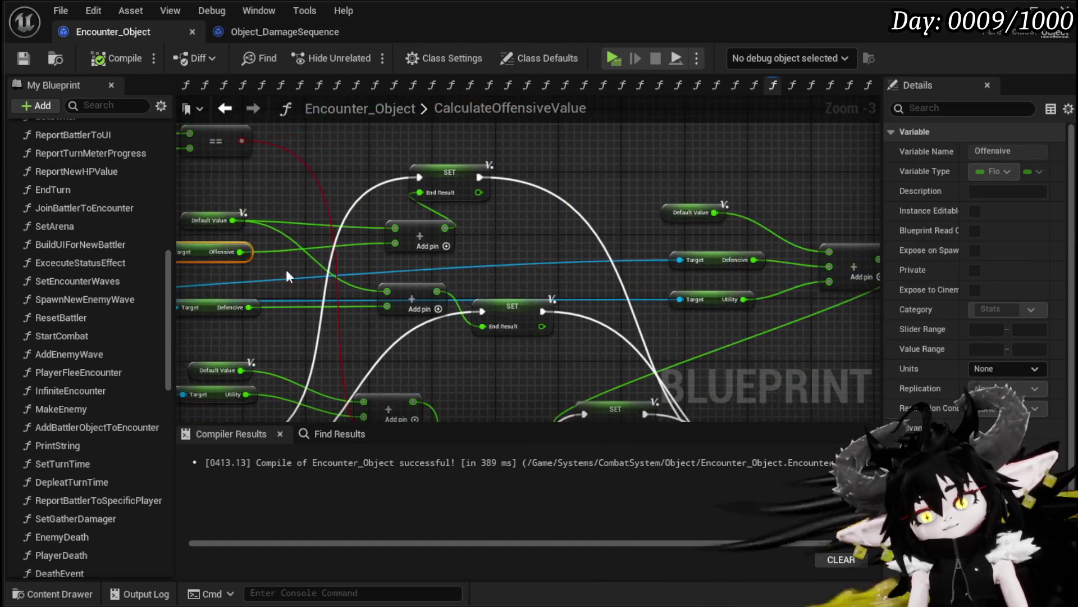
pyautogui.moveTo(284, 193); pyautogui.dragTo(313, 191)
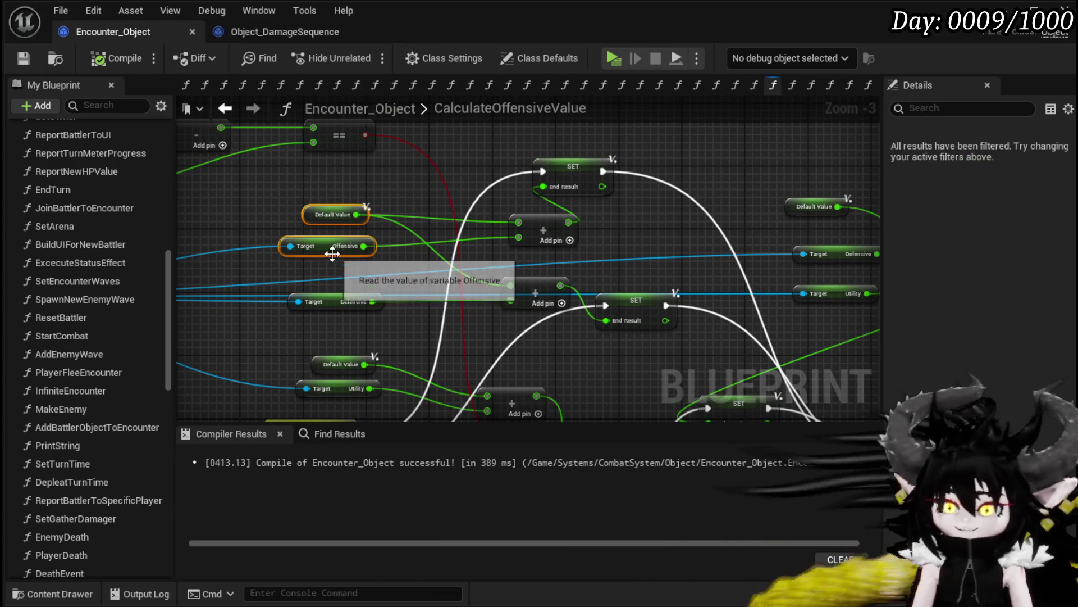
pyautogui.moveTo(334, 250); pyautogui.dragTo(318, 227)
pyautogui.moveTo(549, 263); pyautogui.dragTo(501, 249)
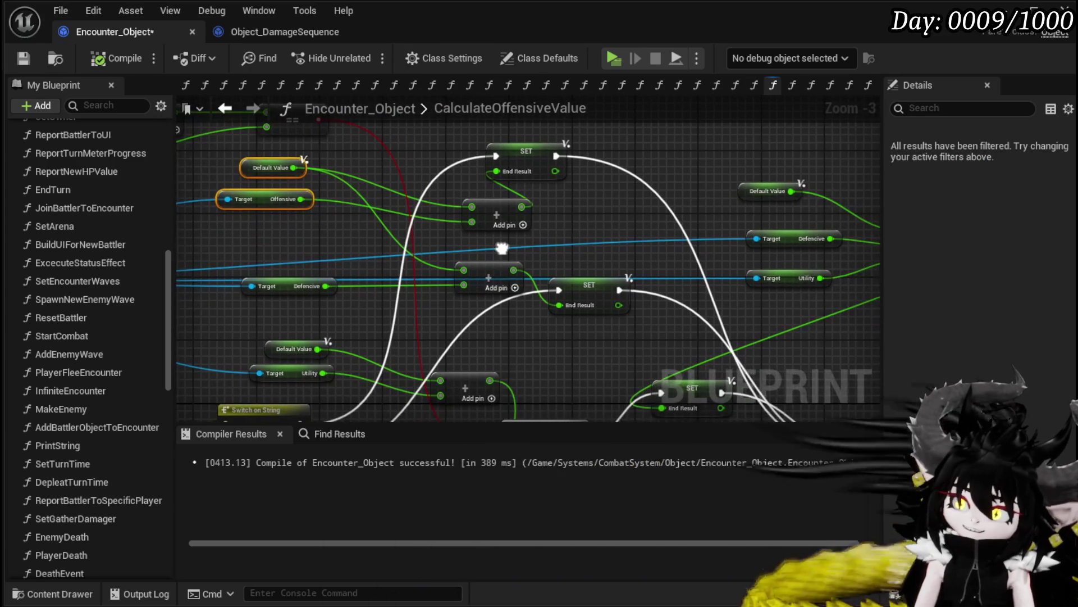
pyautogui.click(320, 245)
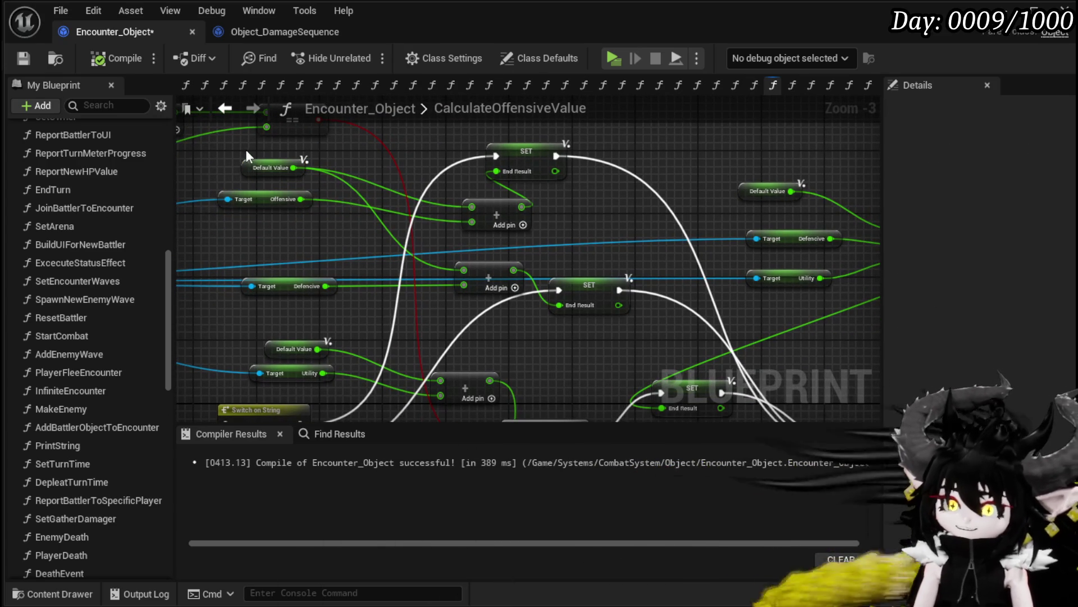
pyautogui.click(274, 167)
pyautogui.hotkey('ctrl', 'v')
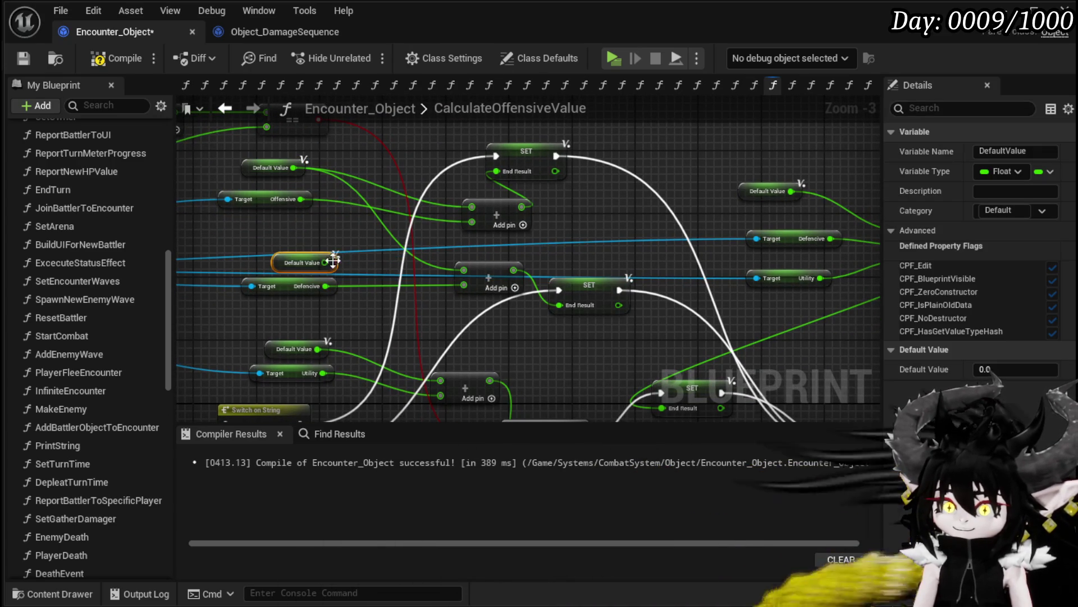
pyautogui.moveTo(331, 262); pyautogui.dragTo(462, 267)
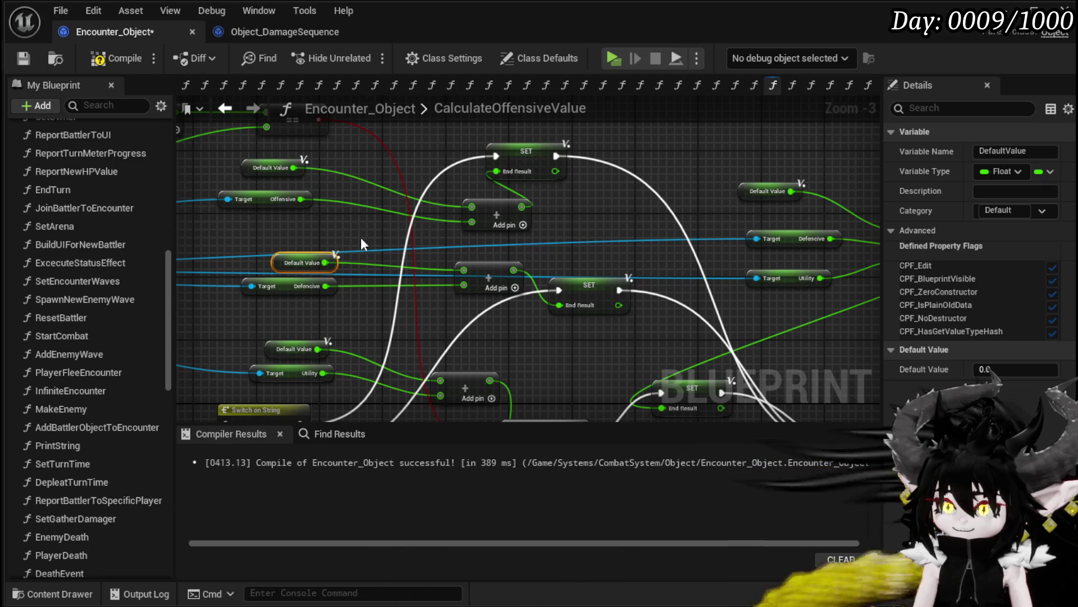
# - Add an extra third input pin to the right-side and Utility Add nodes, then reposition them
pyautogui.moveTo(361, 239); pyautogui.dragTo(373, 208)
pyautogui.moveTo(494, 256)
pyautogui.mouseDown()
pyautogui.moveTo(528, 302)
pyautogui.moveTo(355, 339)
pyautogui.mouseUp()
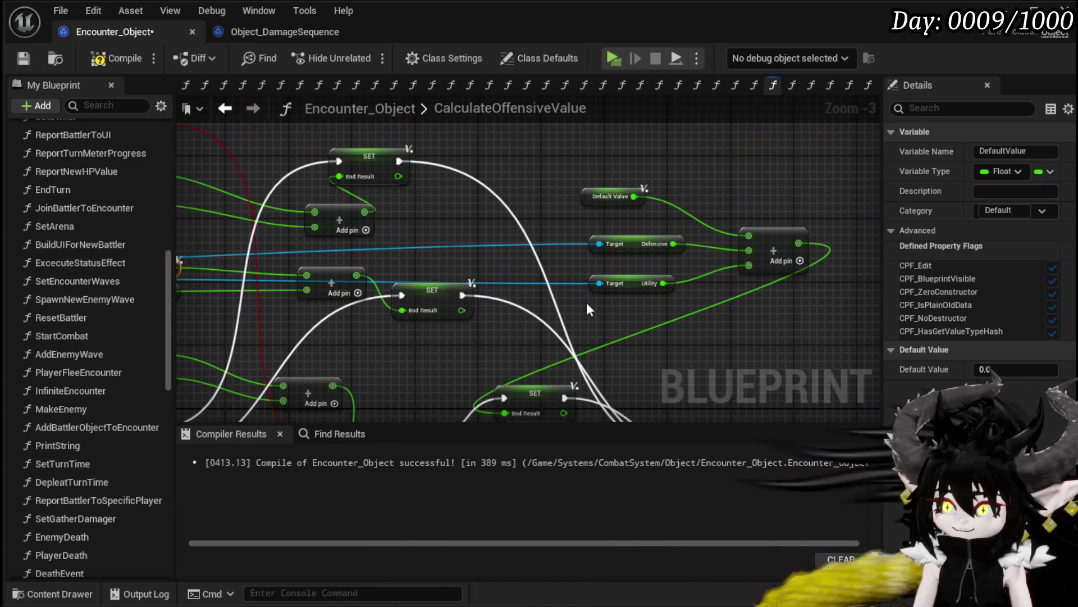
pyautogui.moveTo(587, 302); pyautogui.dragTo(618, 231)
pyautogui.click(801, 260)
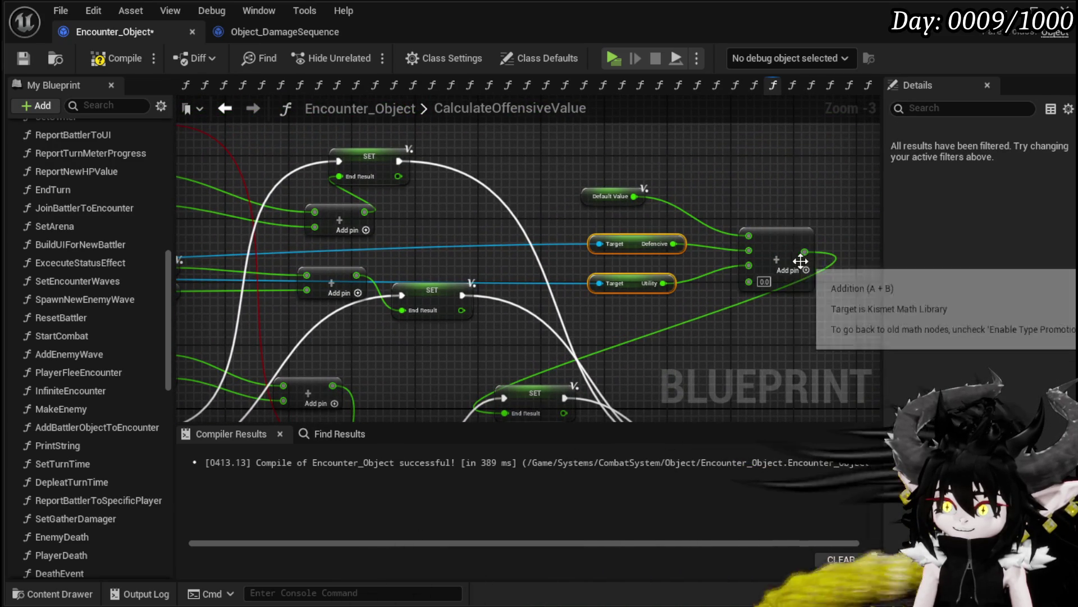
pyautogui.moveTo(385, 233)
pyautogui.mouseDown()
pyautogui.moveTo(449, 168)
pyautogui.moveTo(478, 254)
pyautogui.moveTo(417, 251)
pyautogui.moveTo(427, 280)
pyautogui.moveTo(477, 314)
pyautogui.mouseUp()
pyautogui.click(445, 291)
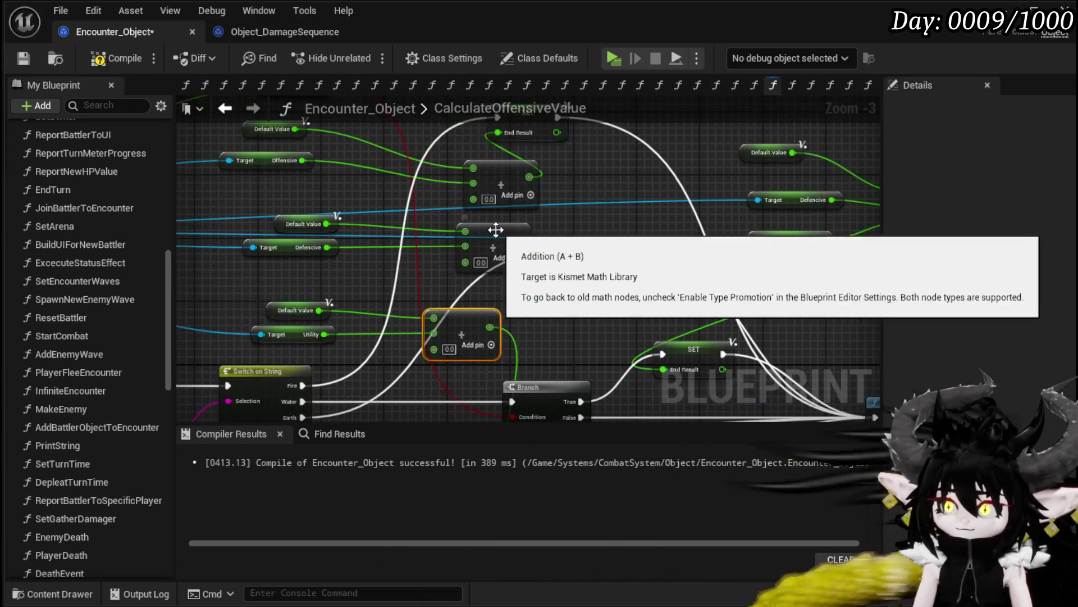
pyautogui.moveTo(536, 247)
pyautogui.mouseDown()
pyautogui.moveTo(513, 247)
pyautogui.moveTo(544, 238)
pyautogui.moveTo(493, 211)
pyautogui.mouseUp()
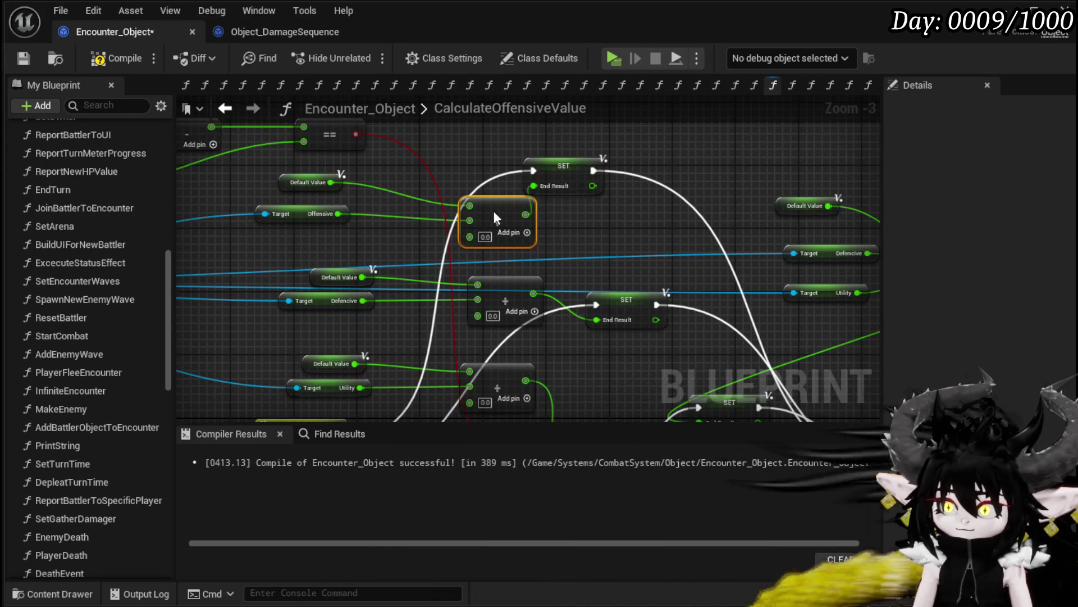
pyautogui.moveTo(563, 164); pyautogui.dragTo(562, 151)
pyautogui.scroll(-2, 571, 215)
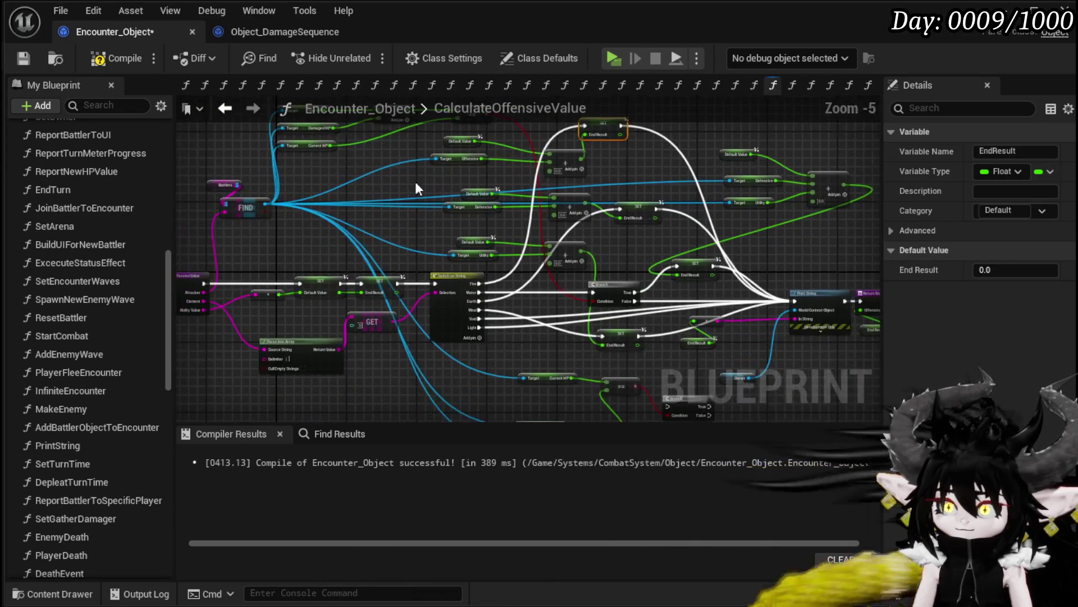
# - Duplicate the Offensive getter, connect its Target, and wire it into the middle Add node's third input
pyautogui.scroll(3, 354, 227)
pyautogui.moveTo(345, 383)
pyautogui.mouseDown()
pyautogui.moveTo(497, 254)
pyautogui.moveTo(275, 268)
pyautogui.mouseUp()
pyautogui.hotkey('ctrl', 'c')
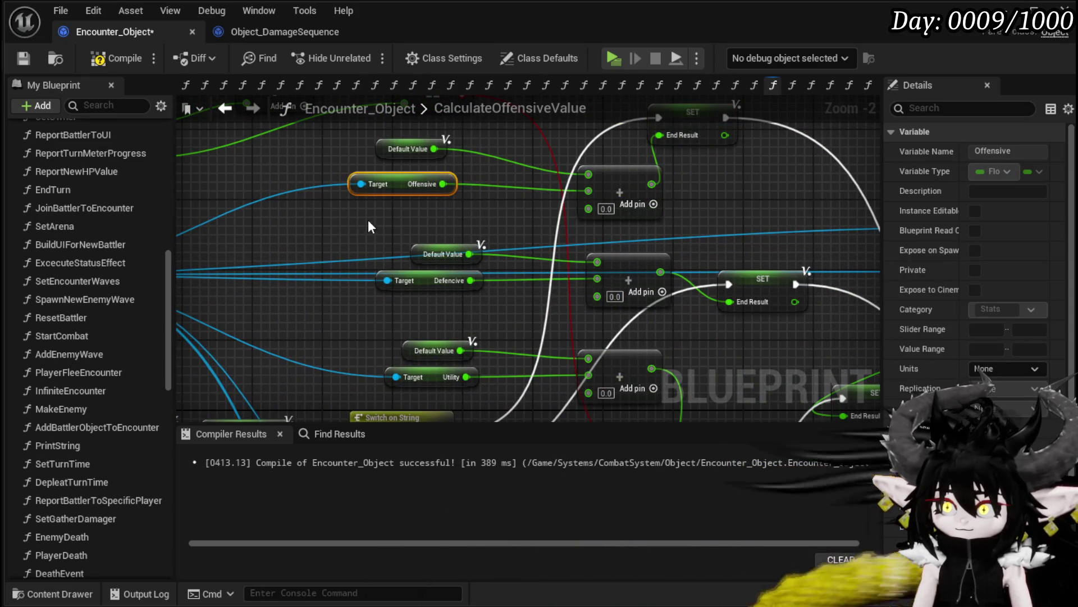
pyautogui.hotkey('ctrl', 'v')
pyautogui.moveTo(419, 210); pyautogui.dragTo(595, 188)
pyautogui.moveTo(195, 250)
pyautogui.mouseDown()
pyautogui.moveTo(574, 199)
pyautogui.moveTo(388, 193)
pyautogui.moveTo(519, 195)
pyautogui.moveTo(595, 182)
pyautogui.mouseUp()
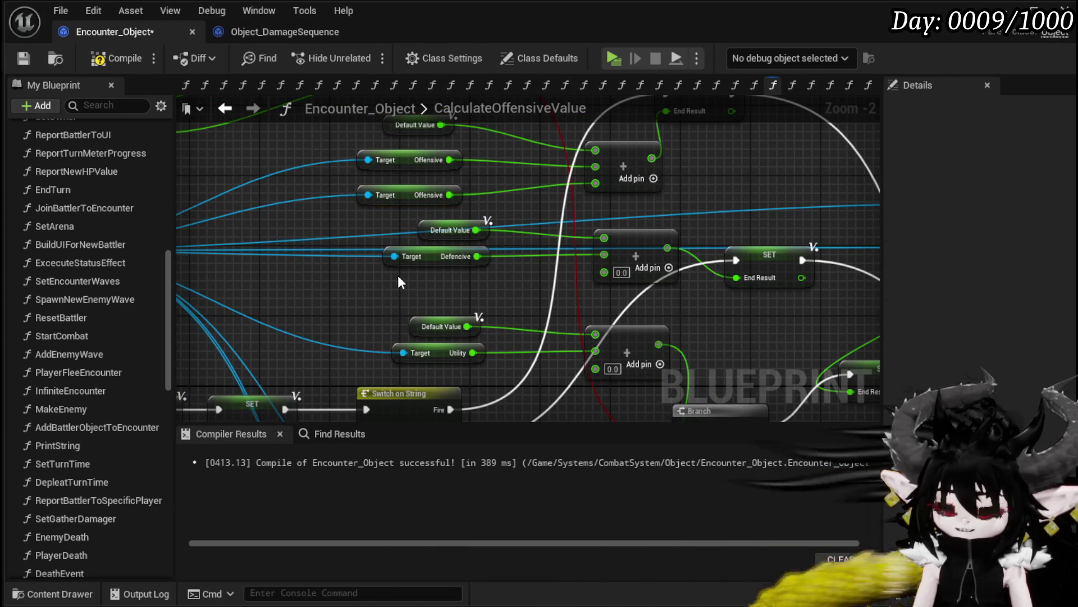
pyautogui.hotkey('ctrl', 'v')
pyautogui.moveTo(506, 282)
pyautogui.mouseDown()
pyautogui.moveTo(593, 272)
pyautogui.moveTo(656, 213)
pyautogui.moveTo(805, 213)
pyautogui.mouseUp()
pyautogui.moveTo(245, 191)
pyautogui.mouseDown()
pyautogui.moveTo(648, 221)
pyautogui.moveTo(454, 233)
pyautogui.moveTo(370, 197)
pyautogui.mouseUp()
# - Wire Offensive into the lower Add node's third and new fourth inputs, then compile and save
pyautogui.click(376, 206)
pyautogui.moveTo(429, 275); pyautogui.dragTo(429, 302)
pyautogui.moveTo(388, 215)
pyautogui.mouseDown()
pyautogui.moveTo(407, 271)
pyautogui.moveTo(625, 303)
pyautogui.mouseUp()
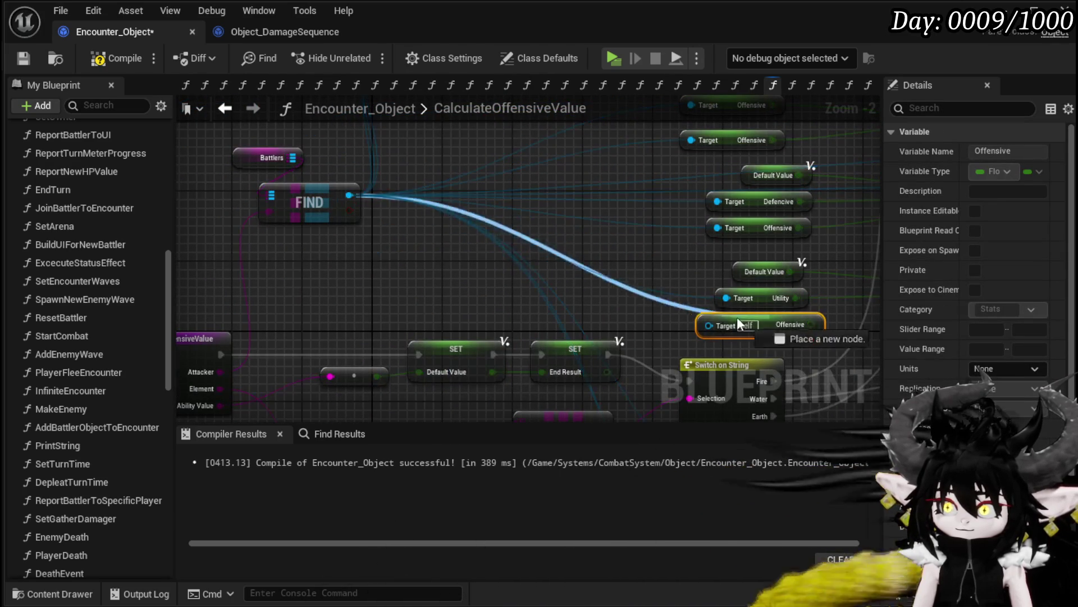
pyautogui.moveTo(837, 331)
pyautogui.mouseDown()
pyautogui.moveTo(548, 320)
pyautogui.moveTo(640, 304)
pyautogui.mouseUp()
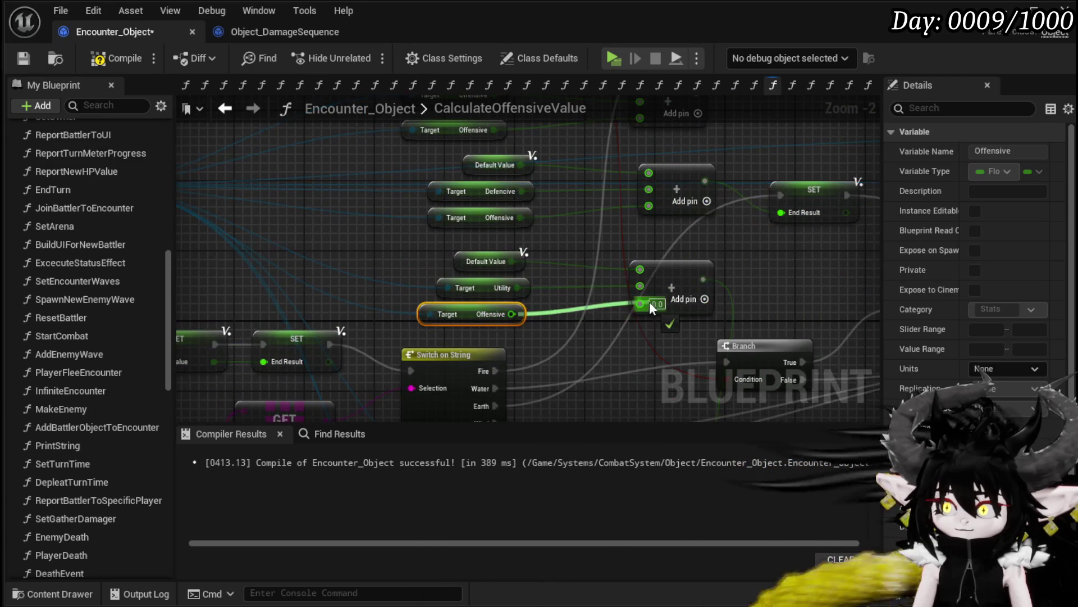
pyautogui.moveTo(547, 312)
pyautogui.mouseDown()
pyautogui.moveTo(413, 315)
pyautogui.moveTo(211, 390)
pyautogui.moveTo(185, 384)
pyautogui.mouseUp()
pyautogui.hotkey('ctrl', 'v')
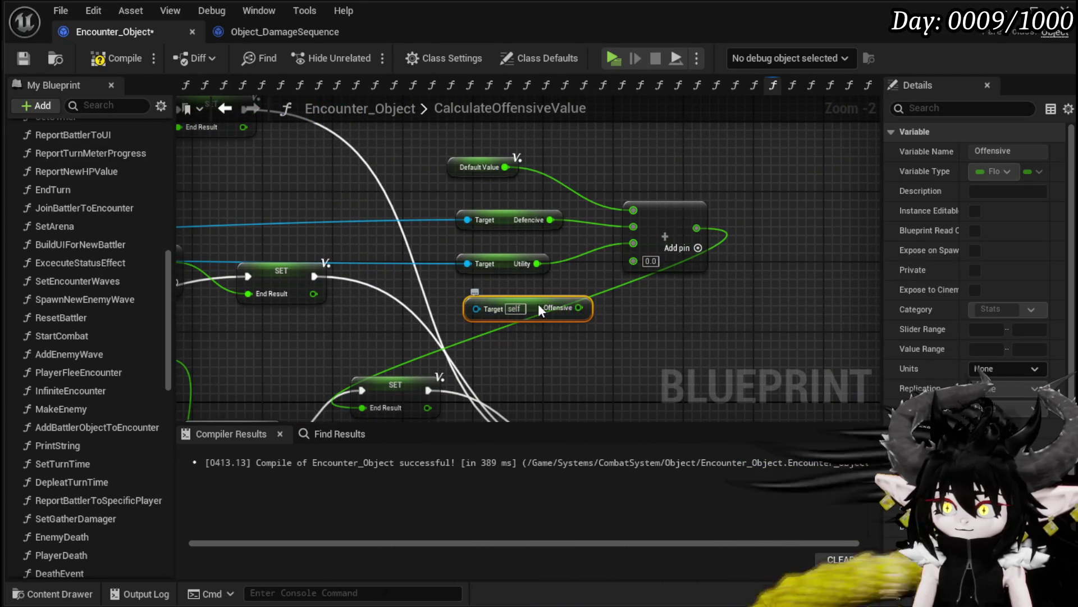
pyautogui.moveTo(552, 298); pyautogui.dragTo(633, 259)
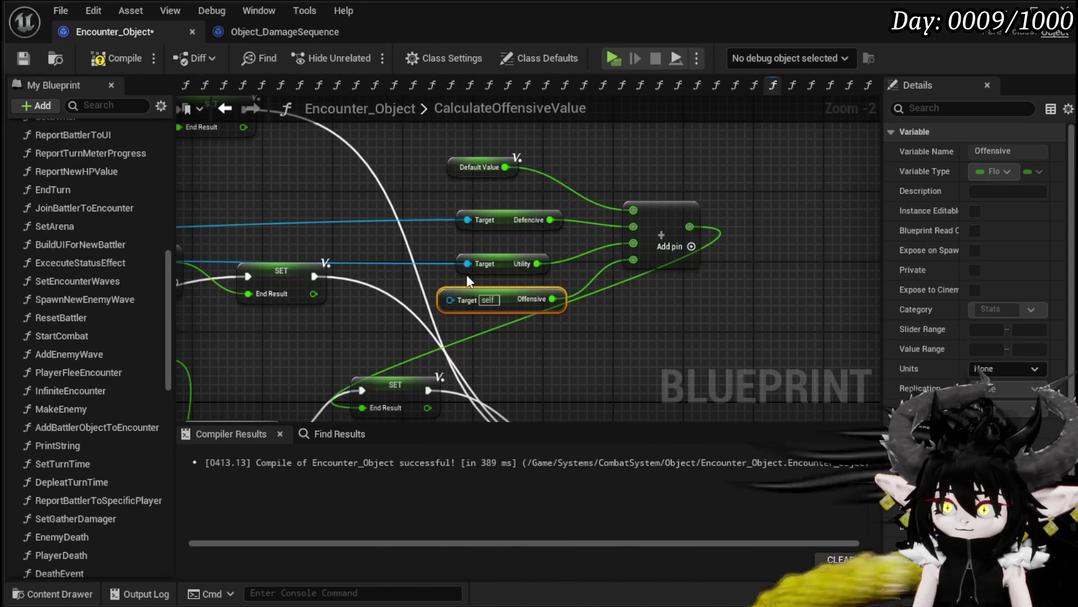
pyautogui.moveTo(467, 264); pyautogui.dragTo(450, 299)
pyautogui.click(392, 234)
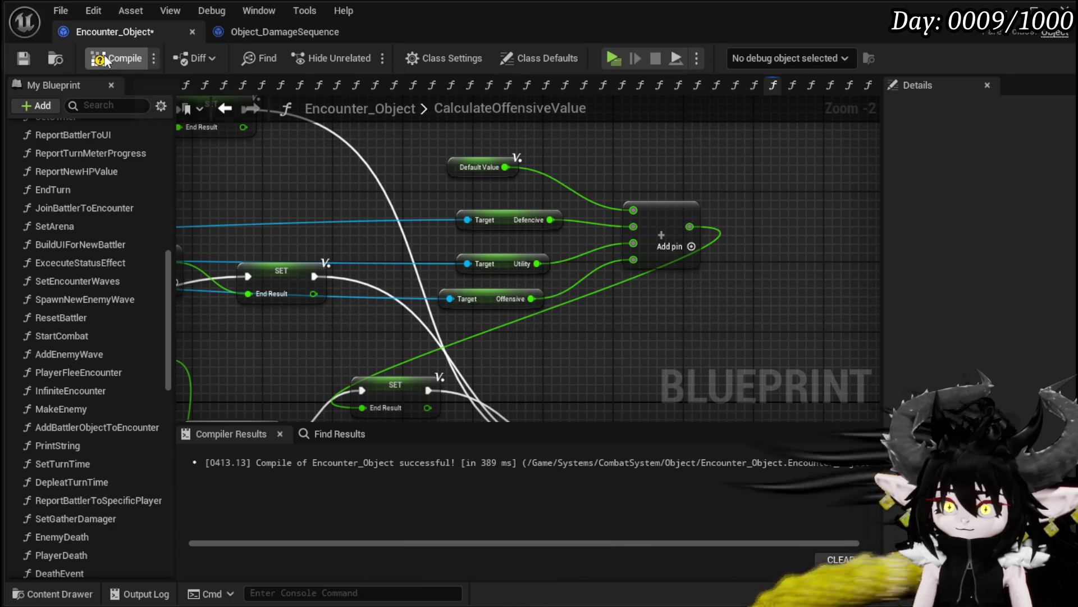
pyautogui.click(21, 60)
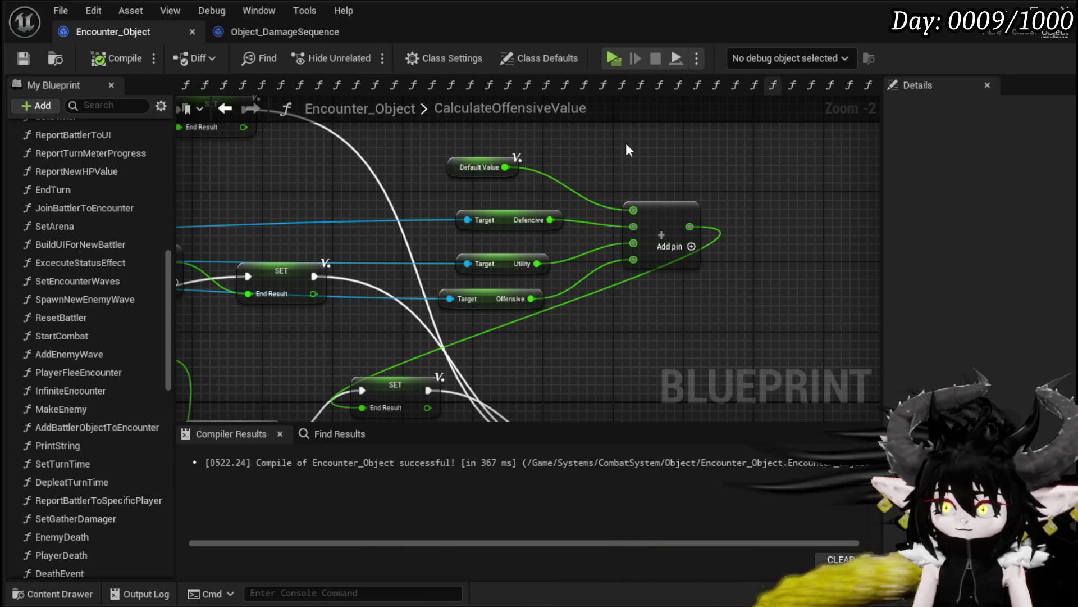
# - Close the blueprint, run a Standalone play-test casting Splash Move on the slimes, then stop it
pyautogui.click(1006, 9)
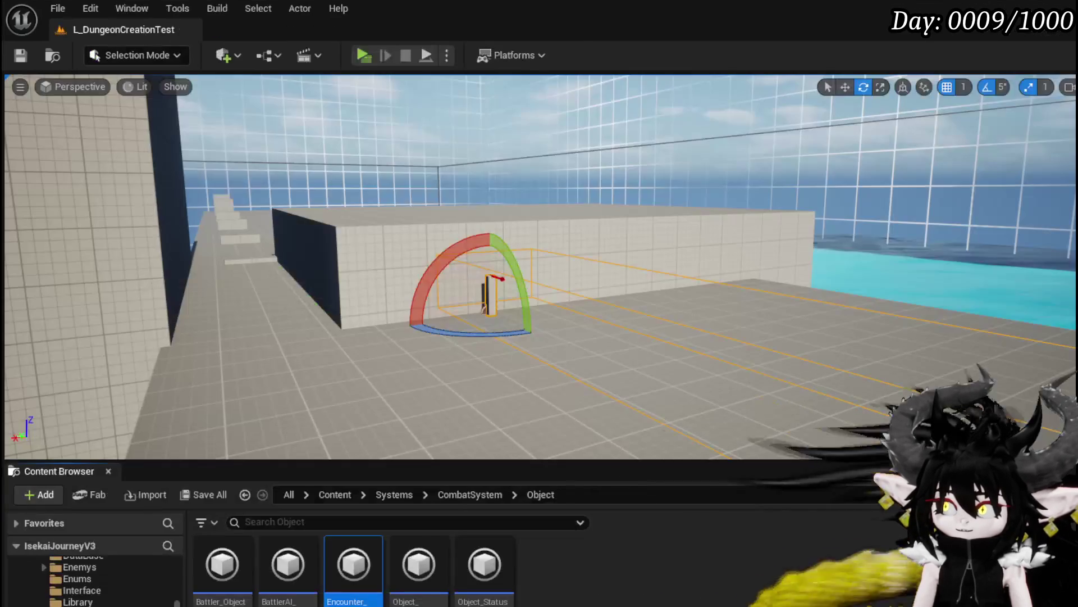
pyautogui.click(371, 58)
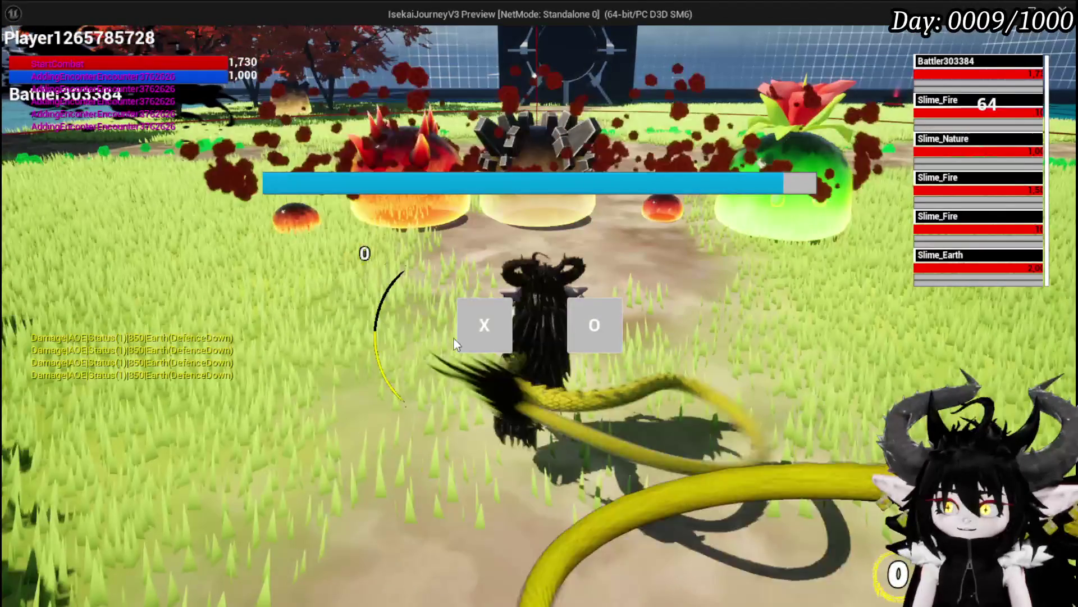
pyautogui.click(469, 334)
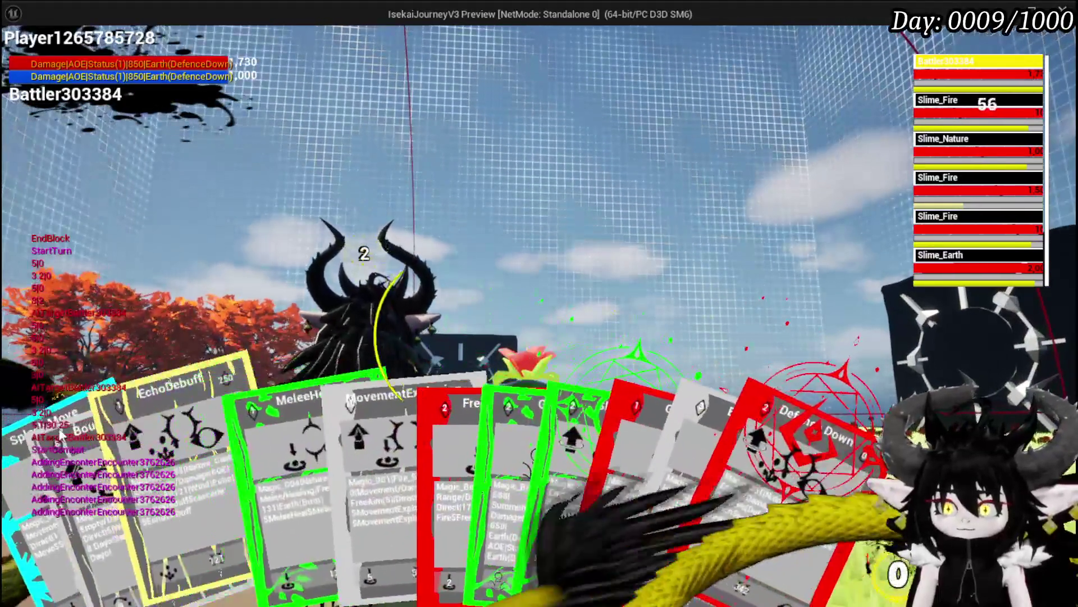
pyautogui.moveTo(49, 449)
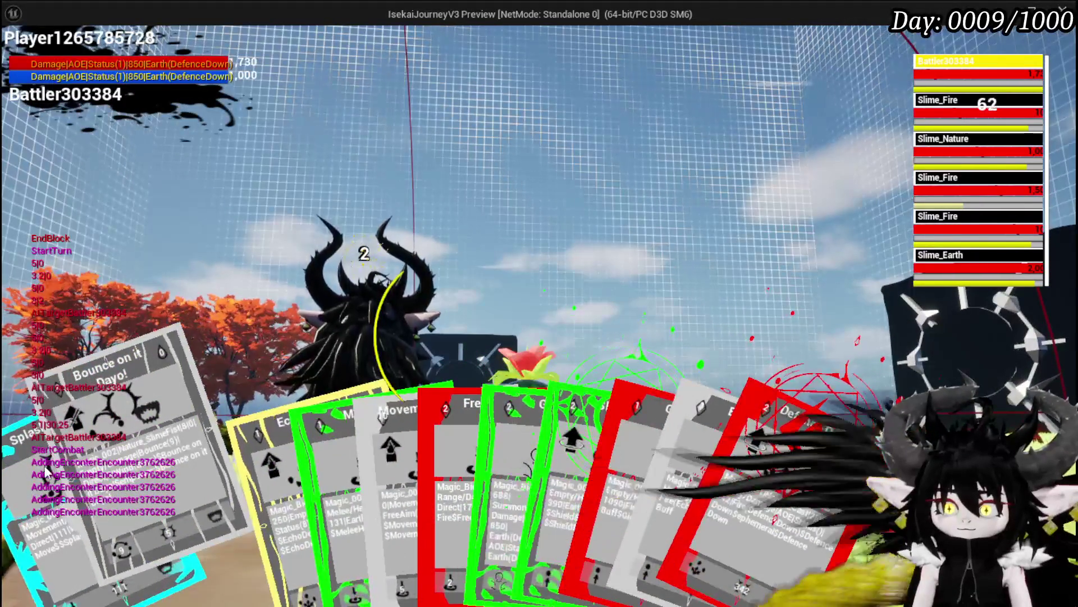
pyautogui.click(44, 483)
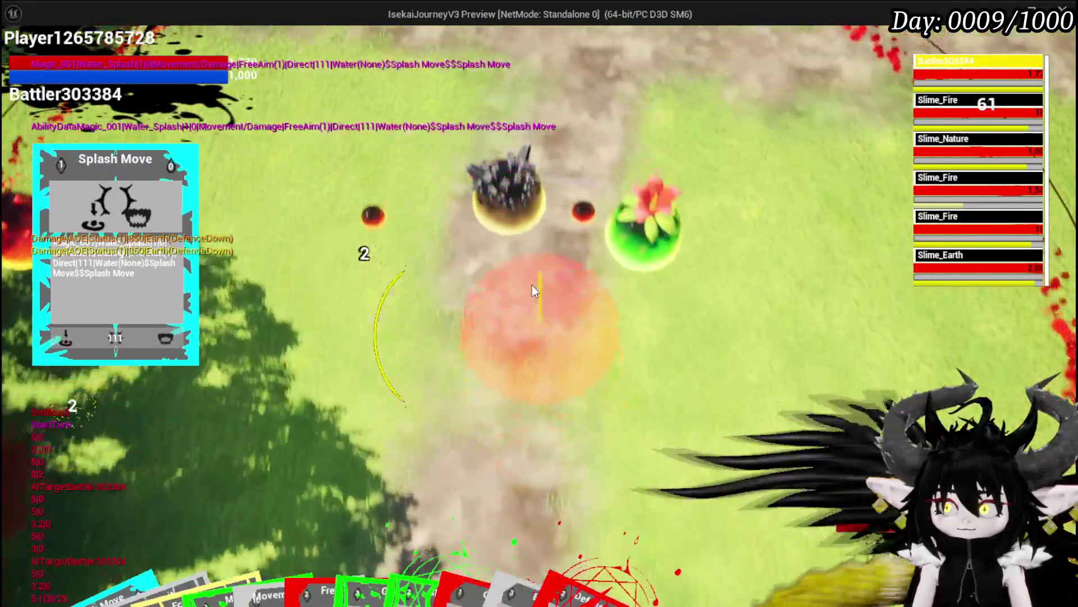
pyautogui.click(531, 285)
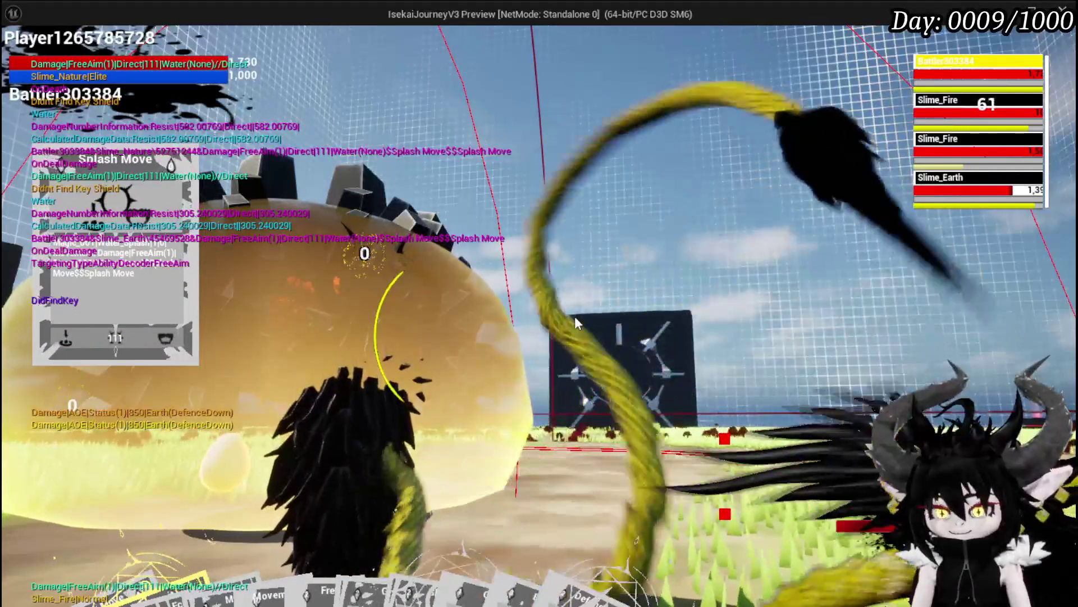
pyautogui.press('Escape')
pyautogui.click(21, 57)
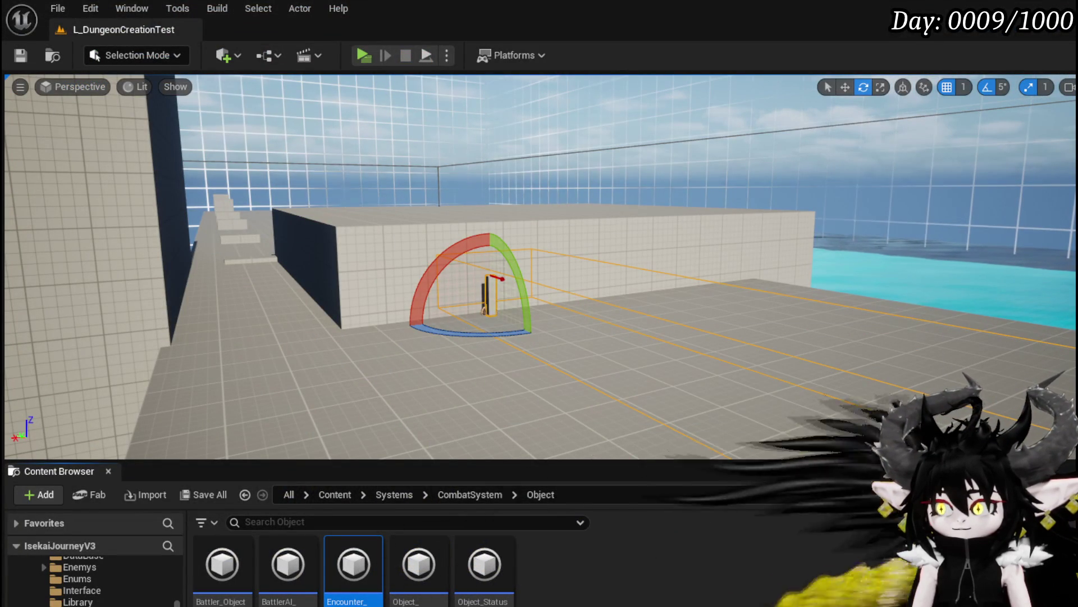
# - Delete the Print String node, the leftover Owner node, and the stray reroute and End Result nodes
pyautogui.scroll(-3, 565, 306)
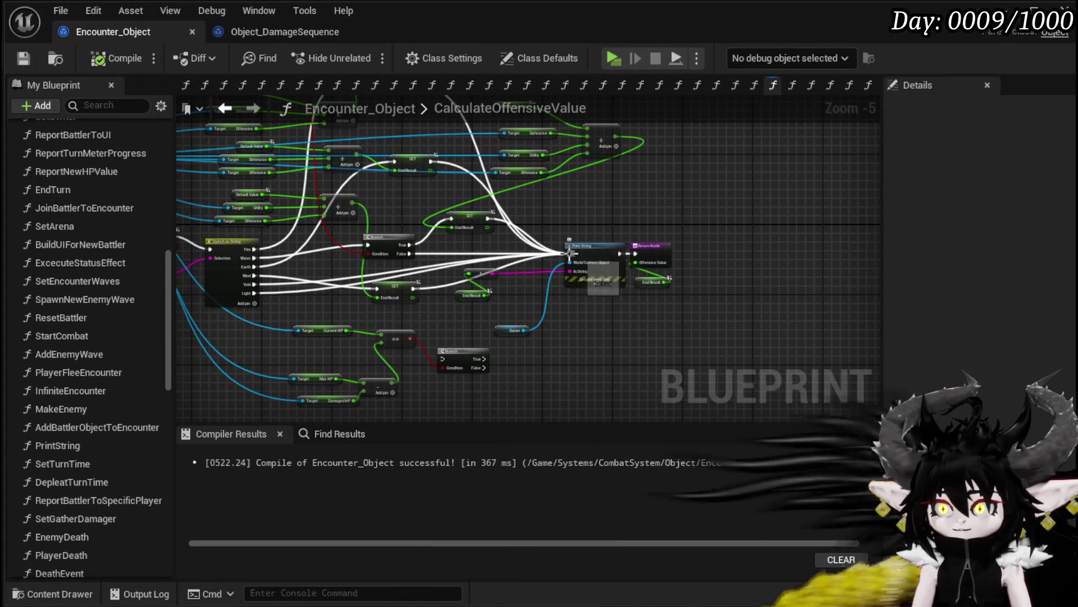
pyautogui.moveTo(568, 253); pyautogui.dragTo(635, 252)
pyautogui.moveTo(584, 222); pyautogui.dragTo(602, 349)
pyautogui.press('Delete')
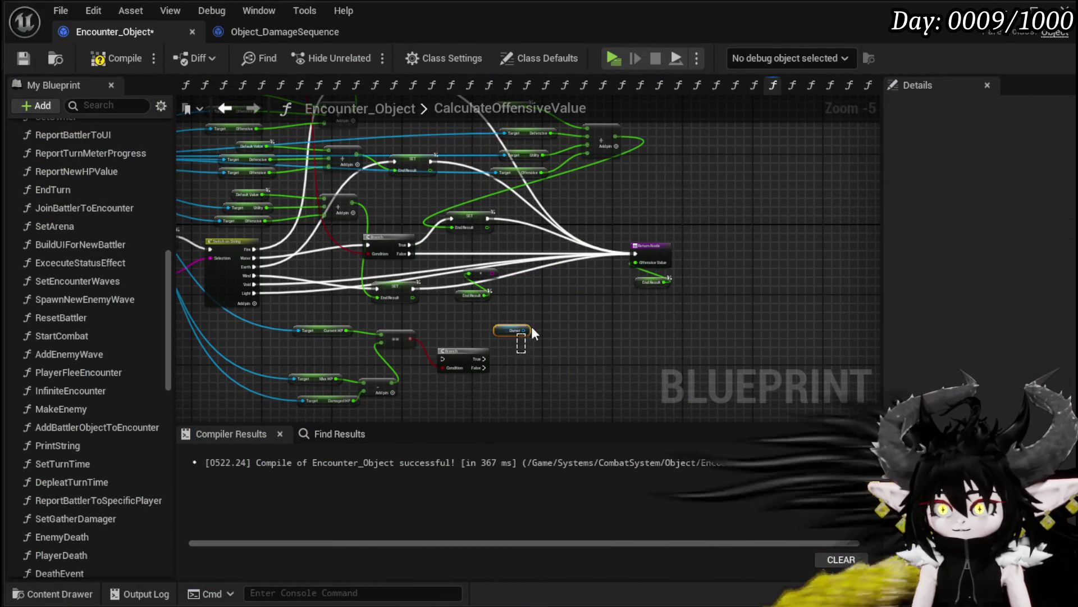
pyautogui.press('Delete')
pyautogui.scroll(3, 501, 309)
pyautogui.moveTo(504, 233); pyautogui.dragTo(504, 233)
pyautogui.press('Delete')
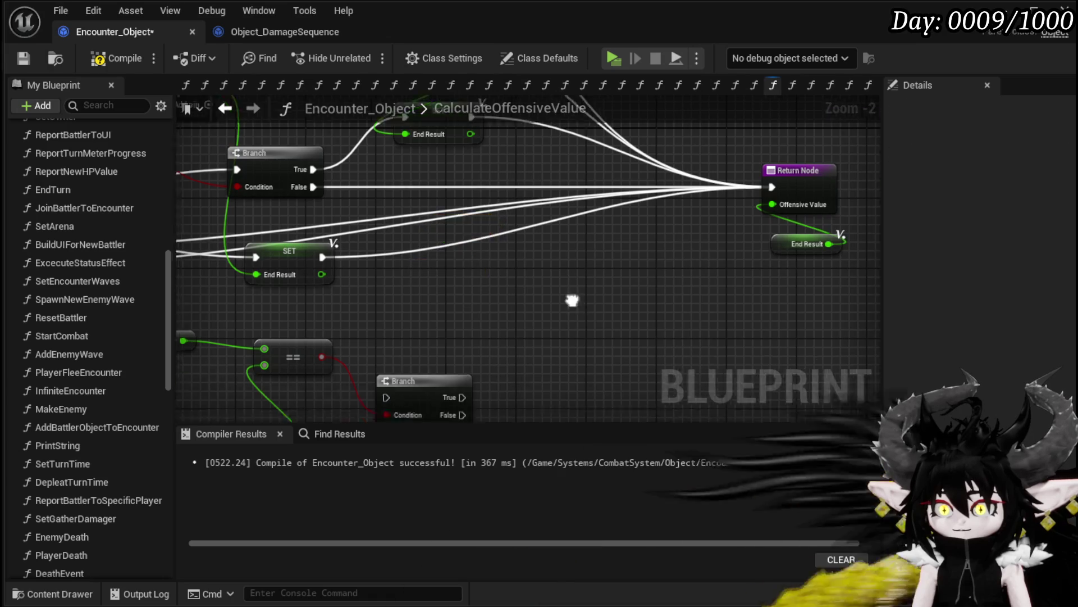
pyautogui.scroll(-2, 774, 241)
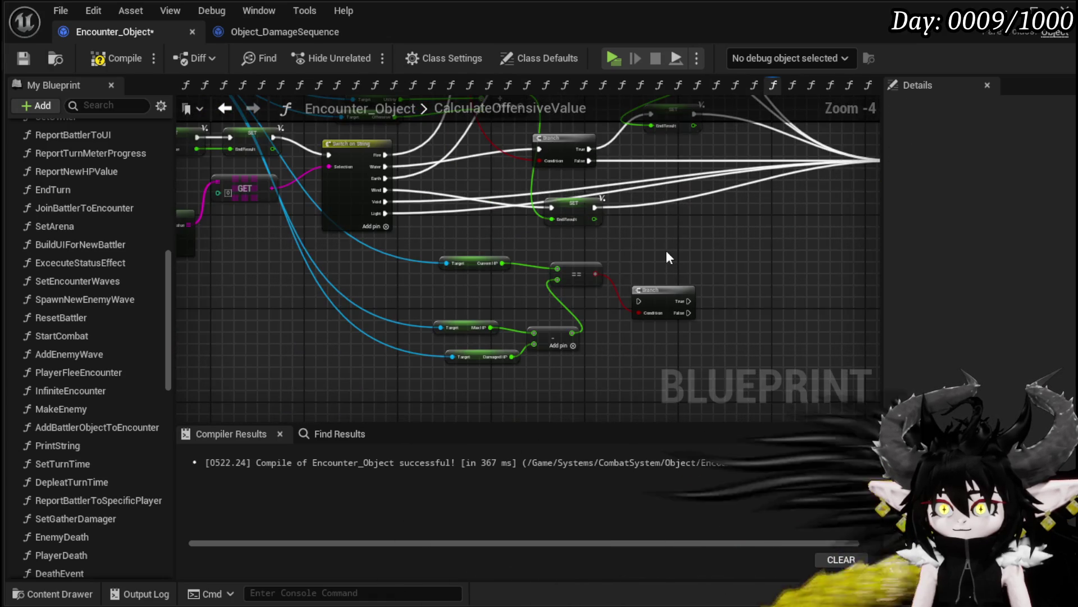
pyautogui.scroll(1, 646, 258)
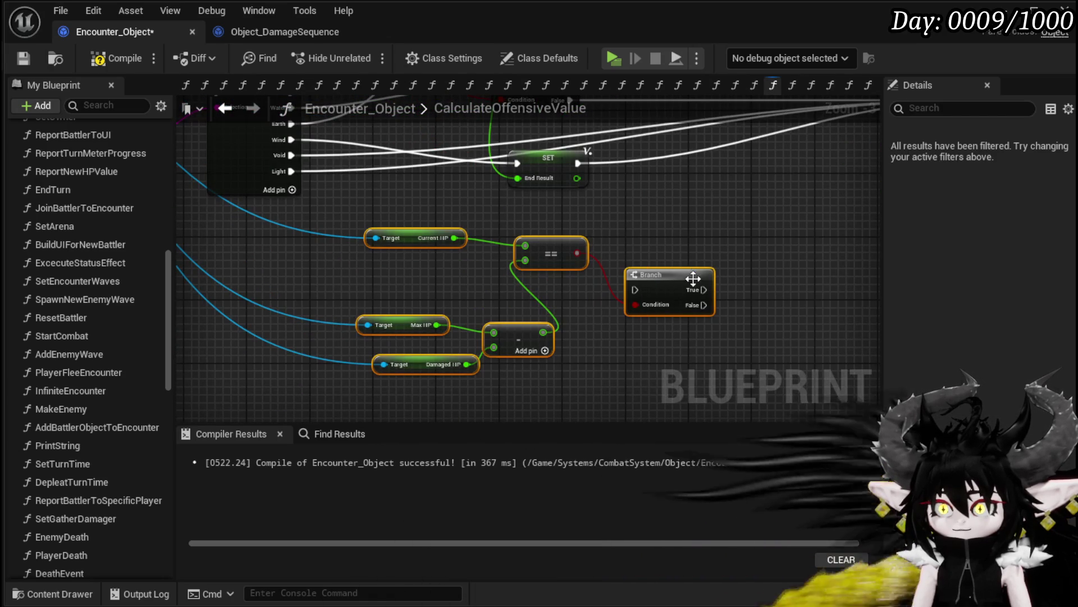
# - Shift the HP check nodes left, add reroute points to route the wires lower, and save
pyautogui.moveTo(675, 280); pyautogui.dragTo(410, 301)
pyautogui.scroll(3, 444, 239)
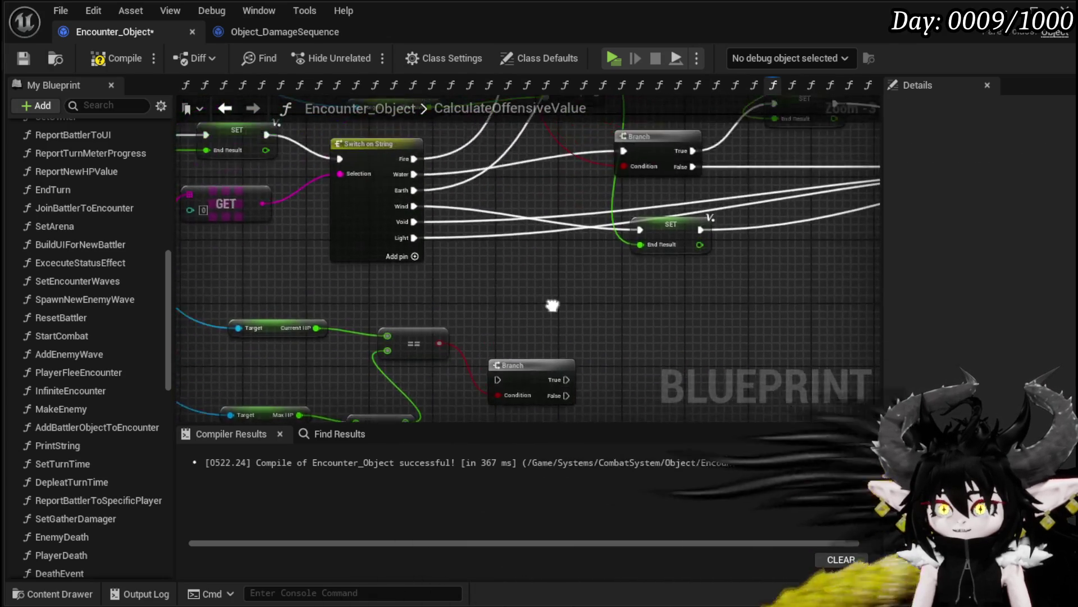
pyautogui.moveTo(701, 261); pyautogui.dragTo(372, 261)
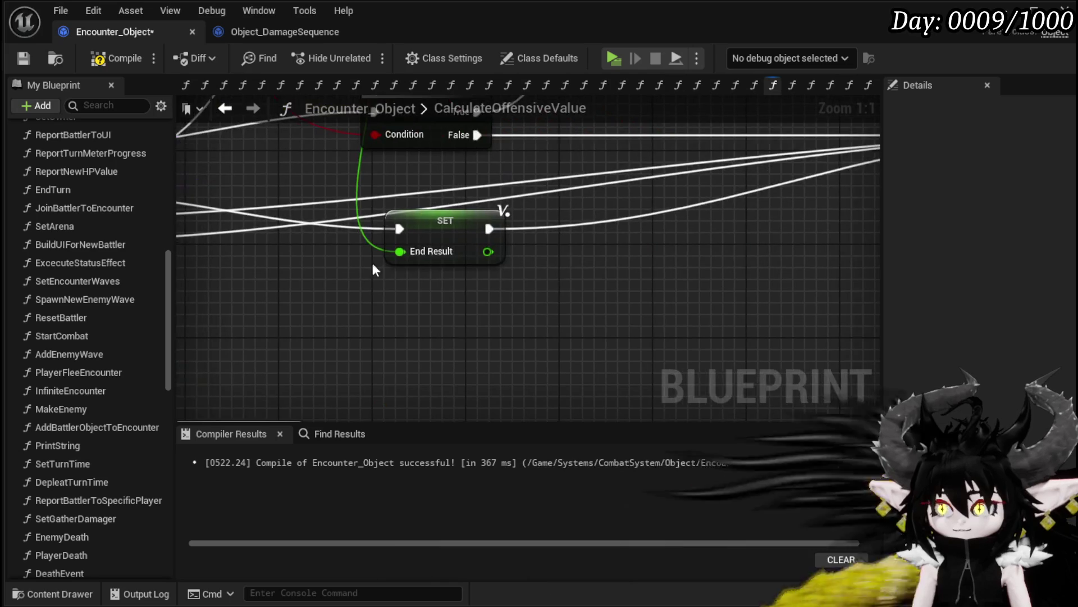
pyautogui.doubleClick(586, 175)
pyautogui.moveTo(586, 174); pyautogui.dragTo(489, 381)
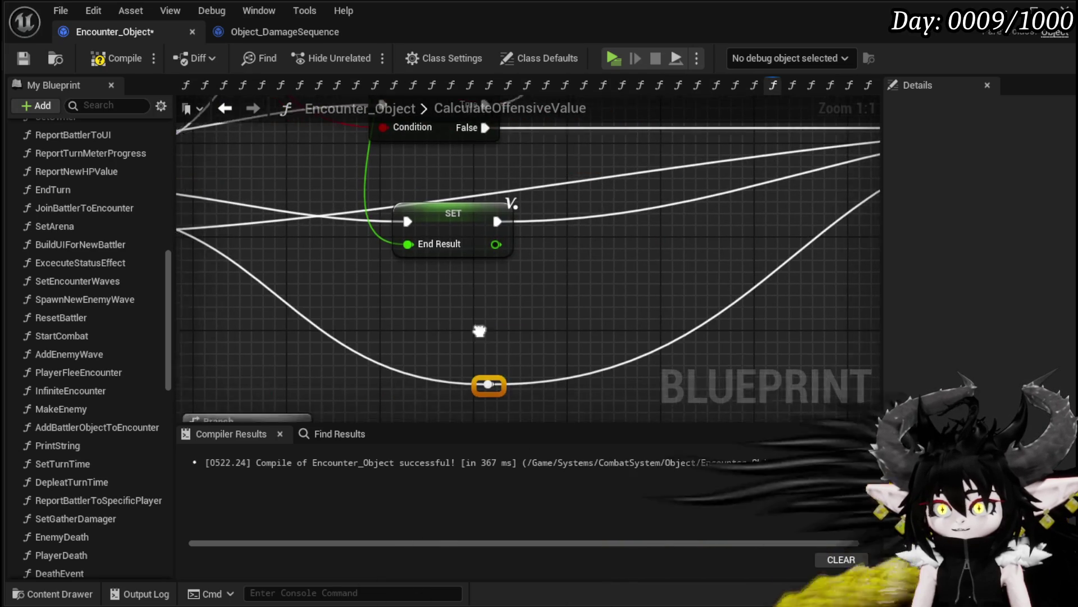
pyautogui.moveTo(258, 243)
pyautogui.mouseDown()
pyautogui.moveTo(522, 203)
pyautogui.moveTo(761, 375)
pyautogui.mouseUp()
pyautogui.doubleClick(511, 193)
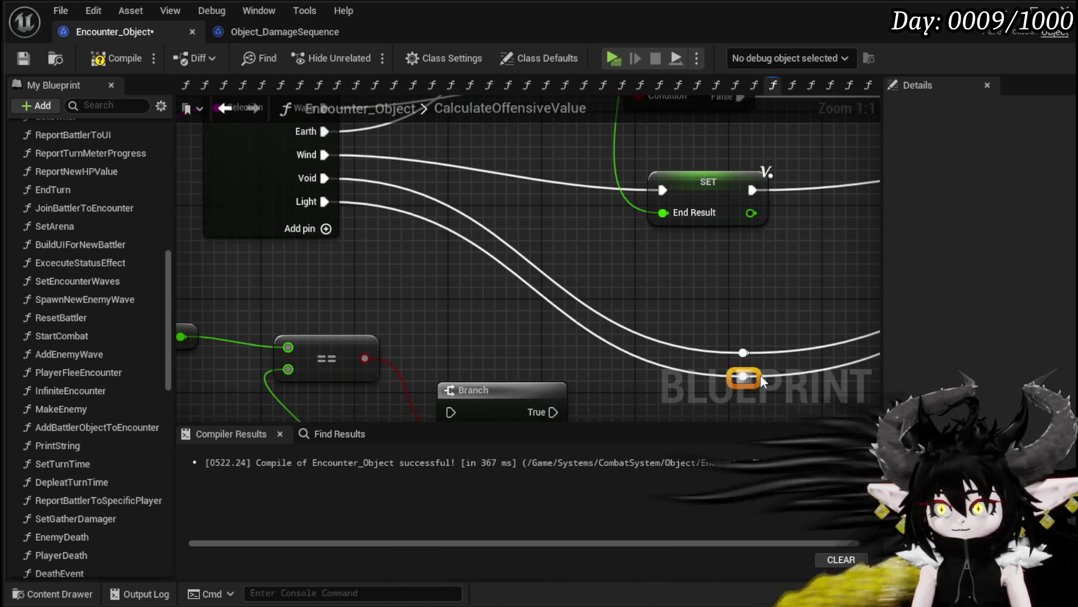
pyautogui.scroll(-1, 733, 319)
pyautogui.moveTo(683, 294); pyautogui.dragTo(409, 326)
pyautogui.scroll(-2, 410, 326)
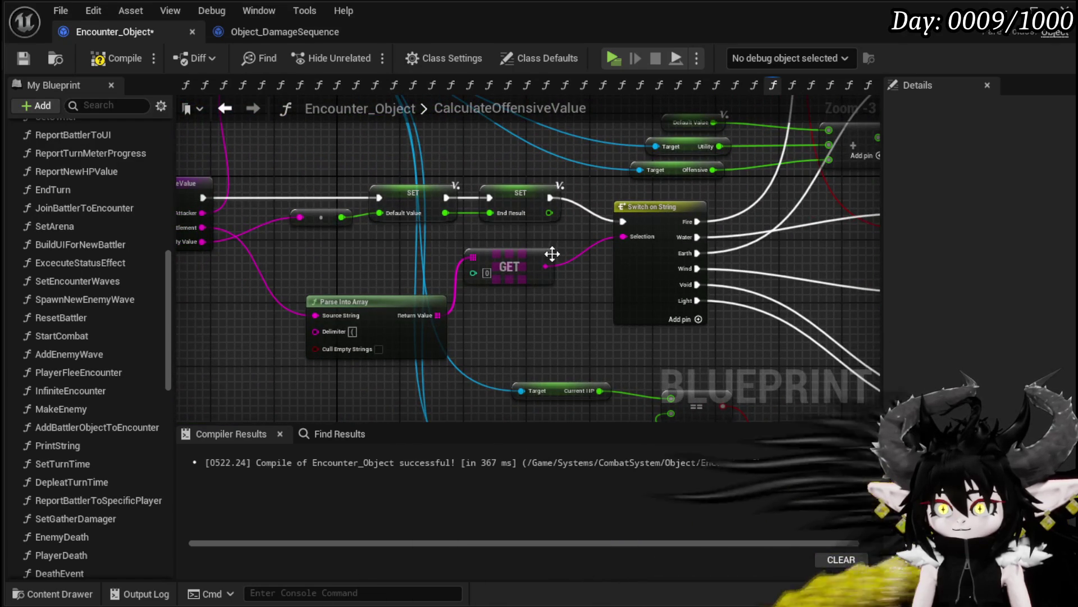
pyautogui.moveTo(585, 231); pyautogui.dragTo(289, 181)
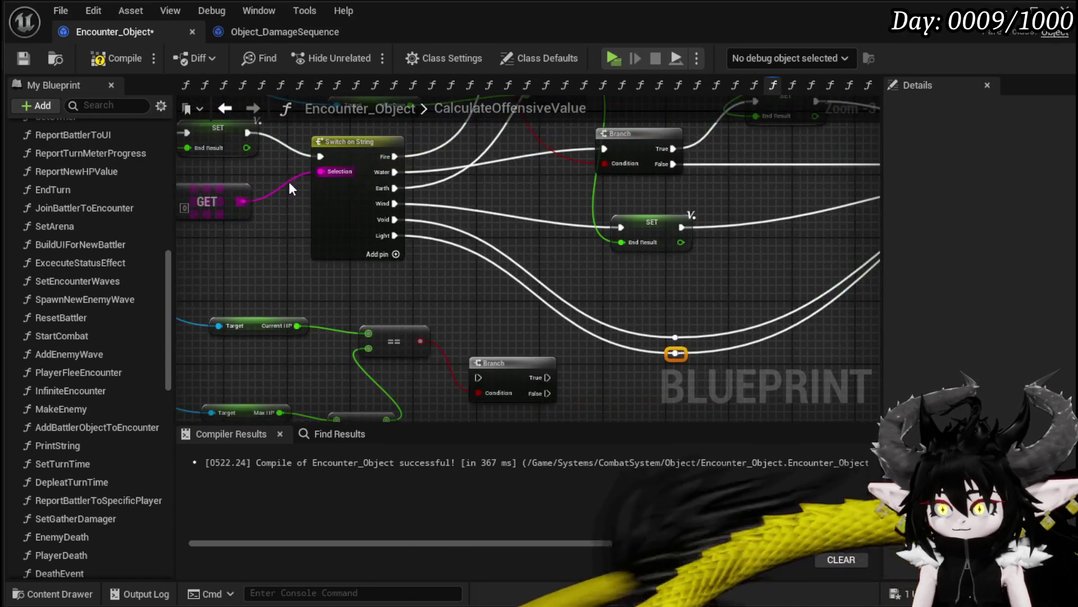
pyautogui.click(22, 63)
# - Regroup the HP check nodes down-left, save, and return to the CalculateDirectDamage graph
pyautogui.moveTo(505, 294)
pyautogui.mouseDown()
pyautogui.moveTo(503, 279)
pyautogui.moveTo(583, 171)
pyautogui.mouseUp()
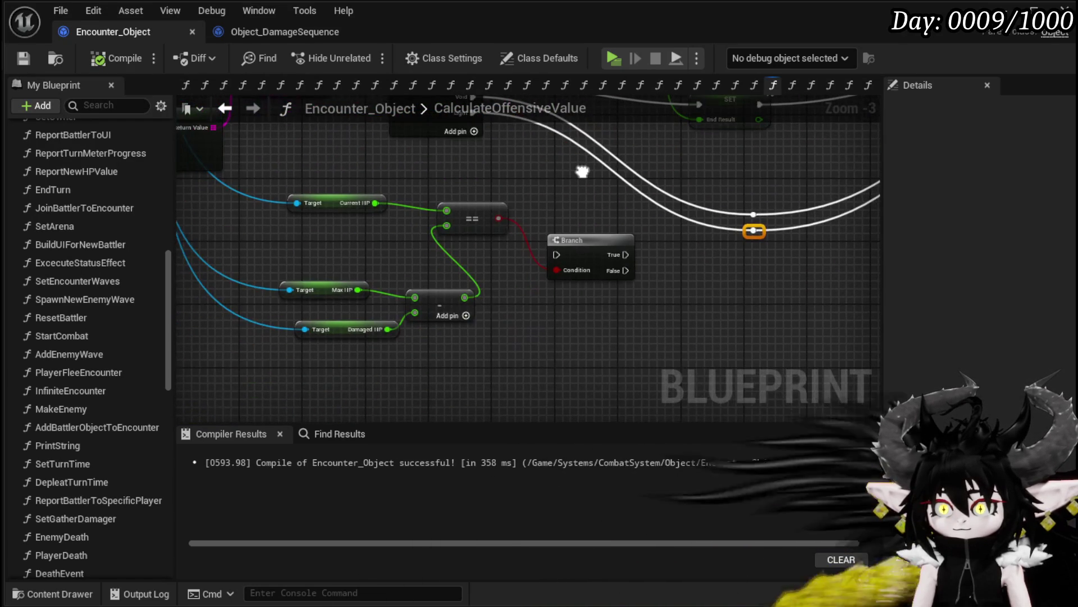
pyautogui.moveTo(327, 289); pyautogui.dragTo(361, 276)
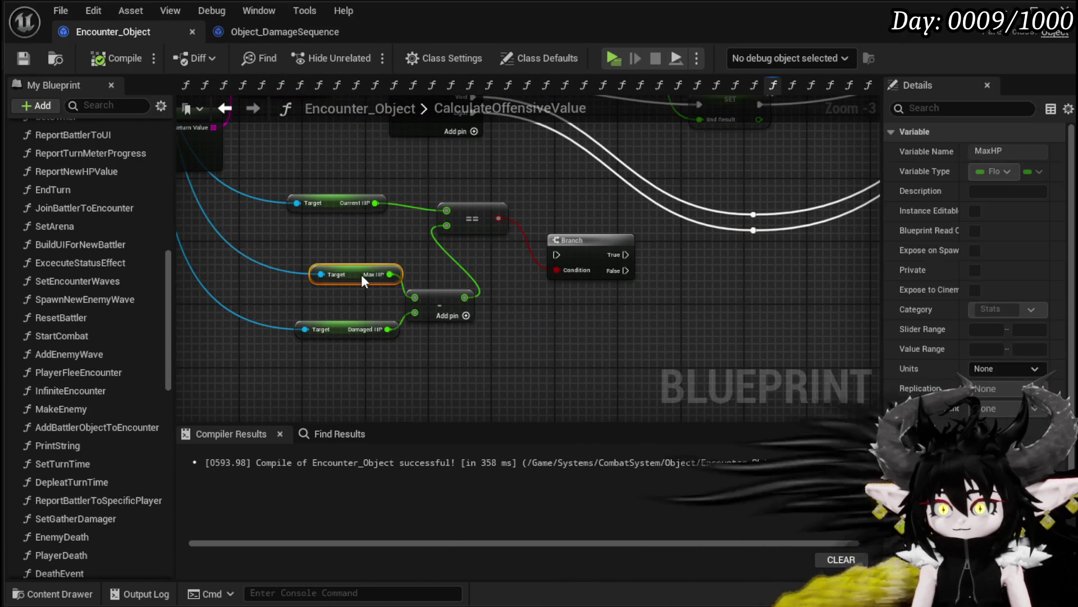
pyautogui.moveTo(289, 363)
pyautogui.mouseDown()
pyautogui.moveTo(407, 275)
pyautogui.moveTo(587, 197)
pyautogui.mouseUp()
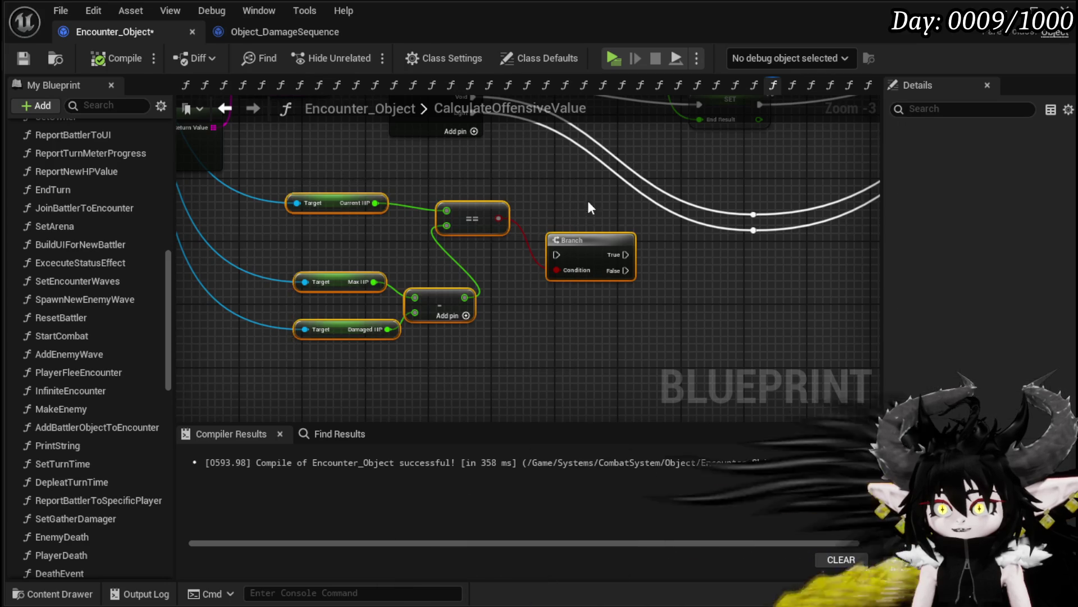
pyautogui.moveTo(594, 240)
pyautogui.mouseDown()
pyautogui.moveTo(578, 288)
pyautogui.moveTo(470, 310)
pyautogui.mouseUp()
pyautogui.moveTo(490, 214)
pyautogui.mouseDown()
pyautogui.moveTo(556, 314)
pyautogui.moveTo(534, 329)
pyautogui.mouseUp()
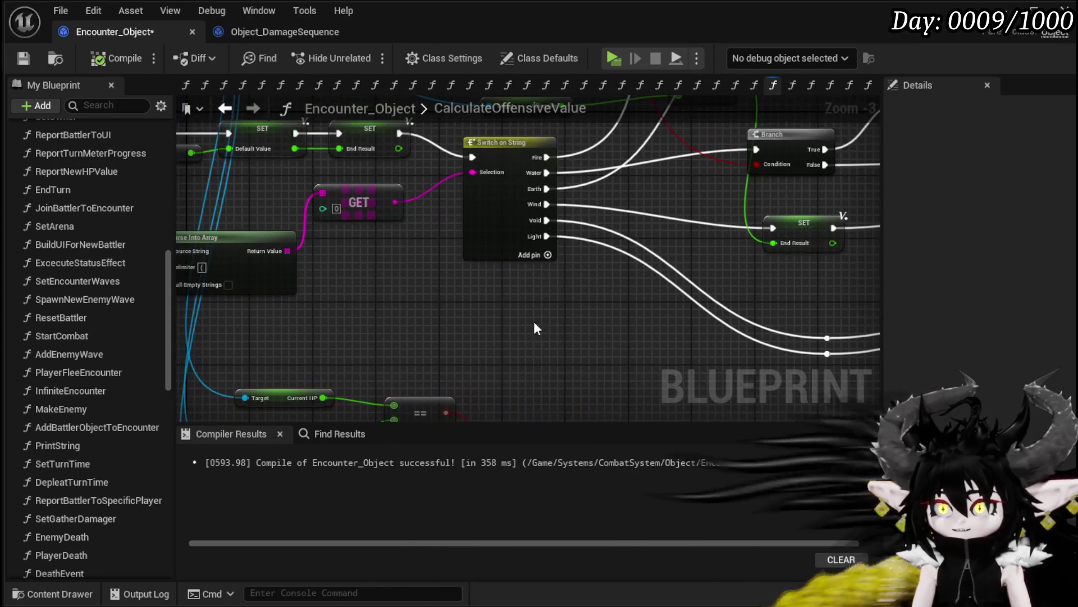
pyautogui.hotkey('ctrl', 's')
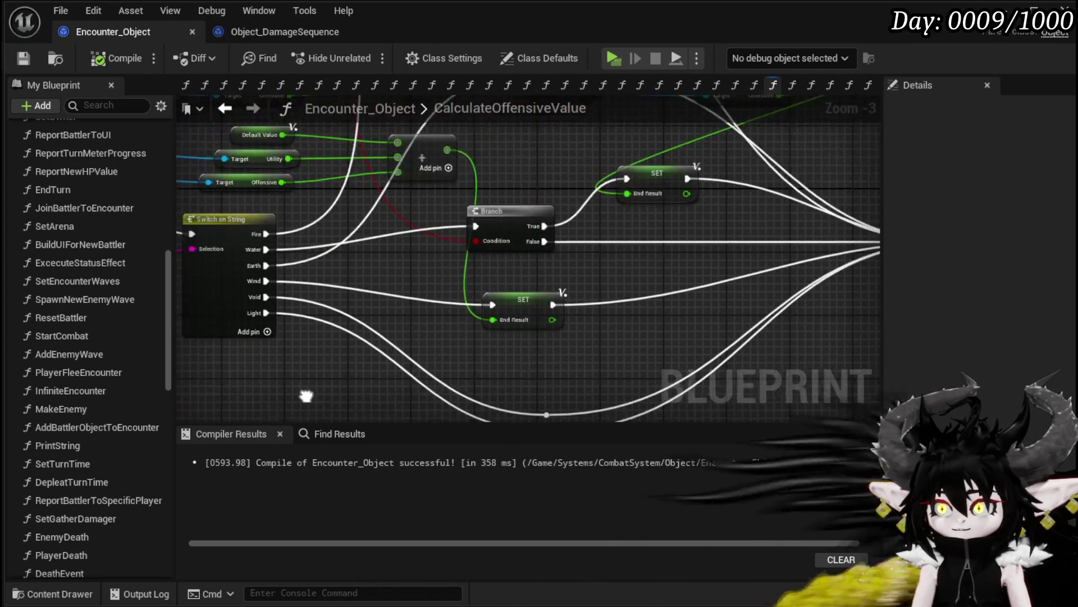
pyautogui.moveTo(339, 355)
pyautogui.mouseDown()
pyautogui.moveTo(450, 405)
pyautogui.moveTo(637, 202)
pyautogui.moveTo(443, 312)
pyautogui.mouseUp()
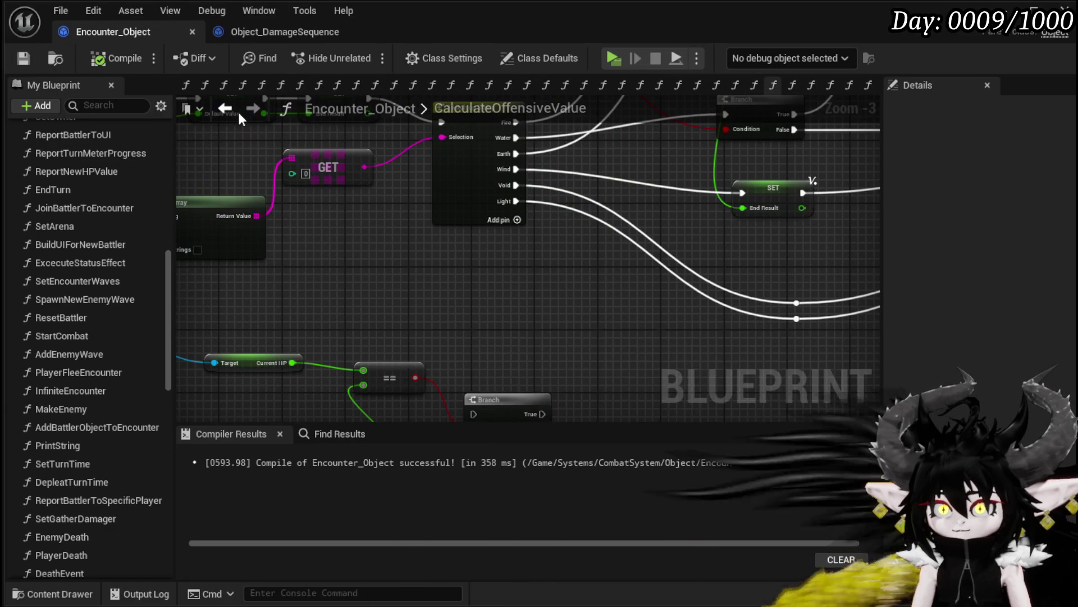
pyautogui.click(238, 118)
pyautogui.moveTo(599, 277); pyautogui.dragTo(573, 347)
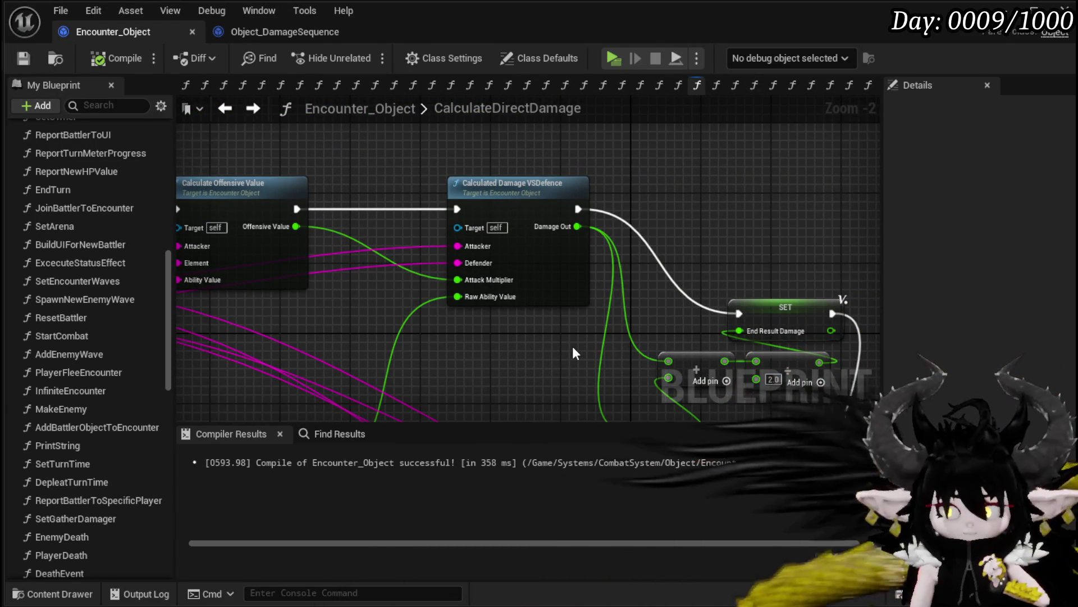
# - Place the End Result Damage SET in the execution chain right after Calculate Offensive Value
pyautogui.moveTo(572, 345)
pyautogui.mouseDown()
pyautogui.moveTo(407, 331)
pyautogui.moveTo(567, 329)
pyautogui.mouseUp()
pyautogui.click(490, 169)
pyautogui.moveTo(521, 386)
pyautogui.mouseDown()
pyautogui.moveTo(400, 343)
pyautogui.moveTo(396, 313)
pyautogui.moveTo(429, 255)
pyautogui.moveTo(313, 174)
pyautogui.moveTo(357, 300)
pyautogui.moveTo(353, 281)
pyautogui.moveTo(368, 262)
pyautogui.moveTo(271, 131)
pyautogui.mouseUp()
pyautogui.moveTo(743, 221)
pyautogui.mouseDown()
pyautogui.moveTo(660, 201)
pyautogui.moveTo(709, 123)
pyautogui.moveTo(650, 290)
pyautogui.moveTo(585, 366)
pyautogui.moveTo(765, 415)
pyautogui.moveTo(807, 375)
pyautogui.mouseUp()
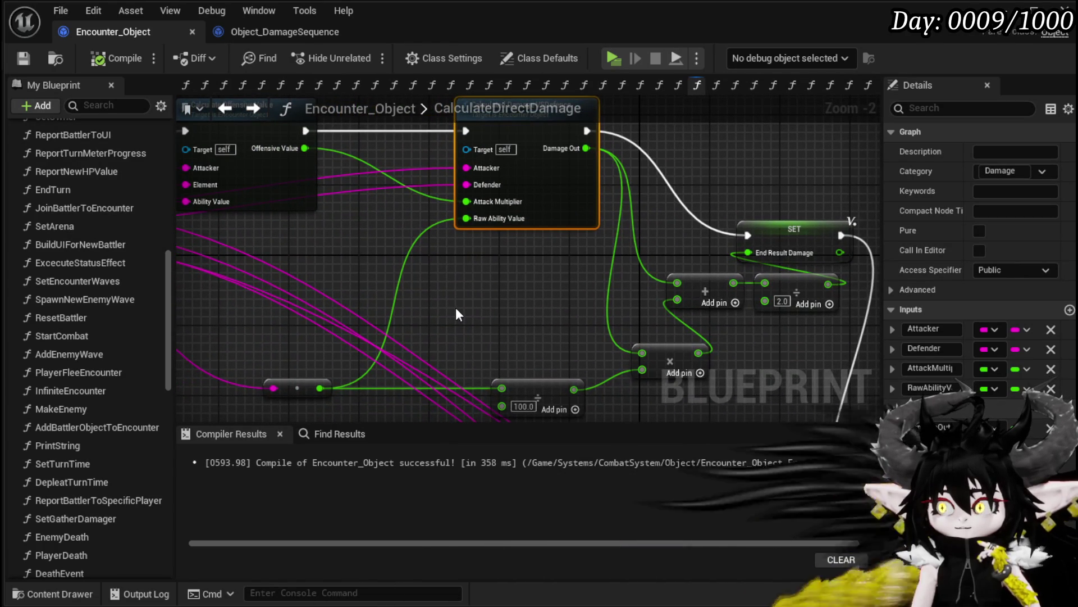
pyautogui.moveTo(456, 308)
pyautogui.mouseDown()
pyautogui.moveTo(370, 376)
pyautogui.moveTo(490, 344)
pyautogui.mouseUp()
pyautogui.moveTo(377, 309); pyautogui.dragTo(240, 209)
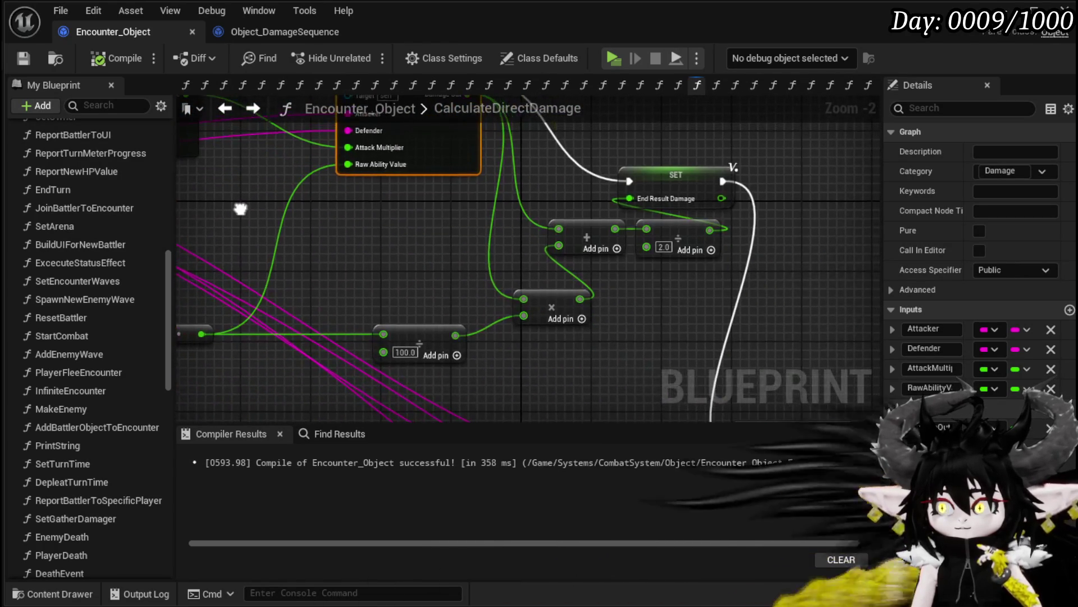
pyautogui.moveTo(609, 143); pyautogui.dragTo(445, 188)
pyautogui.moveTo(196, 192); pyautogui.dragTo(681, 288)
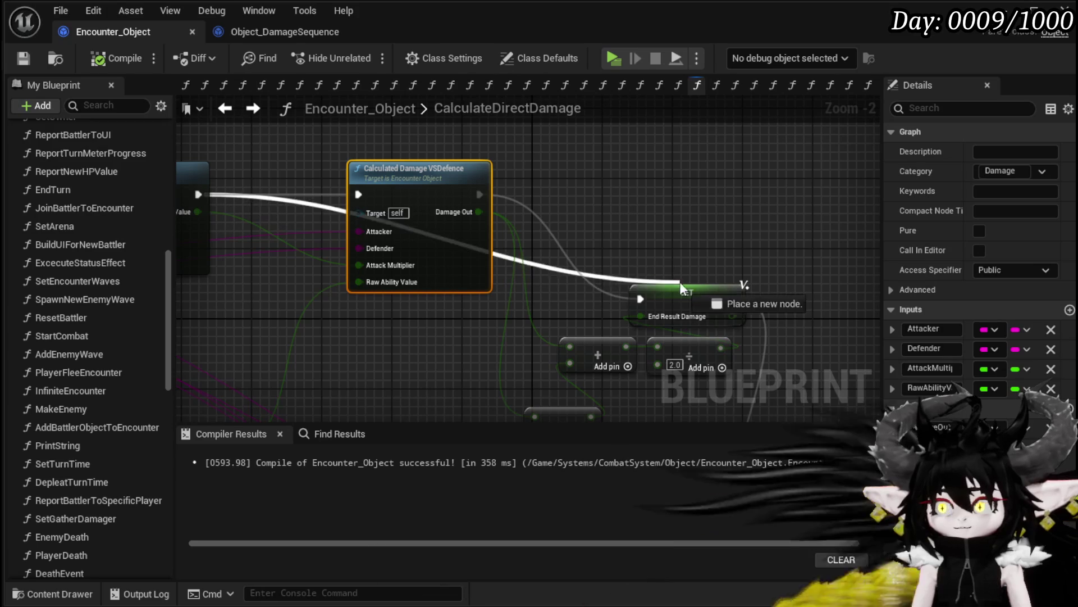
pyautogui.moveTo(426, 239); pyautogui.dragTo(662, 125)
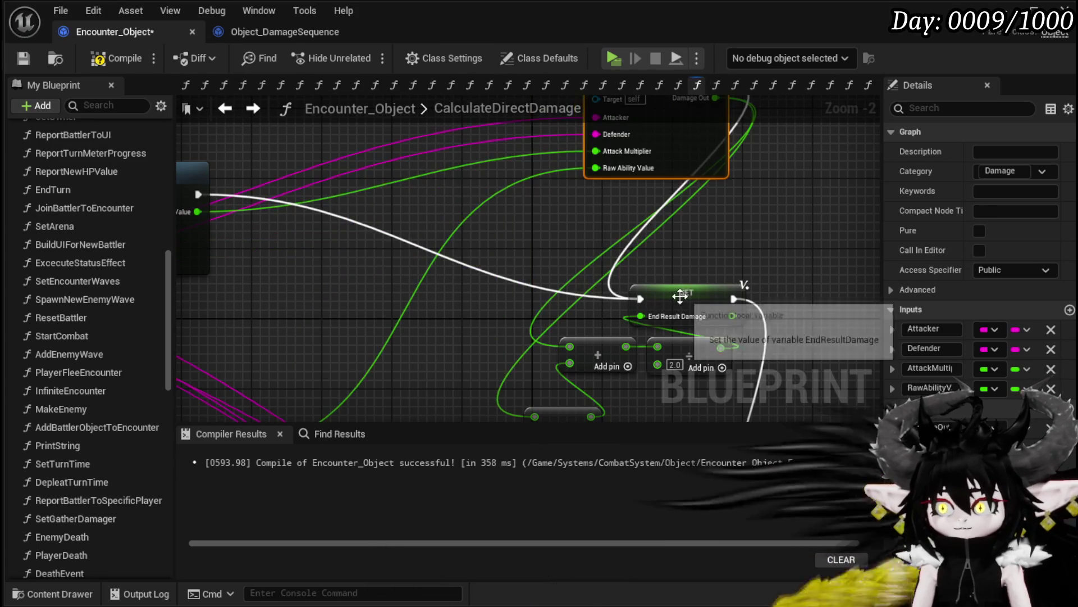
pyautogui.moveTo(676, 303)
pyautogui.mouseDown()
pyautogui.moveTo(551, 207)
pyautogui.moveTo(484, 198)
pyautogui.mouseUp()
# - Wire Offensive Value into End Result Damage, then compile and save Encounter_Object
pyautogui.moveTo(194, 205); pyautogui.dragTo(560, 215)
pyautogui.scroll(-2, 561, 215)
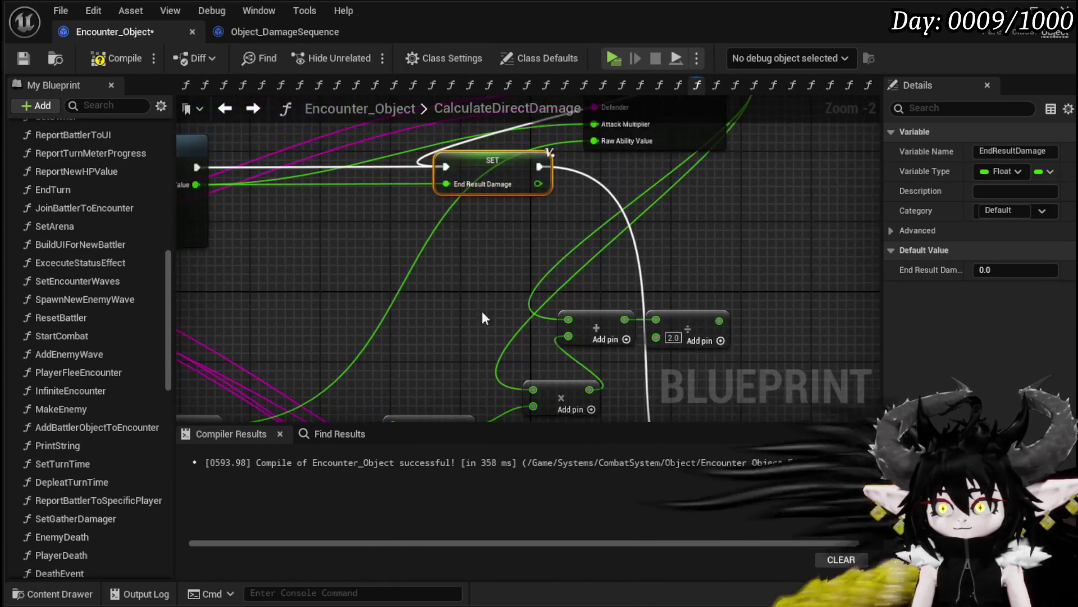
pyautogui.moveTo(440, 201); pyautogui.dragTo(440, 202)
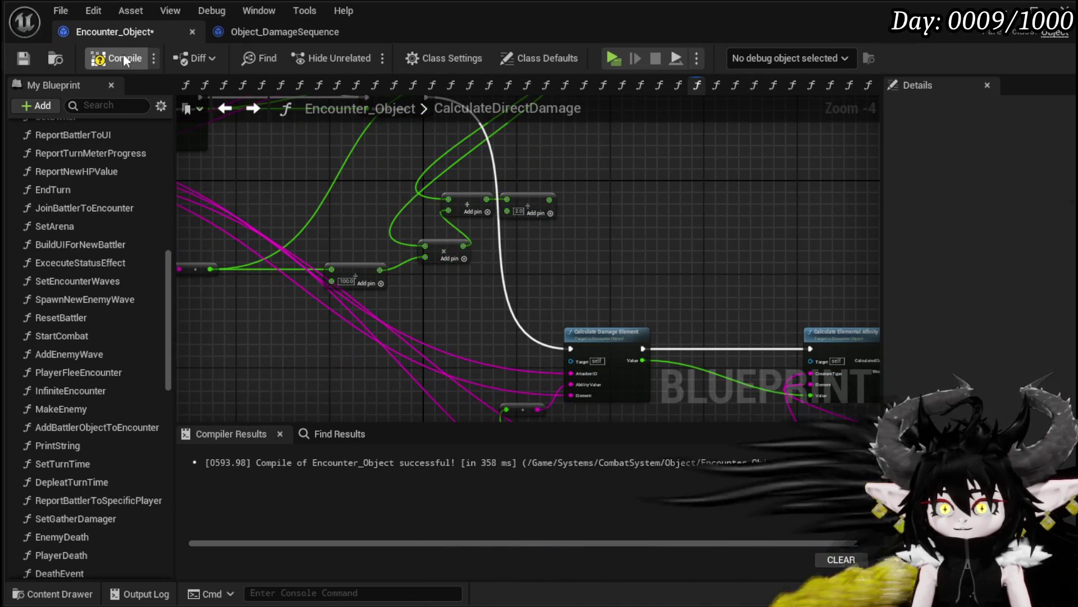
pyautogui.click(23, 59)
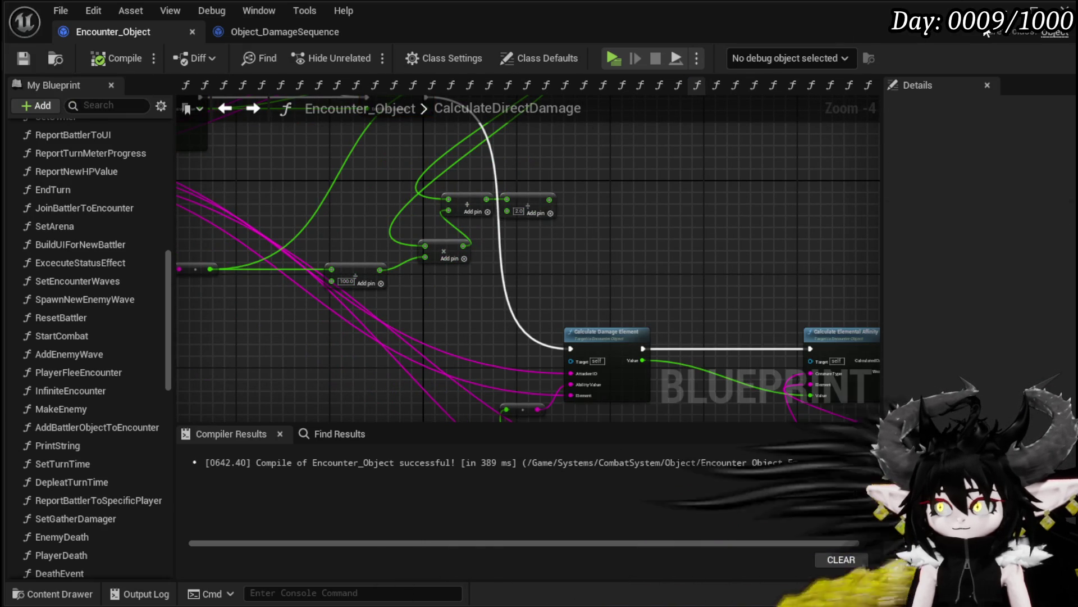
pyautogui.click(1033, 10)
# - Start a play-test, answer the prompt with X, and cast a card ability against the slimes
pyautogui.click(362, 55)
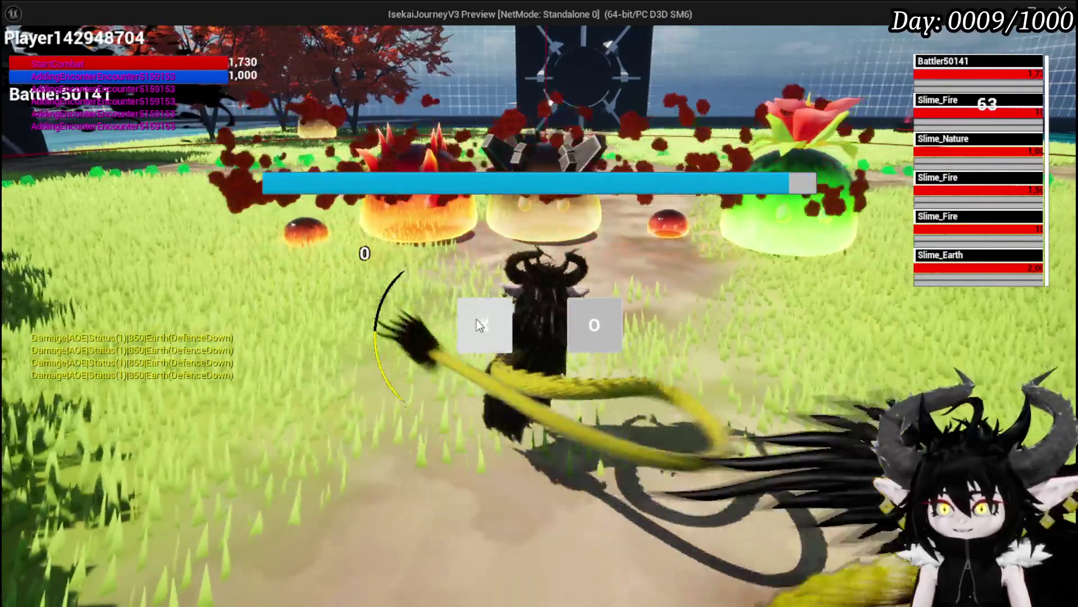
pyautogui.click(477, 320)
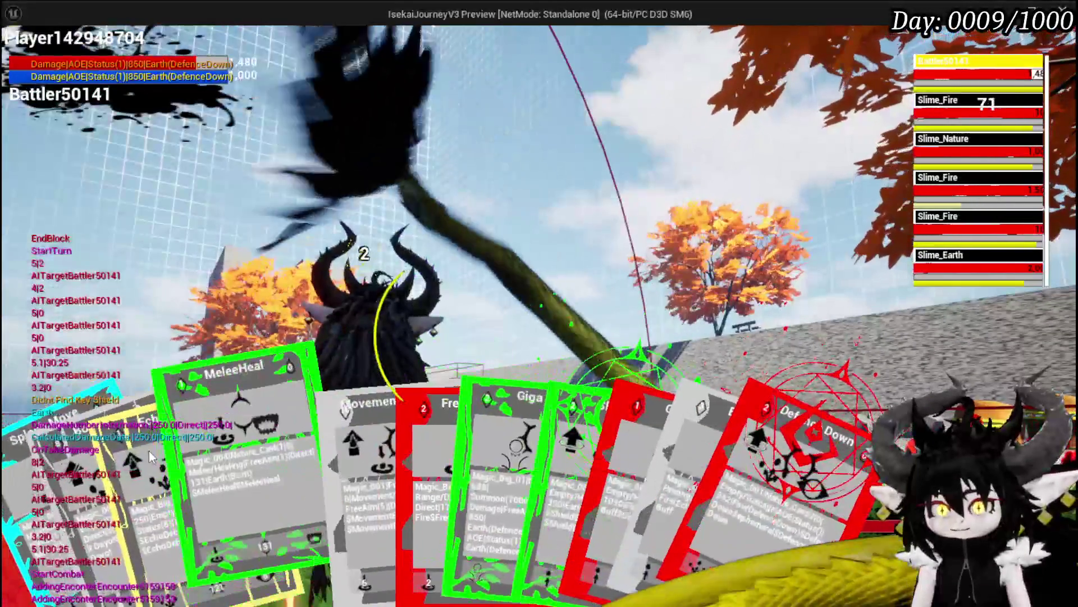
pyautogui.click(152, 450)
pyautogui.click(435, 392)
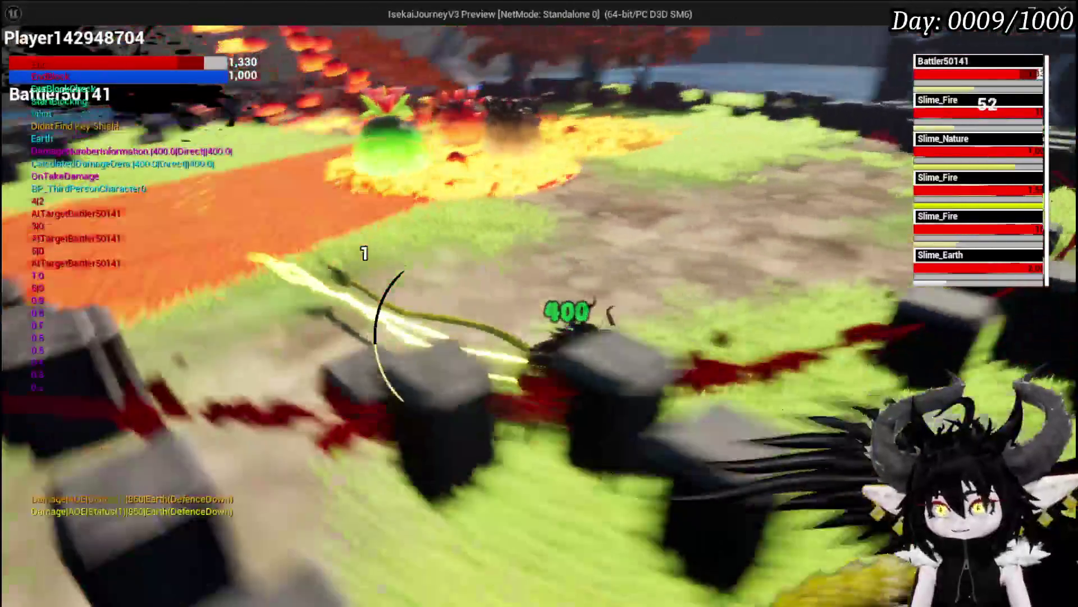
# - Restart the play-test, cast Splash Move for 349 and 427 damage on the slimes, then stop
pyautogui.press('Escape')
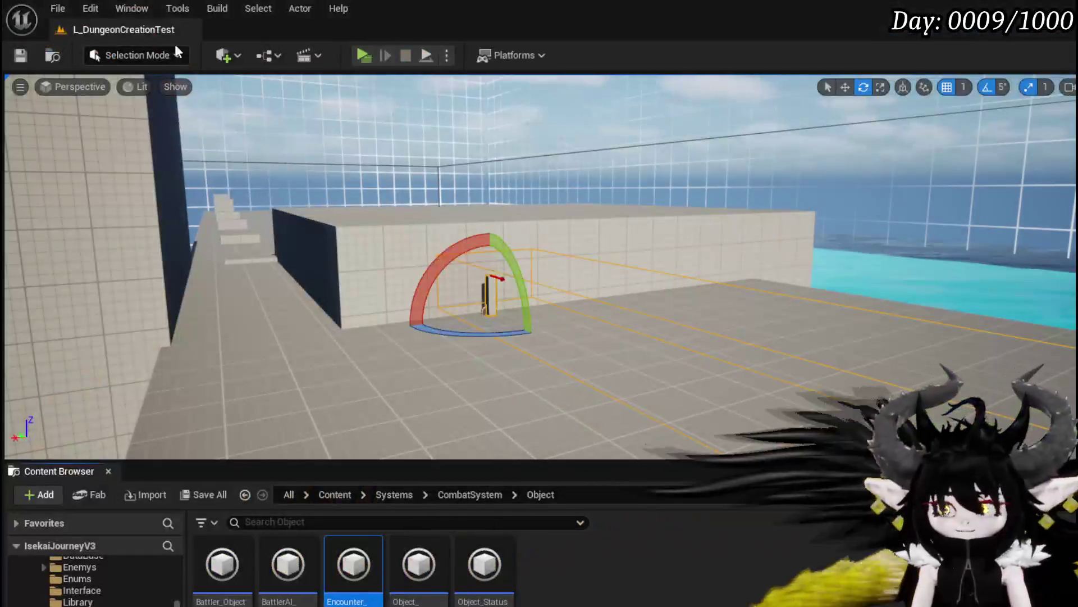
pyautogui.hotkey('alt', 'p')
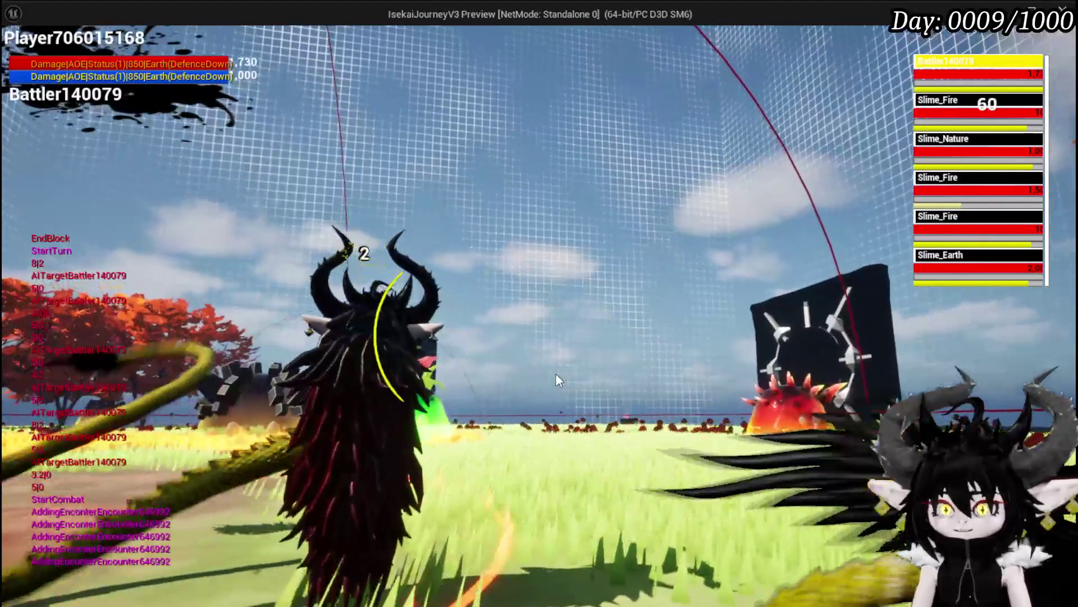
pyautogui.click(30, 499)
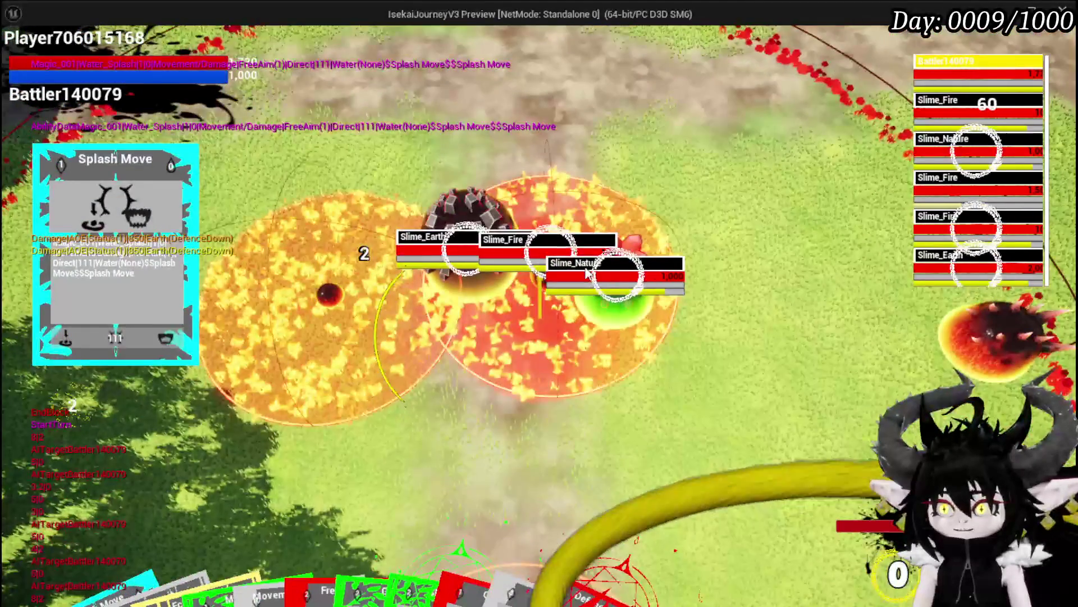
pyautogui.click(586, 273)
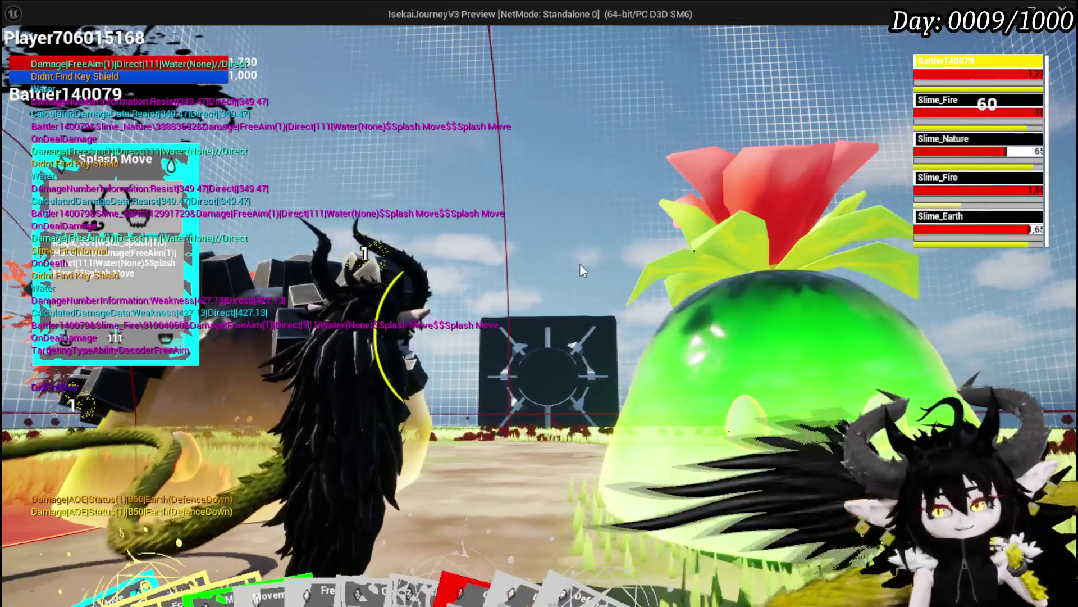
pyautogui.press('Escape')
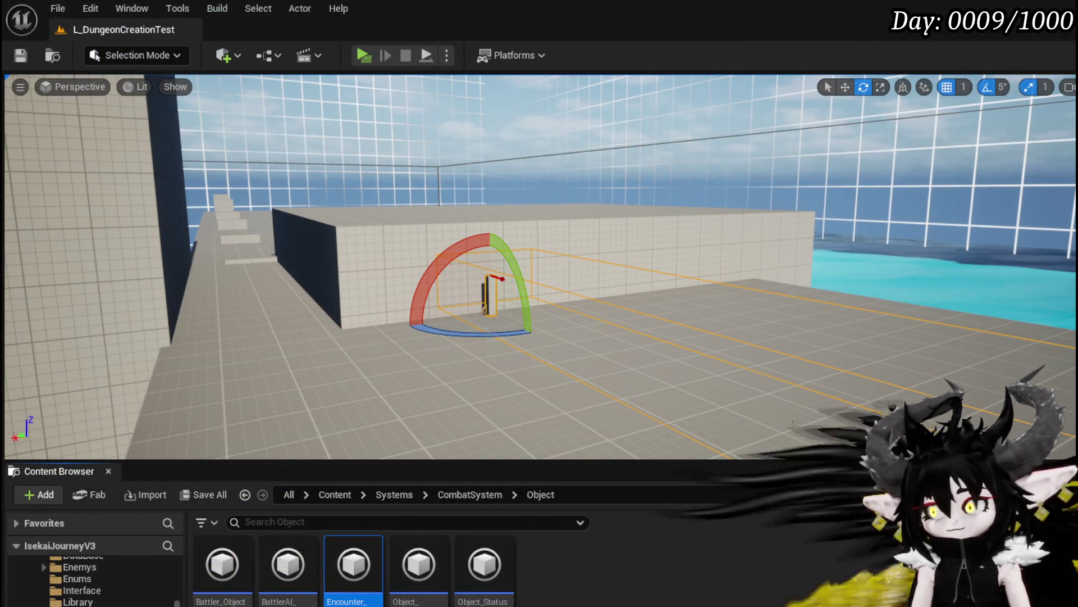
# - Open the CalculatedDamageVSDefence function graph from the Calculated Damage VSDefence node
pyautogui.hotkey('alt', 'Tab')
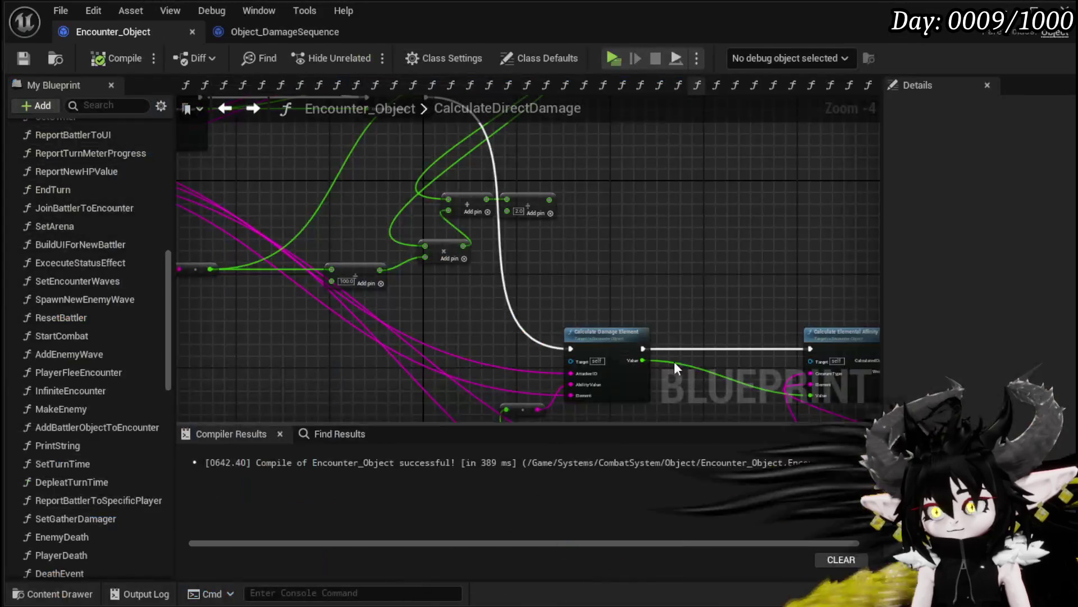
pyautogui.moveTo(621, 269); pyautogui.dragTo(492, 256)
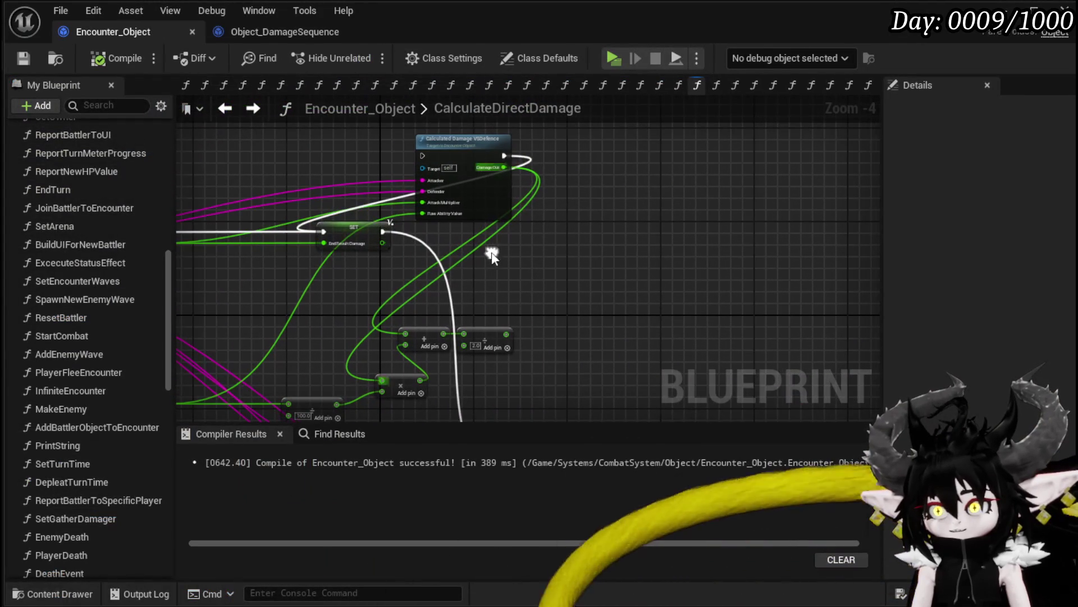
pyautogui.doubleClick(483, 149)
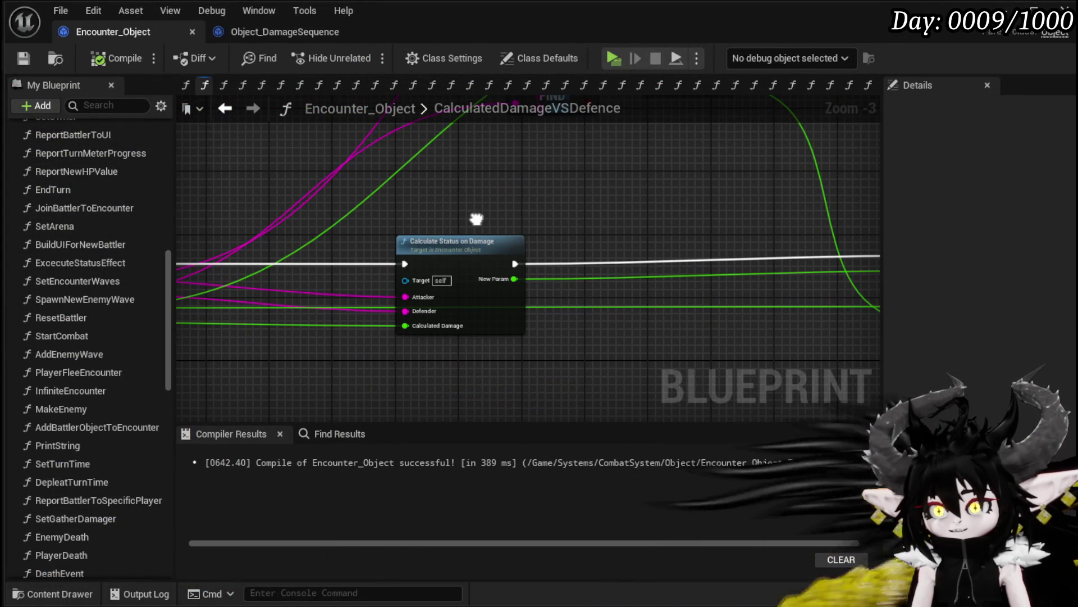
pyautogui.scroll(-2, 476, 225)
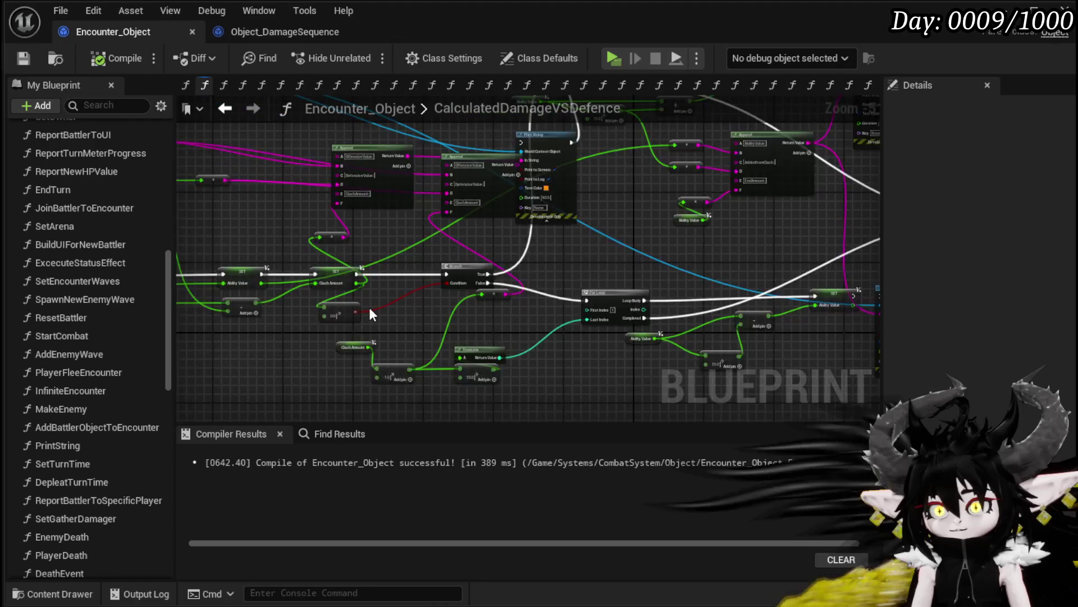
pyautogui.scroll(2, 369, 308)
pyautogui.scroll(-1, 433, 280)
pyautogui.moveTo(568, 296); pyautogui.dragTo(357, 188)
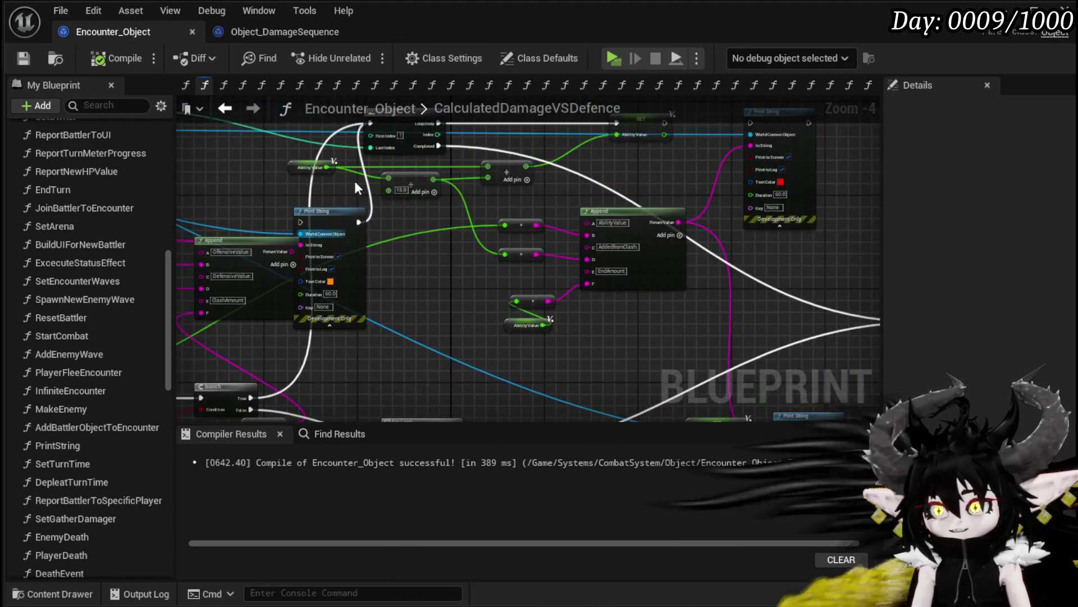
pyautogui.moveTo(449, 379); pyautogui.dragTo(467, 295)
pyautogui.moveTo(440, 246)
pyautogui.mouseDown()
pyautogui.moveTo(348, 222)
pyautogui.moveTo(679, 280)
pyautogui.moveTo(303, 247)
pyautogui.moveTo(552, 313)
pyautogui.moveTo(551, 287)
pyautogui.mouseUp()
pyautogui.moveTo(650, 262); pyautogui.dragTo(797, 277)
# - Move the Branch, SET and compare nodes into a group beside Calculate Status on Damage
pyautogui.moveTo(515, 259); pyautogui.dragTo(500, 212)
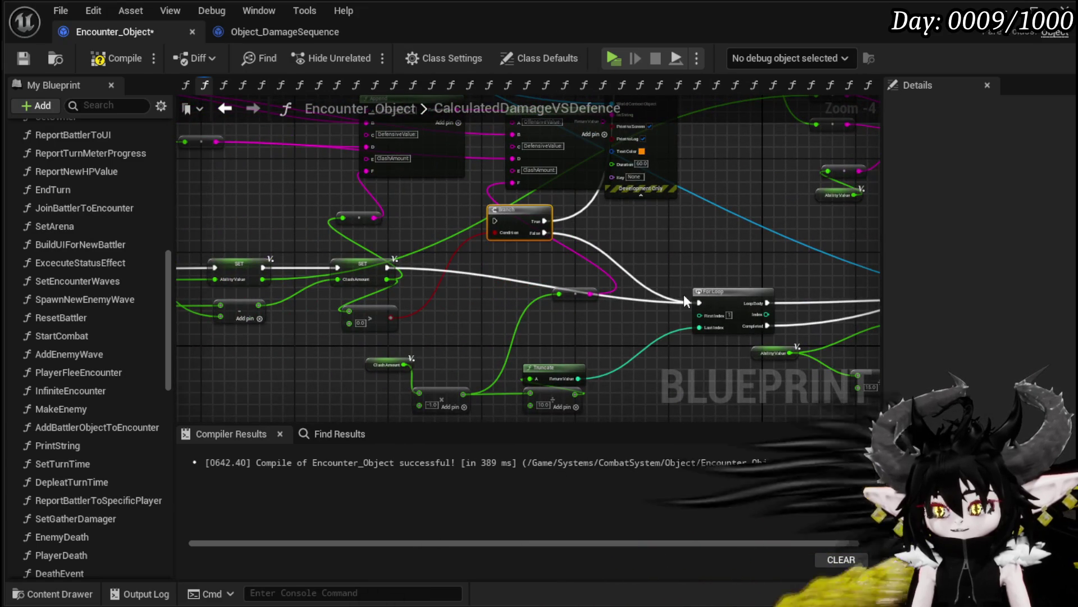
pyautogui.moveTo(683, 294); pyautogui.dragTo(777, 253)
pyautogui.scroll(2, 298, 236)
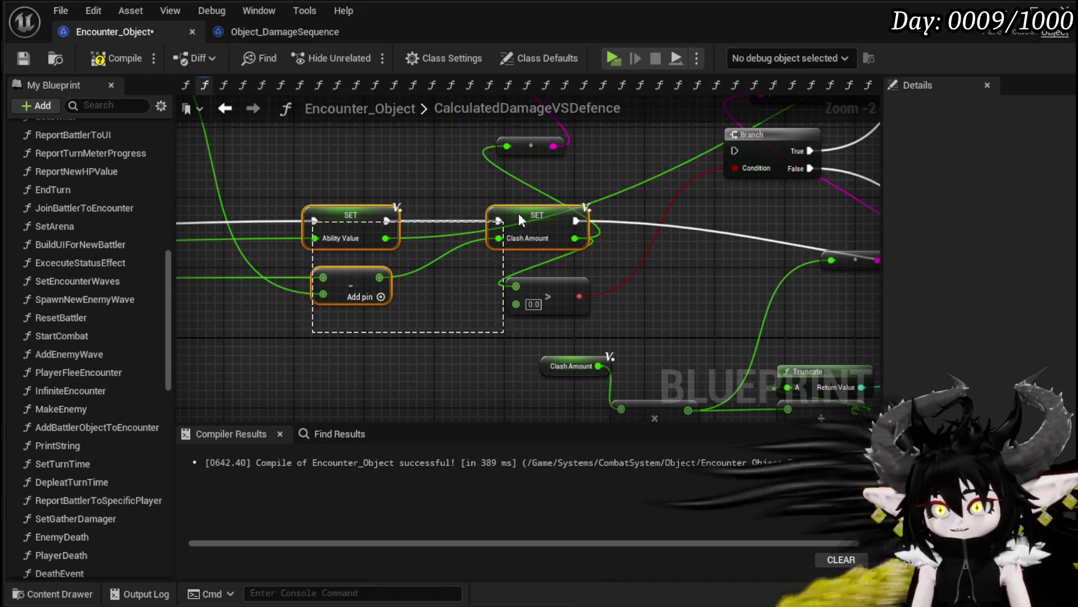
pyautogui.moveTo(518, 216)
pyautogui.mouseDown()
pyautogui.moveTo(490, 241)
pyautogui.moveTo(433, 260)
pyautogui.mouseUp()
pyautogui.scroll(-1, 433, 260)
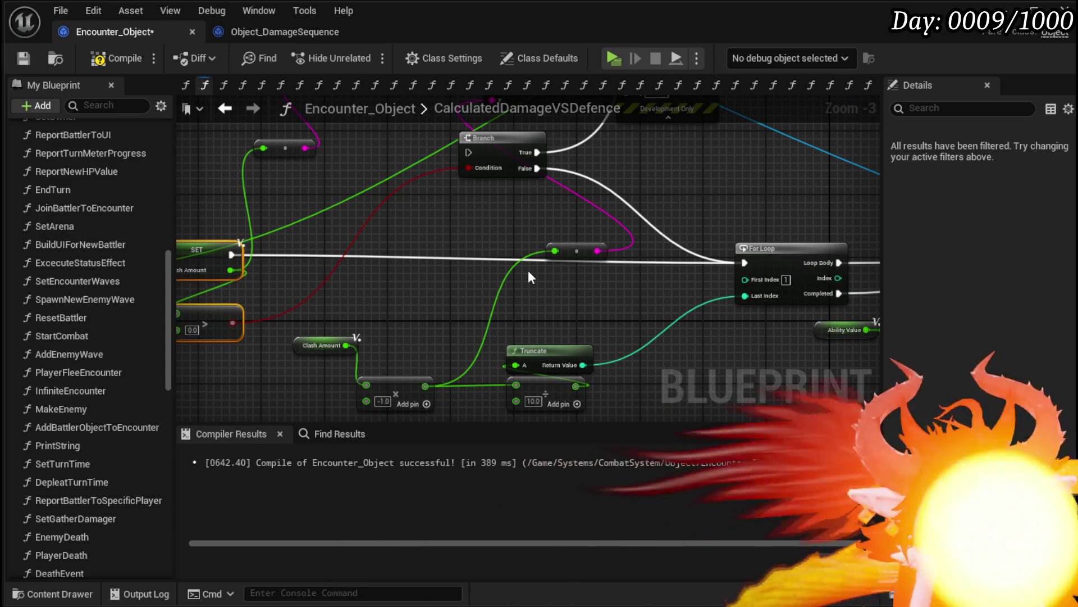
pyautogui.moveTo(508, 234); pyautogui.dragTo(754, 244)
pyautogui.moveTo(239, 225)
pyautogui.mouseDown()
pyautogui.moveTo(474, 221)
pyautogui.moveTo(416, 231)
pyautogui.moveTo(466, 218)
pyautogui.mouseUp()
pyautogui.click(464, 251)
pyautogui.moveTo(281, 225); pyautogui.dragTo(508, 253)
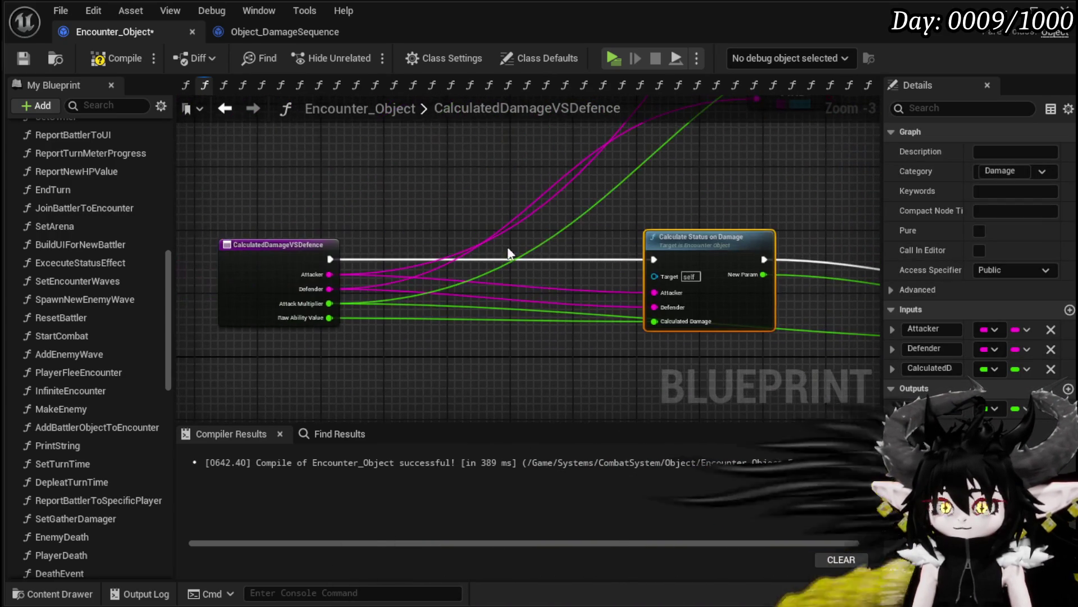
pyautogui.moveTo(643, 219); pyautogui.dragTo(435, 214)
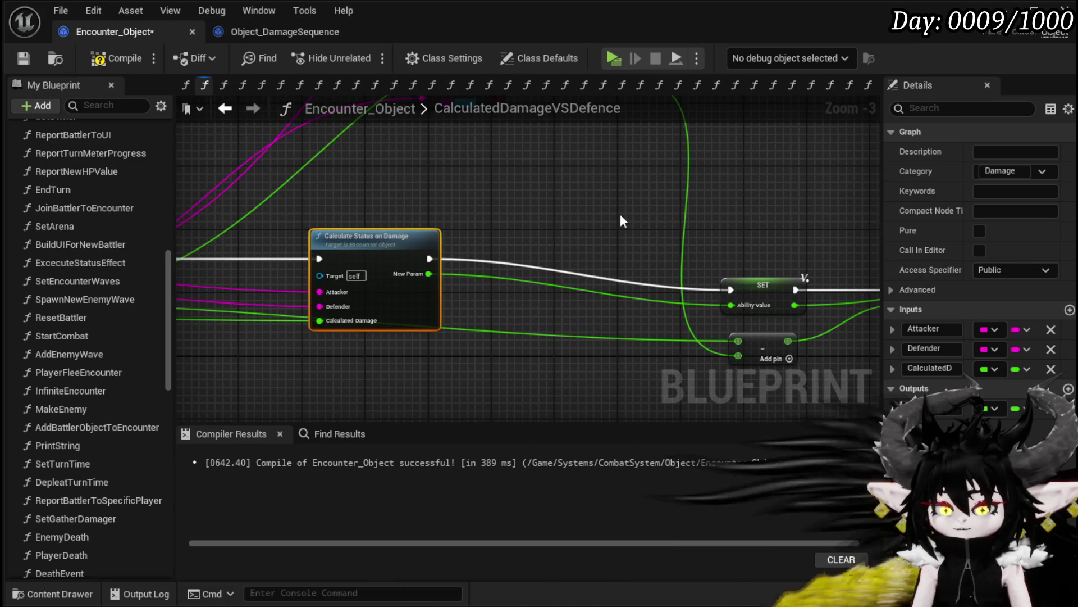
pyautogui.moveTo(621, 216)
pyautogui.mouseDown()
pyautogui.moveTo(489, 254)
pyautogui.moveTo(603, 237)
pyautogui.mouseUp()
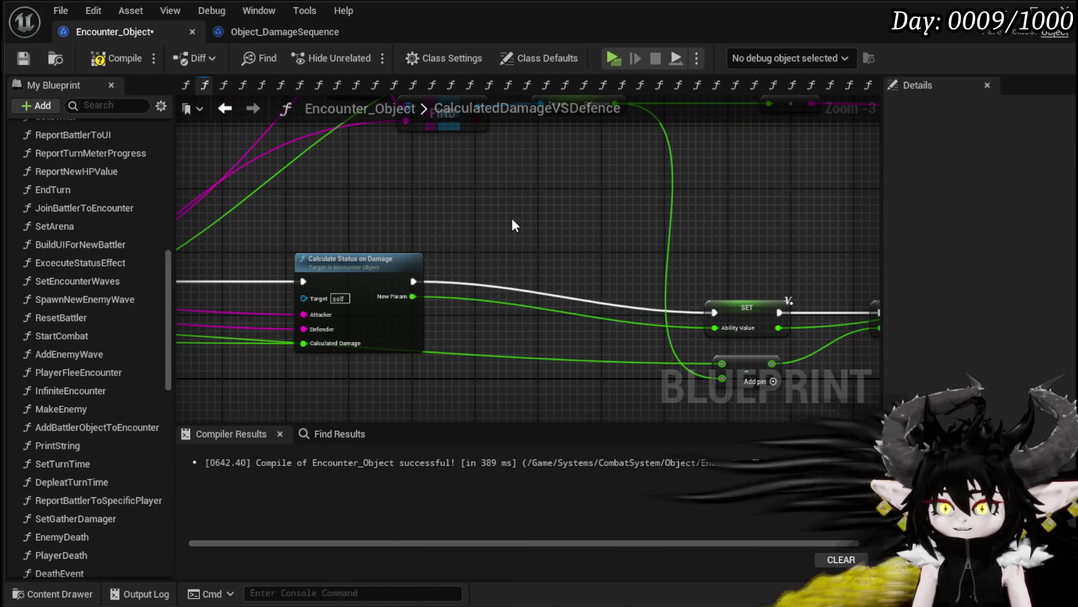
pyautogui.moveTo(337, 300); pyautogui.dragTo(265, 212)
pyautogui.moveTo(620, 207)
pyautogui.mouseDown()
pyautogui.moveTo(479, 334)
pyautogui.moveTo(387, 230)
pyautogui.moveTo(405, 208)
pyautogui.moveTo(391, 180)
pyautogui.moveTo(326, 185)
pyautogui.moveTo(705, 345)
pyautogui.moveTo(732, 367)
pyautogui.moveTo(632, 228)
pyautogui.moveTo(770, 372)
pyautogui.moveTo(561, 293)
pyautogui.moveTo(517, 219)
pyautogui.moveTo(319, 241)
pyautogui.moveTo(502, 264)
pyautogui.mouseUp()
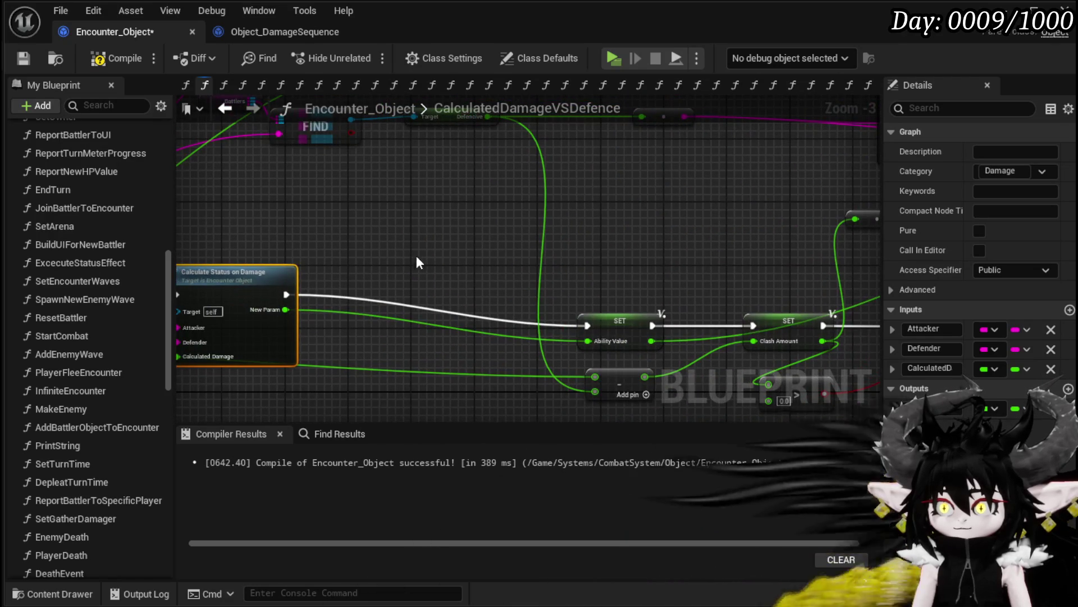
pyautogui.moveTo(416, 256); pyautogui.dragTo(867, 231)
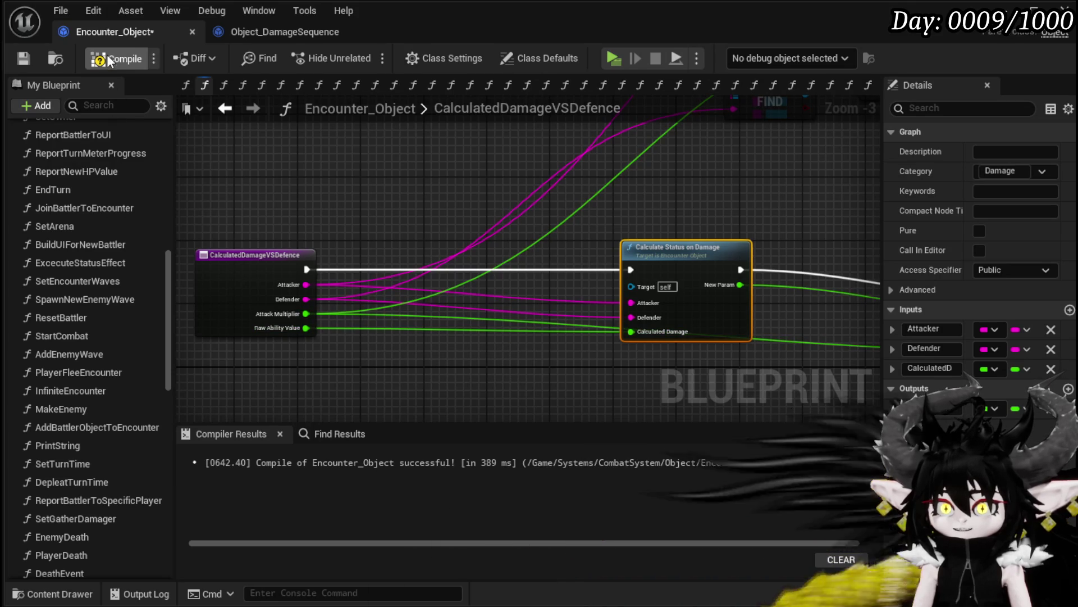
# - Run Calculated Damage VSDefence between Calculate Offensive Value and the End Result SET, moving leftover math nodes aside
pyautogui.click(23, 58)
pyautogui.click(225, 108)
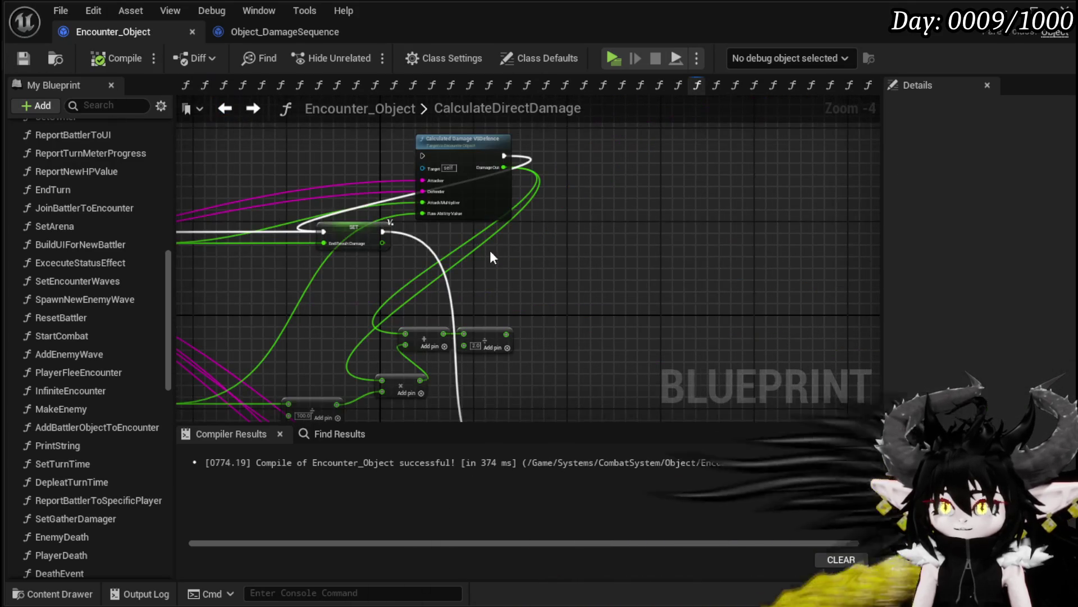
pyautogui.scroll(3, 331, 270)
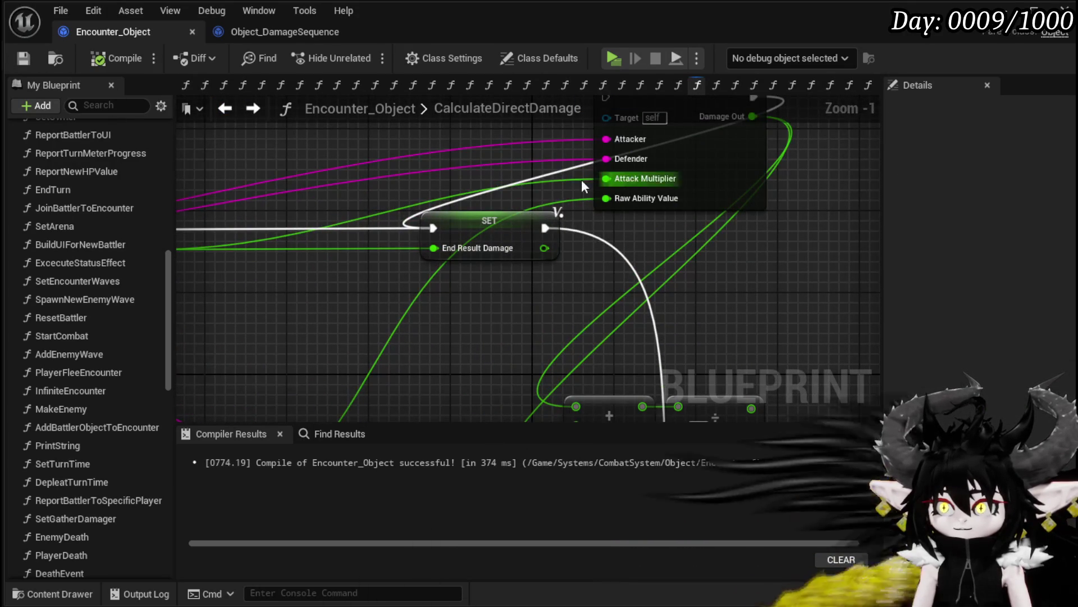
pyautogui.scroll(-2, 531, 181)
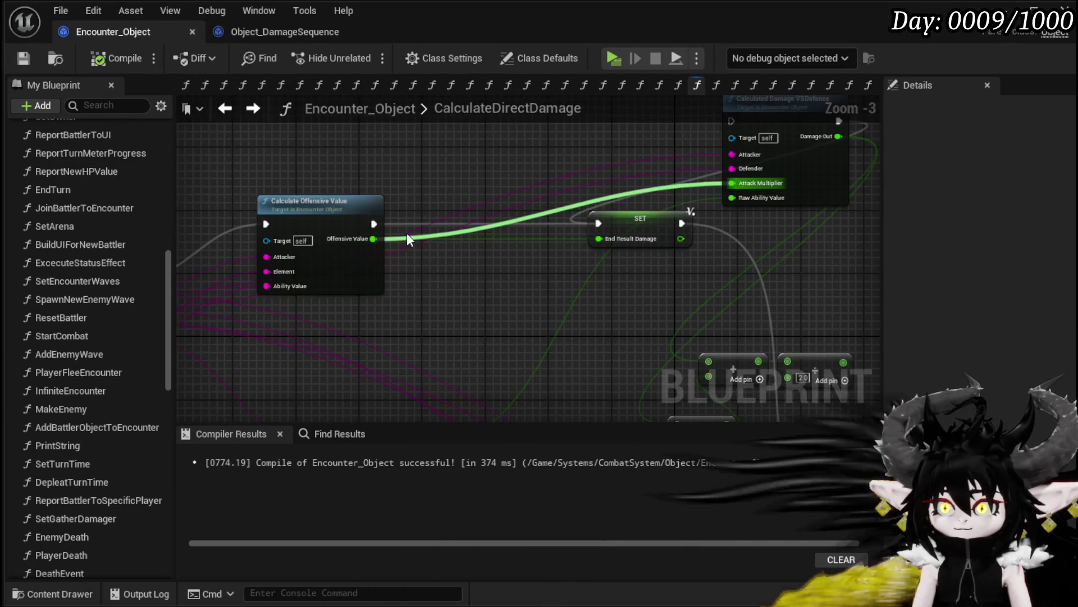
pyautogui.scroll(2, 342, 235)
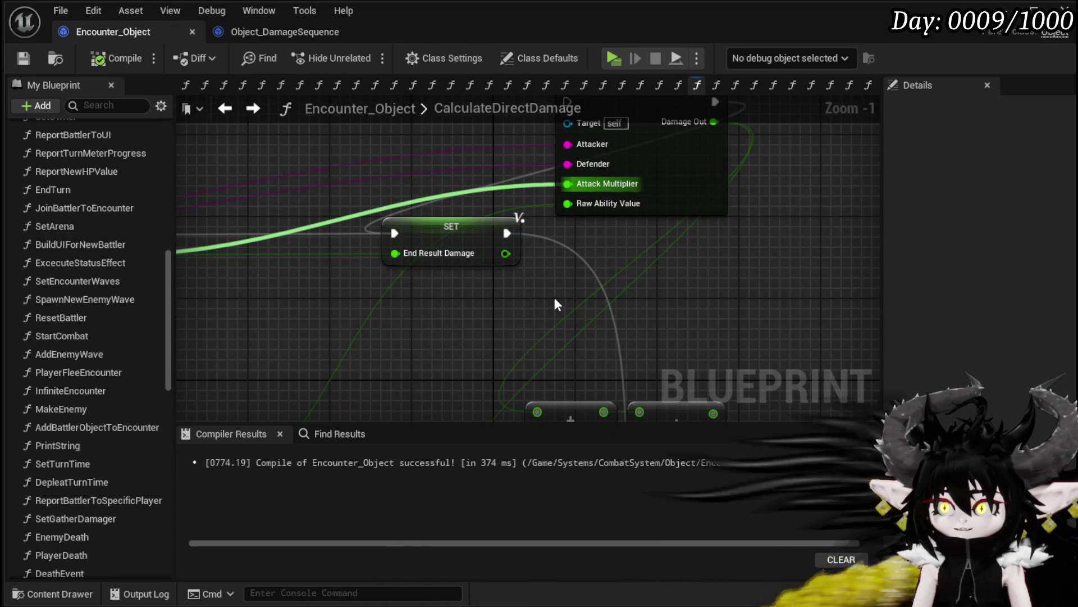
pyautogui.moveTo(660, 204)
pyautogui.mouseDown()
pyautogui.moveTo(369, 334)
pyautogui.moveTo(295, 331)
pyautogui.mouseUp()
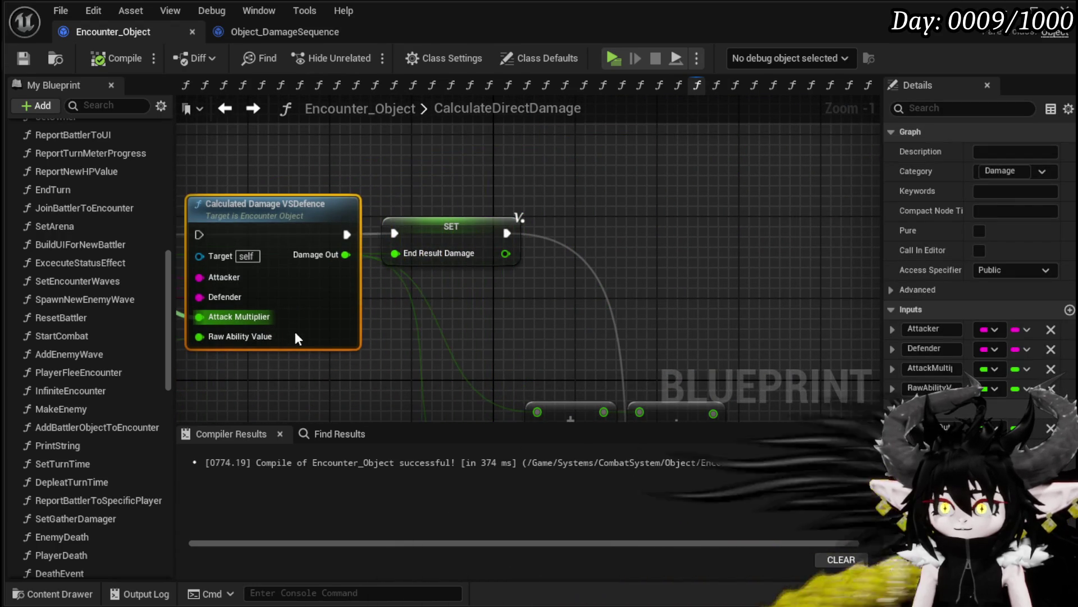
pyautogui.moveTo(327, 243); pyautogui.dragTo(417, 242)
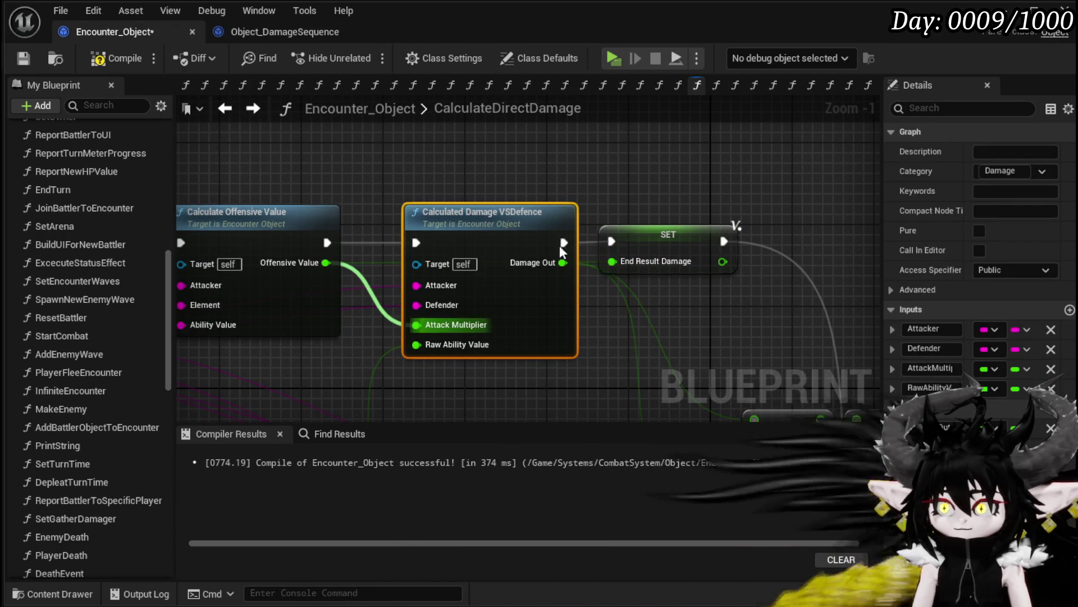
pyautogui.moveTo(563, 244)
pyautogui.mouseDown()
pyautogui.moveTo(621, 247)
pyautogui.moveTo(632, 280)
pyautogui.moveTo(612, 261)
pyautogui.moveTo(442, 242)
pyautogui.mouseUp()
pyautogui.scroll(-3, 565, 265)
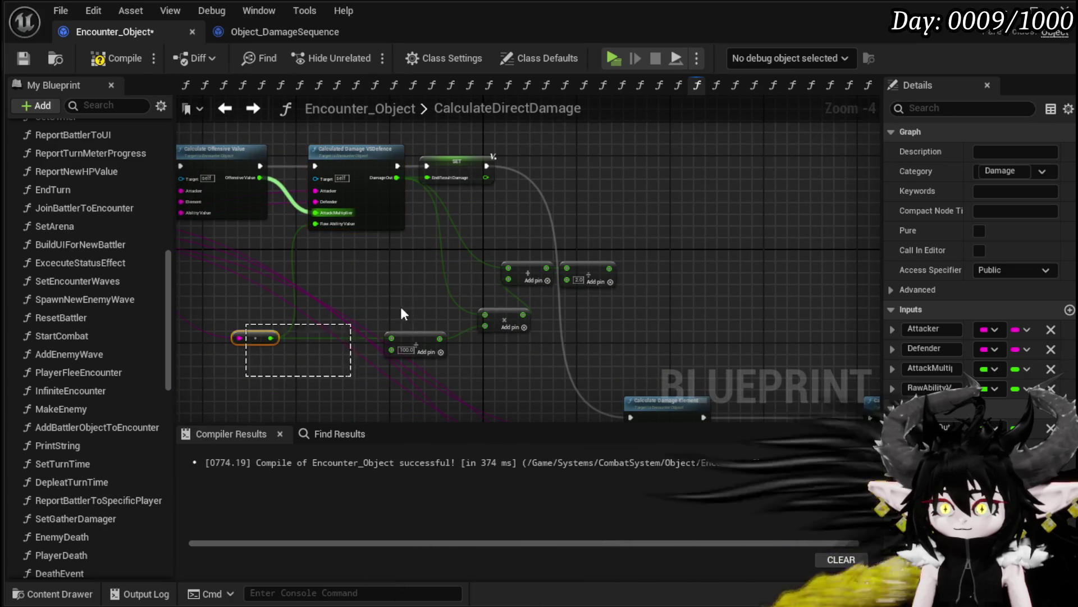
pyautogui.moveTo(402, 314); pyautogui.dragTo(535, 275)
pyautogui.moveTo(605, 291)
pyautogui.mouseDown()
pyautogui.moveTo(417, 310)
pyautogui.moveTo(467, 352)
pyautogui.mouseUp()
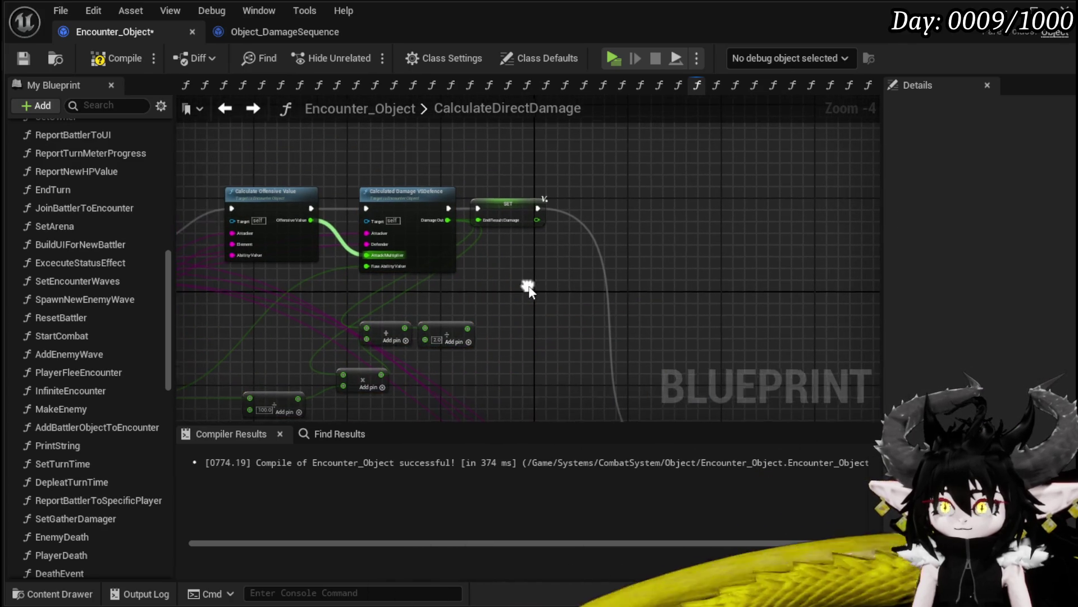
pyautogui.click(23, 58)
# - Remove the Raw Ability Value input, refresh the erroring node, and reopen CalculatedDamageVSDefence
pyautogui.scroll(4, 398, 195)
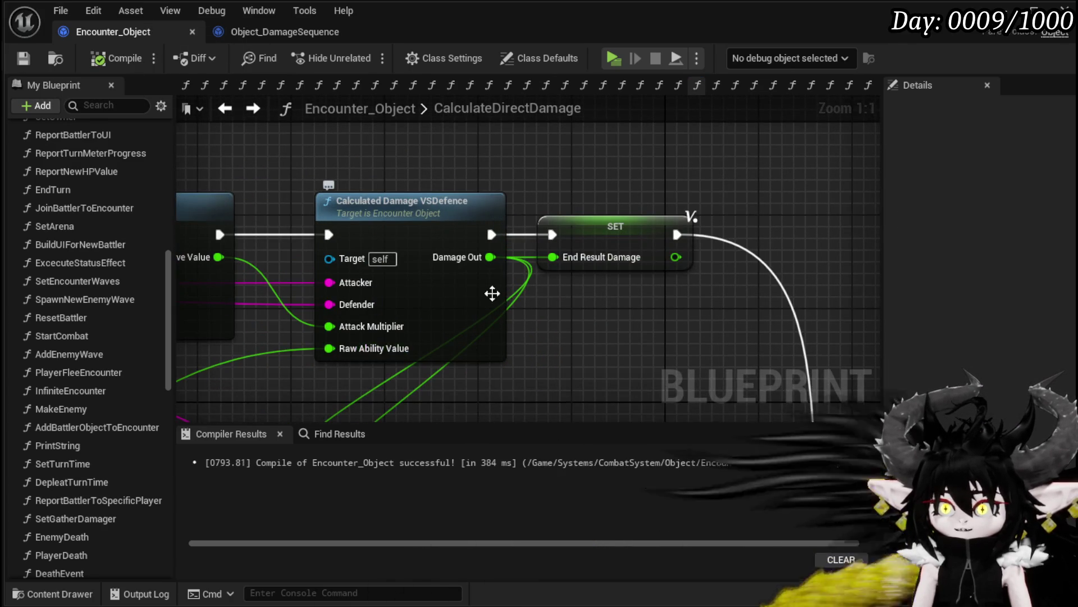
pyautogui.keyDown('alt'); pyautogui.click(447, 324); pyautogui.keyUp('alt')
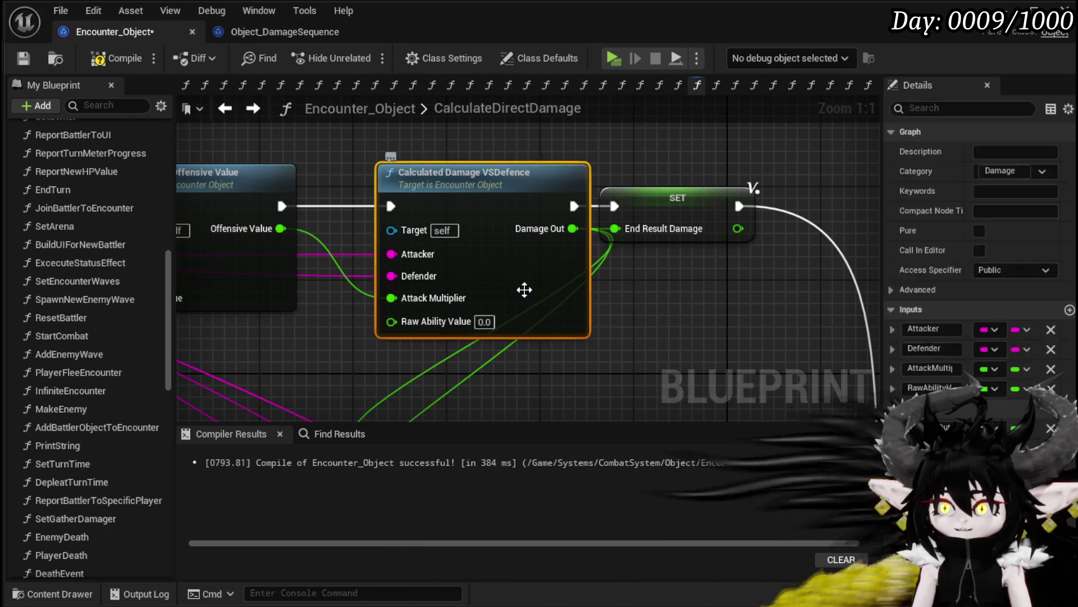
pyautogui.doubleClick(523, 301)
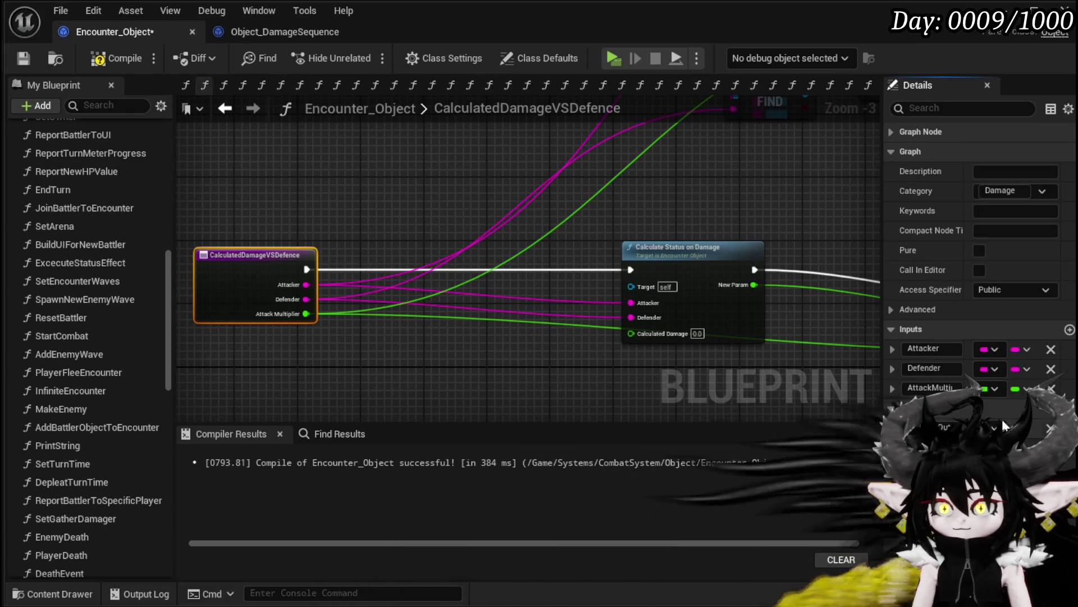
pyautogui.click(97, 59)
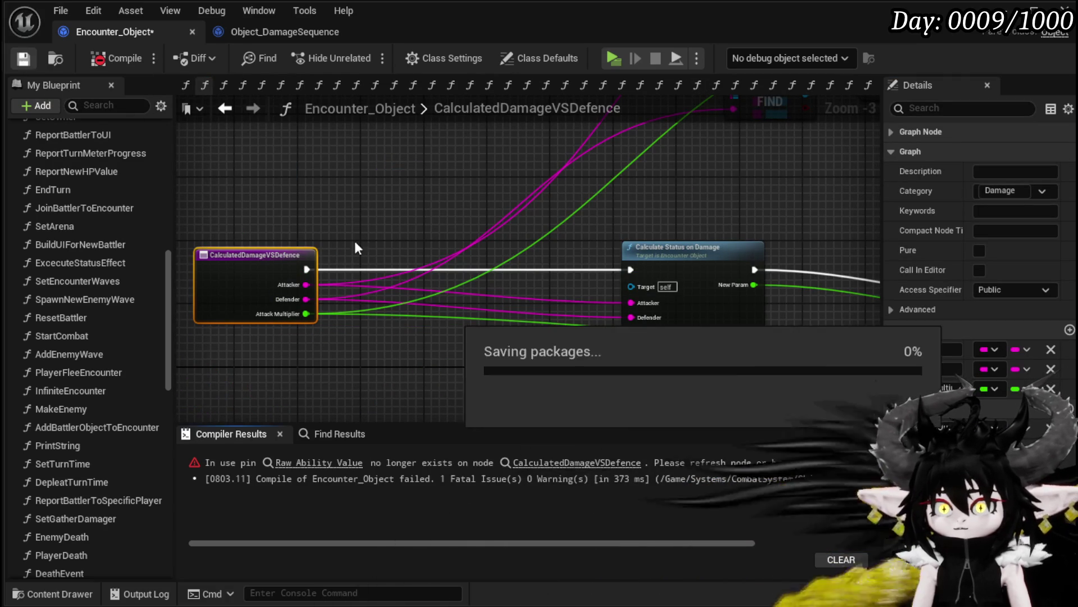
pyautogui.click(281, 462)
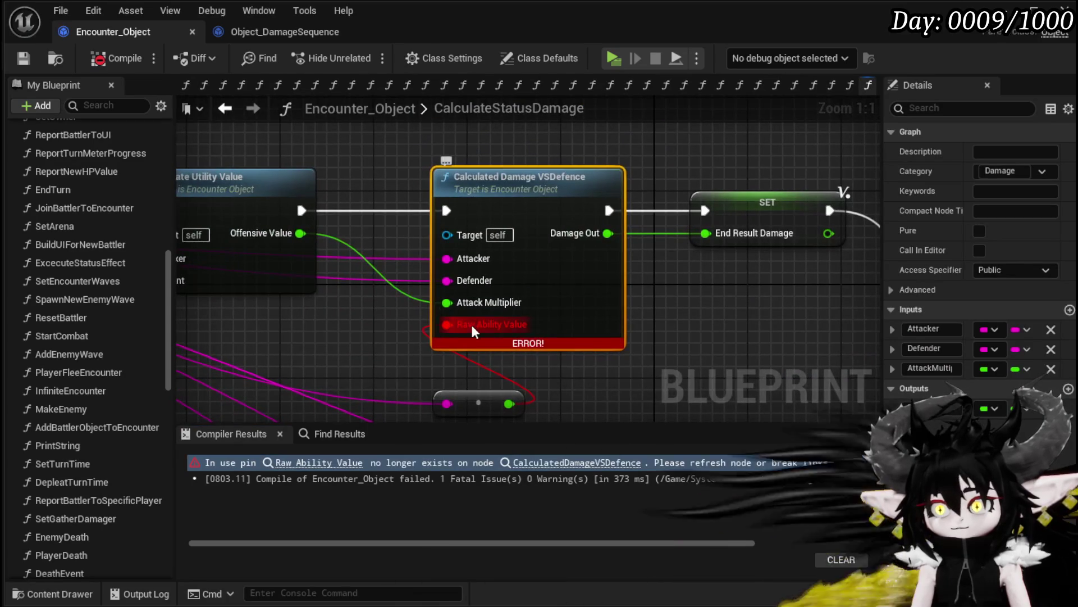
pyautogui.keyDown('alt'); pyautogui.click(474, 332); pyautogui.keyUp('alt')
pyautogui.doubleClick(575, 280)
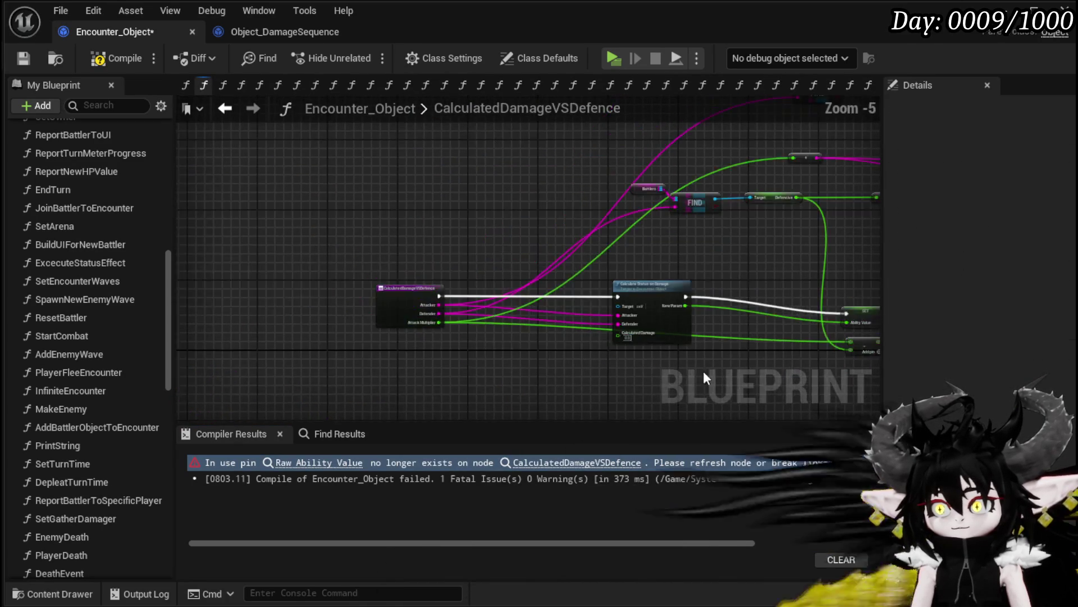
pyautogui.scroll(3, 376, 293)
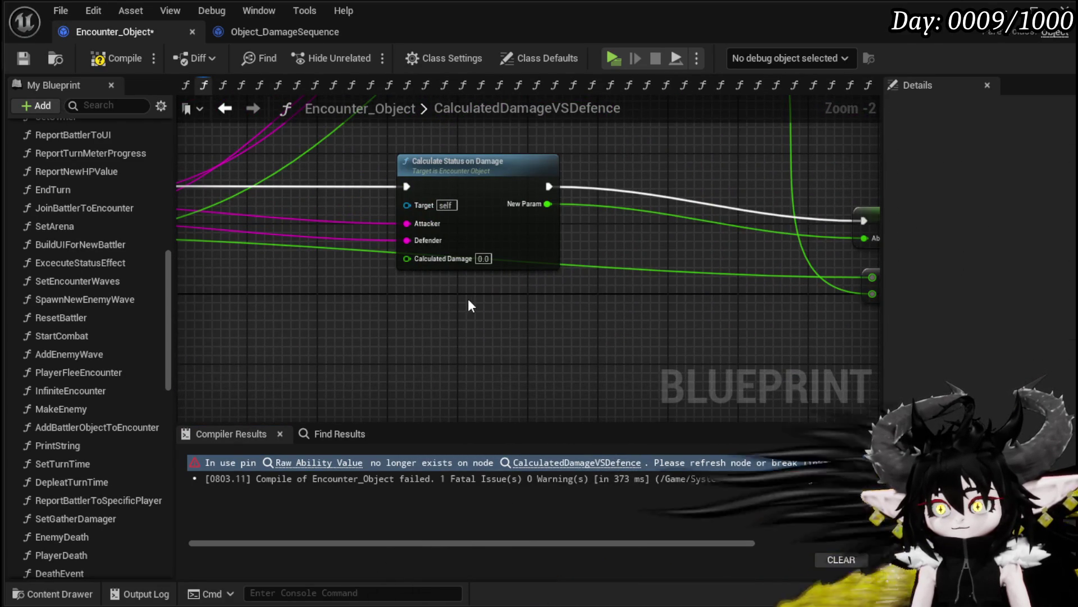
# - Wire Attack Multiplier into Calculated Damage, rename it Calculated Ability Value, and compile
pyautogui.moveTo(379, 291); pyautogui.dragTo(549, 308)
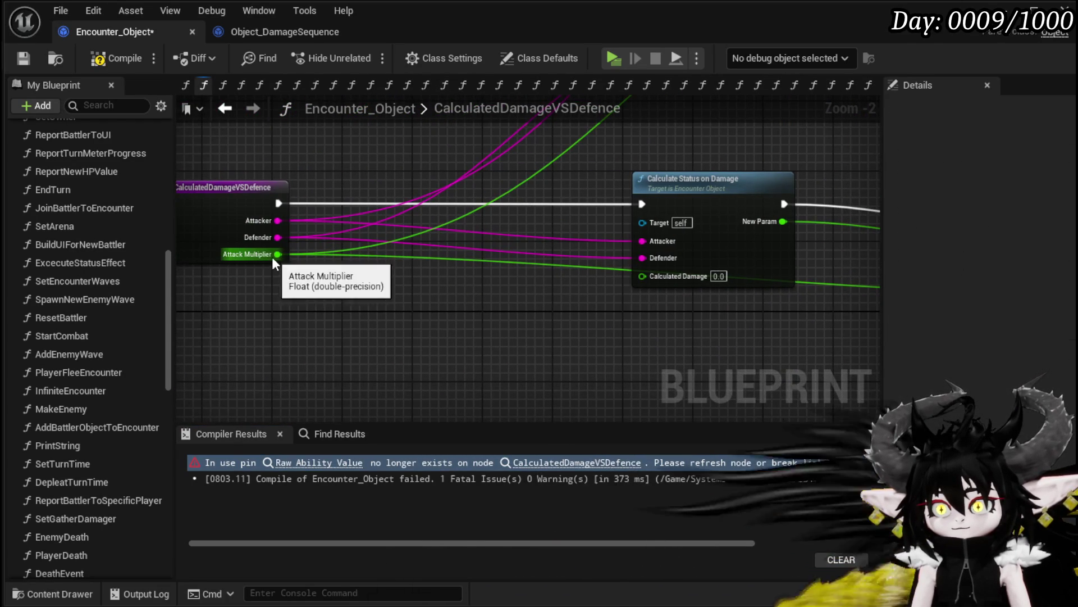
pyautogui.moveTo(278, 254)
pyautogui.mouseDown()
pyautogui.moveTo(319, 276)
pyautogui.moveTo(642, 276)
pyautogui.mouseUp()
pyautogui.click(210, 233)
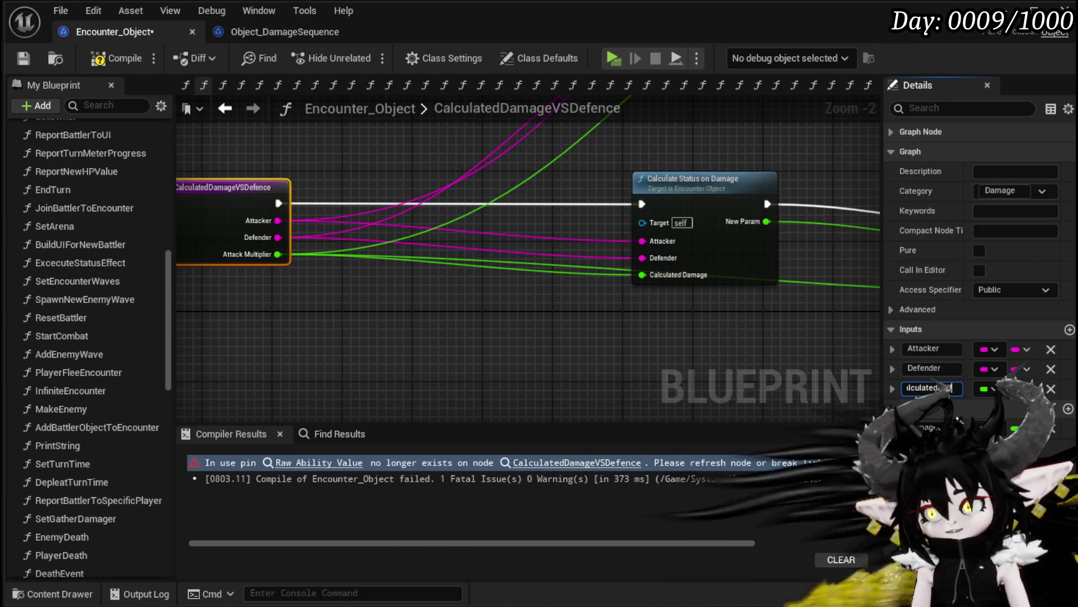
pyautogui.press('Return')
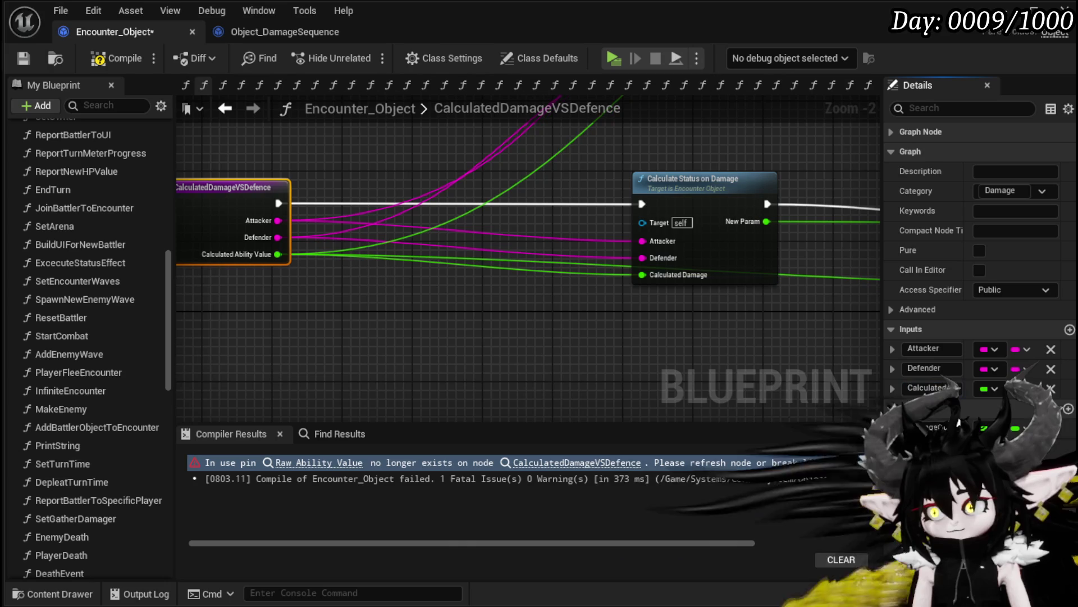
pyautogui.click(106, 59)
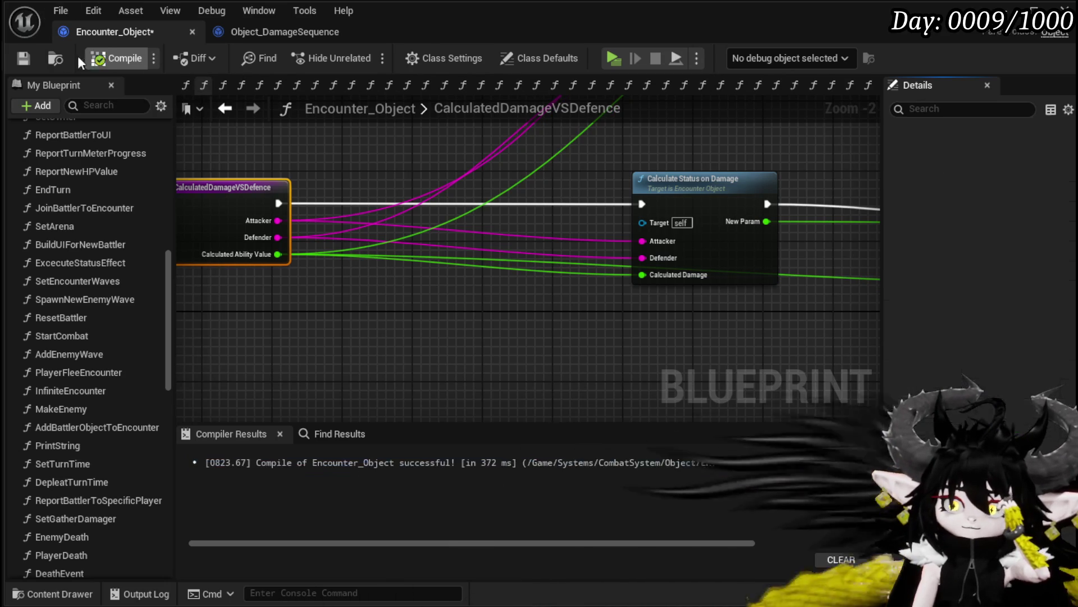
pyautogui.moveTo(706, 320)
pyautogui.mouseDown()
pyautogui.moveTo(562, 297)
pyautogui.moveTo(491, 241)
pyautogui.moveTo(644, 228)
pyautogui.moveTo(554, 210)
pyautogui.mouseUp()
pyautogui.click(489, 236)
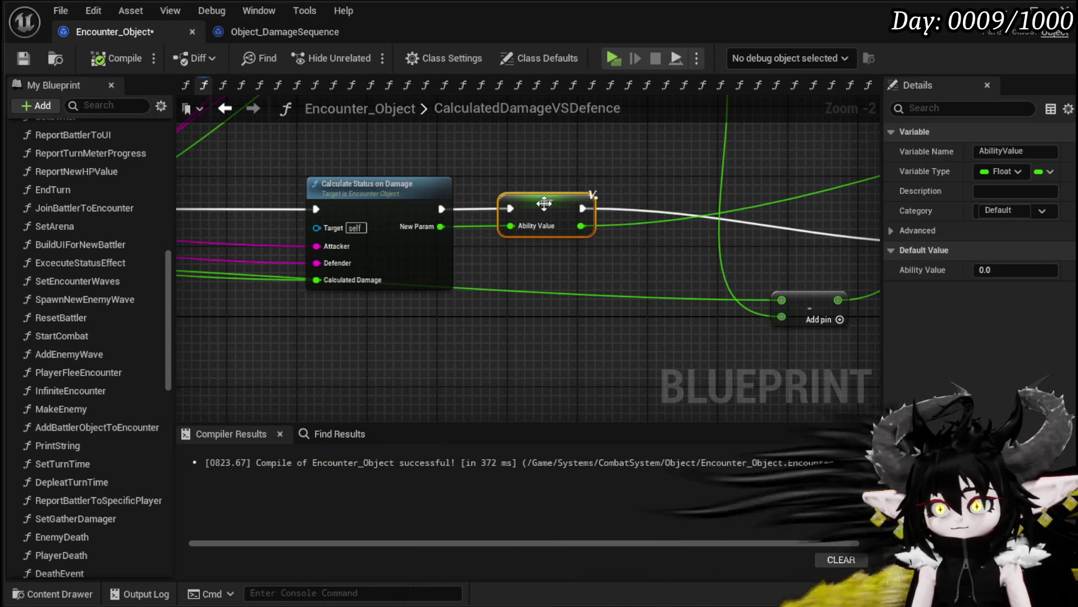
pyautogui.click(660, 183)
pyautogui.scroll(-1, 659, 183)
pyautogui.moveTo(660, 184)
pyautogui.mouseDown()
pyautogui.moveTo(457, 291)
pyautogui.moveTo(368, 308)
pyautogui.moveTo(215, 227)
pyautogui.mouseUp()
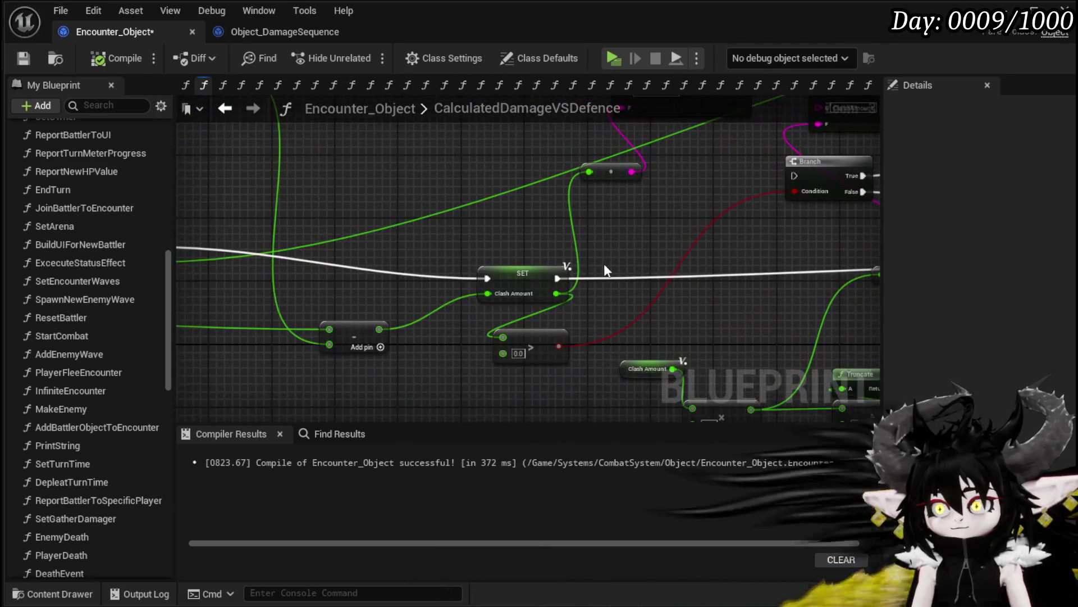
pyautogui.moveTo(441, 237); pyautogui.dragTo(664, 320)
pyautogui.moveTo(530, 241); pyautogui.dragTo(465, 292)
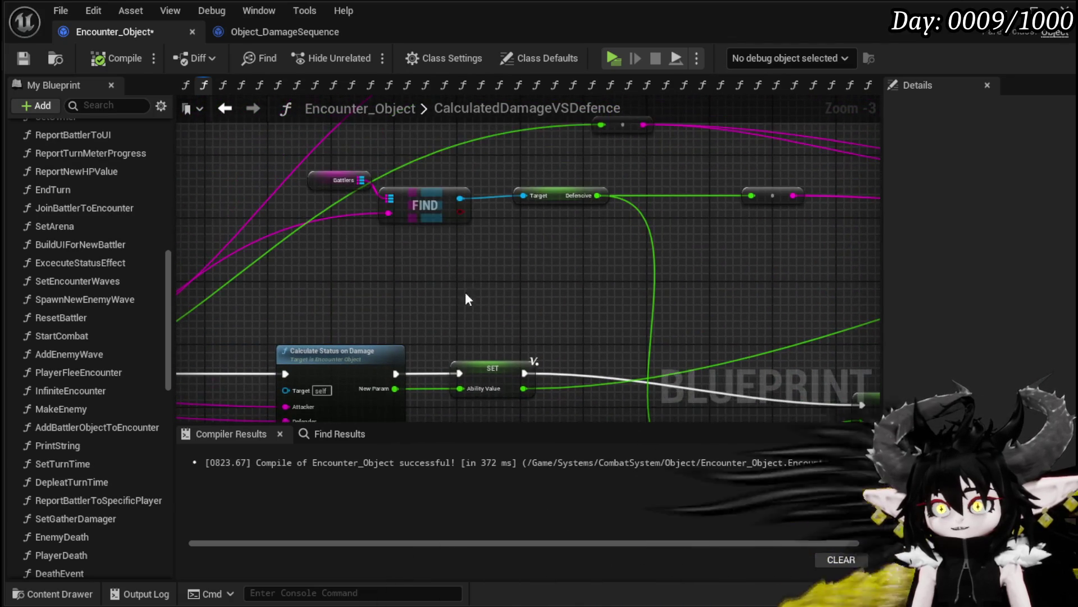
pyautogui.moveTo(561, 197)
pyautogui.mouseDown()
pyautogui.moveTo(470, 301)
pyautogui.moveTo(849, 258)
pyautogui.moveTo(425, 155)
pyautogui.moveTo(842, 183)
pyautogui.mouseUp()
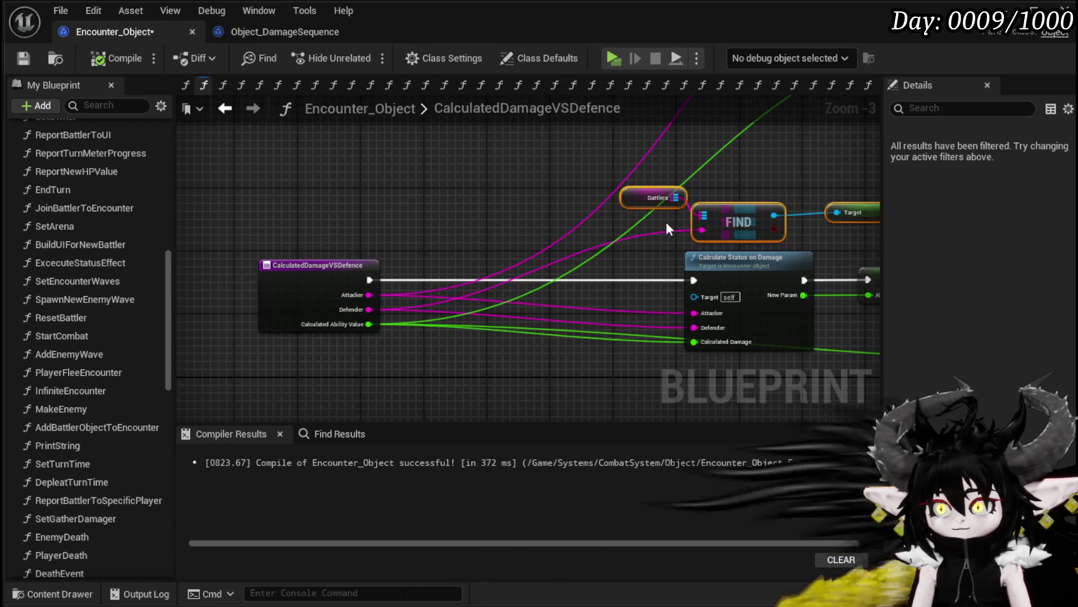
pyautogui.moveTo(805, 220)
pyautogui.mouseDown()
pyautogui.moveTo(463, 208)
pyautogui.moveTo(337, 236)
pyautogui.mouseUp()
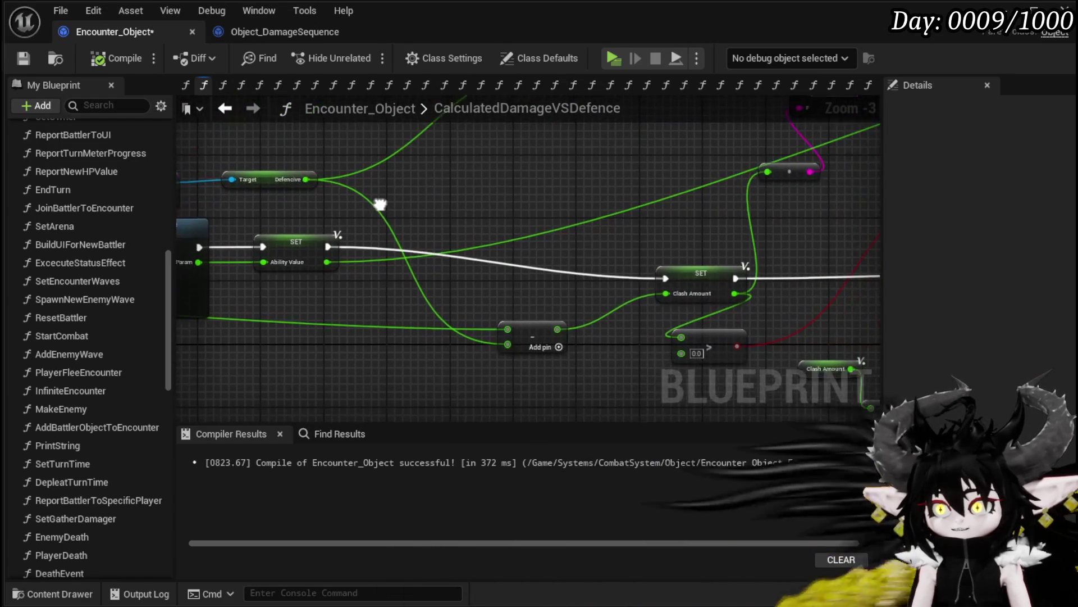
pyautogui.moveTo(450, 203)
pyautogui.mouseDown()
pyautogui.moveTo(388, 178)
pyautogui.moveTo(508, 201)
pyautogui.mouseUp()
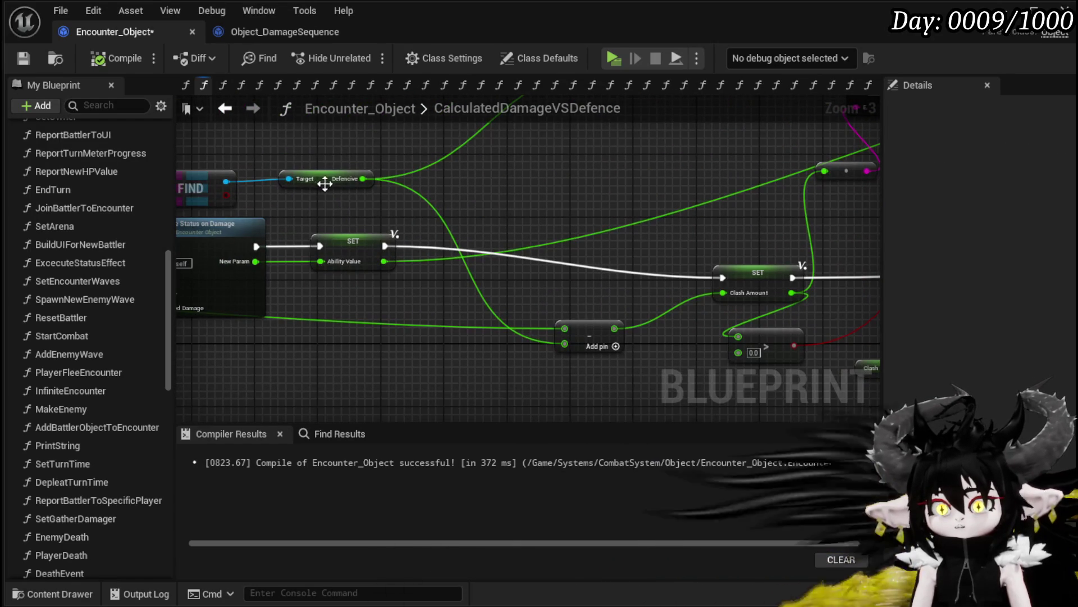
pyautogui.moveTo(325, 183); pyautogui.dragTo(352, 189)
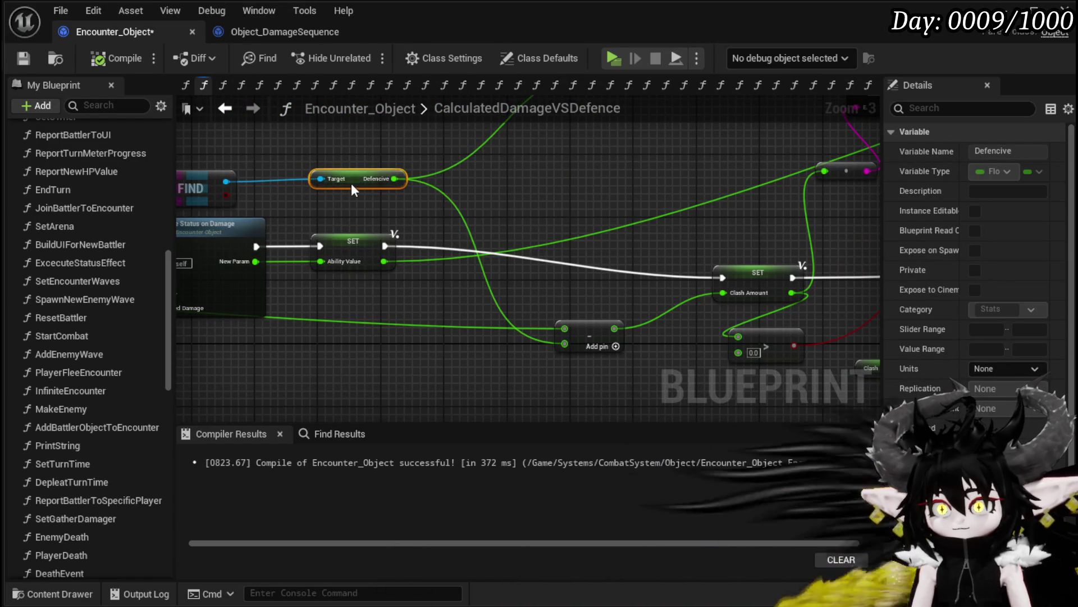
pyautogui.click(359, 154)
pyautogui.scroll(-1, 598, 194)
pyautogui.moveTo(598, 194); pyautogui.dragTo(375, 180)
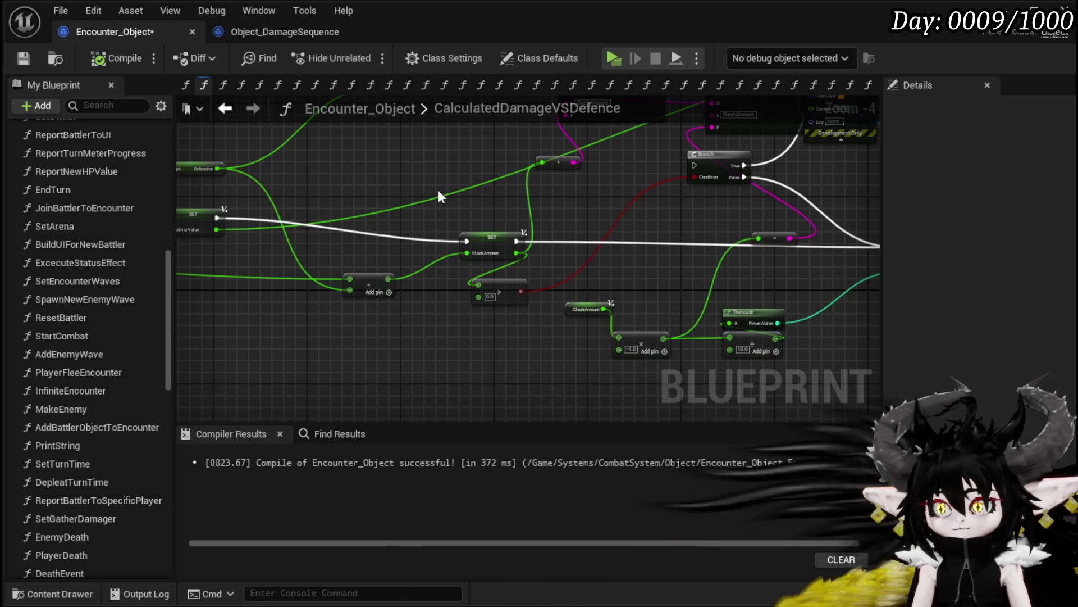
pyautogui.scroll(2, 375, 181)
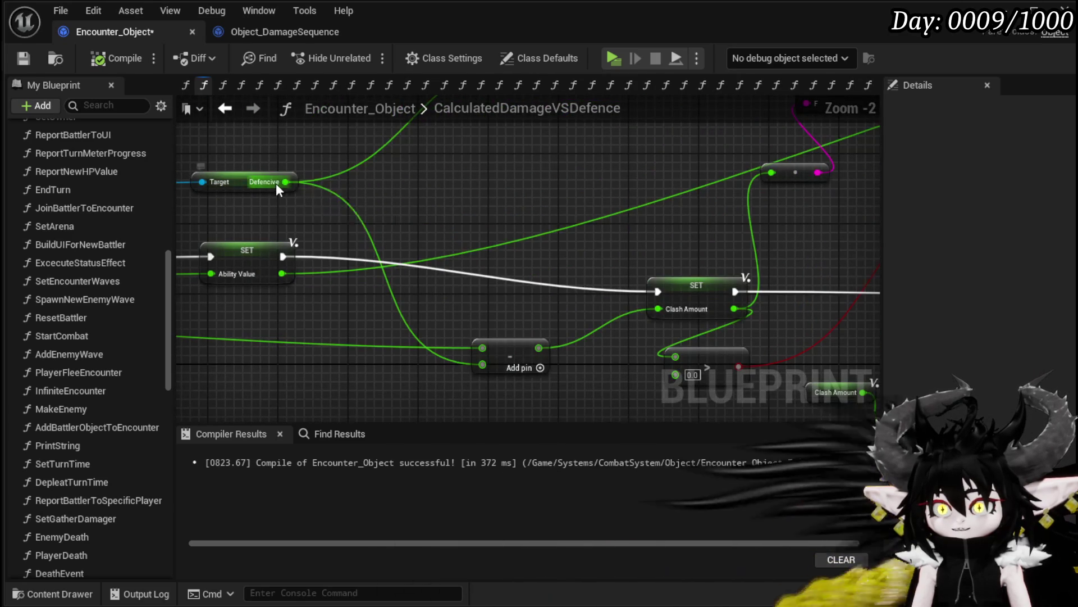
# - Add a Subtract node computing Ability Value minus Defencive
pyautogui.moveTo(275, 183); pyautogui.dragTo(426, 201)
pyautogui.write('-')
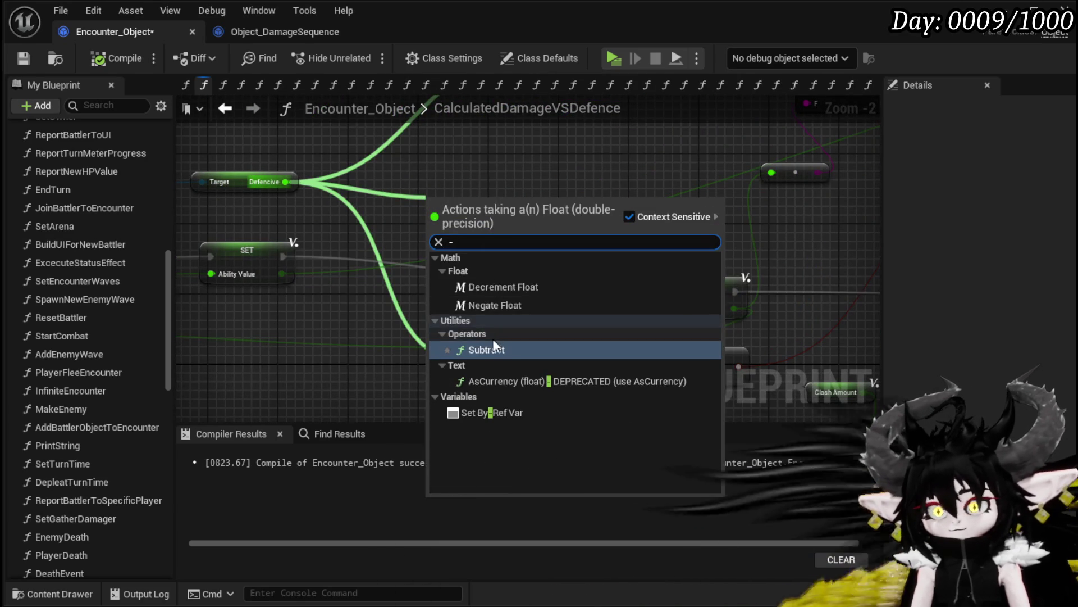
pyautogui.click(477, 344)
pyautogui.moveTo(282, 273)
pyautogui.mouseDown()
pyautogui.moveTo(382, 284)
pyautogui.moveTo(430, 209)
pyautogui.moveTo(464, 230)
pyautogui.moveTo(448, 279)
pyautogui.mouseUp()
# - Rearrange the graph so the Return Node and AbilityValue getter sit beside the subtract node
pyautogui.moveTo(270, 216)
pyautogui.mouseDown()
pyautogui.moveTo(346, 200)
pyautogui.moveTo(298, 153)
pyautogui.mouseUp()
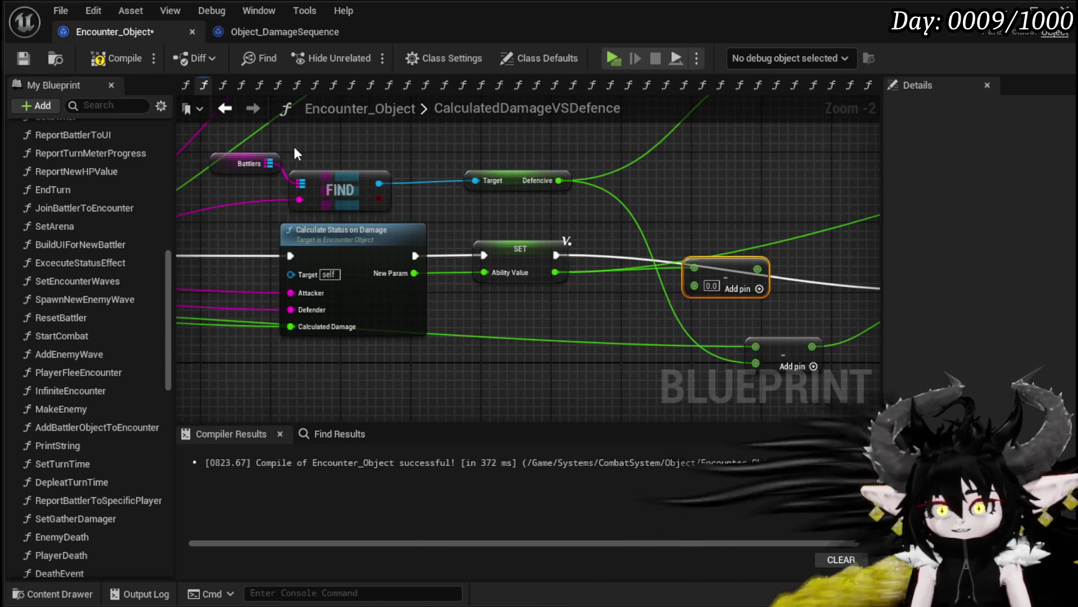
pyautogui.moveTo(565, 177)
pyautogui.mouseDown()
pyautogui.moveTo(567, 382)
pyautogui.moveTo(523, 354)
pyautogui.moveTo(326, 324)
pyautogui.moveTo(459, 253)
pyautogui.moveTo(461, 229)
pyautogui.moveTo(424, 241)
pyautogui.moveTo(438, 269)
pyautogui.moveTo(610, 284)
pyautogui.mouseUp()
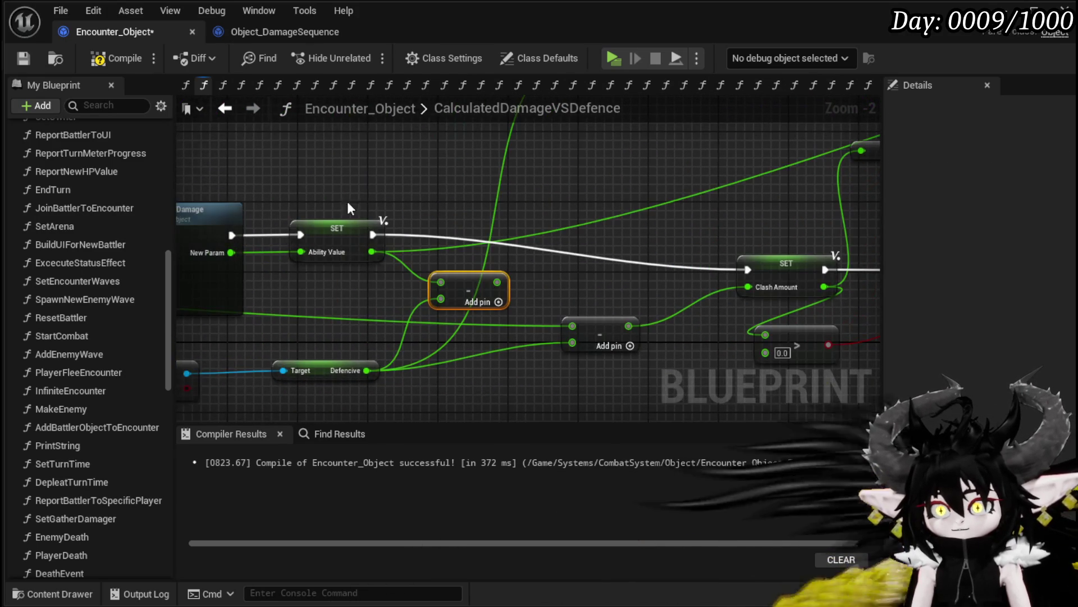
pyautogui.scroll(-2, 655, 264)
pyautogui.moveTo(361, 212); pyautogui.dragTo(455, 302)
pyautogui.click(660, 186)
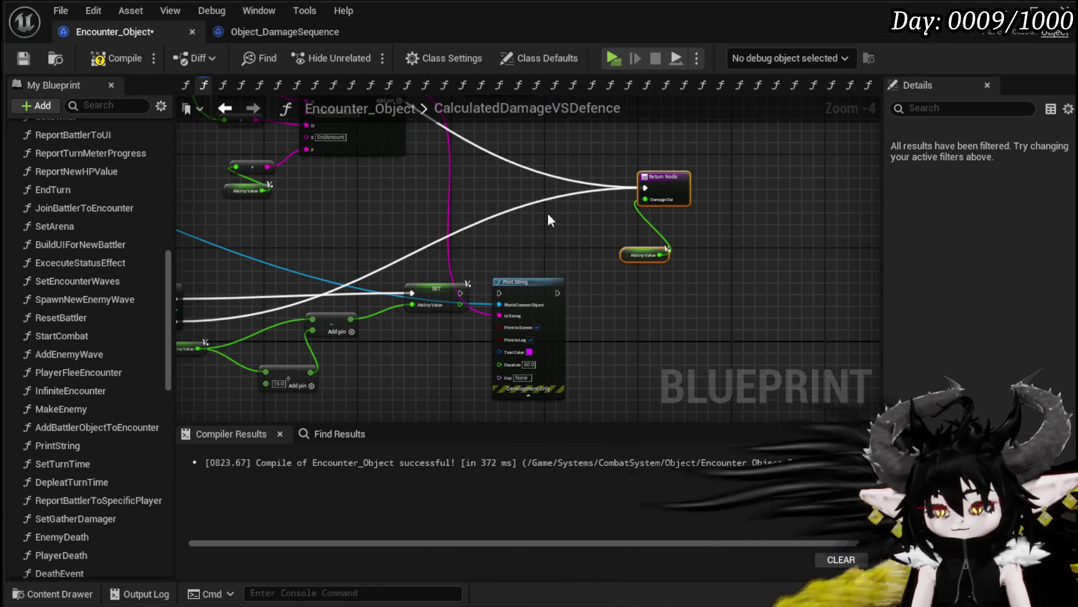
pyautogui.moveTo(548, 213); pyautogui.dragTo(879, 208)
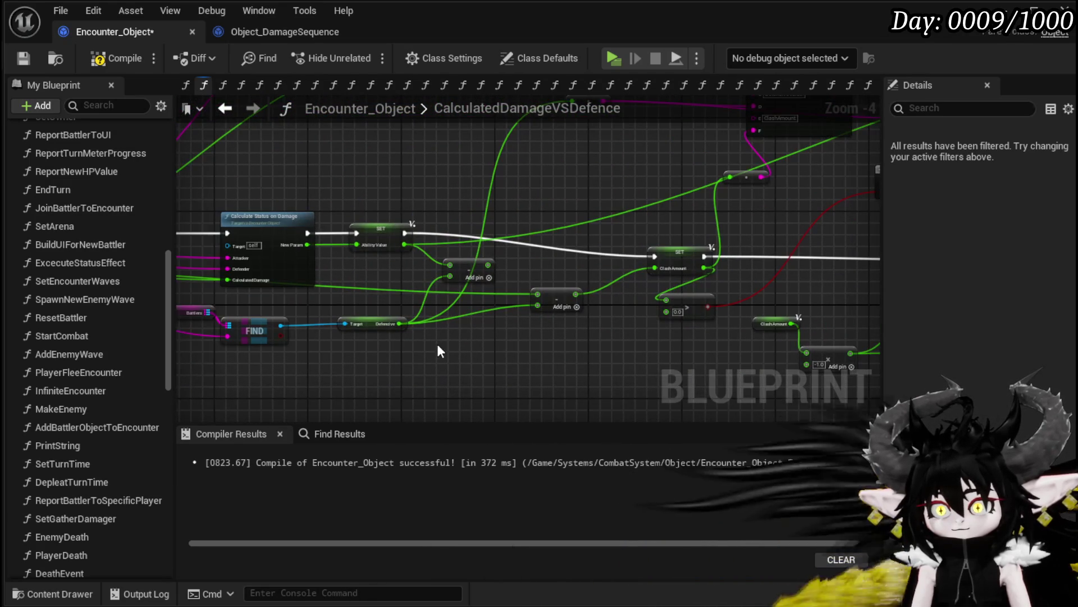
pyautogui.moveTo(477, 316)
pyautogui.mouseDown()
pyautogui.moveTo(553, 231)
pyautogui.moveTo(449, 322)
pyautogui.mouseUp()
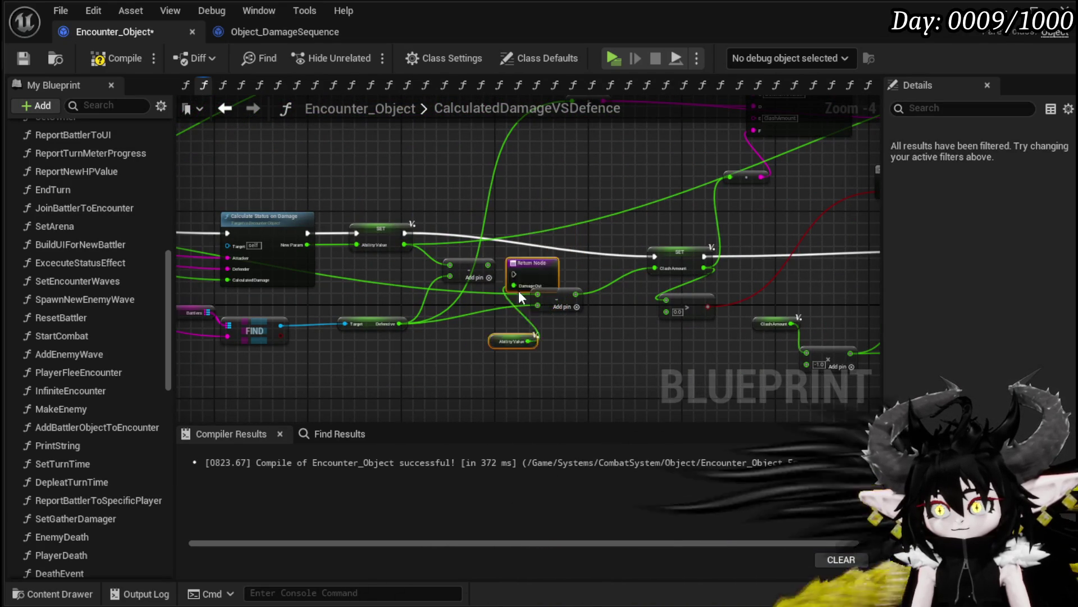
pyautogui.click(562, 300)
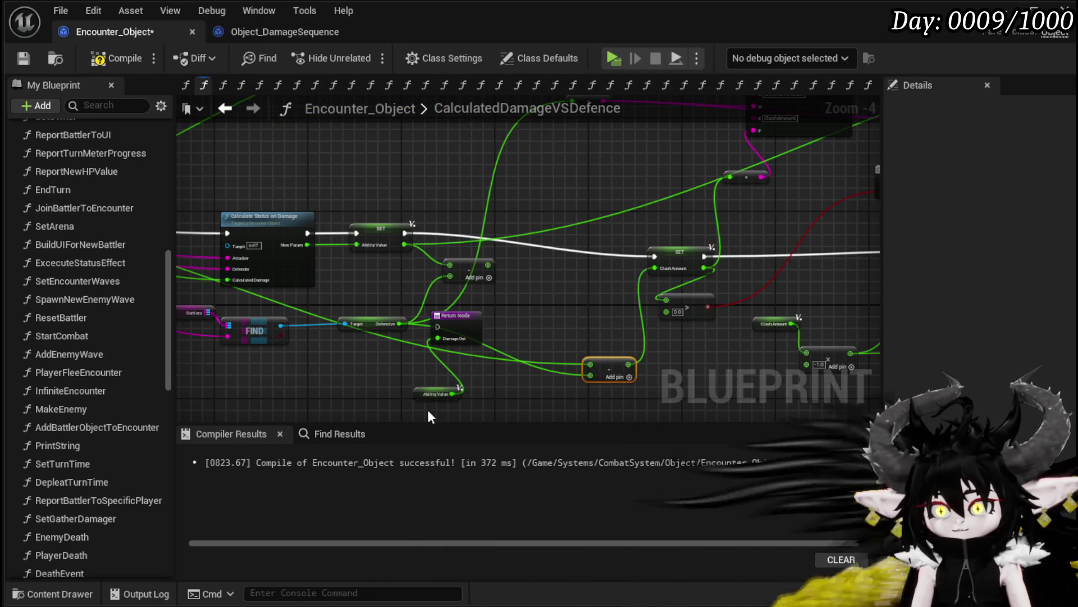
pyautogui.moveTo(423, 396); pyautogui.dragTo(495, 308)
pyautogui.moveTo(467, 324); pyautogui.dragTo(507, 319)
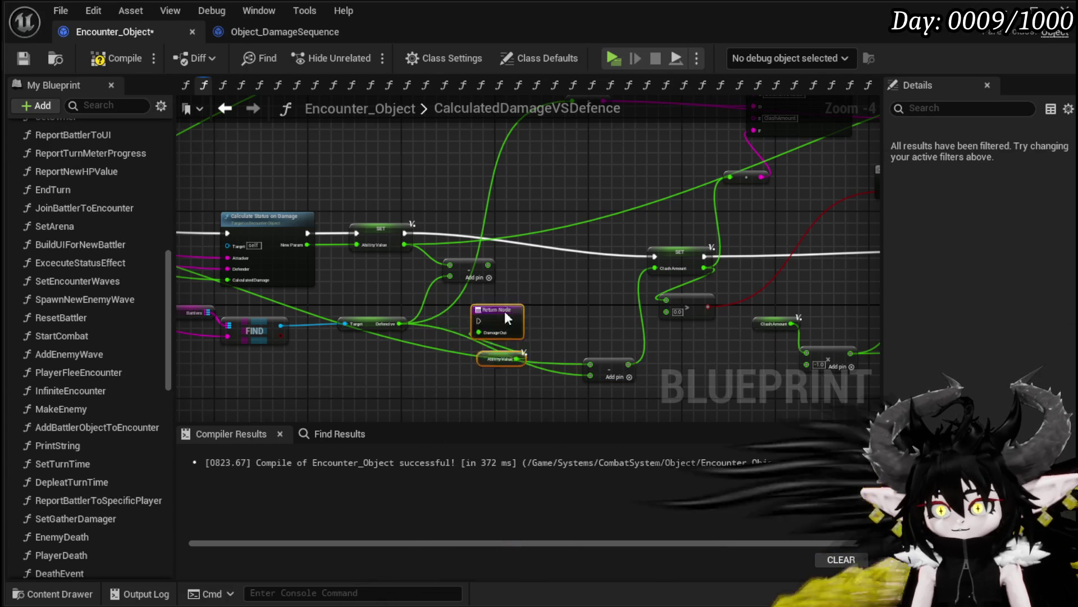
pyautogui.scroll(3, 540, 231)
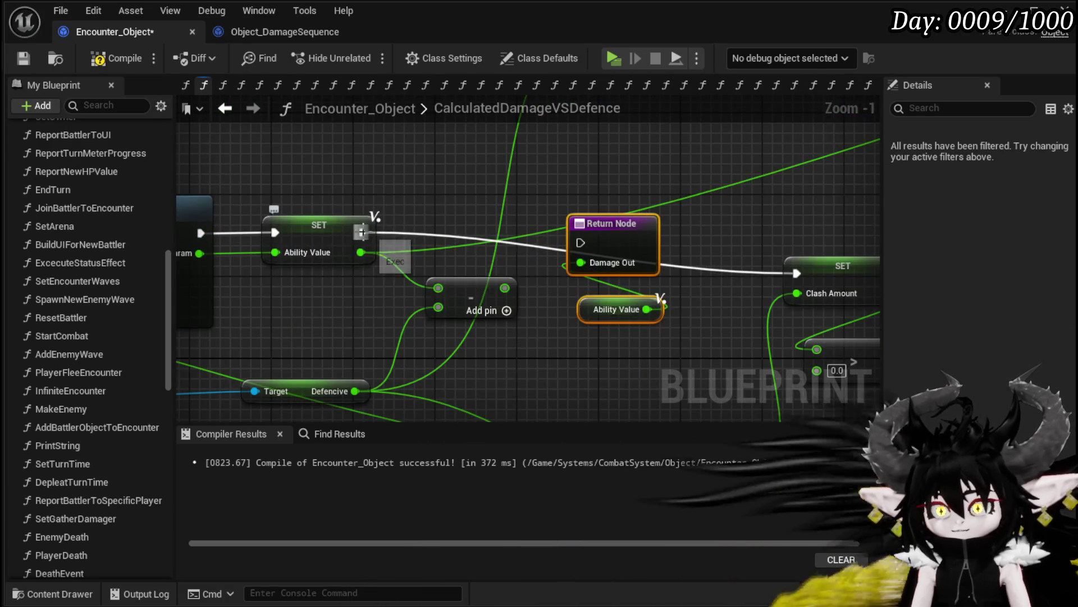
pyautogui.moveTo(588, 314); pyautogui.dragTo(599, 303)
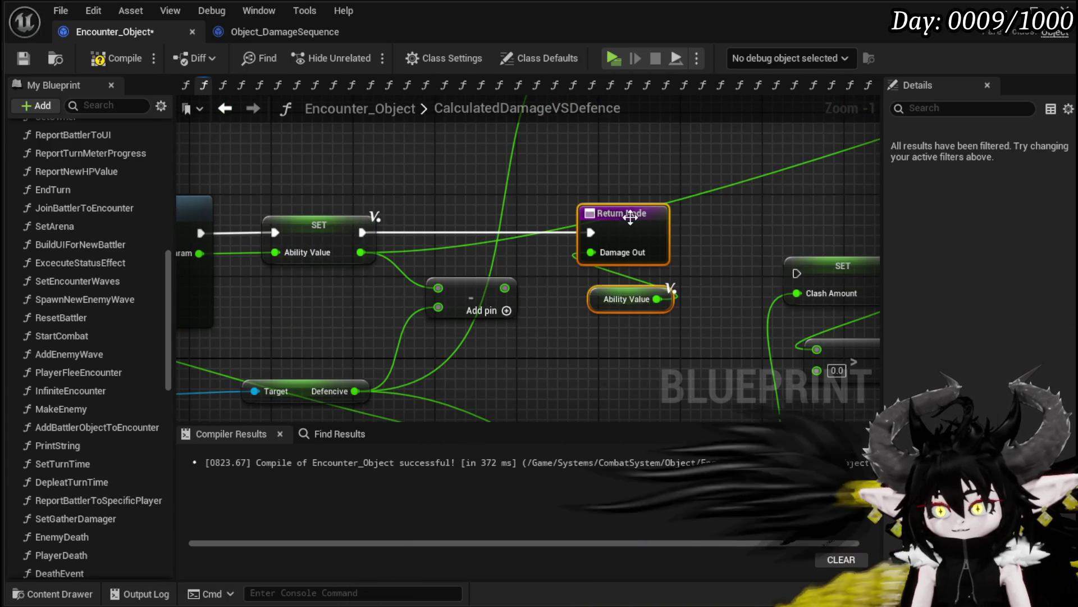
# - Connect the subtraction result to the Return Node's Damage Out pin
pyautogui.moveTo(505, 288); pyautogui.dragTo(604, 255)
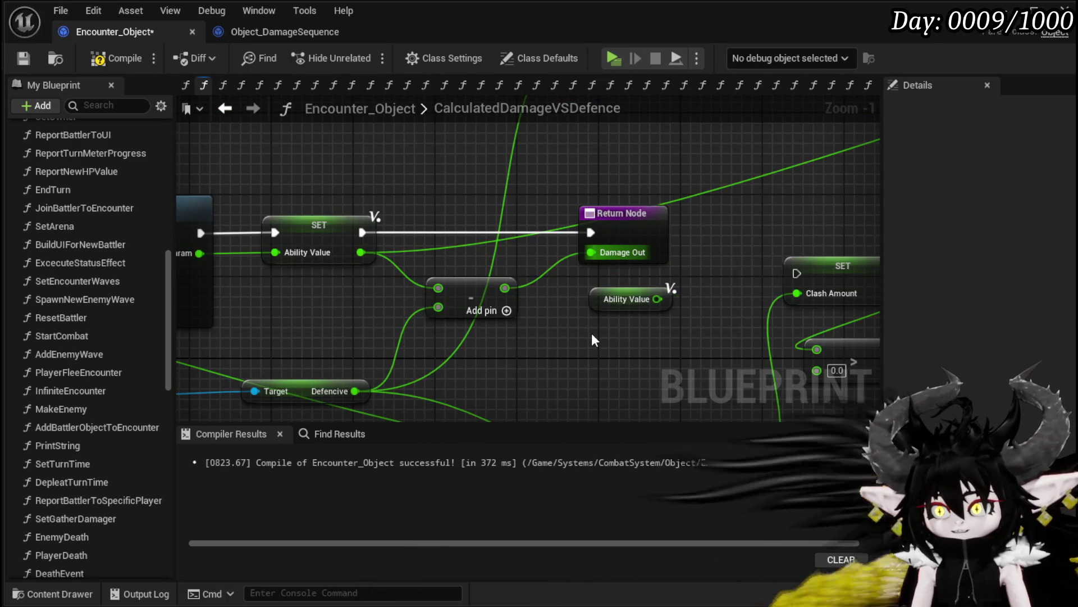
pyautogui.moveTo(594, 339); pyautogui.dragTo(595, 310)
pyautogui.click(319, 368)
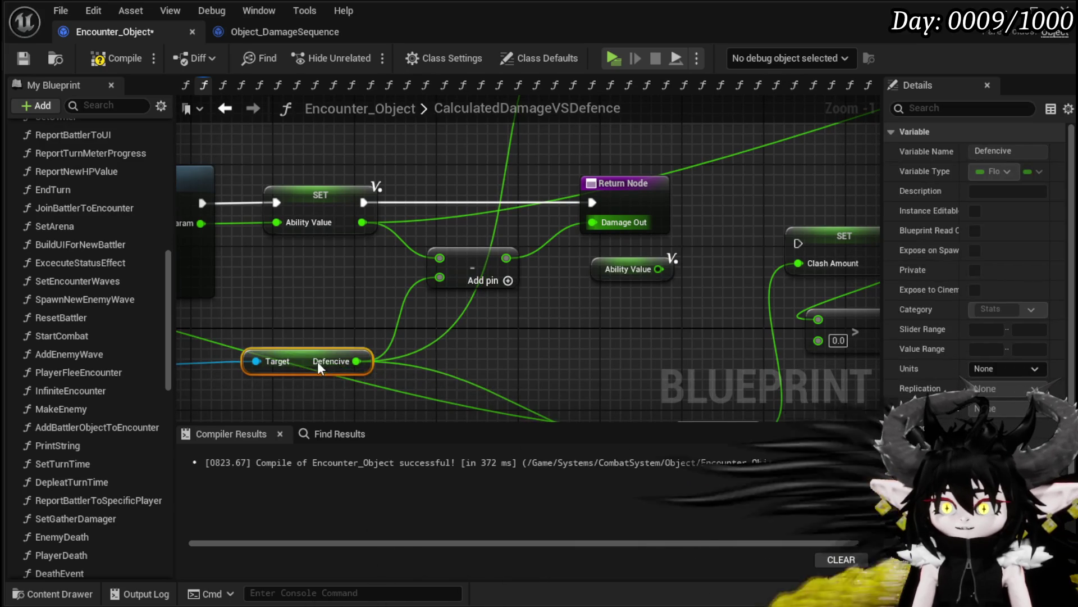
# - Compile and save Encounter_Object, then return to the level editor
pyautogui.click(332, 311)
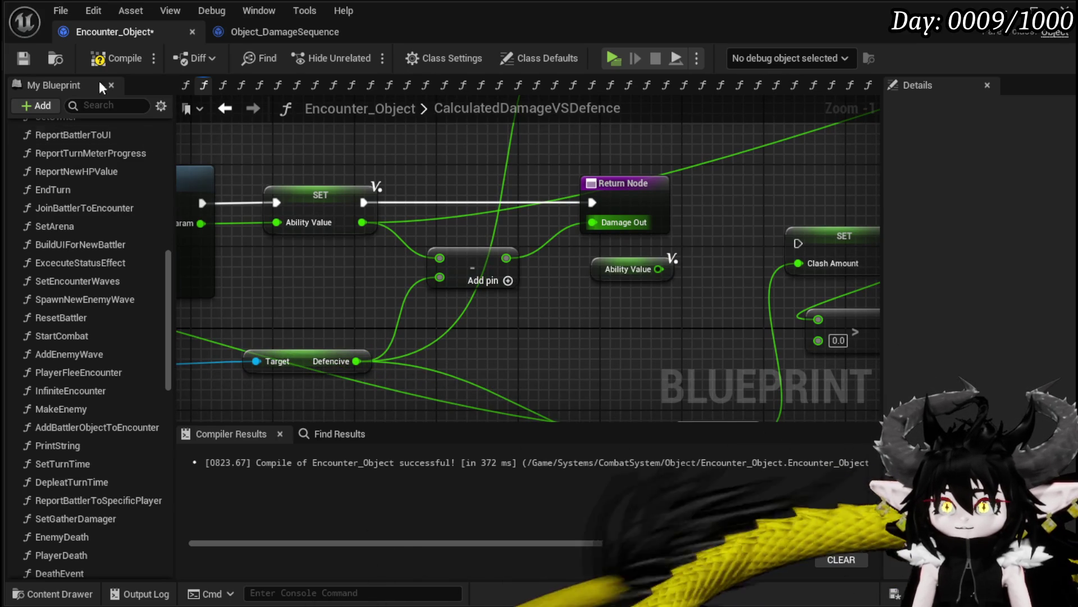
pyautogui.click(29, 60)
pyautogui.click(1065, 8)
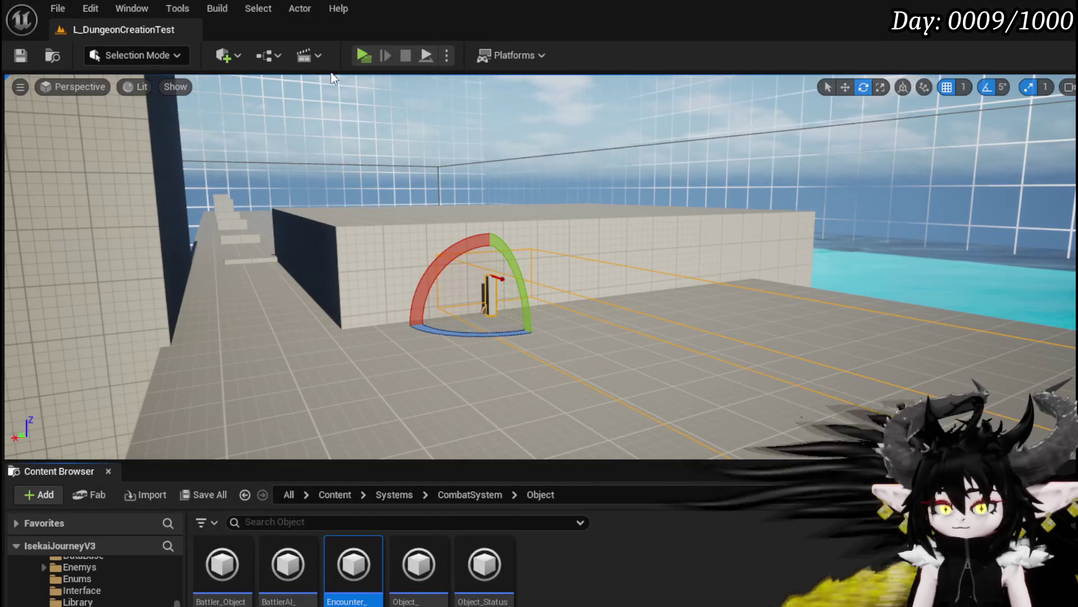
# - Start a play-test and cast Splash Move at the slimes
pyautogui.click(362, 55)
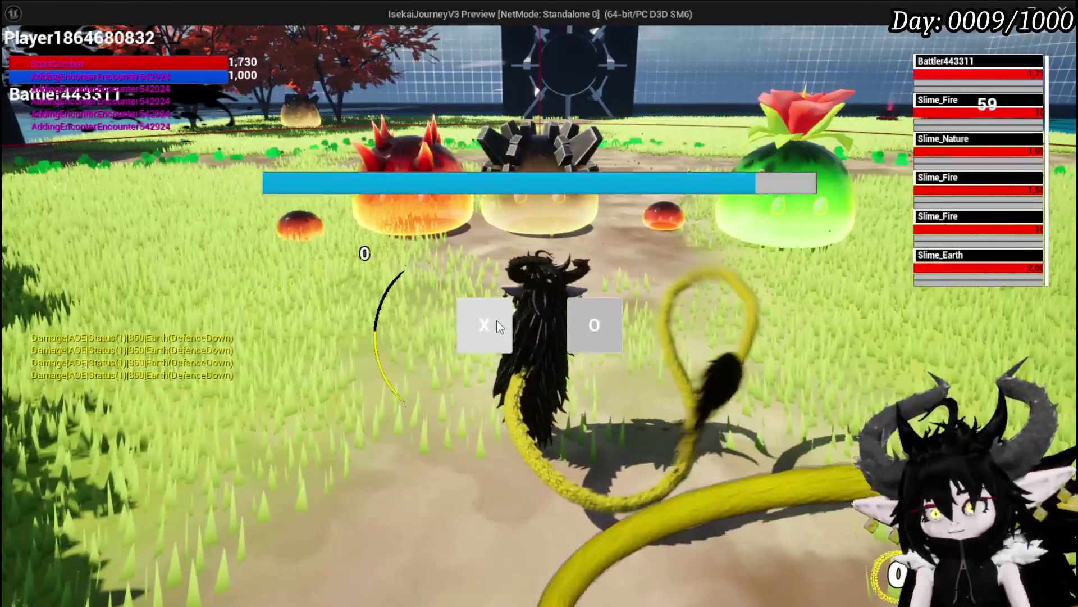
pyautogui.click(497, 320)
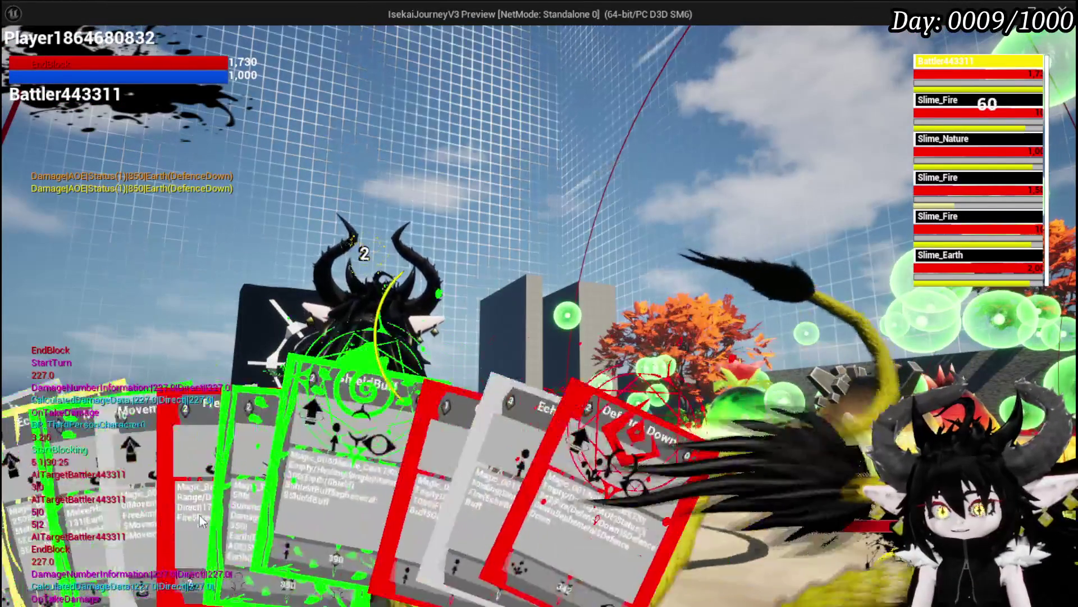
pyautogui.click(227, 467)
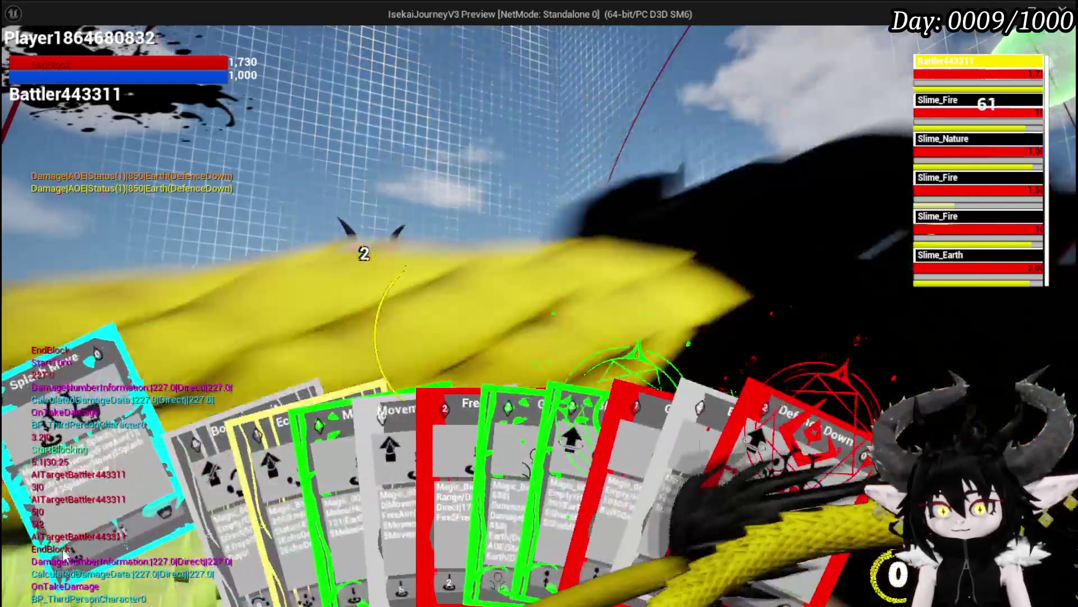
pyautogui.click(101, 438)
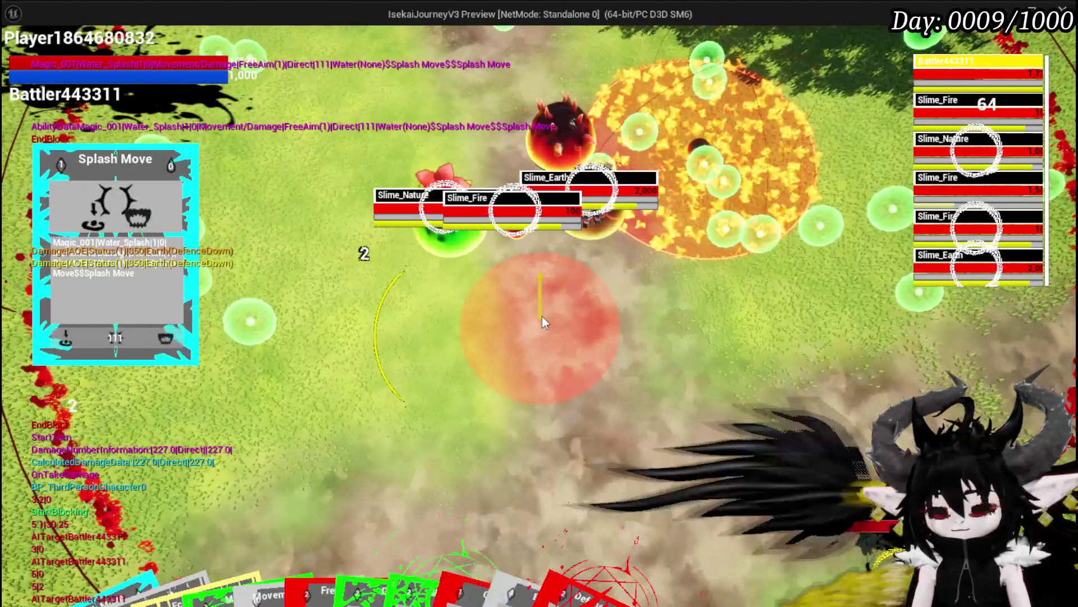
pyautogui.click(543, 322)
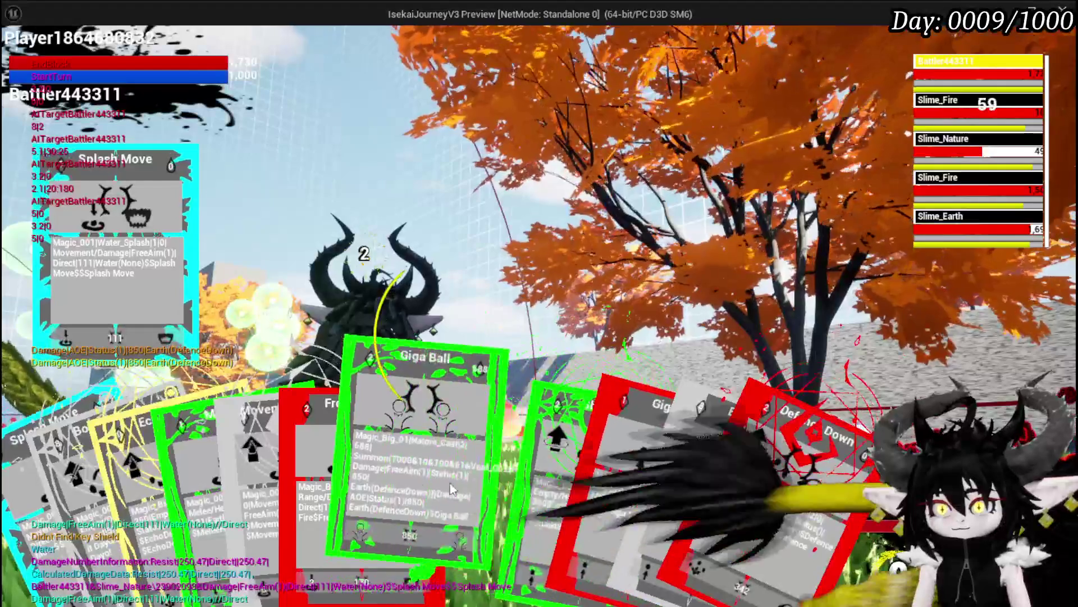
# - Play Giga Buff, cast Splash Move onto the slimes again, and leave the game preview
pyautogui.click(552, 479)
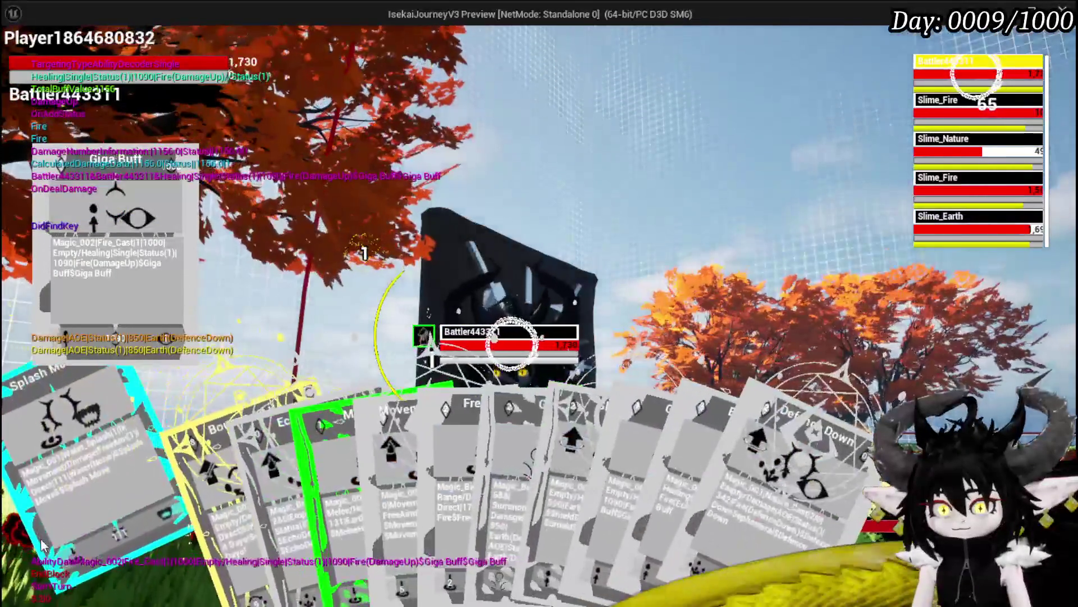
pyautogui.click(42, 542)
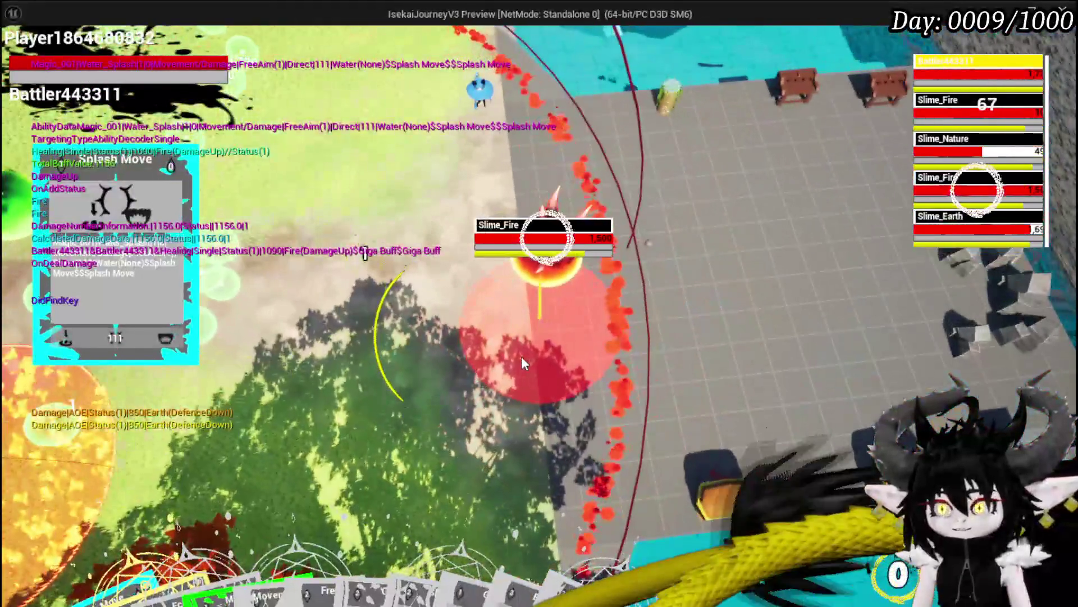
pyautogui.click(522, 357)
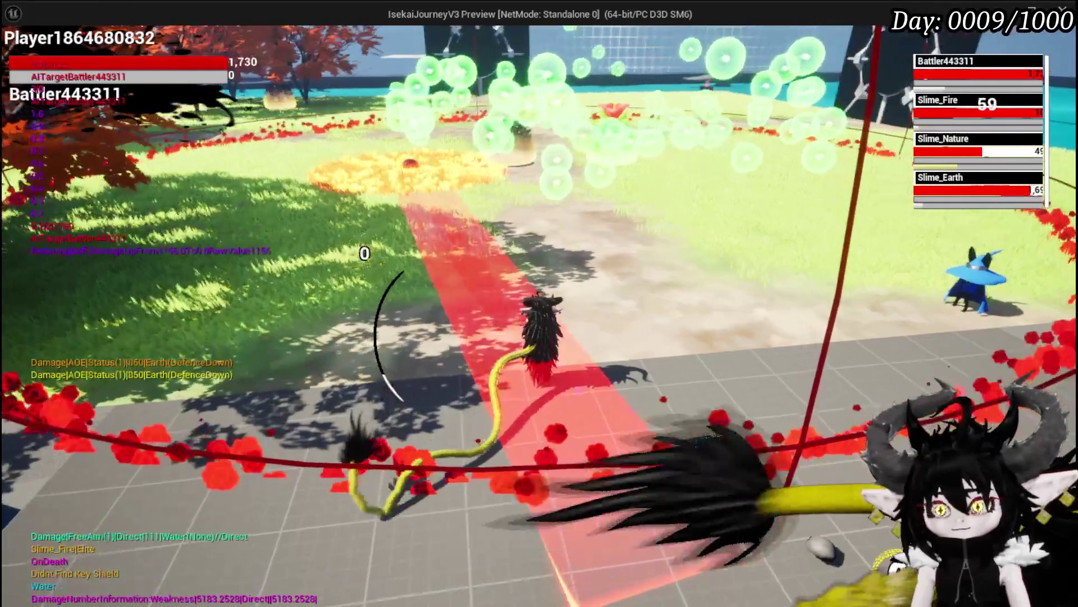
pyautogui.hotkey('alt', 'Tab')
# - Stop the play-test, save L_DungeonCreationTest, then recheck the Defencive-to-Damage Out wiring and save Encounter_Object
pyautogui.press('Escape')
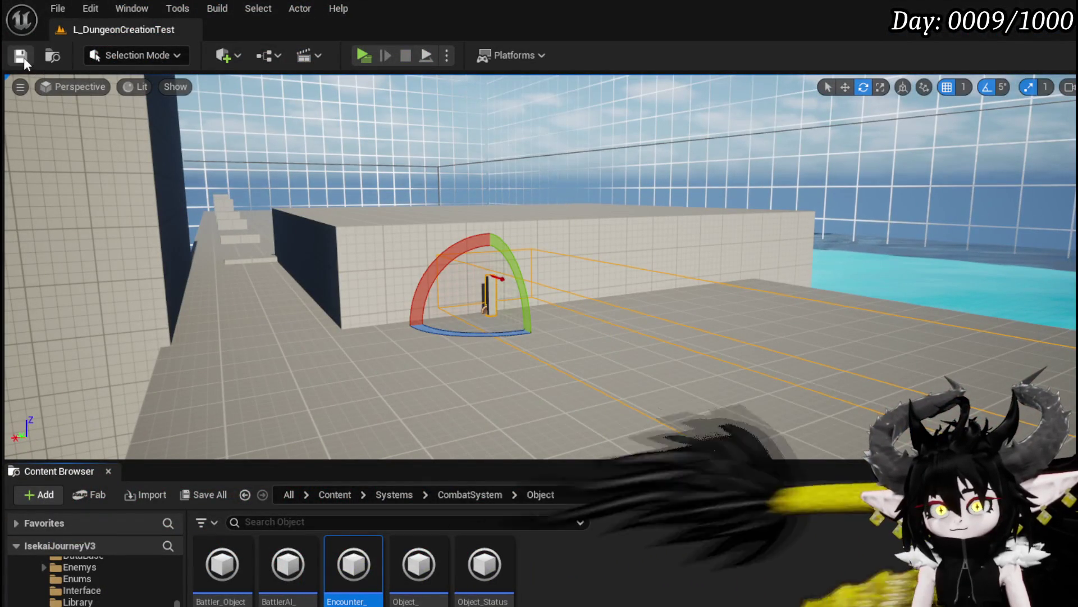
pyautogui.click(21, 56)
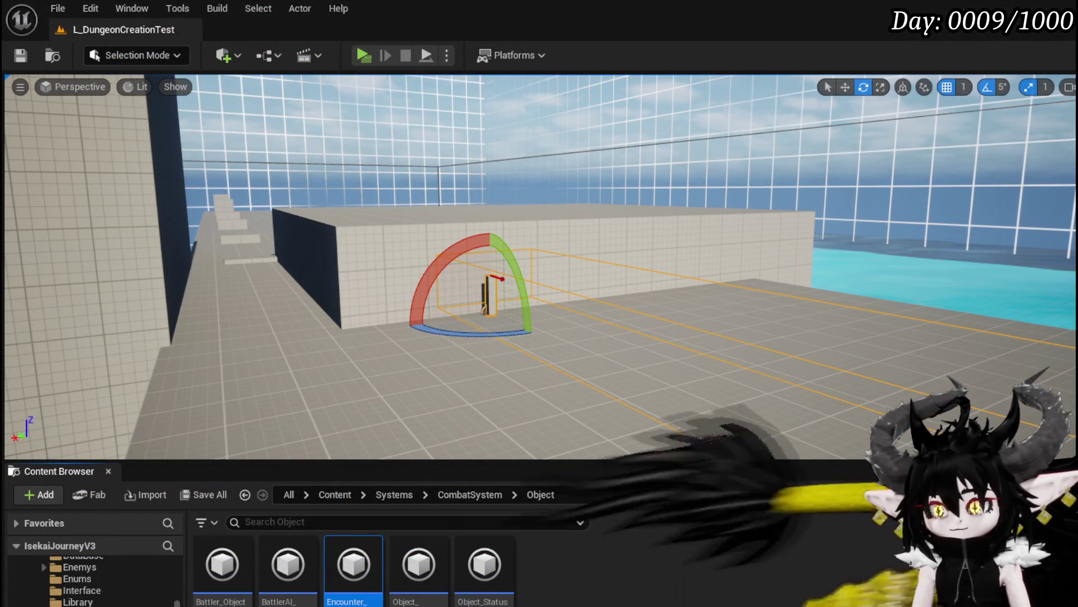
pyautogui.hotkey('alt', 'Tab')
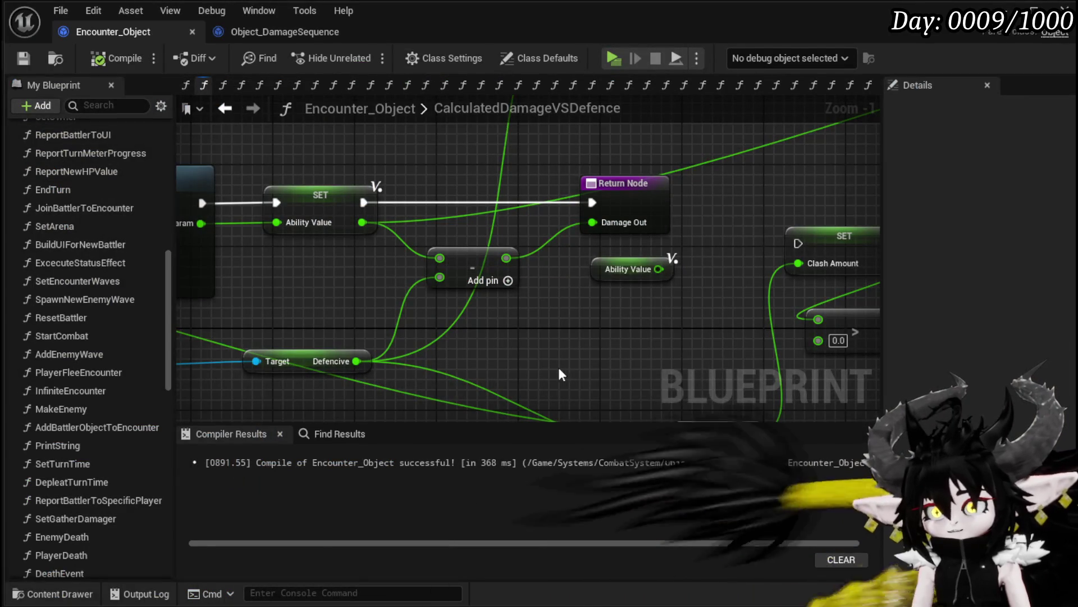
pyautogui.moveTo(439, 312)
pyautogui.mouseDown()
pyautogui.moveTo(608, 332)
pyautogui.moveTo(563, 359)
pyautogui.moveTo(545, 354)
pyautogui.mouseUp()
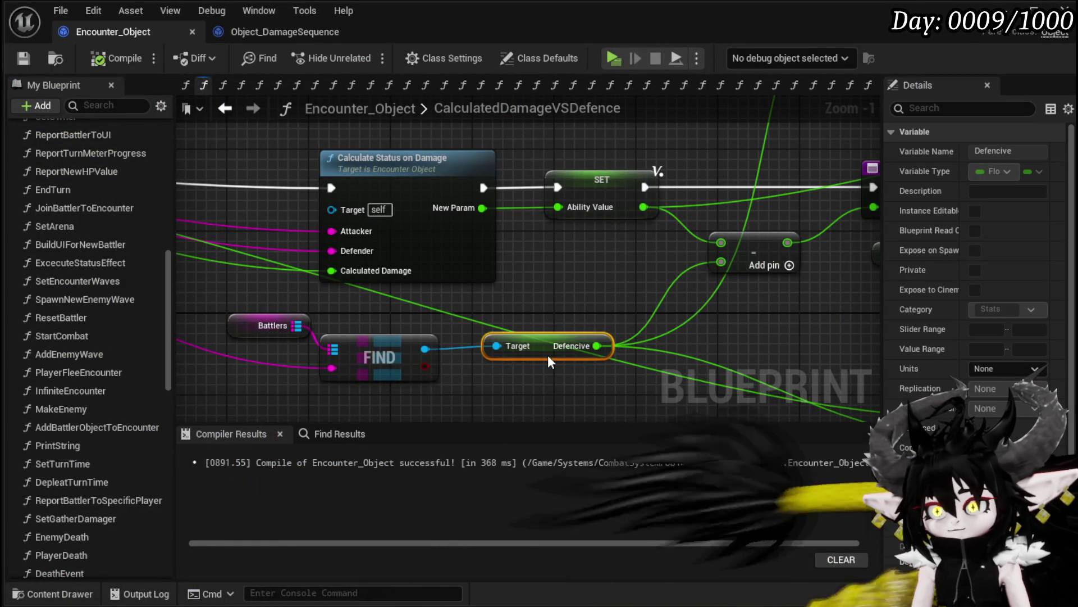
pyautogui.moveTo(562, 284); pyautogui.dragTo(387, 320)
pyautogui.click(344, 349)
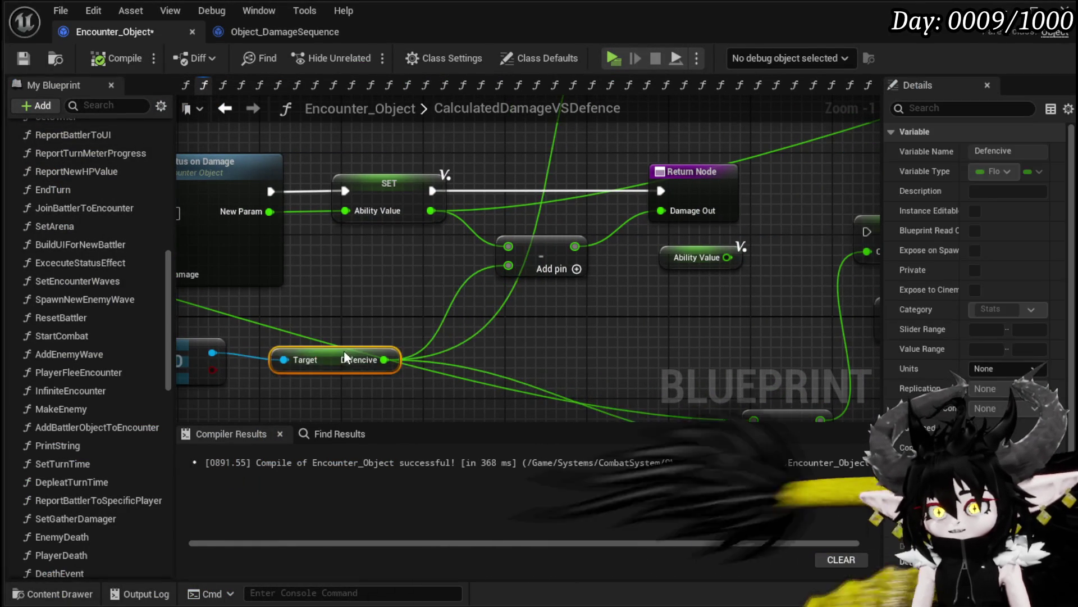
pyautogui.moveTo(343, 351)
pyautogui.mouseDown()
pyautogui.moveTo(506, 344)
pyautogui.moveTo(190, 371)
pyautogui.mouseUp()
pyautogui.click(23, 58)
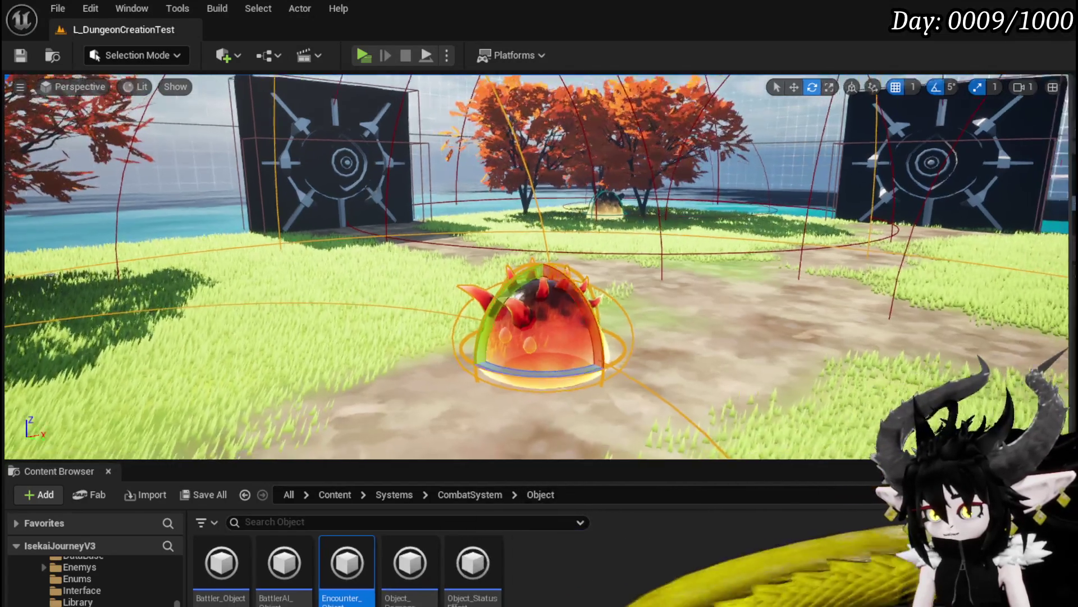
# - Reveal the Outliner and Details panels, run a brief play-test, and save L_DungeonCreationTest
pyautogui.moveTo(1076, 559); pyautogui.dragTo(831, 559)
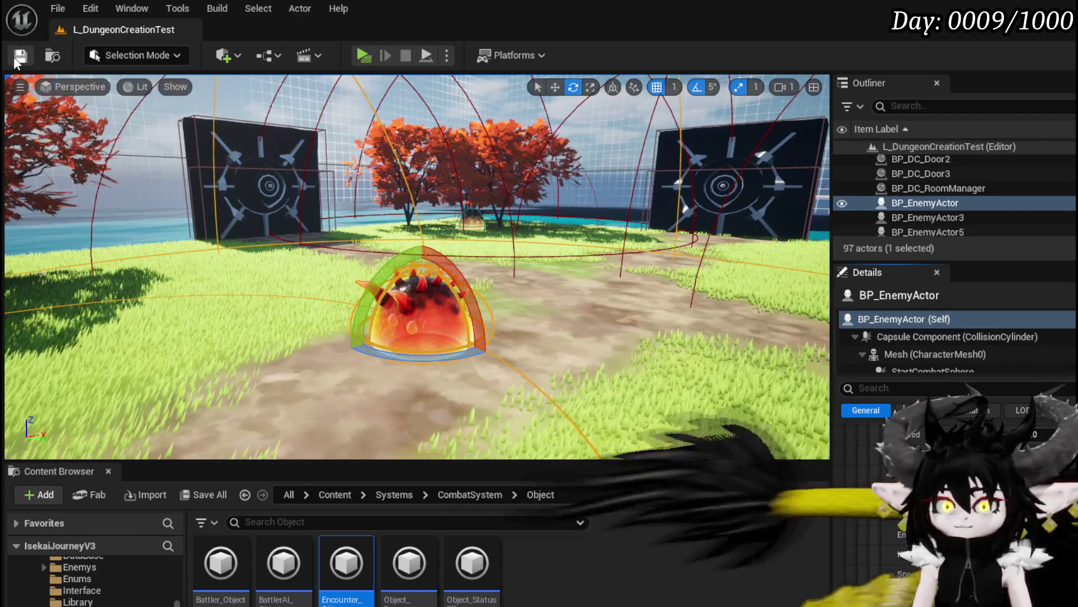
pyautogui.click(364, 55)
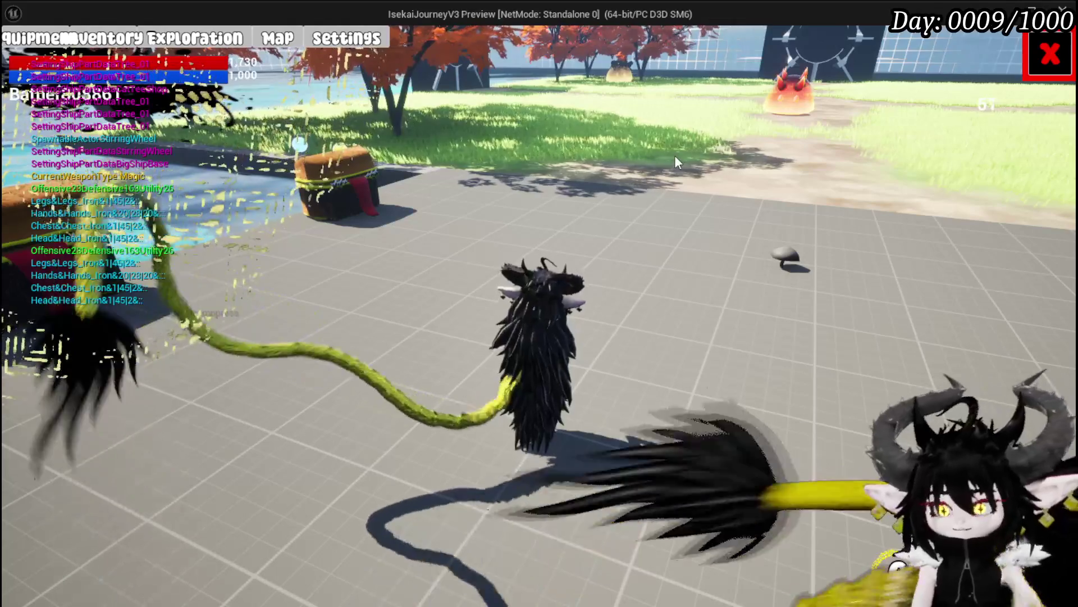
pyautogui.press('Escape')
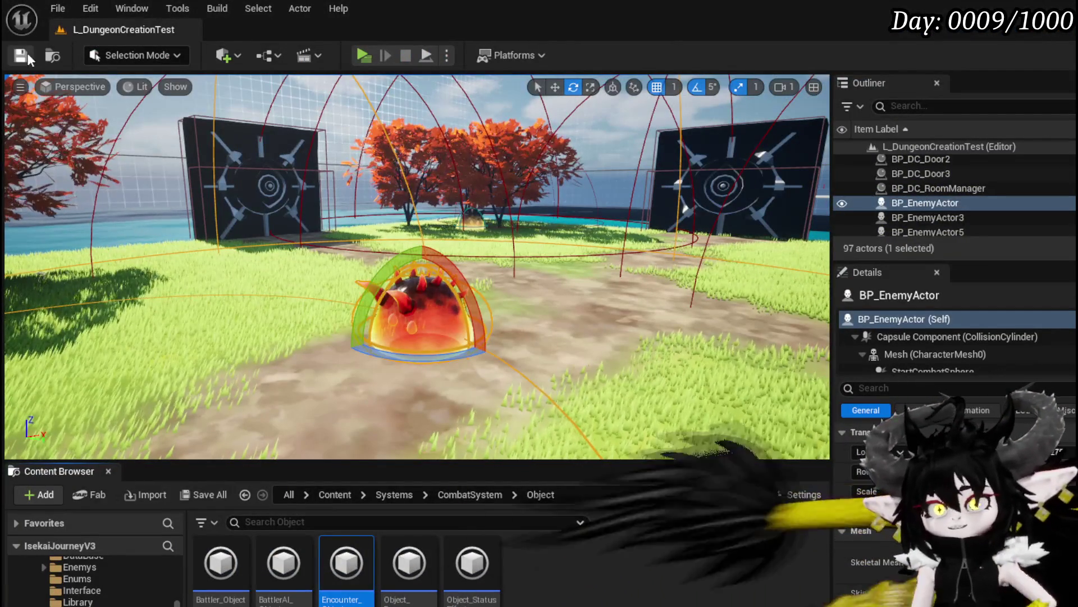
pyautogui.click(27, 53)
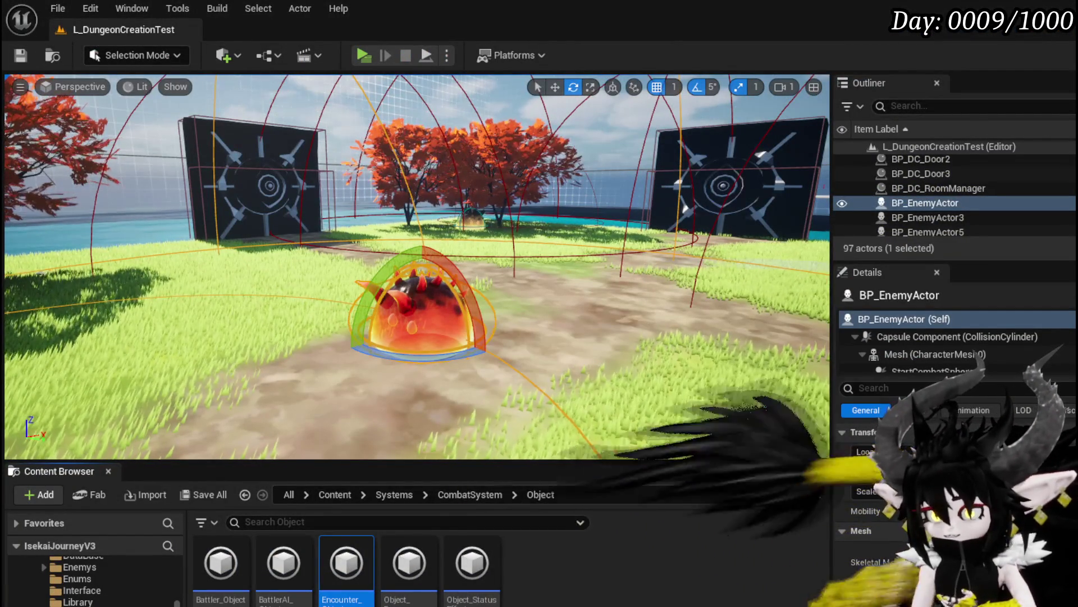
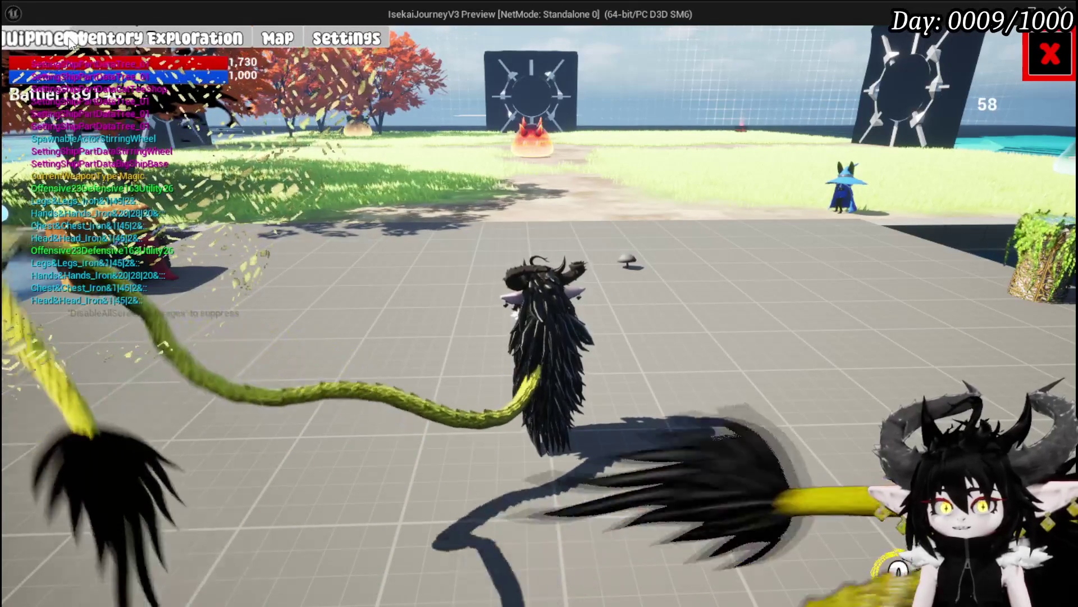
# - End the standalone game preview to return to the L_DungeonCreationTest level editor
pyautogui.press('Escape')
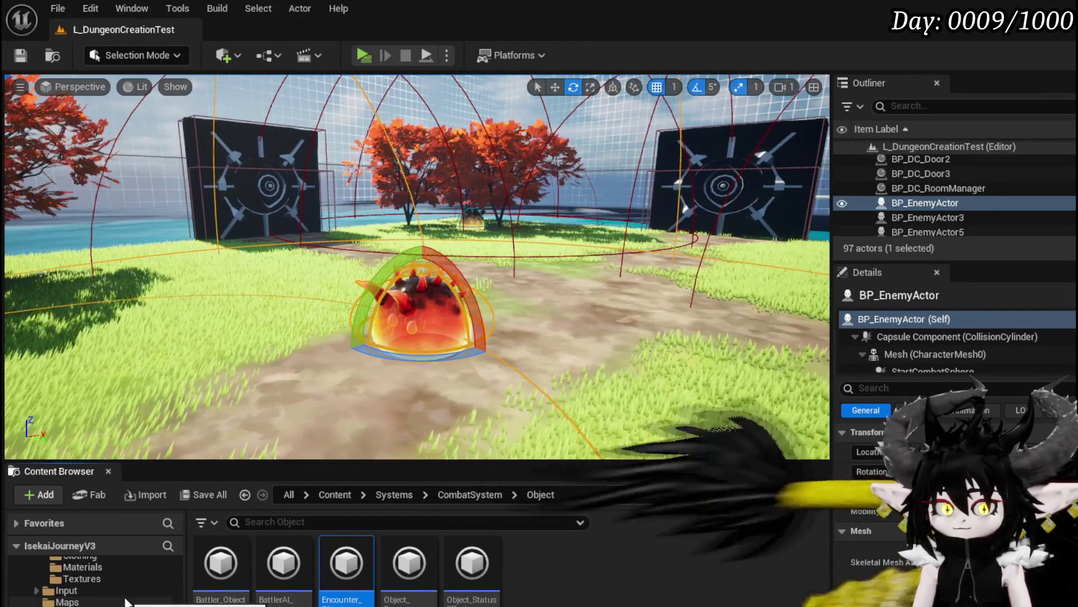
# - Bring the W_PlayerHUD button row into view on the designer canvas
pyautogui.scroll(-3, 92, 578)
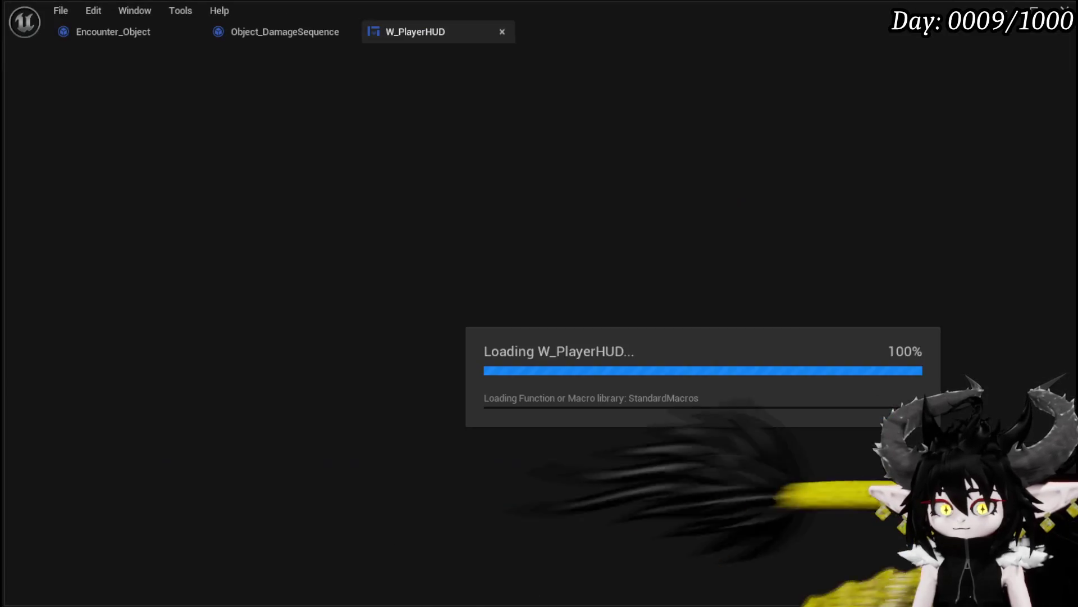
pyautogui.scroll(8, 308, 205)
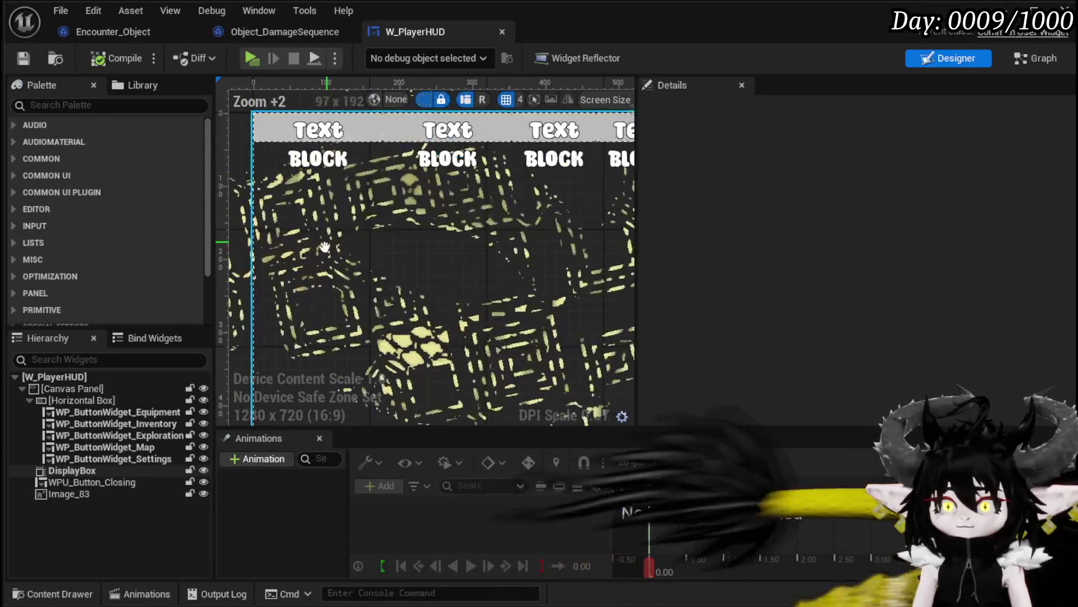
pyautogui.moveTo(325, 247); pyautogui.dragTo(309, 344)
# - Search the Palette for Spacer and insert four Spacers between the HUD menu buttons
pyautogui.click(59, 106)
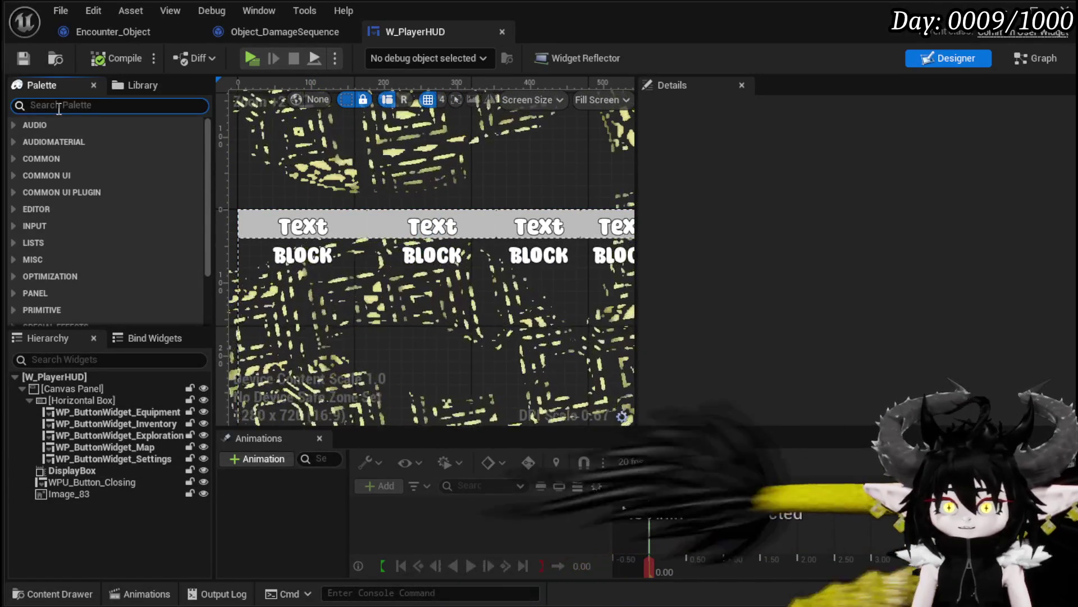
pyautogui.write('Spacer')
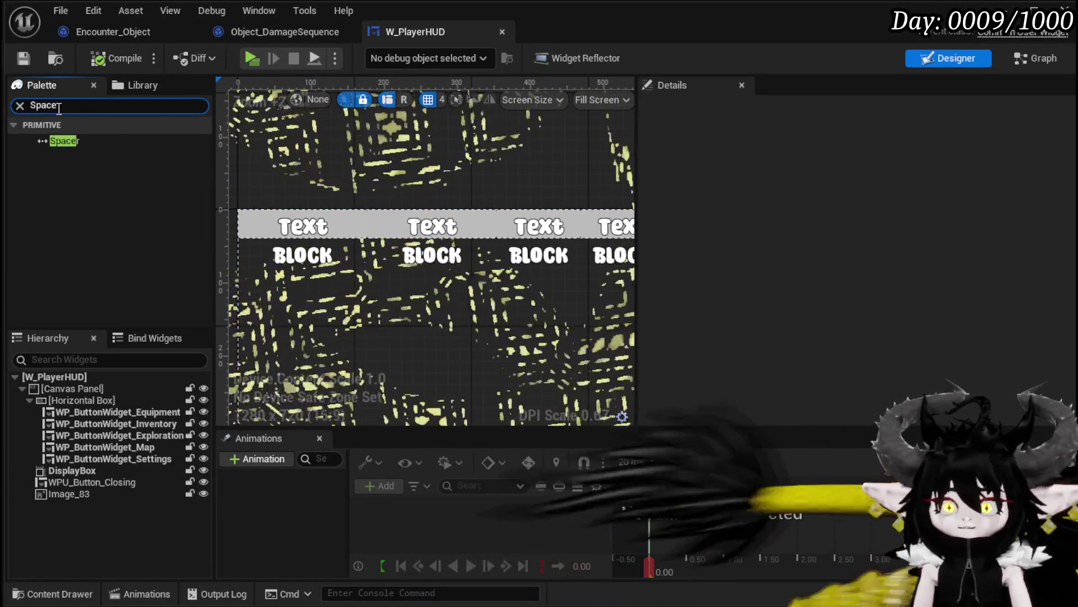
pyautogui.moveTo(66, 139)
pyautogui.mouseDown()
pyautogui.moveTo(121, 459)
pyautogui.moveTo(101, 410)
pyautogui.mouseUp()
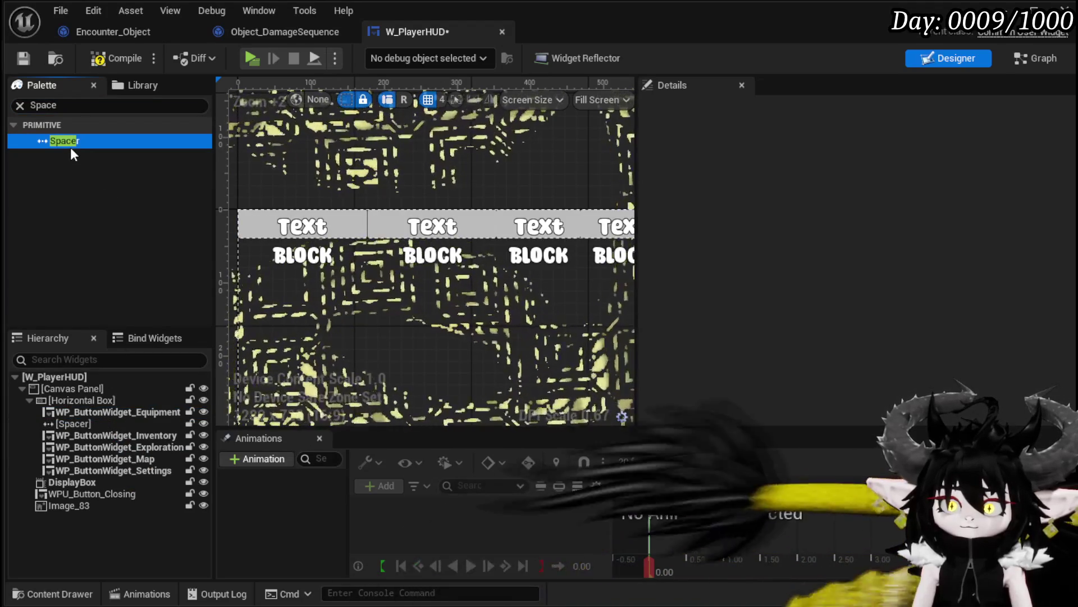
pyautogui.moveTo(70, 145)
pyautogui.mouseDown()
pyautogui.moveTo(107, 305)
pyautogui.moveTo(94, 440)
pyautogui.mouseUp()
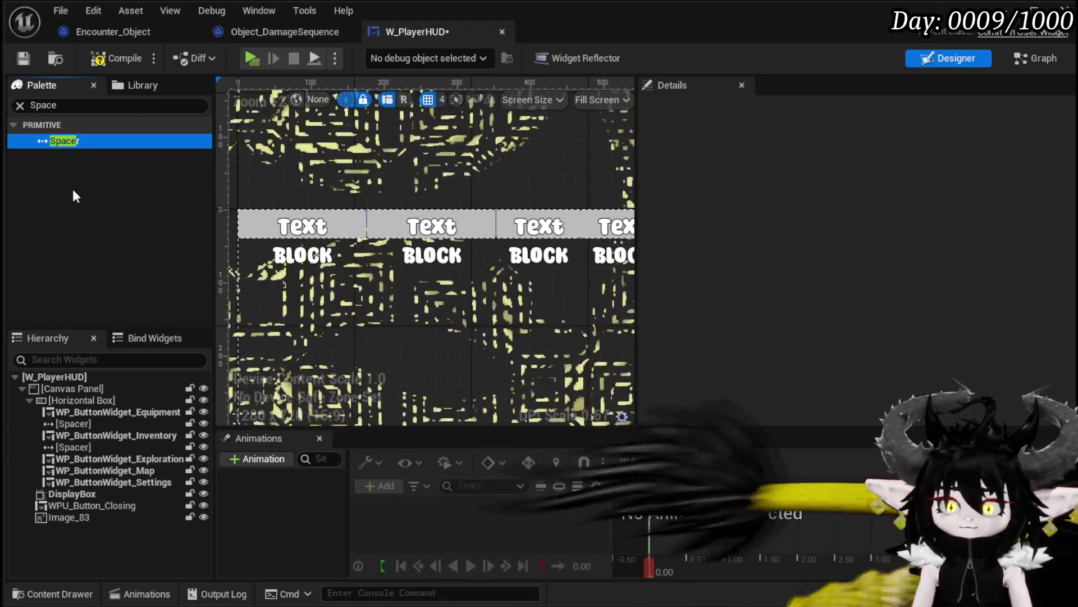
pyautogui.moveTo(71, 142)
pyautogui.mouseDown()
pyautogui.moveTo(118, 430)
pyautogui.moveTo(103, 460)
pyautogui.moveTo(84, 279)
pyautogui.moveTo(48, 147)
pyautogui.moveTo(120, 507)
pyautogui.moveTo(97, 465)
pyautogui.mouseUp()
pyautogui.moveTo(57, 142)
pyautogui.mouseDown()
pyautogui.moveTo(59, 477)
pyautogui.moveTo(68, 483)
pyautogui.mouseUp()
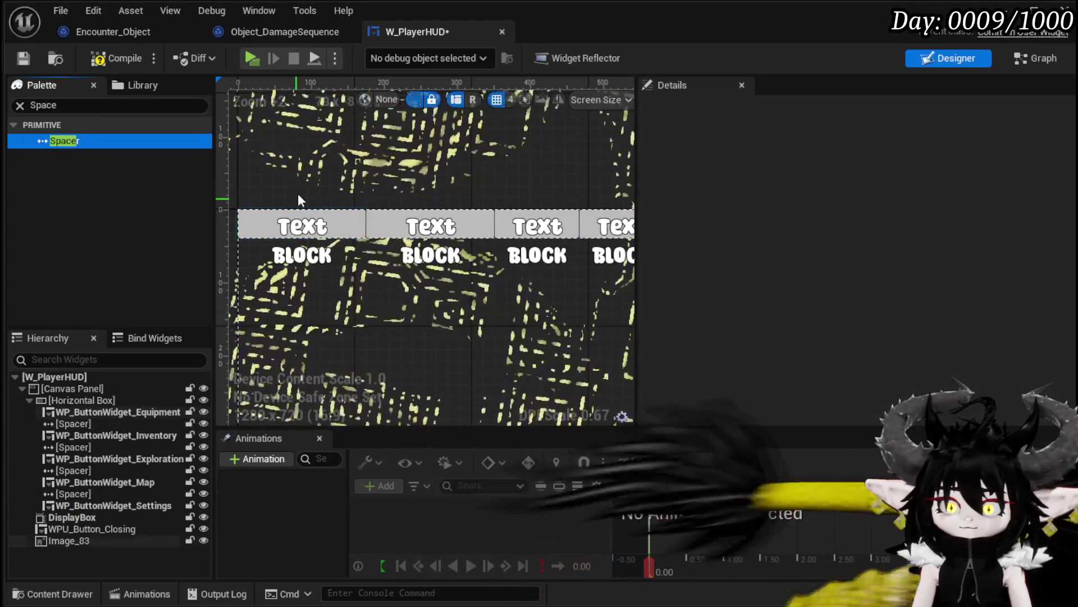
# - Widen the buttons' Horizontal Box to about 940, recompile, and return to the level
pyautogui.click(137, 85)
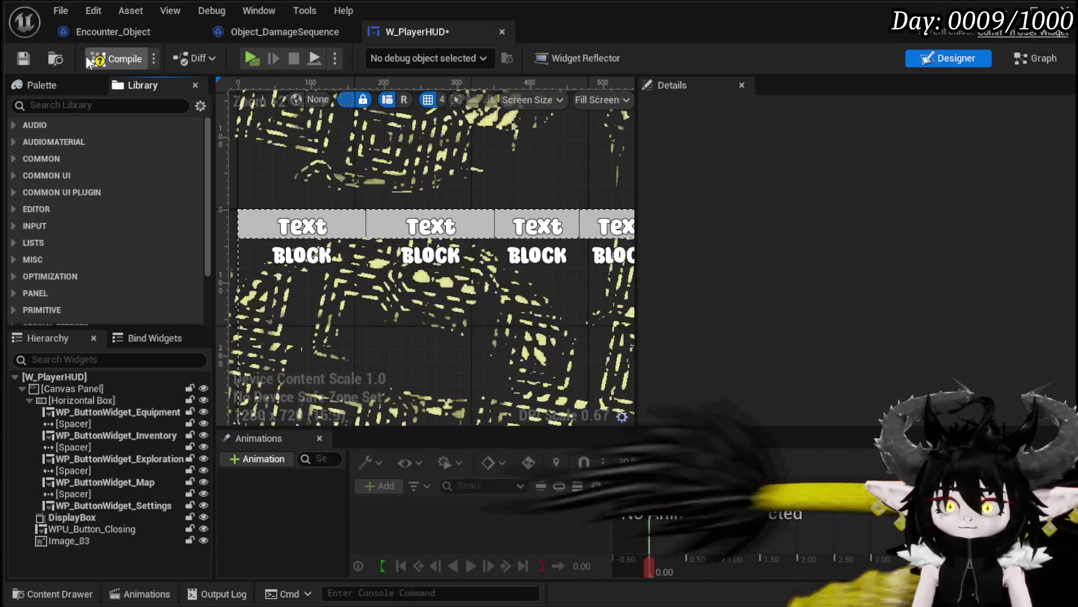
pyautogui.click(88, 59)
pyautogui.scroll(-4, 307, 166)
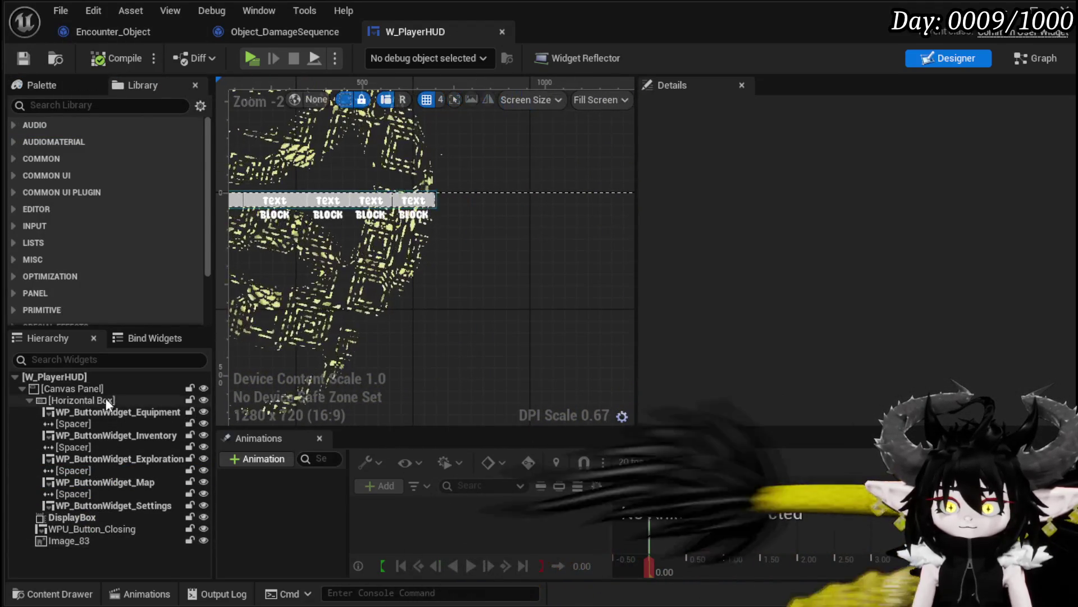
pyautogui.click(106, 399)
pyautogui.scroll(-1, 470, 210)
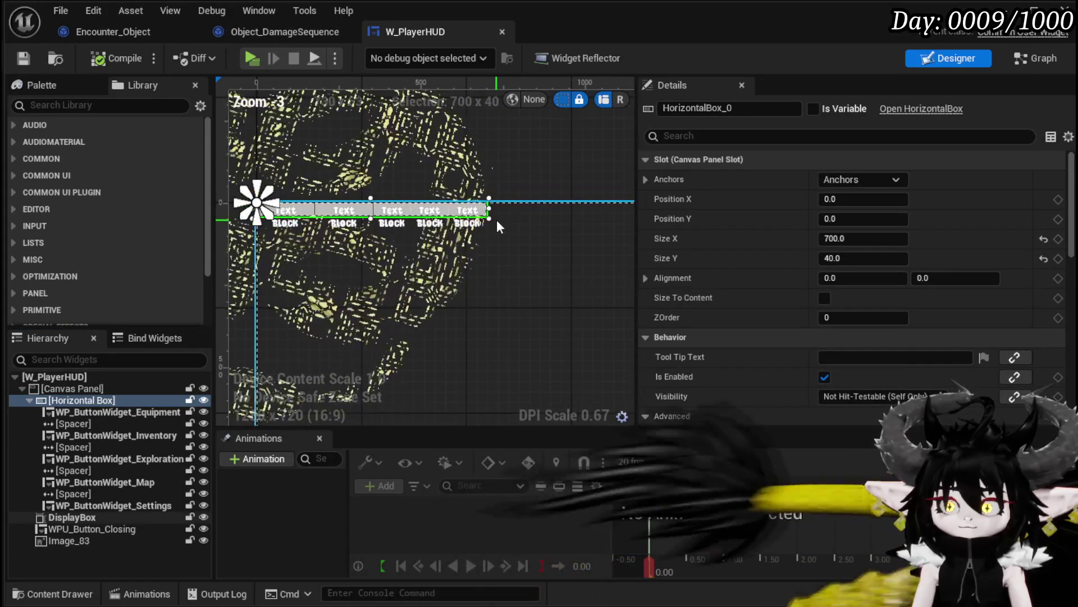
pyautogui.moveTo(489, 211); pyautogui.dragTo(568, 212)
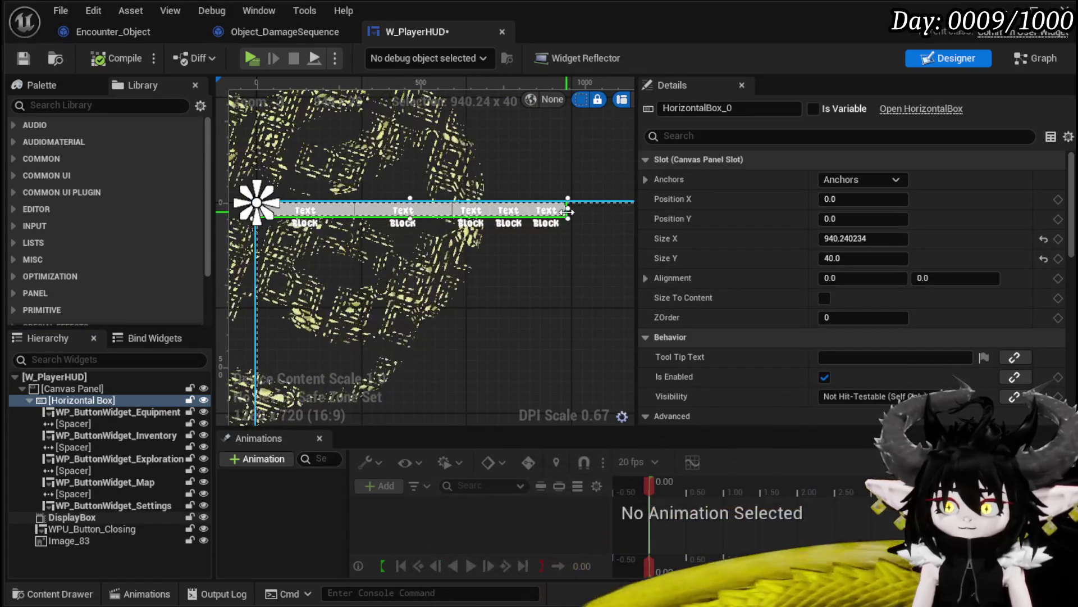
pyautogui.click(114, 61)
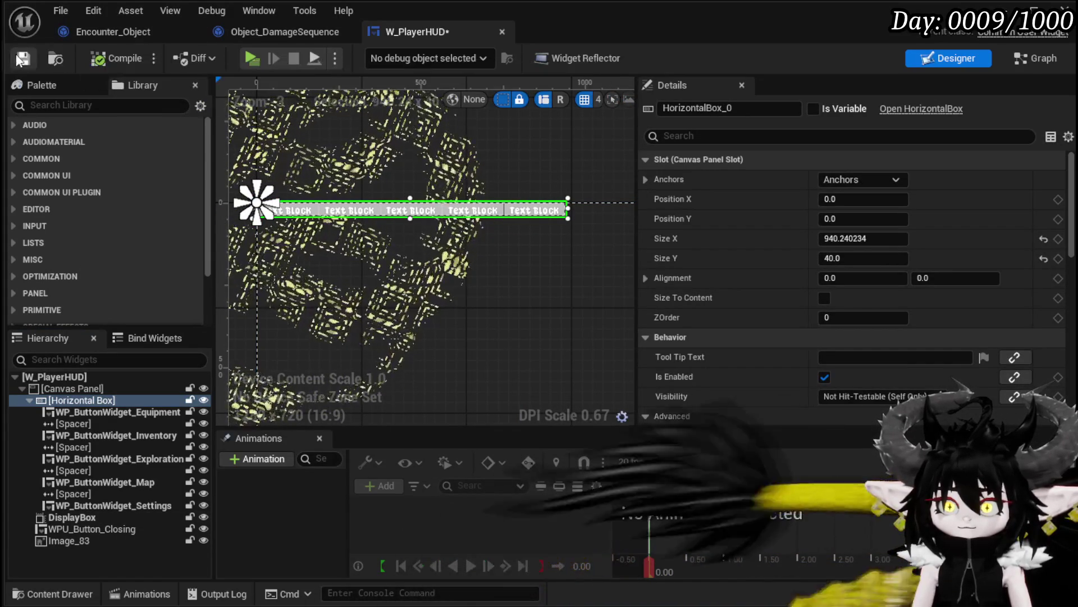
pyautogui.hotkey('alt', 'Tab')
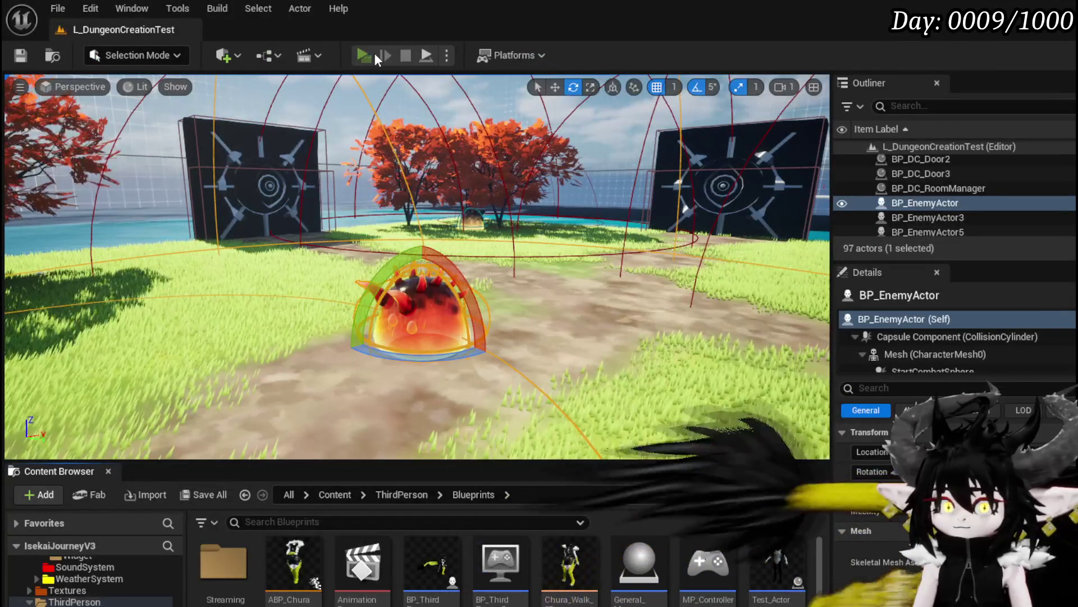
# - Start a play session and check the head, chest, hands and legs Equipment slots
pyautogui.click(373, 55)
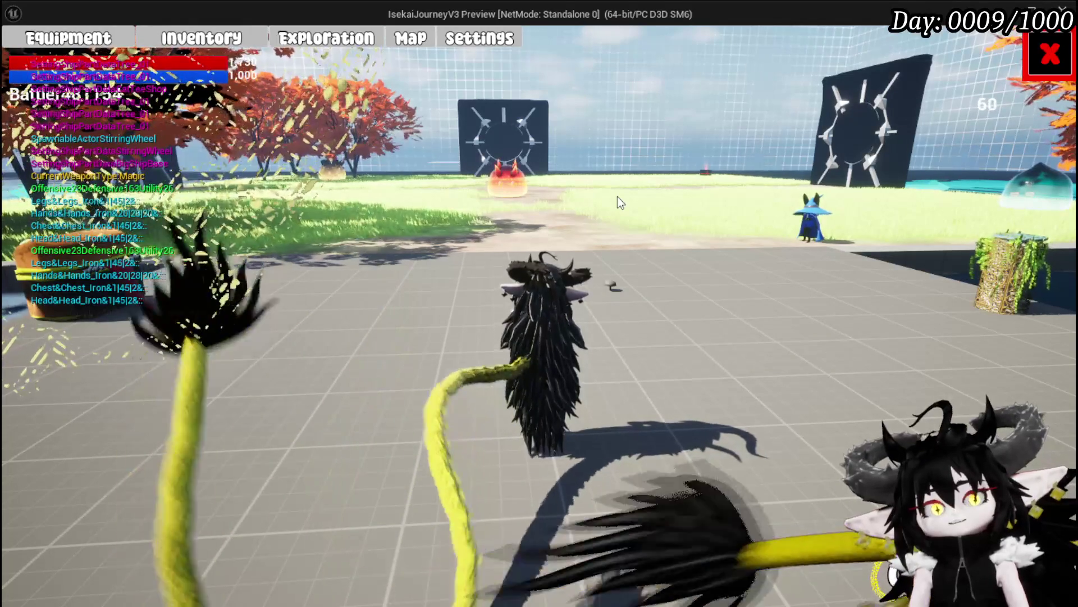
pyautogui.click(61, 44)
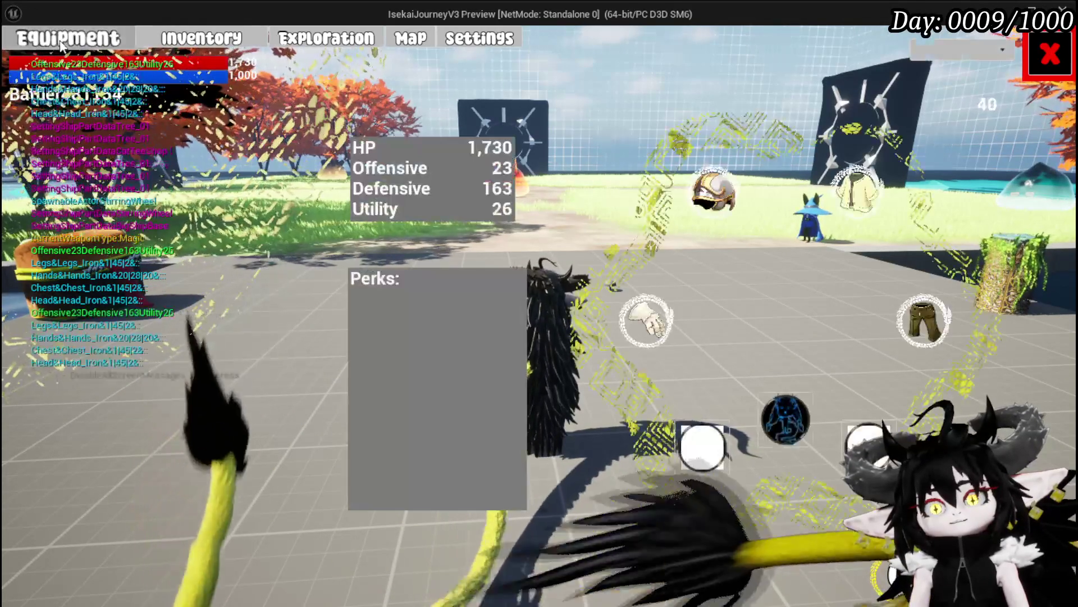
pyautogui.click(713, 192)
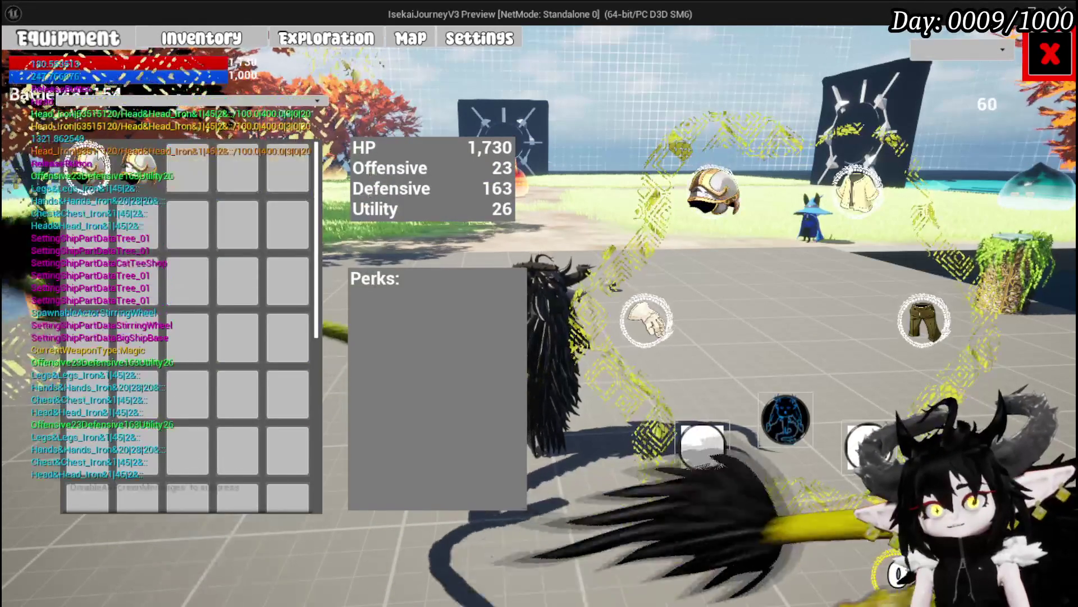
pyautogui.click(857, 201)
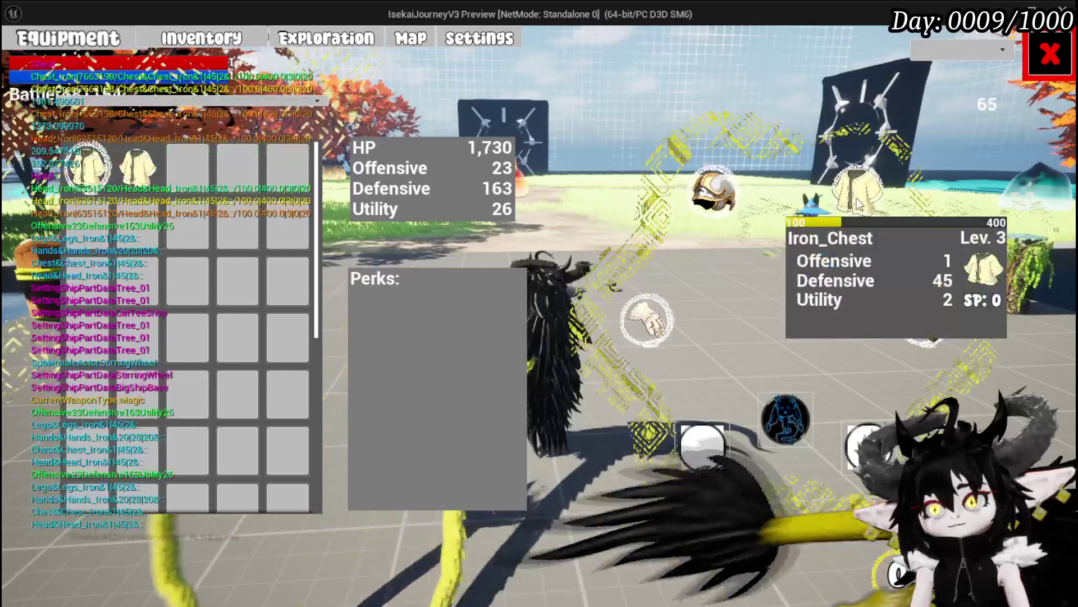
pyautogui.click(663, 340)
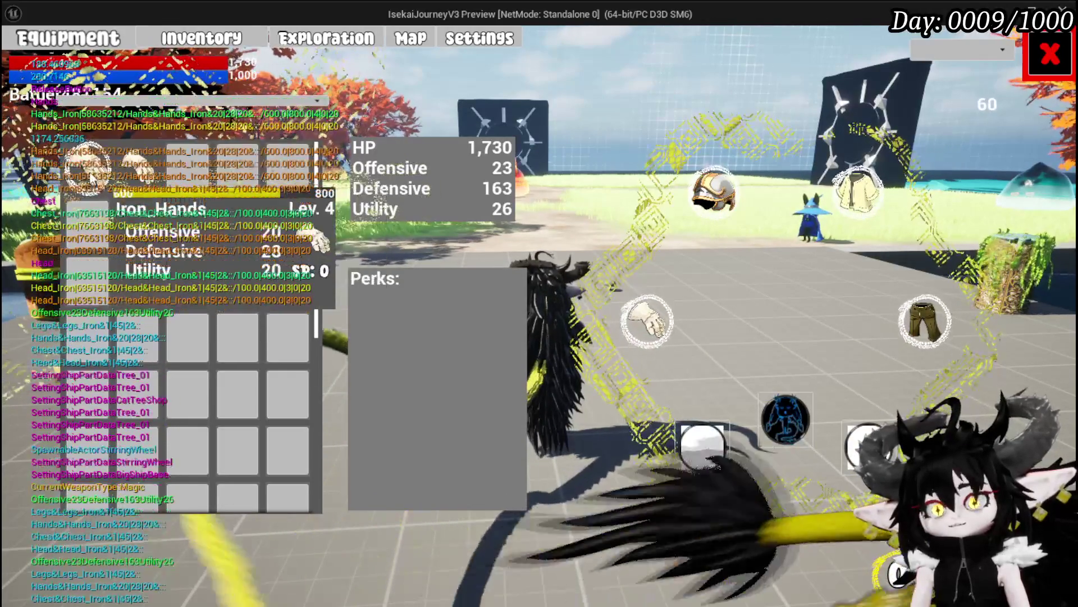
pyautogui.click(924, 321)
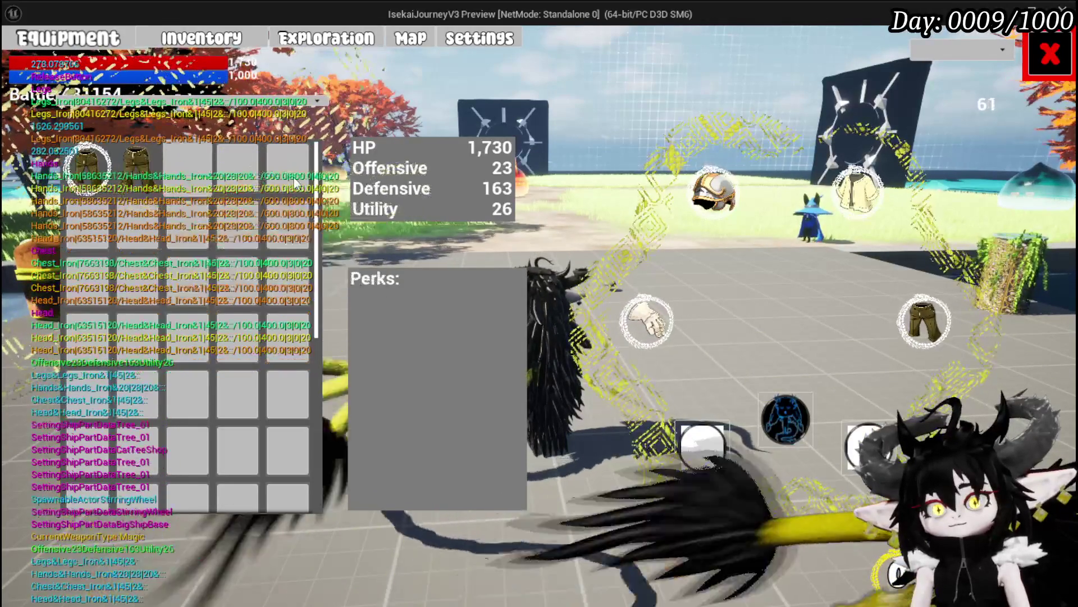
# - Show the Equipment items in the Inventory menu, then close the menu
pyautogui.click(202, 38)
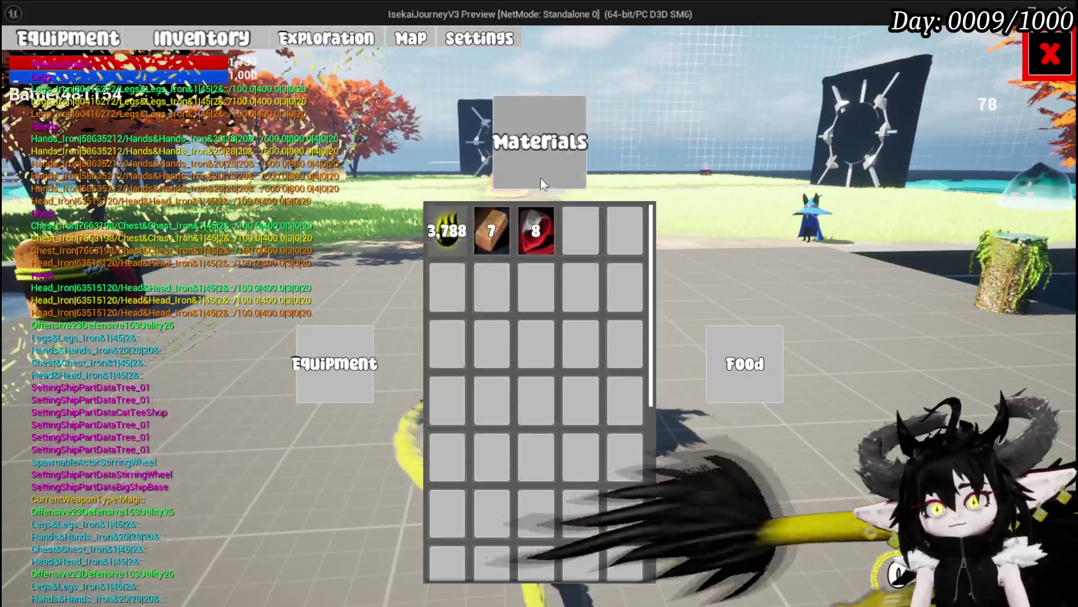
pyautogui.click(334, 364)
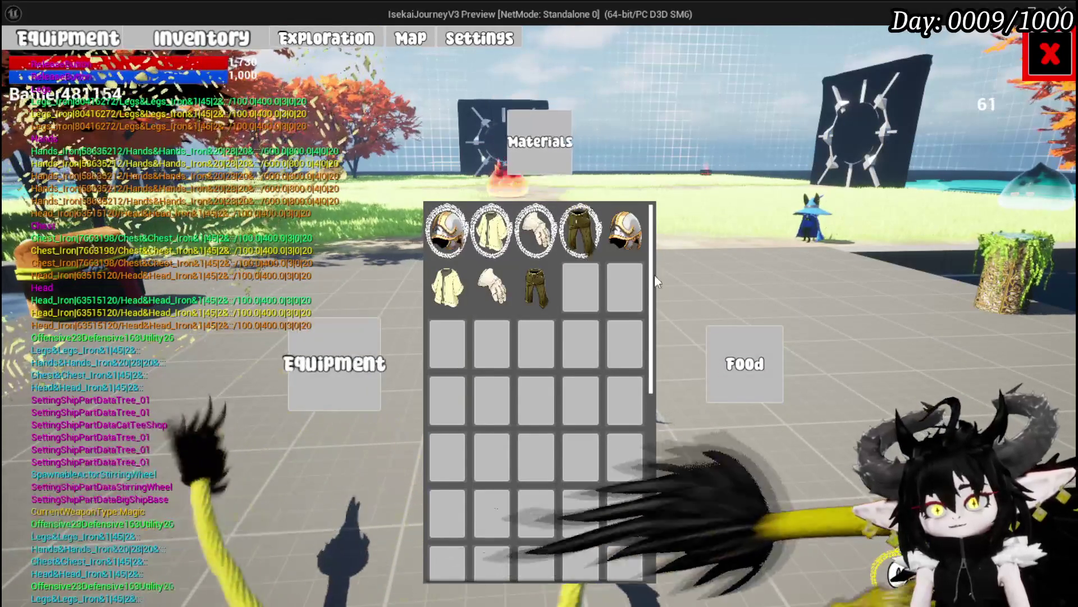
pyautogui.click(1049, 54)
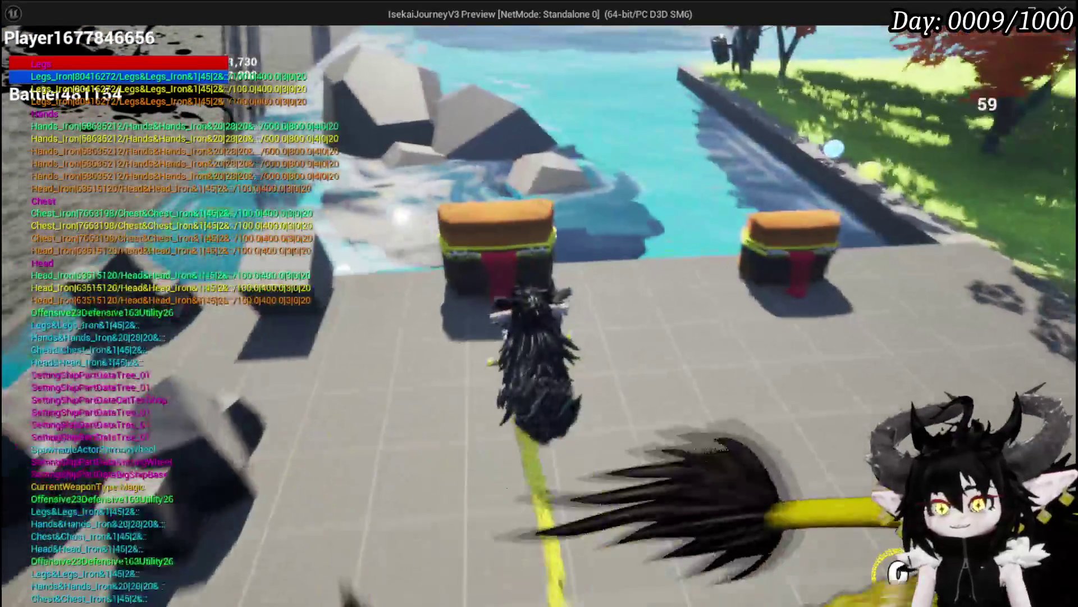
# - Open the storage chest and move Essence, Copper Ingots and Copper Ore into storage
pyautogui.press('e')
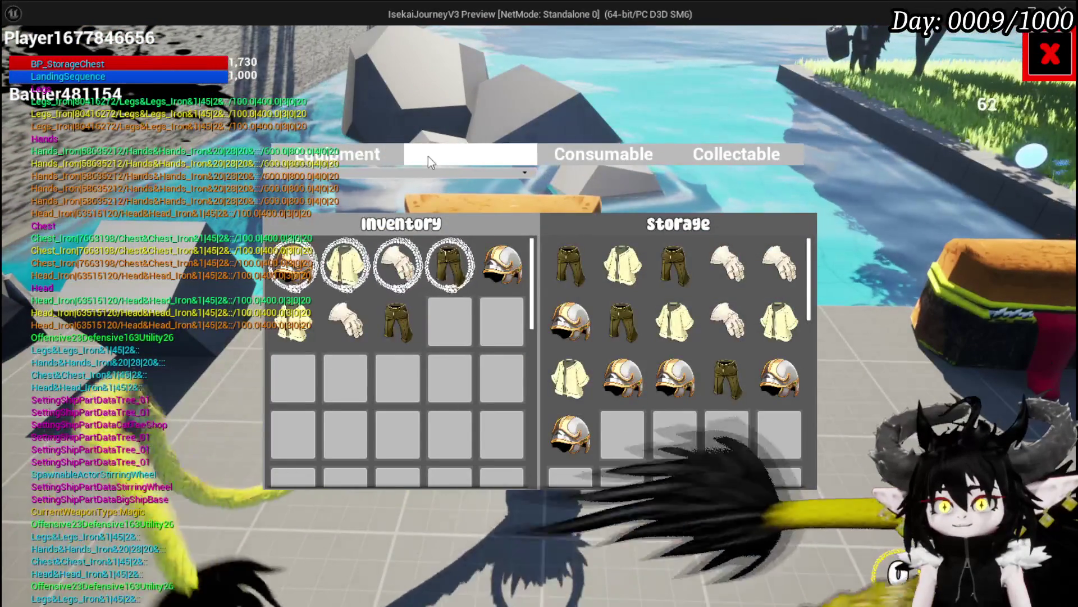
pyautogui.click(430, 156)
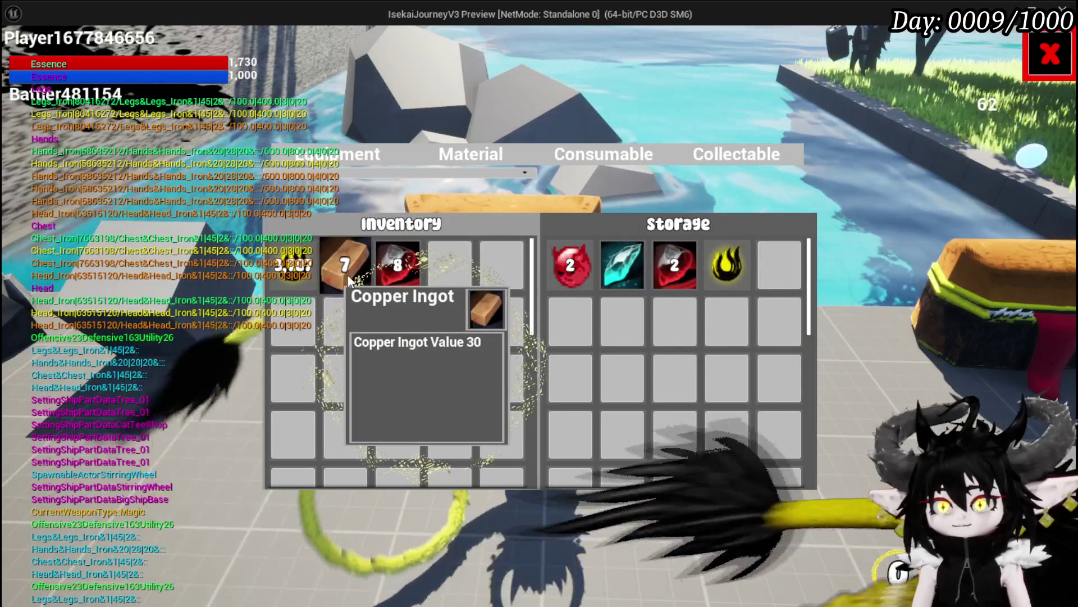
pyautogui.doubleClick(292, 272)
pyautogui.doubleClick(292, 272)
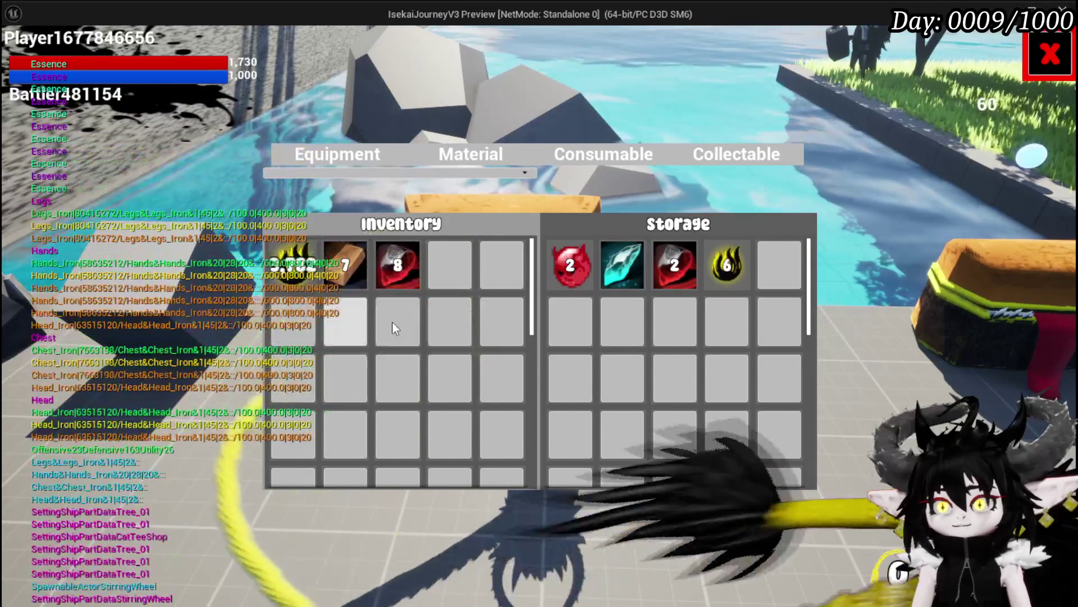
pyautogui.doubleClick(359, 274)
pyautogui.doubleClick(360, 275)
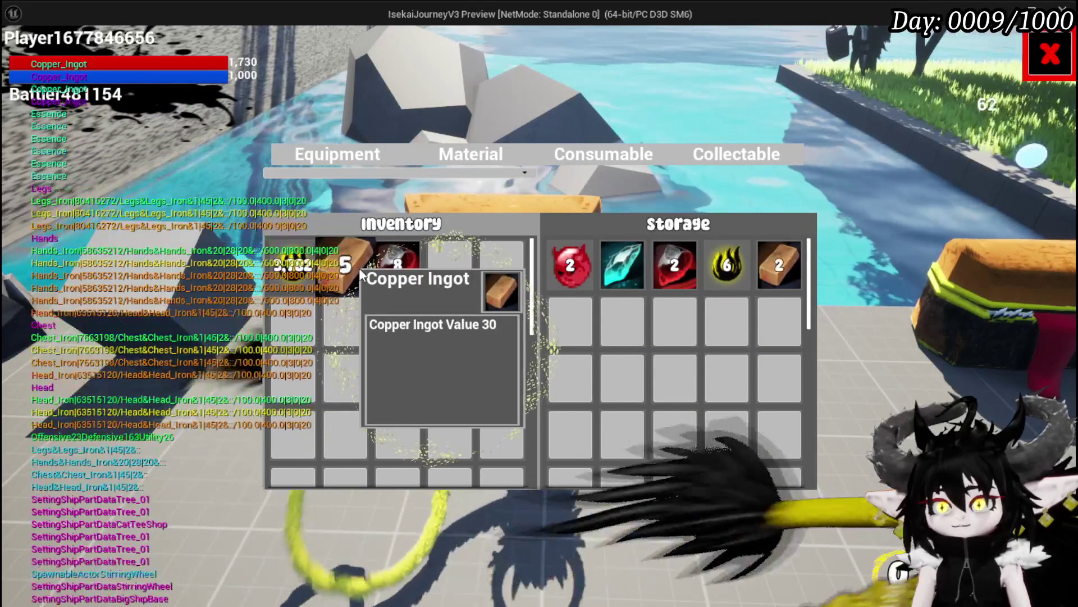
pyautogui.doubleClick(359, 274)
pyautogui.doubleClick(360, 274)
pyautogui.doubleClick(359, 274)
pyautogui.doubleClick(359, 274)
pyautogui.doubleClick(359, 274)
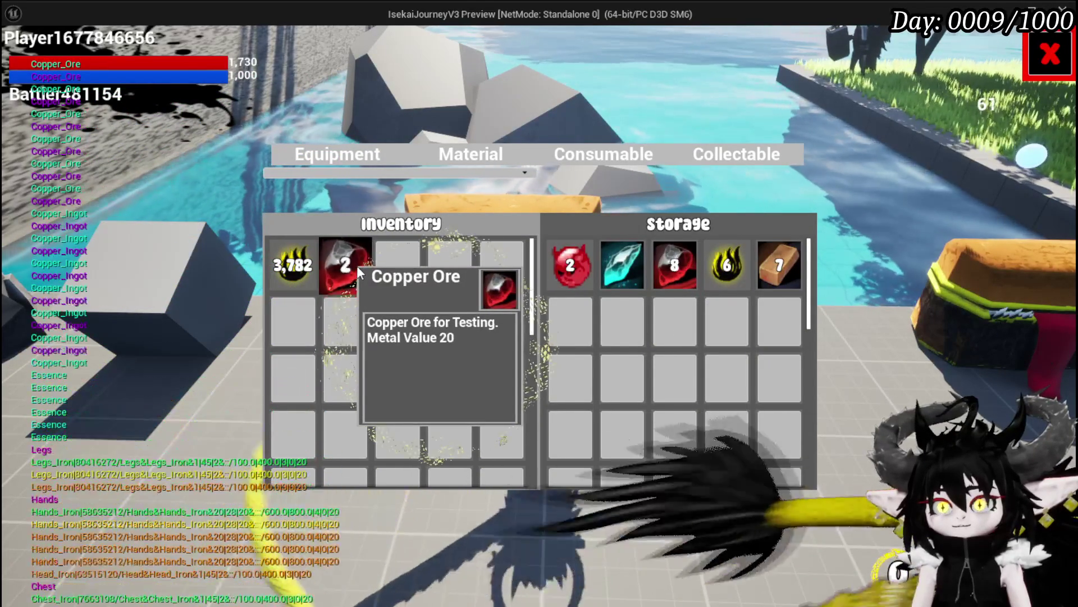
pyautogui.doubleClick(360, 274)
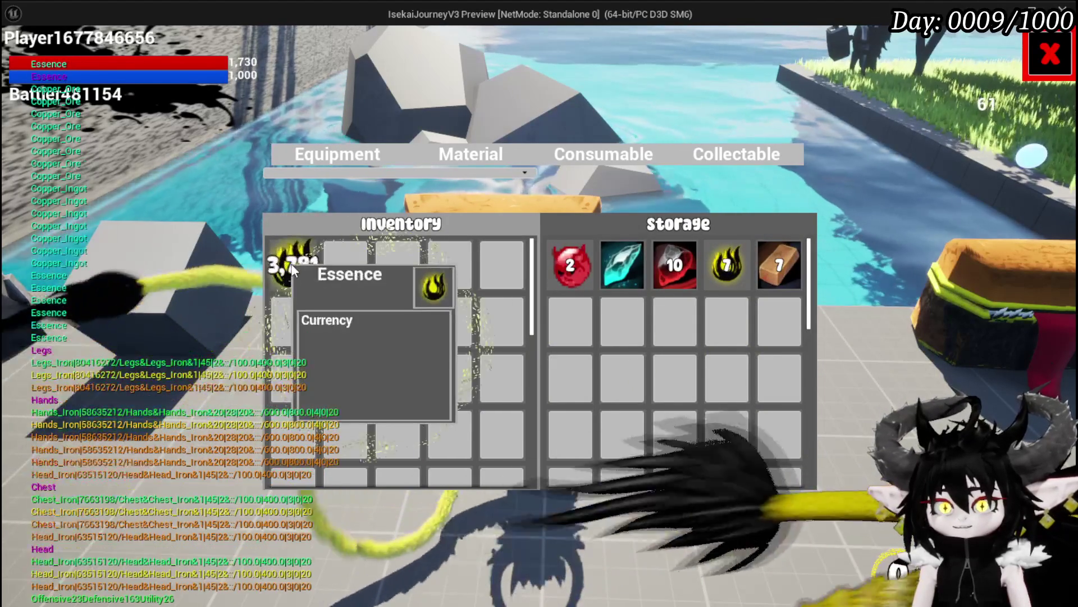
# - Move more Essence into storage, save the game, and end the play session
pyautogui.tripleClick(291, 268)
pyautogui.tripleClick(291, 269)
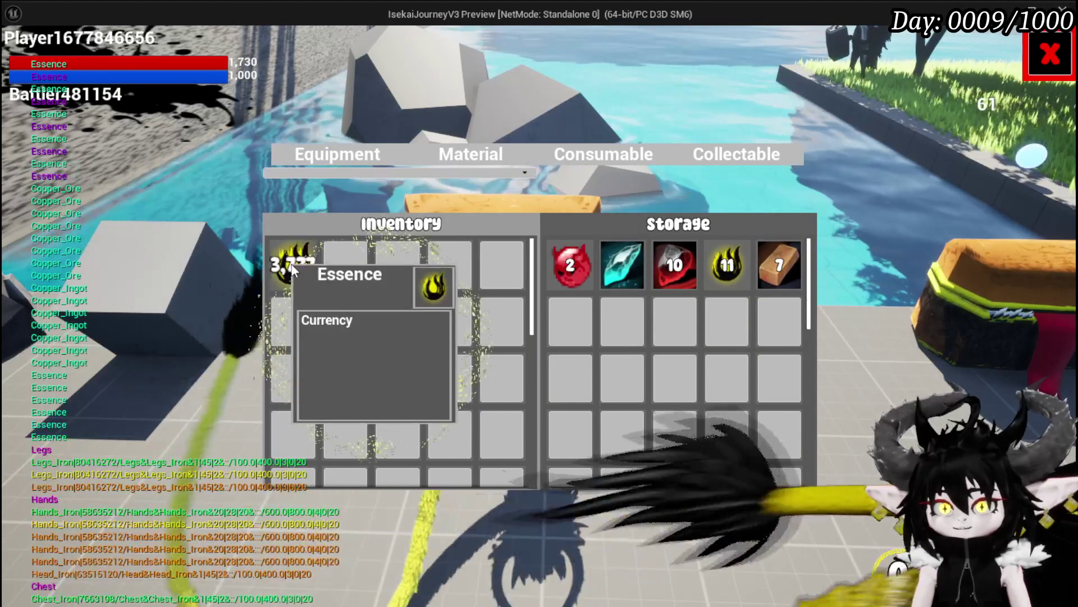
pyautogui.tripleClick(292, 268)
pyautogui.click(1047, 76)
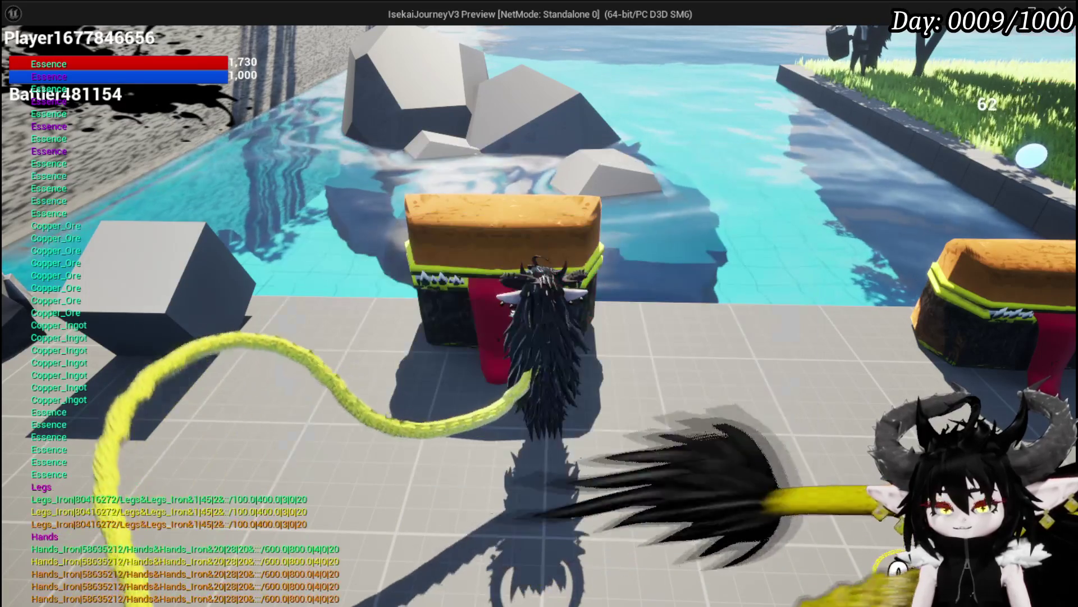
pyautogui.press('Escape')
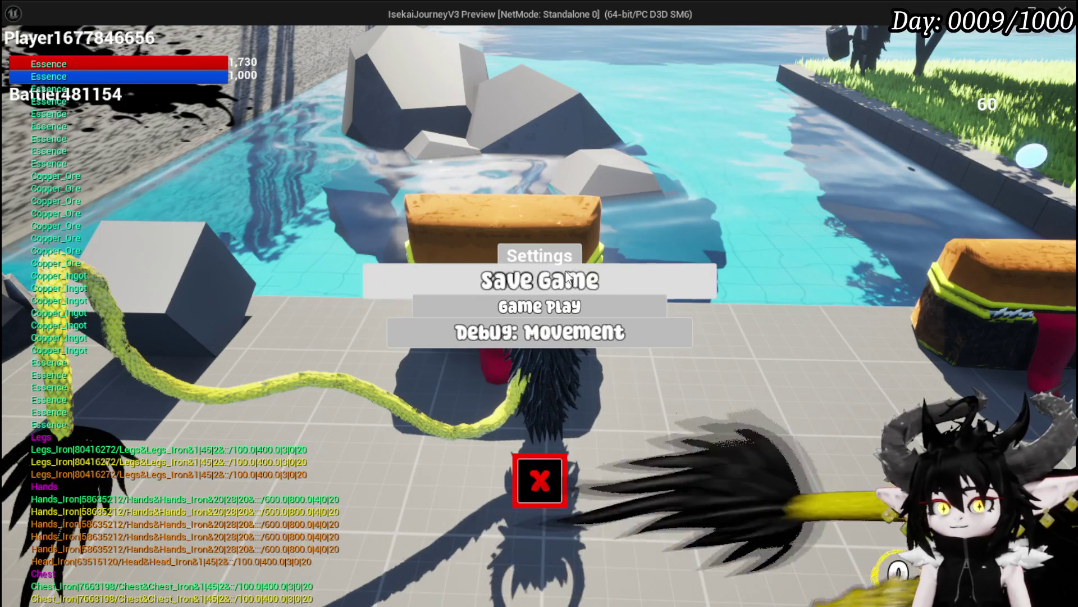
pyautogui.click(567, 280)
pyautogui.click(566, 505)
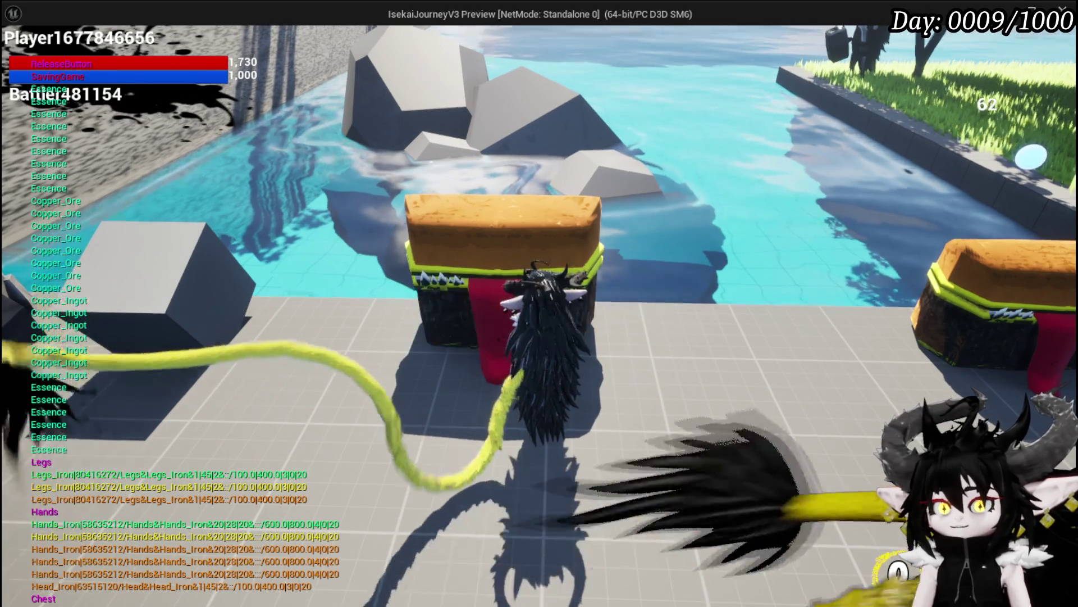
pyautogui.press('Escape')
# - Save the level and browse the Content Browser to Systems > InventorySystem > UI
pyautogui.hotkey('ctrl', 's')
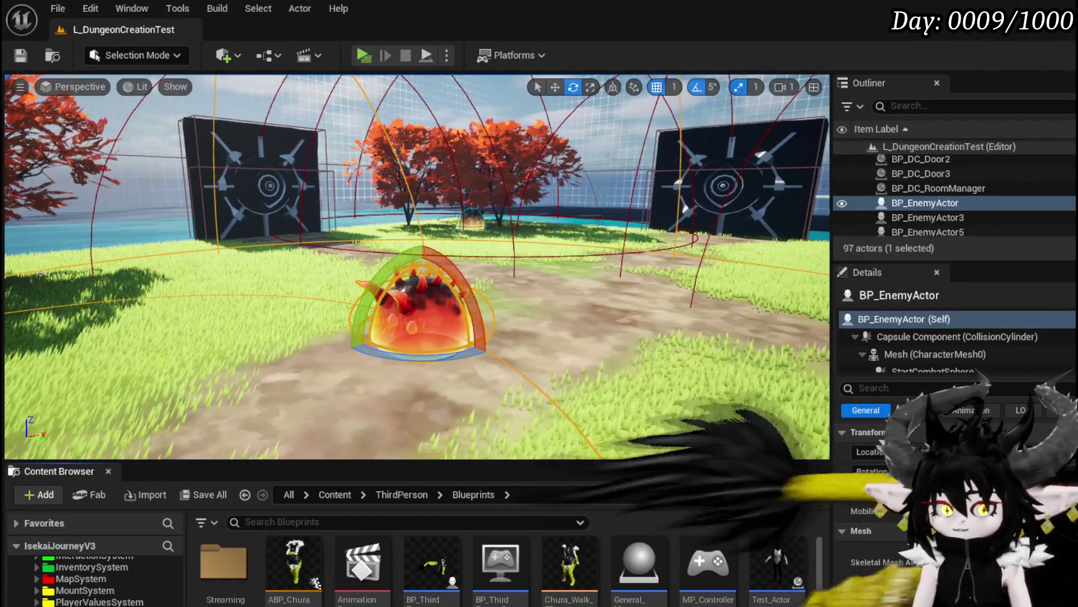
pyautogui.scroll(3, 93, 578)
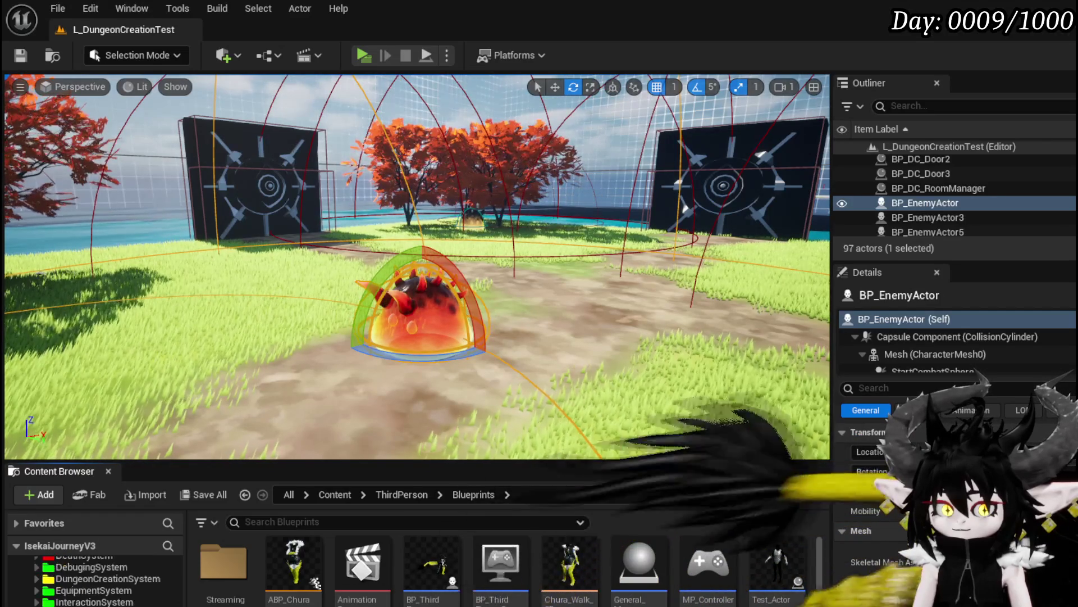
pyautogui.scroll(-1, 93, 578)
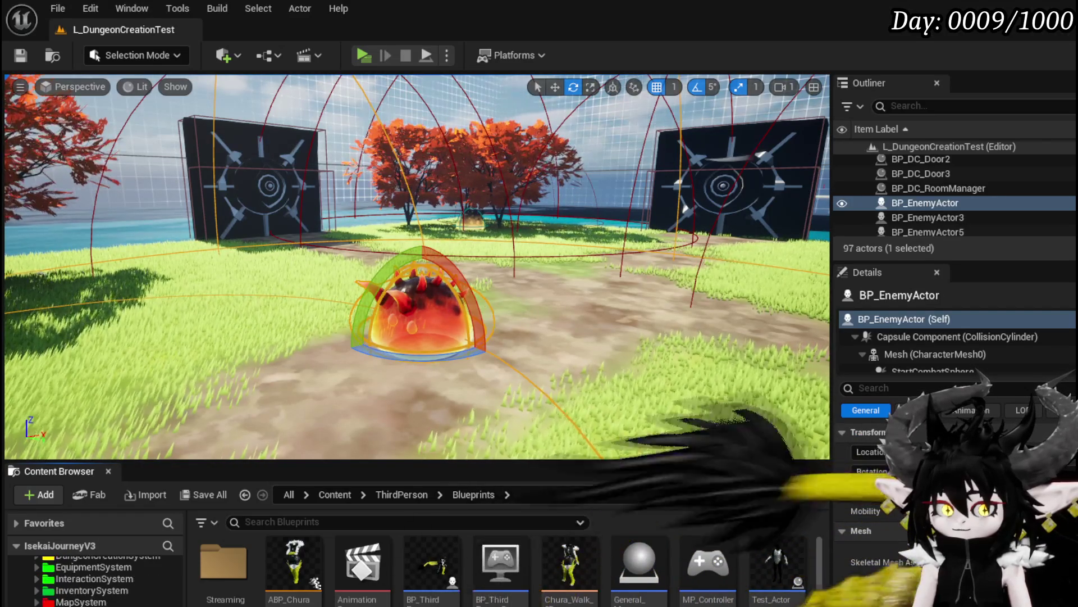
pyautogui.scroll(2, 93, 579)
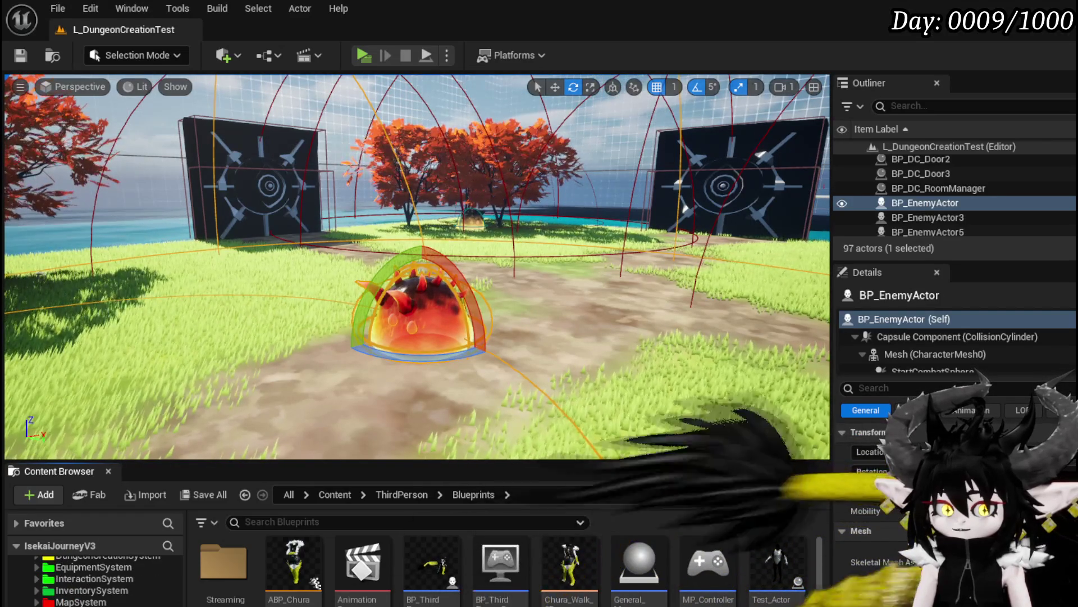
pyautogui.scroll(1, 93, 579)
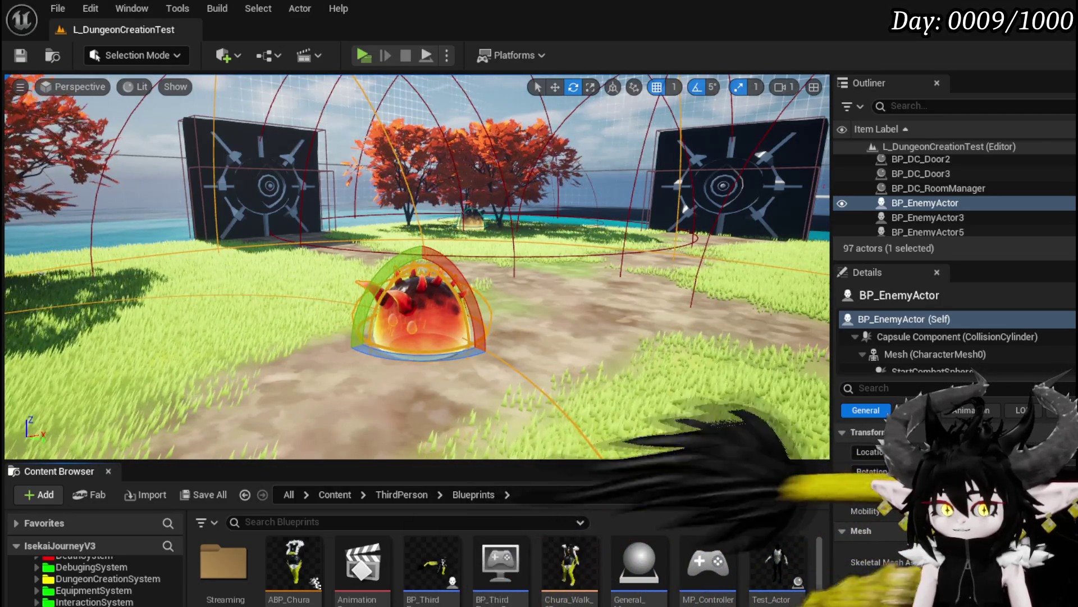
pyautogui.click(90, 605)
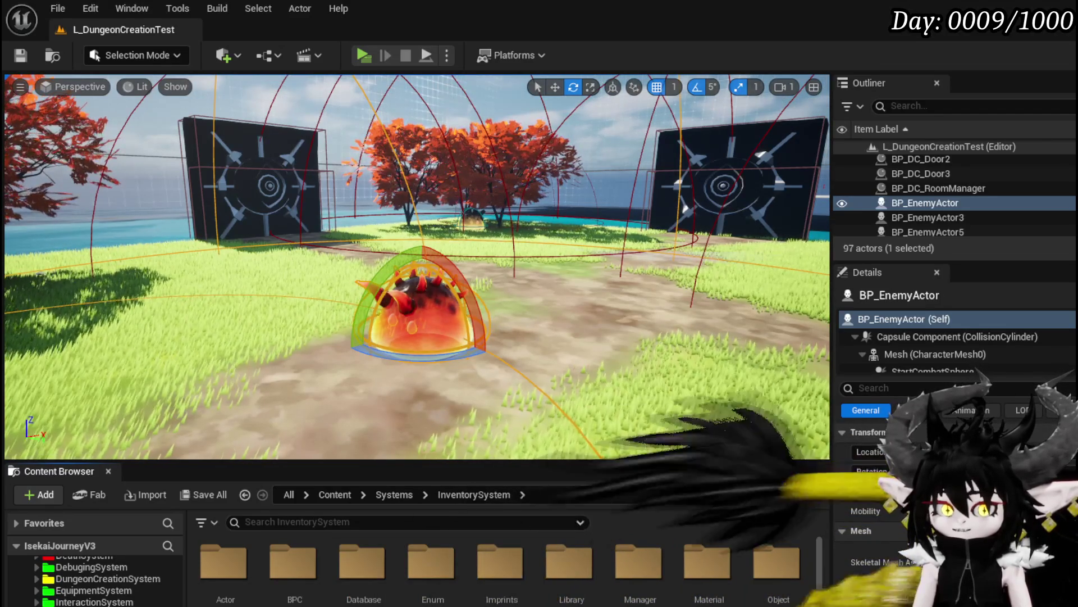
pyautogui.doubleClick(707, 562)
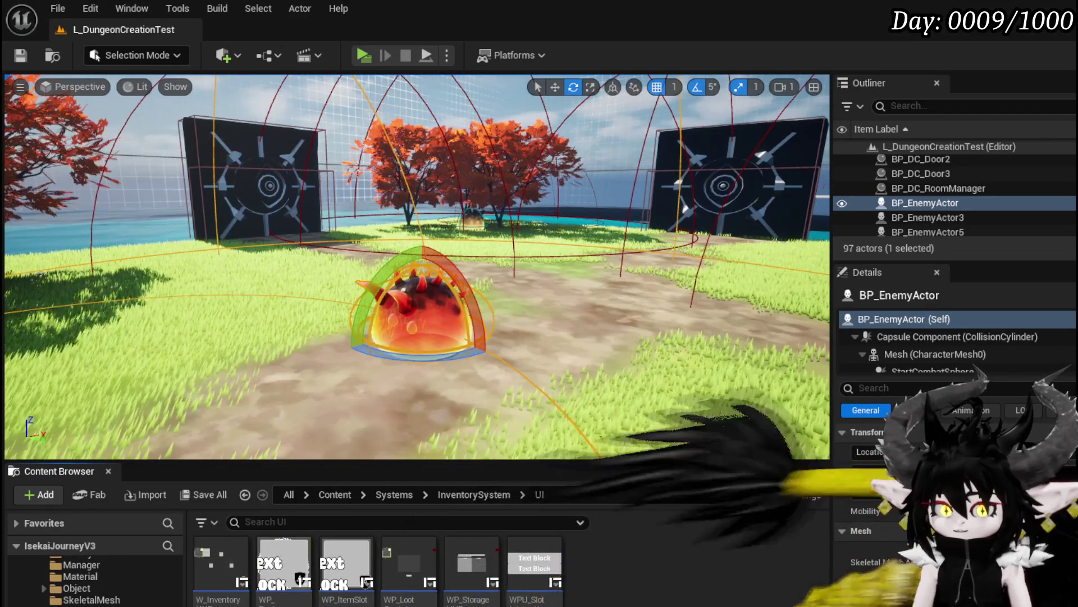
# - Open WP_StorageHUD from the UI folder, showing its SortBy function graph
pyautogui.click(477, 565)
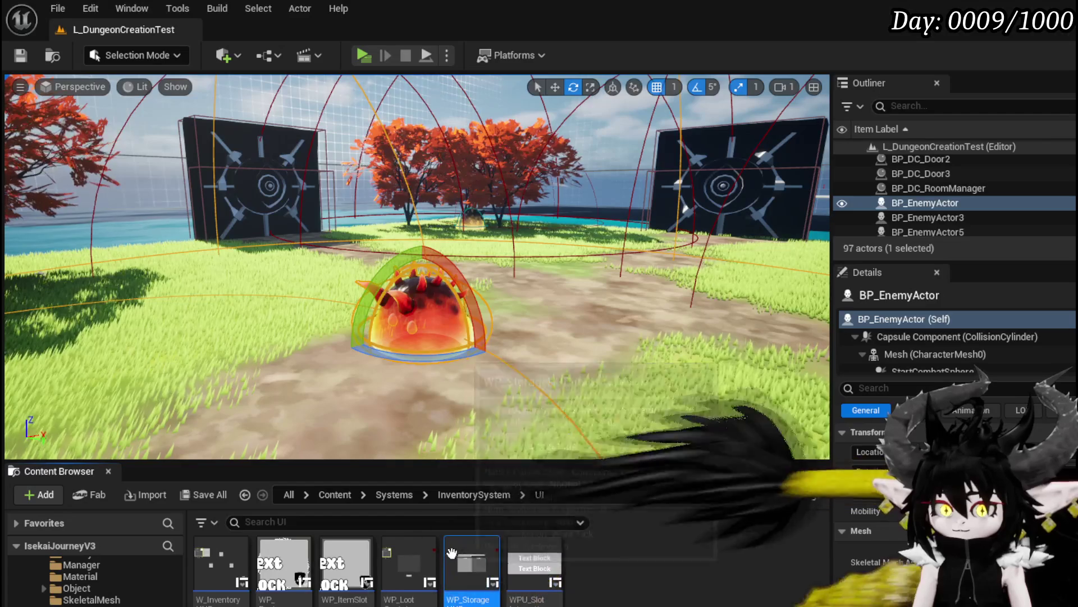
pyautogui.doubleClick(477, 565)
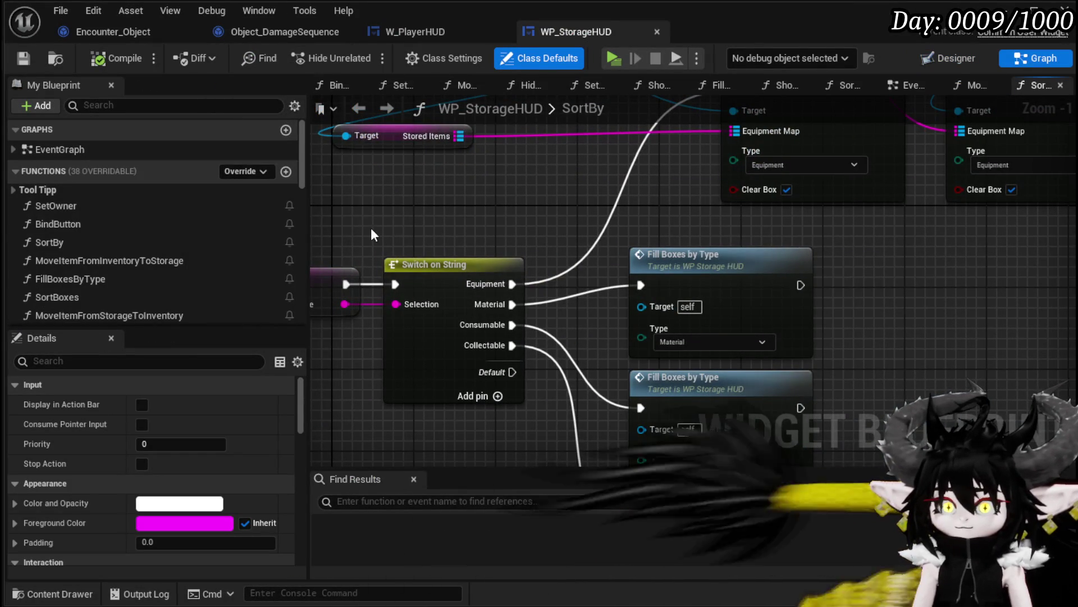
# - Open MoveItemFromInventoryToStorage and move its Parse Into Array and GET nodes up
pyautogui.click(87, 258)
pyautogui.doubleClick(86, 258)
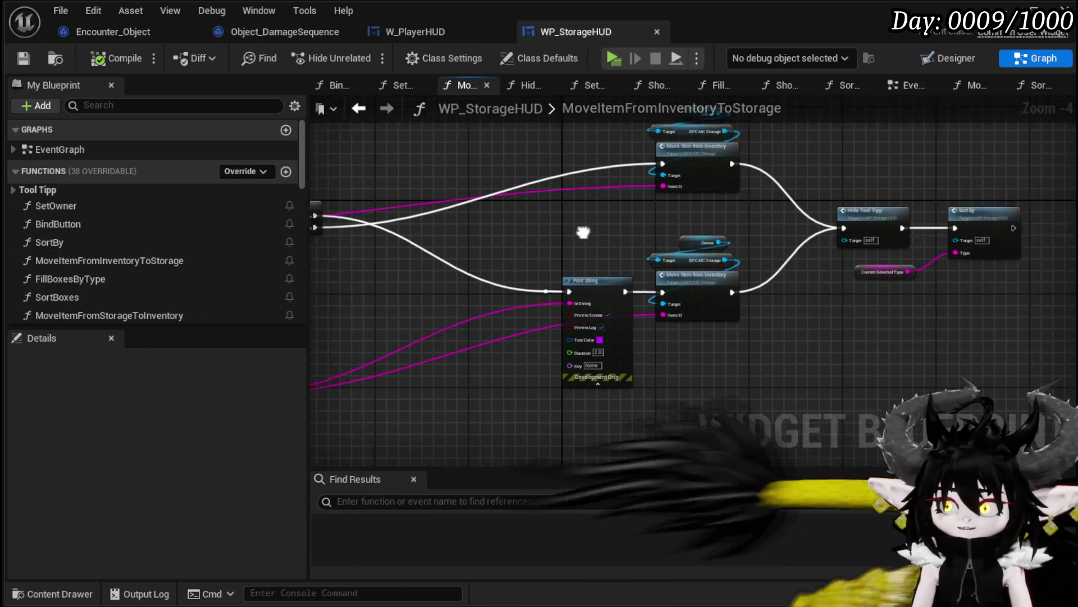
pyautogui.scroll(3, 621, 241)
pyautogui.scroll(-2, 789, 211)
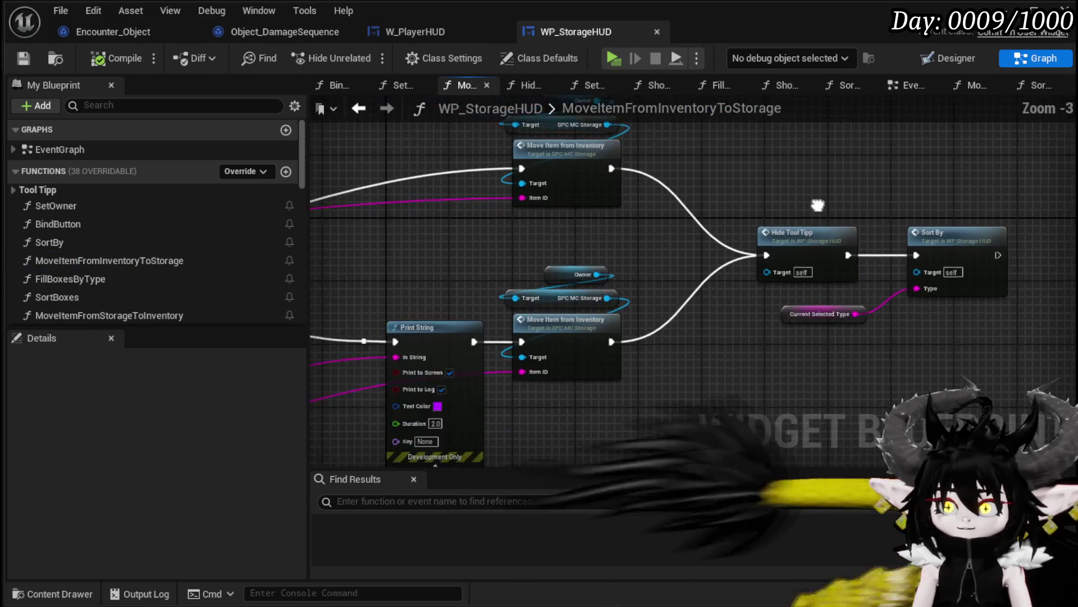
pyautogui.moveTo(897, 210)
pyautogui.mouseDown()
pyautogui.moveTo(918, 210)
pyautogui.moveTo(913, 234)
pyautogui.moveTo(924, 250)
pyautogui.moveTo(799, 209)
pyautogui.moveTo(790, 279)
pyautogui.moveTo(702, 168)
pyautogui.moveTo(618, 241)
pyautogui.mouseUp()
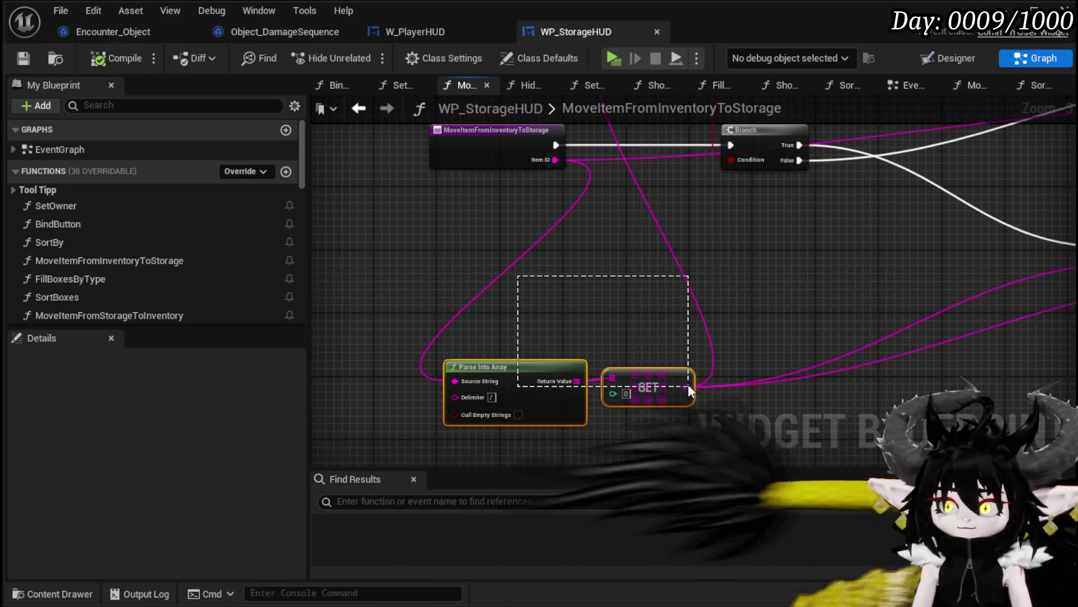
pyautogui.moveTo(690, 389); pyautogui.dragTo(668, 272)
pyautogui.moveTo(612, 157)
pyautogui.mouseDown()
pyautogui.moveTo(586, 285)
pyautogui.moveTo(599, 216)
pyautogui.moveTo(613, 299)
pyautogui.moveTo(618, 238)
pyautogui.mouseUp()
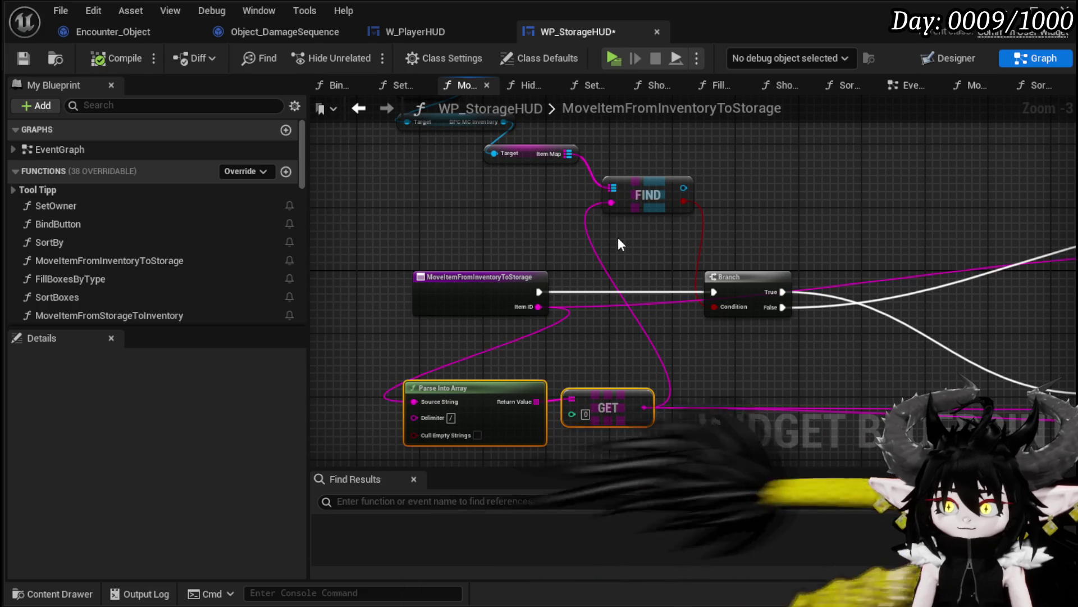
# - Review the FIND and Branch nodes, then open BPC_MC_Storage's MoveItemFromInventory function
pyautogui.moveTo(619, 243); pyautogui.dragTo(594, 294)
pyautogui.moveTo(388, 306); pyautogui.dragTo(704, 136)
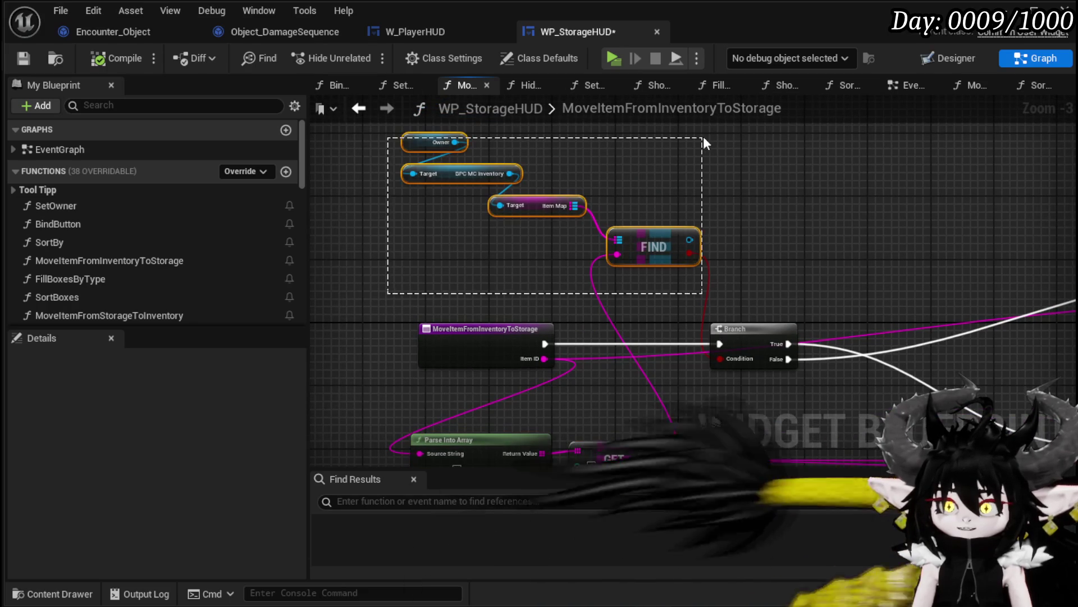
pyautogui.moveTo(810, 201); pyautogui.dragTo(552, 226)
pyautogui.moveTo(715, 286)
pyautogui.mouseDown()
pyautogui.moveTo(621, 233)
pyautogui.moveTo(423, 169)
pyautogui.moveTo(426, 276)
pyautogui.mouseUp()
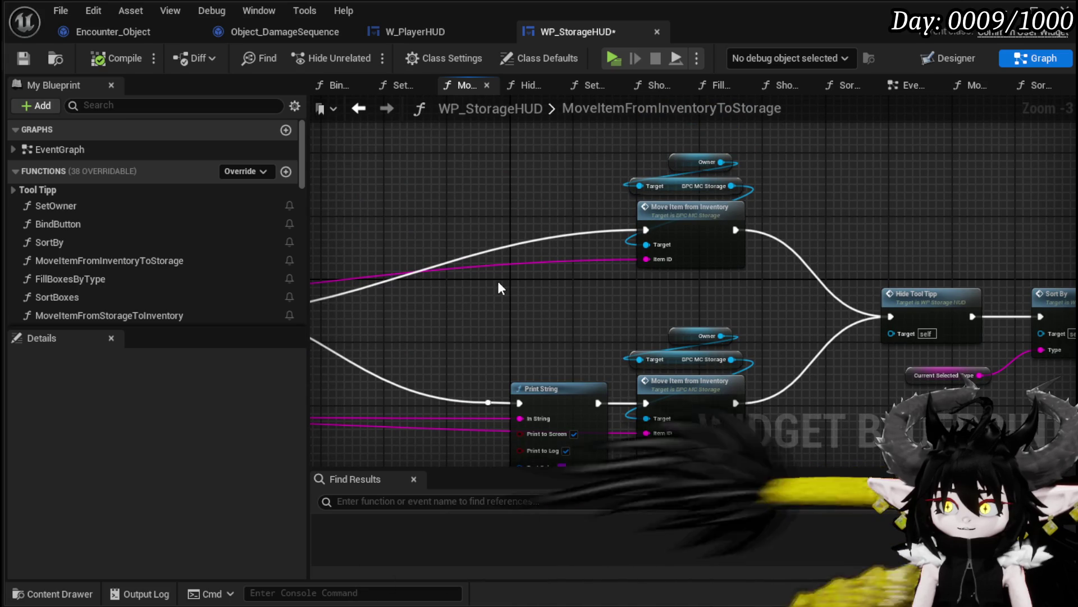
pyautogui.click(679, 231)
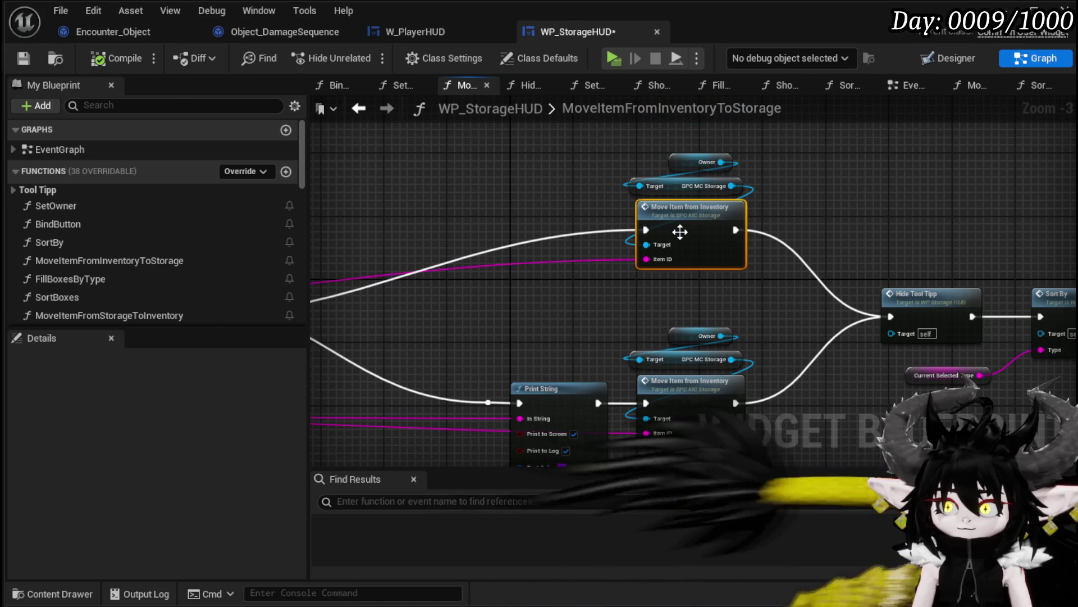
pyautogui.doubleClick(679, 231)
pyautogui.scroll(2, 661, 235)
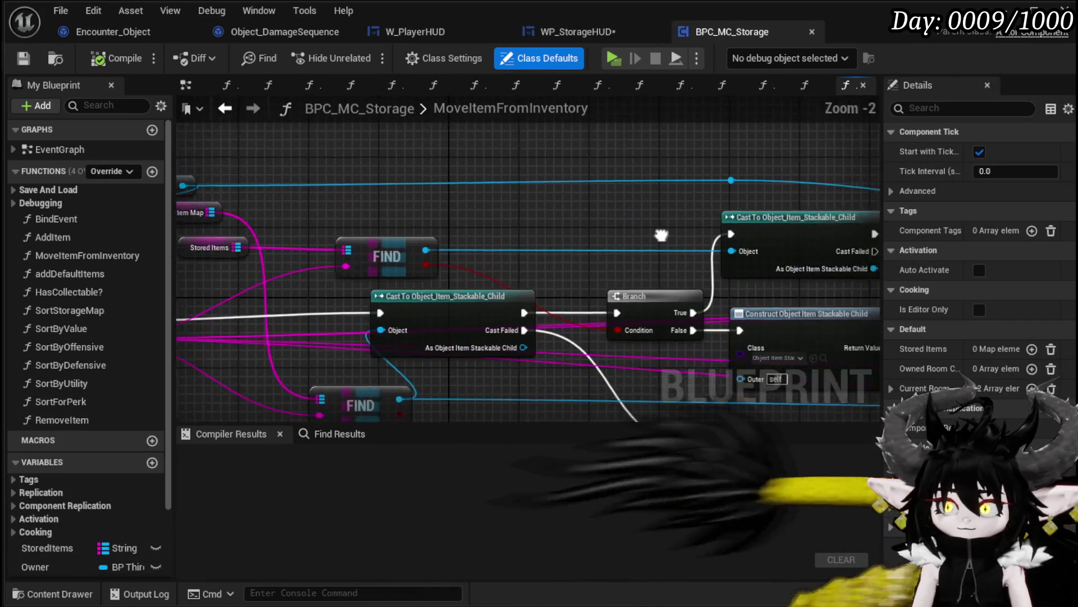
pyautogui.moveTo(661, 234); pyautogui.dragTo(464, 230)
pyautogui.scroll(-1, 717, 250)
pyautogui.moveTo(716, 249)
pyautogui.mouseDown()
pyautogui.moveTo(505, 233)
pyautogui.moveTo(389, 209)
pyautogui.mouseUp()
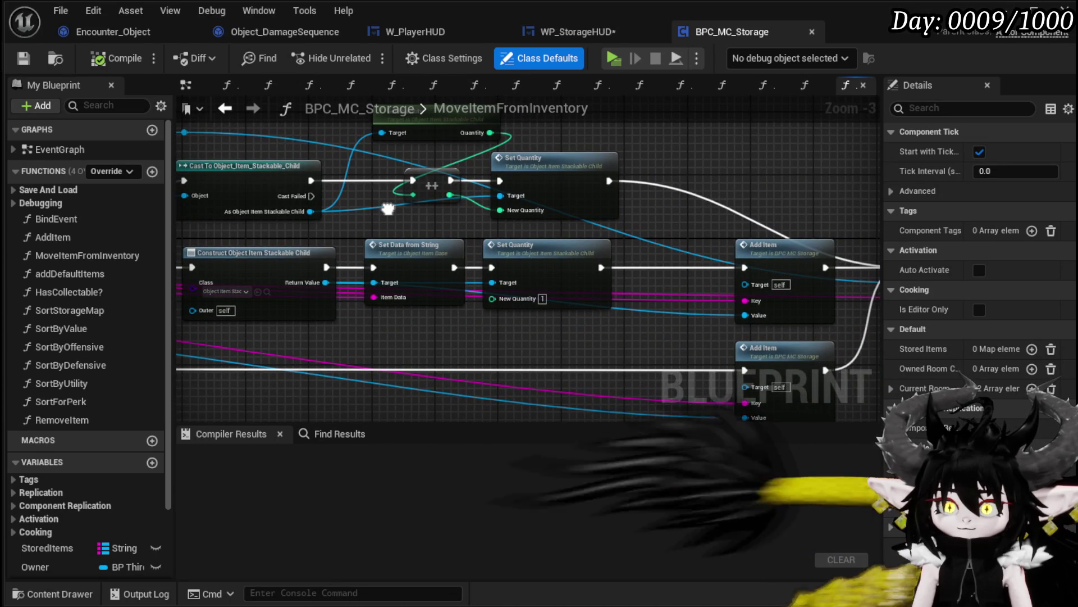
pyautogui.scroll(-1, 388, 210)
pyautogui.moveTo(388, 211); pyautogui.dragTo(603, 213)
pyautogui.moveTo(392, 290)
pyautogui.mouseDown()
pyautogui.moveTo(552, 280)
pyautogui.moveTo(680, 291)
pyautogui.mouseUp()
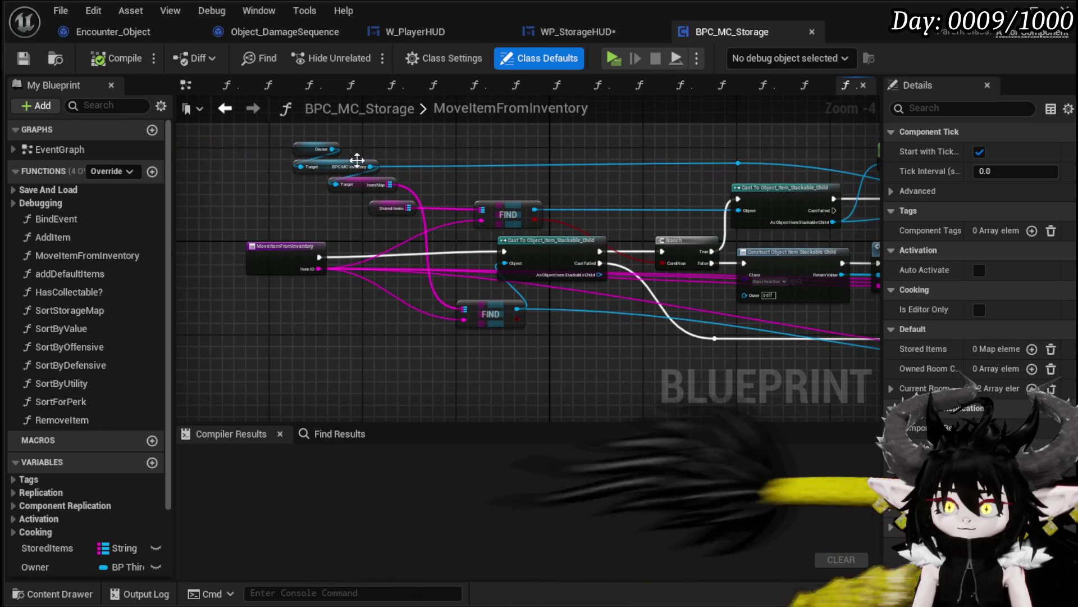
pyautogui.scroll(2, 500, 195)
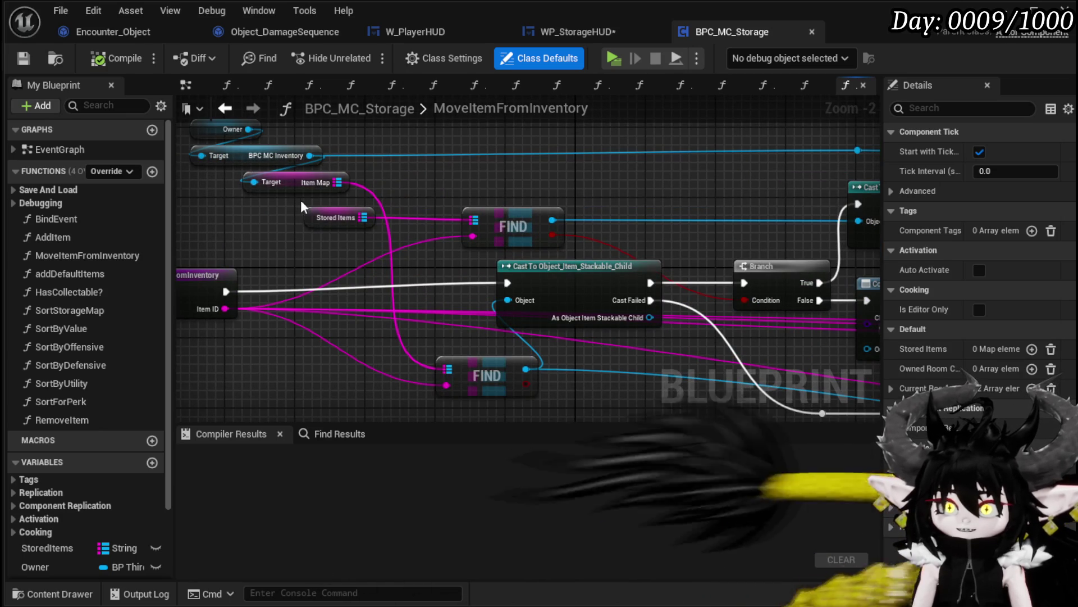
pyautogui.moveTo(523, 193)
pyautogui.mouseDown()
pyautogui.moveTo(631, 181)
pyautogui.moveTo(617, 194)
pyautogui.moveTo(561, 185)
pyautogui.moveTo(252, 197)
pyautogui.moveTo(447, 194)
pyautogui.moveTo(301, 219)
pyautogui.moveTo(247, 210)
pyautogui.moveTo(466, 205)
pyautogui.moveTo(278, 215)
pyautogui.mouseUp()
pyautogui.moveTo(599, 317)
pyautogui.mouseDown()
pyautogui.moveTo(510, 326)
pyautogui.moveTo(433, 320)
pyautogui.moveTo(433, 308)
pyautogui.moveTo(758, 305)
pyautogui.moveTo(595, 299)
pyautogui.moveTo(731, 313)
pyautogui.mouseUp()
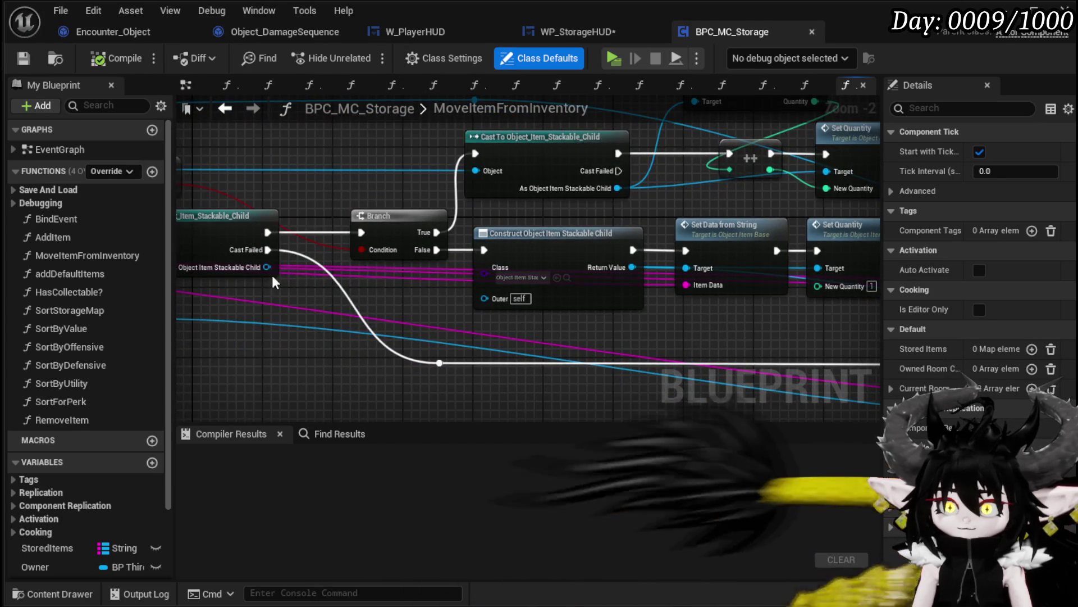
pyautogui.moveTo(273, 281)
pyautogui.mouseDown()
pyautogui.moveTo(461, 268)
pyautogui.moveTo(430, 340)
pyautogui.moveTo(420, 340)
pyautogui.mouseUp()
# - Add Get Quantity and a three-input Append node, feeding Quantity into Append's C pin
pyautogui.write('get')
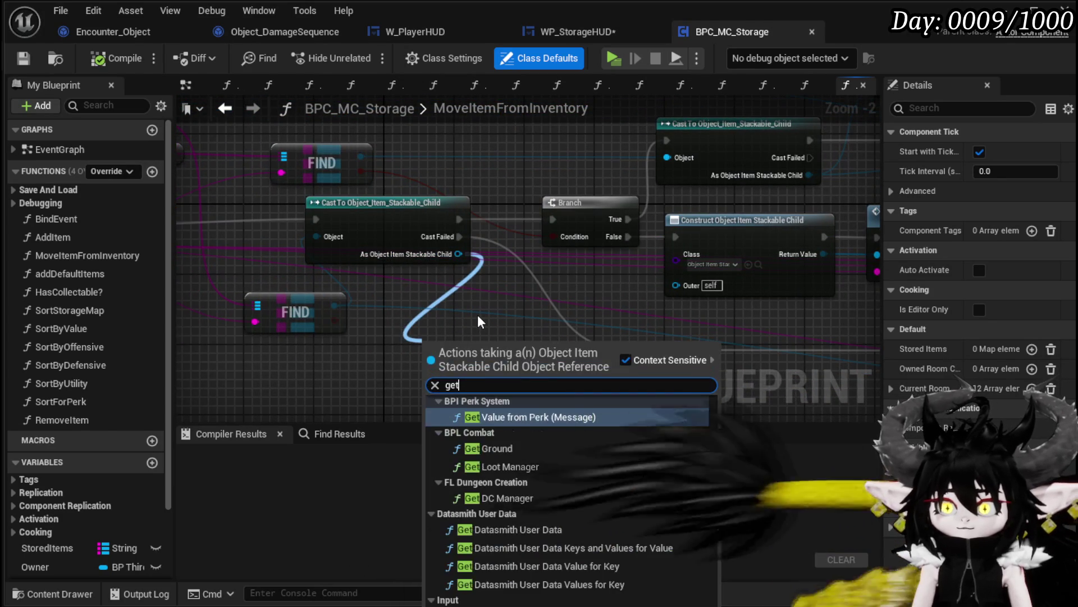
pyautogui.write(' Quan')
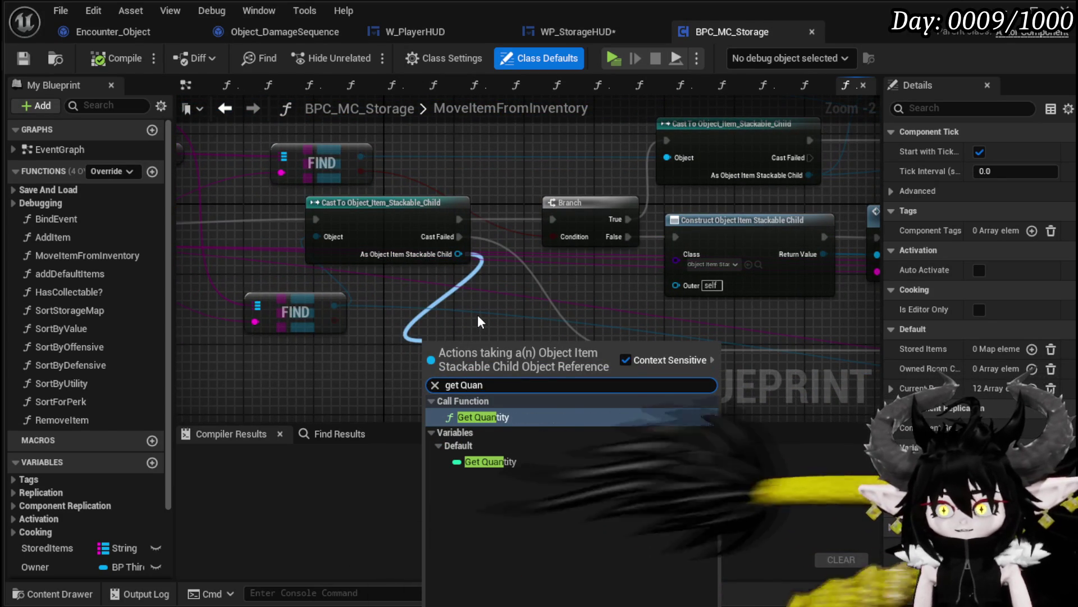
pyautogui.click(483, 417)
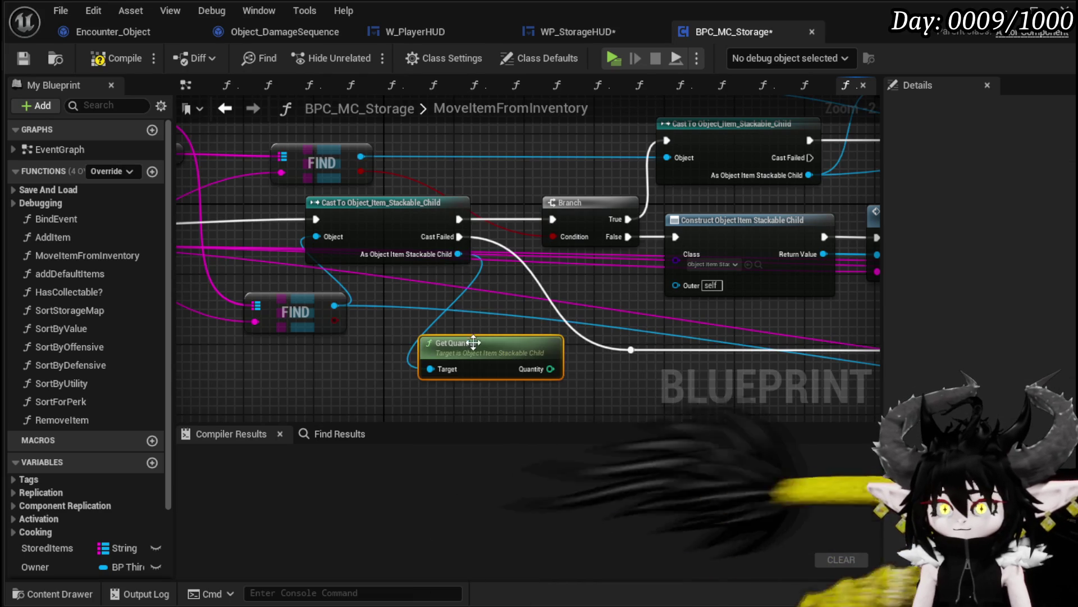
pyautogui.moveTo(474, 343); pyautogui.dragTo(490, 309)
pyautogui.moveTo(737, 321)
pyautogui.mouseDown()
pyautogui.moveTo(581, 325)
pyautogui.moveTo(477, 282)
pyautogui.moveTo(574, 253)
pyautogui.moveTo(565, 285)
pyautogui.mouseUp()
pyautogui.write('Appe')
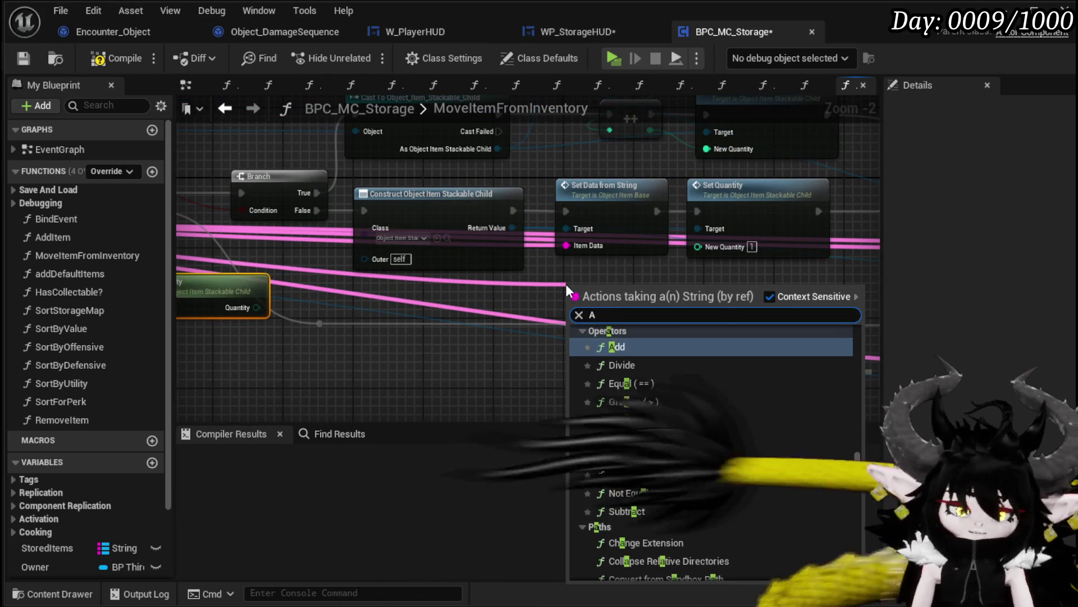
pyautogui.click(631, 360)
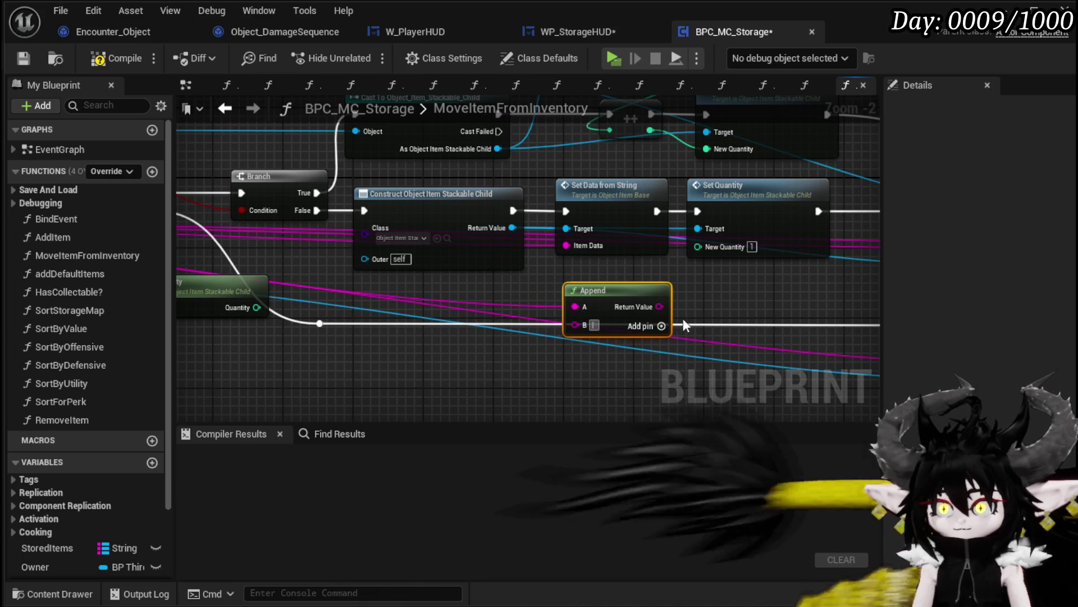
pyautogui.click(661, 326)
pyautogui.moveTo(244, 308)
pyautogui.mouseDown()
pyautogui.moveTo(631, 349)
pyautogui.moveTo(579, 344)
pyautogui.mouseUp()
pyautogui.moveTo(659, 306); pyautogui.dragTo(571, 245)
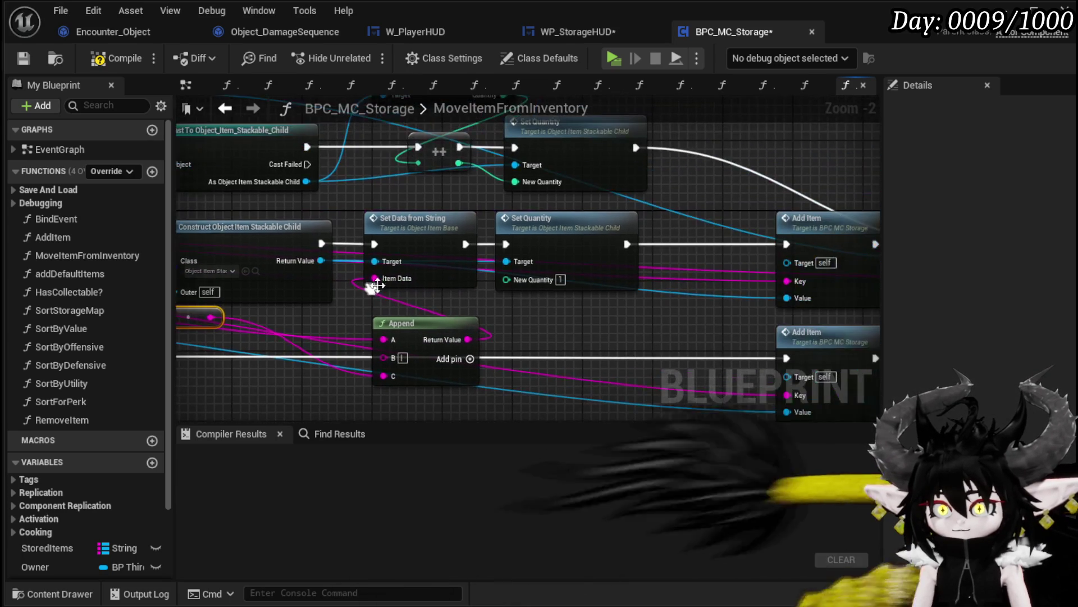
# - Delete the unused Set Quantity node and move Get Quantity beside the conversion node
pyautogui.click(580, 251)
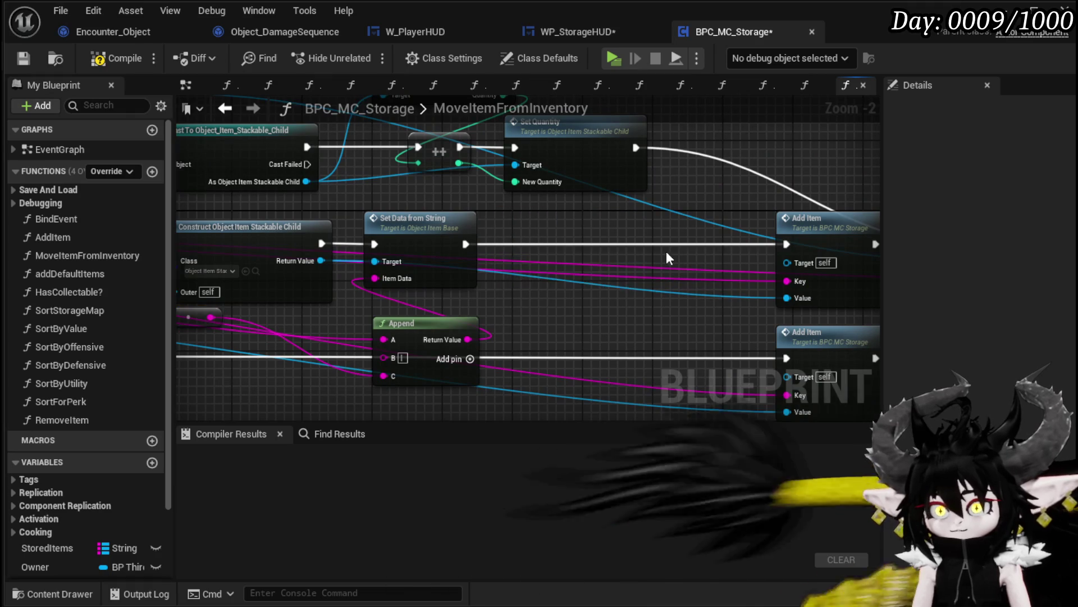
pyautogui.press('Delete')
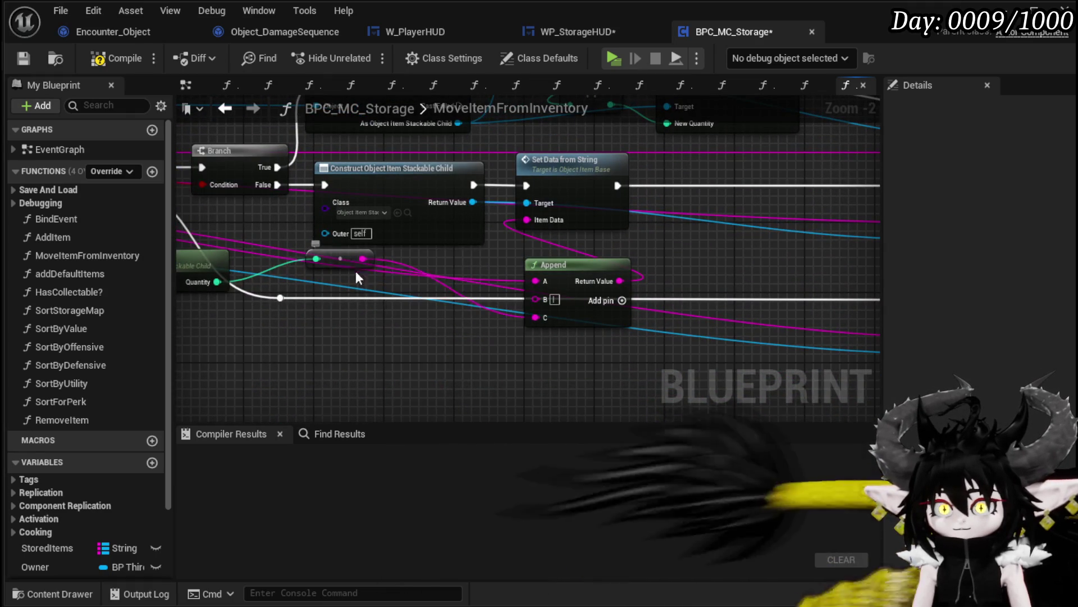
pyautogui.moveTo(350, 272); pyautogui.dragTo(386, 337)
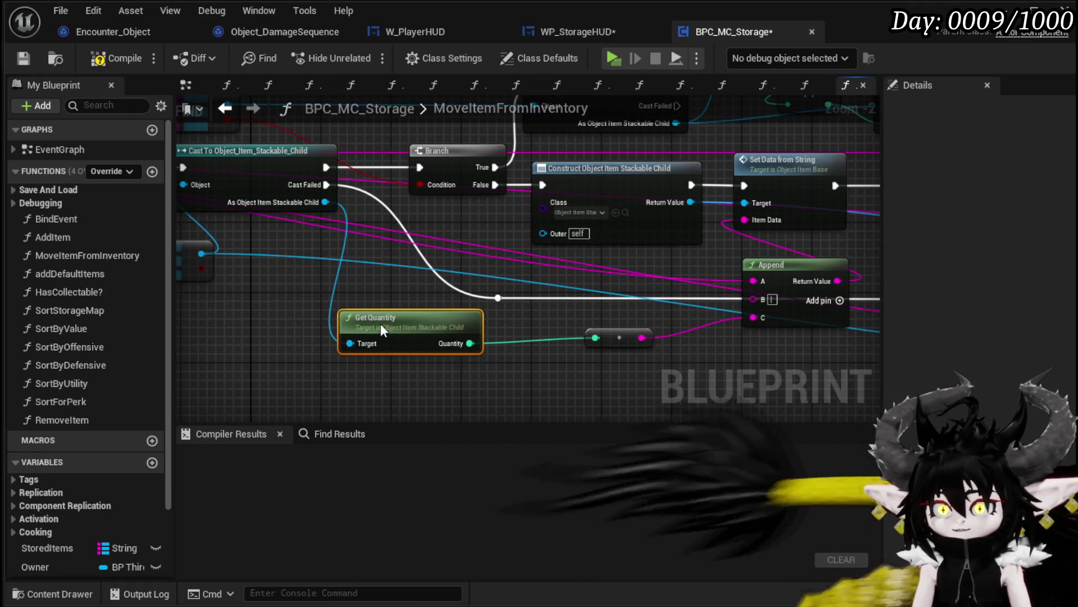
pyautogui.moveTo(486, 333); pyautogui.dragTo(449, 273)
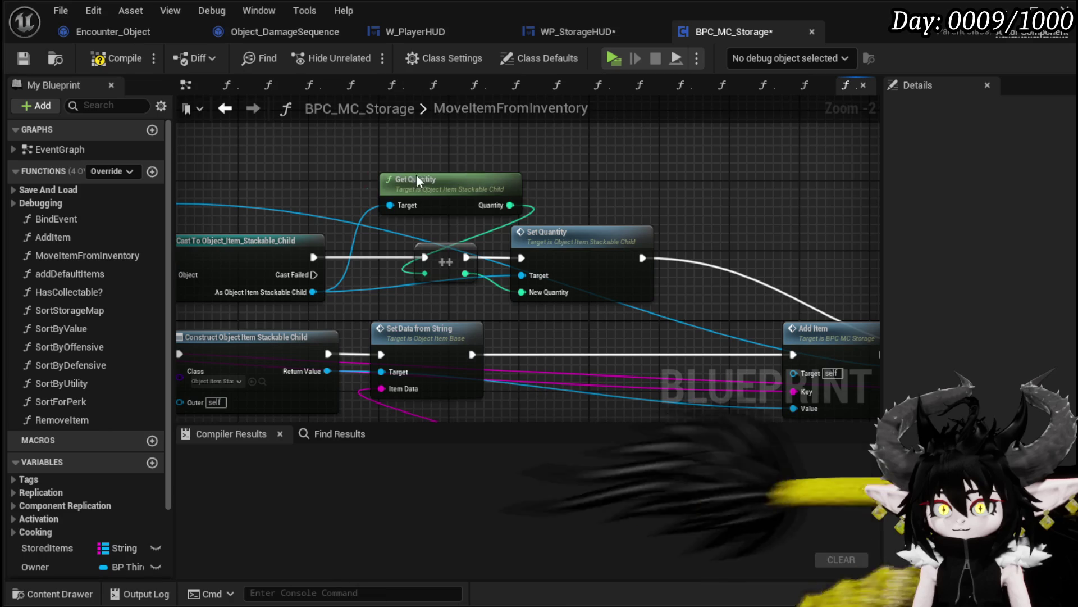
pyautogui.moveTo(417, 179)
pyautogui.mouseDown()
pyautogui.moveTo(332, 128)
pyautogui.moveTo(432, 133)
pyautogui.moveTo(877, 89)
pyautogui.moveTo(387, 127)
pyautogui.mouseUp()
# - Add an integer Add node summing both quantities into Set Quantity's New Quantity
pyautogui.moveTo(483, 153); pyautogui.dragTo(538, 156)
pyautogui.write('+')
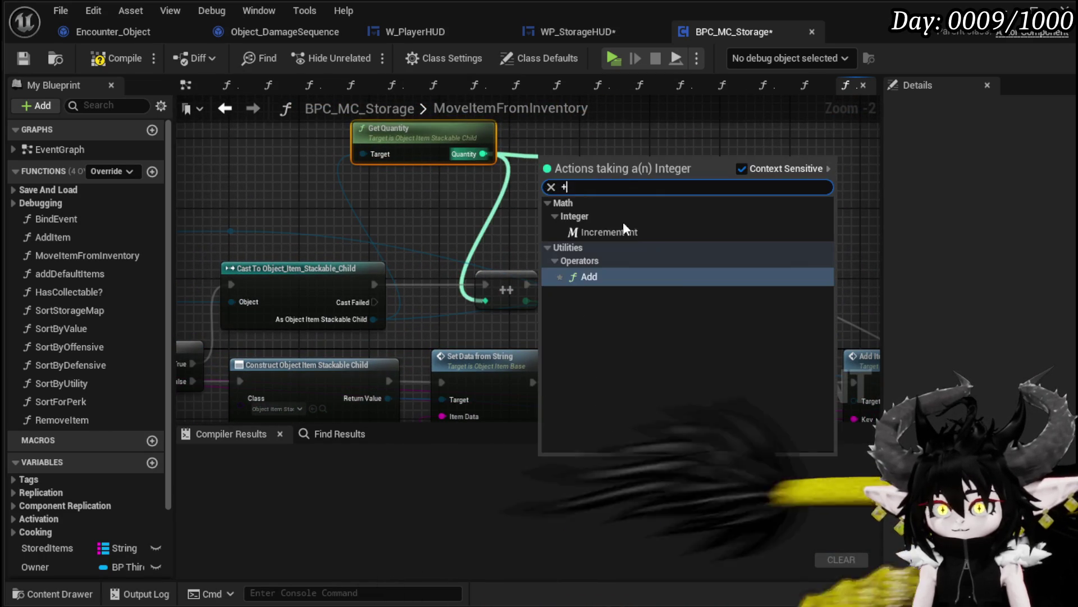
pyautogui.click(616, 284)
pyautogui.scroll(-2, 548, 254)
pyautogui.moveTo(548, 254); pyautogui.dragTo(533, 204)
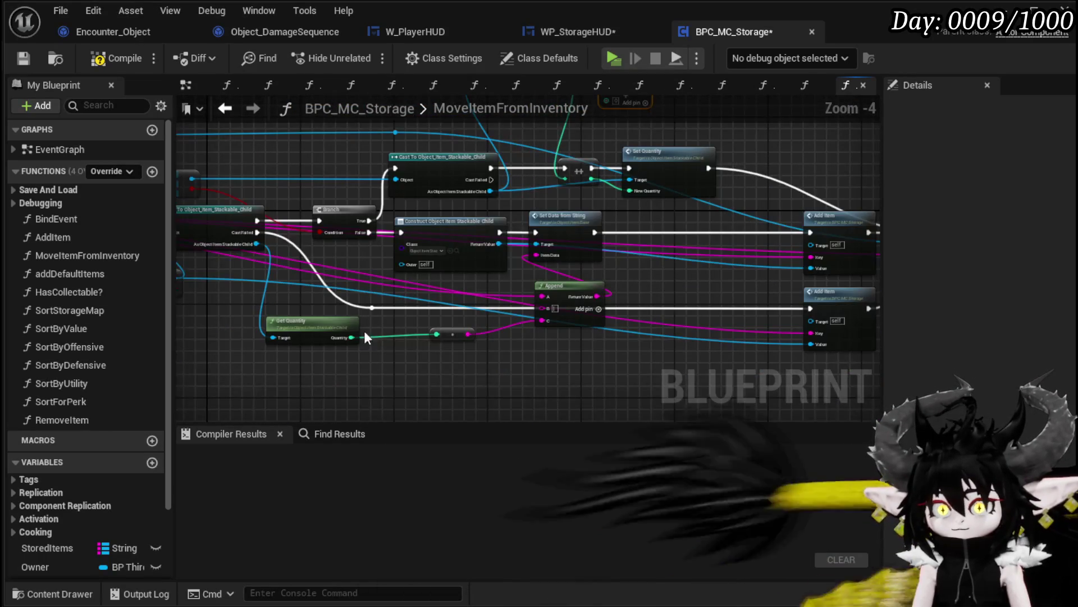
pyautogui.moveTo(351, 336); pyautogui.dragTo(605, 194)
pyautogui.scroll(2, 606, 194)
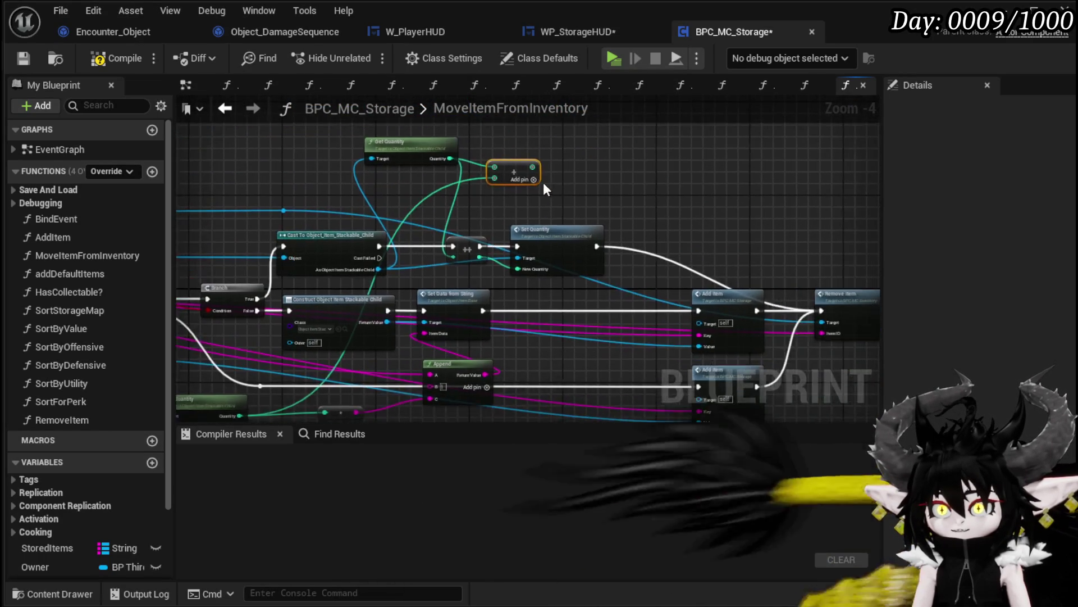
pyautogui.moveTo(521, 158)
pyautogui.mouseDown()
pyautogui.moveTo(487, 322)
pyautogui.moveTo(504, 311)
pyautogui.mouseUp()
pyautogui.moveTo(559, 271); pyautogui.dragTo(680, 278)
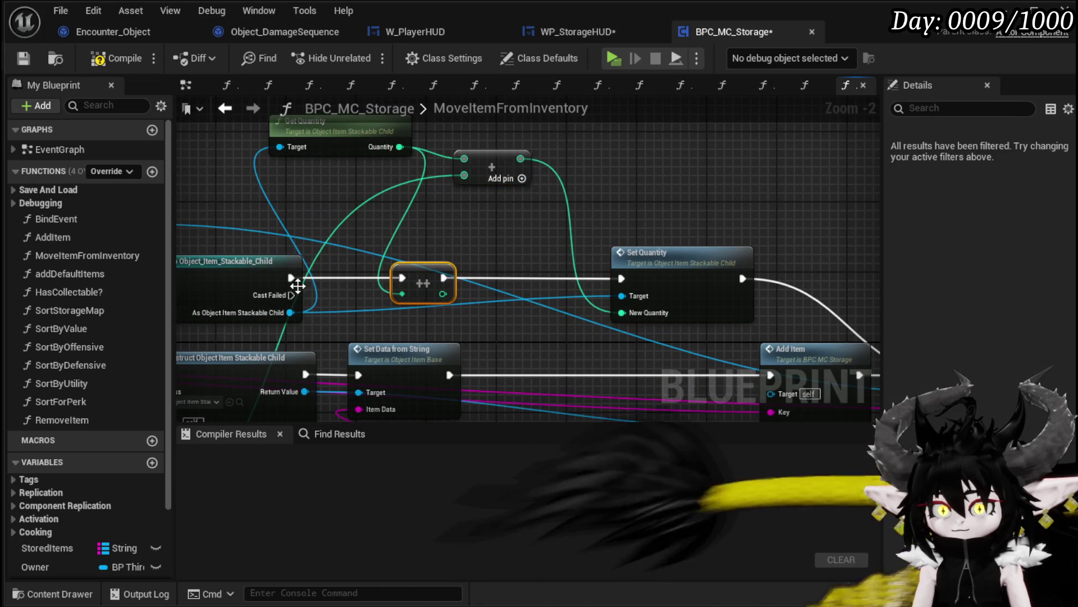
# - Delete the ++ increment node and wire the cast's execution straight to Set Quantity
pyautogui.press('Delete')
pyautogui.moveTo(290, 278)
pyautogui.mouseDown()
pyautogui.moveTo(636, 284)
pyautogui.moveTo(621, 278)
pyautogui.moveTo(650, 268)
pyautogui.mouseUp()
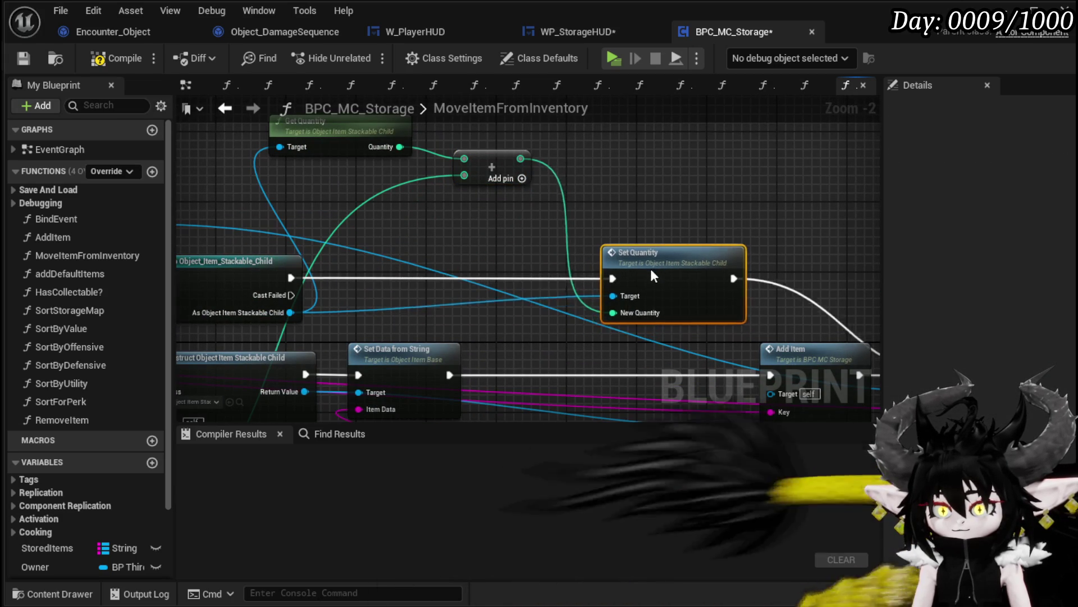
pyautogui.scroll(-3, 689, 201)
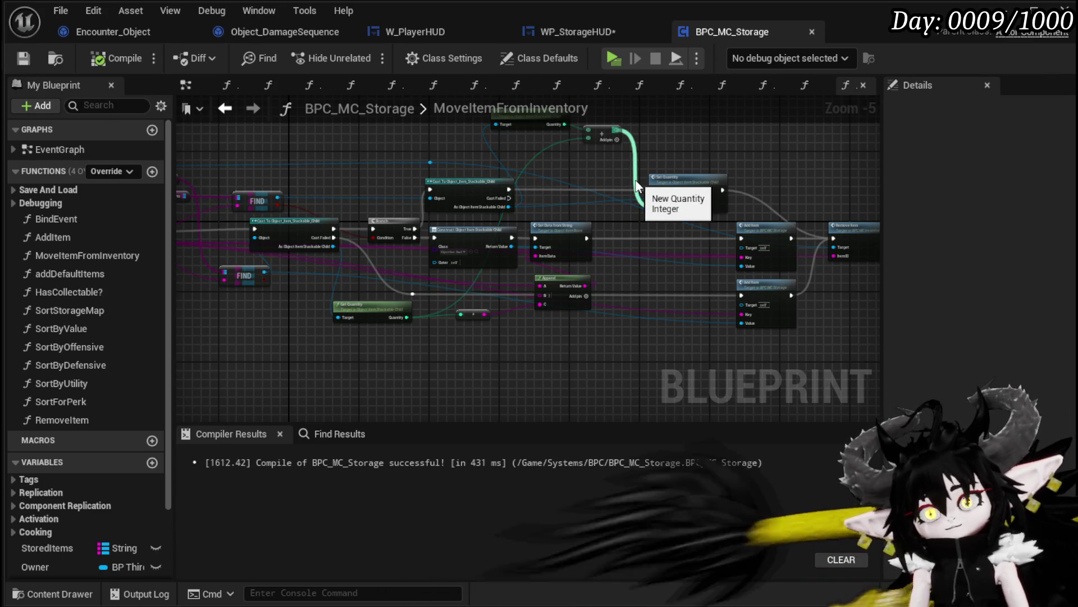
pyautogui.moveTo(638, 186)
pyautogui.mouseDown()
pyautogui.moveTo(710, 167)
pyautogui.moveTo(684, 190)
pyautogui.mouseUp()
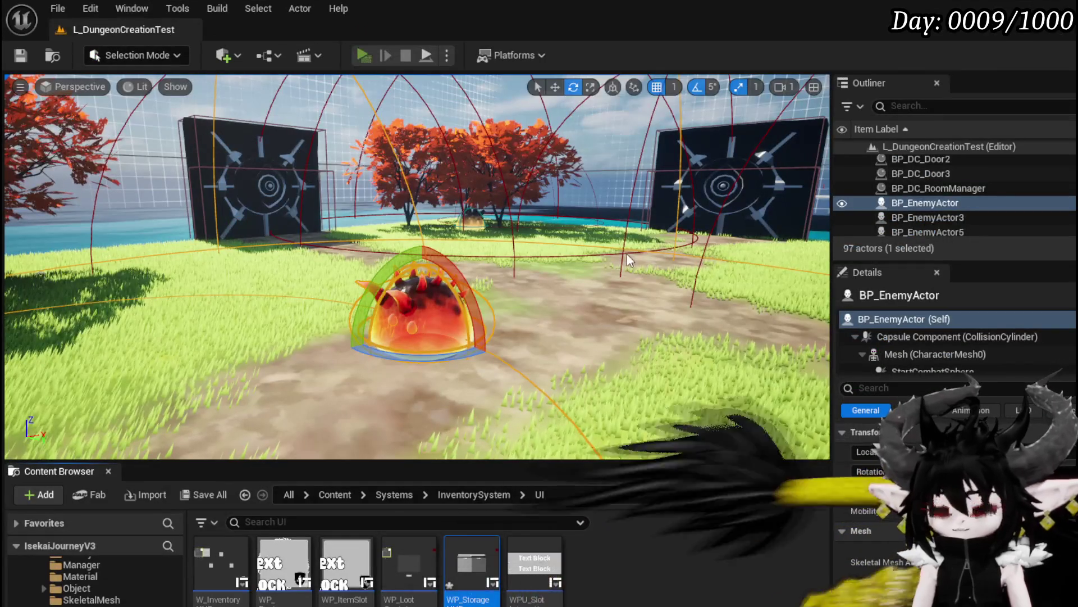
# - Walk to the chest, move the flame material into storage (stack 3,788), then stop play
pyautogui.press('w')
pyautogui.press('e')
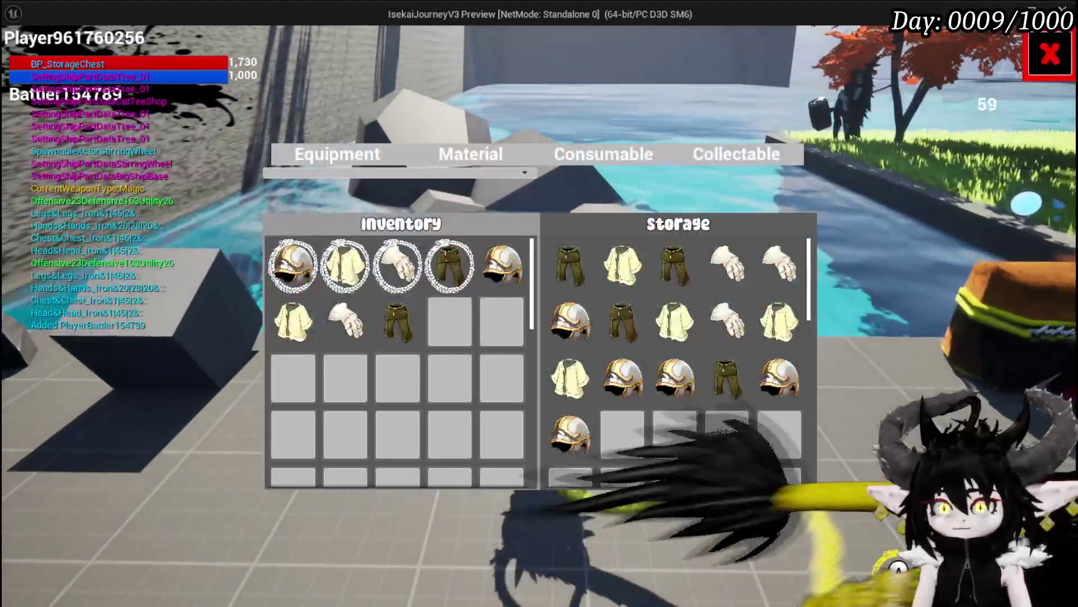
pyautogui.click(457, 150)
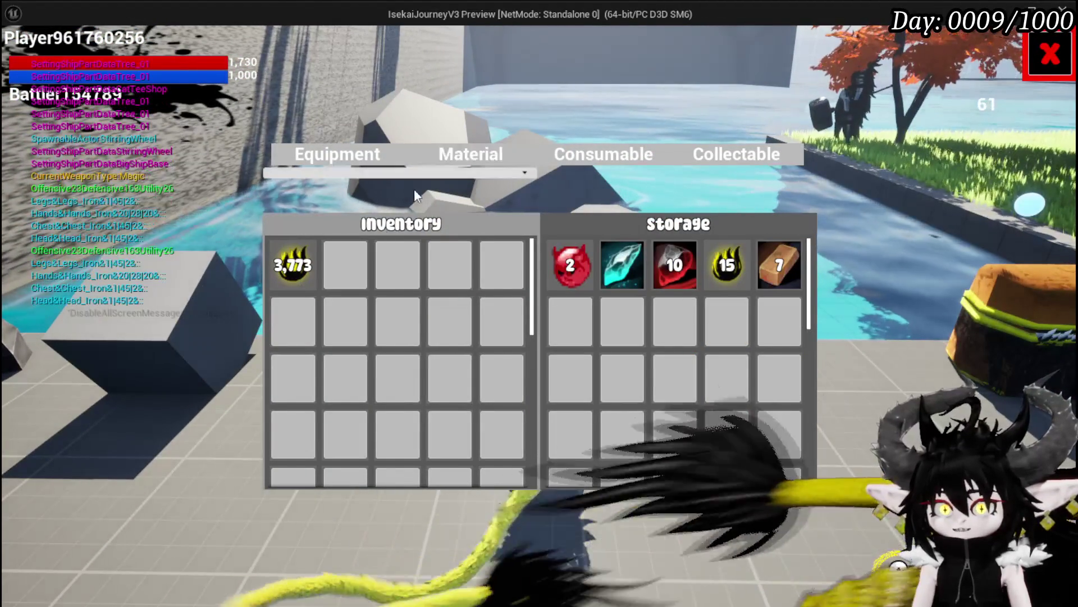
pyautogui.click(301, 264)
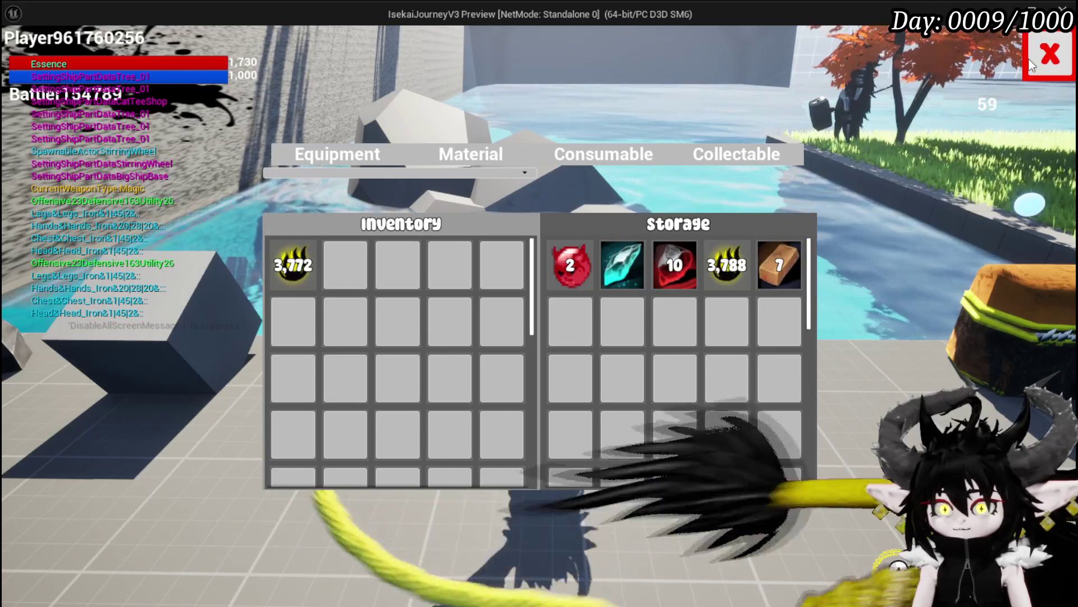
pyautogui.press('e')
pyautogui.press('Escape')
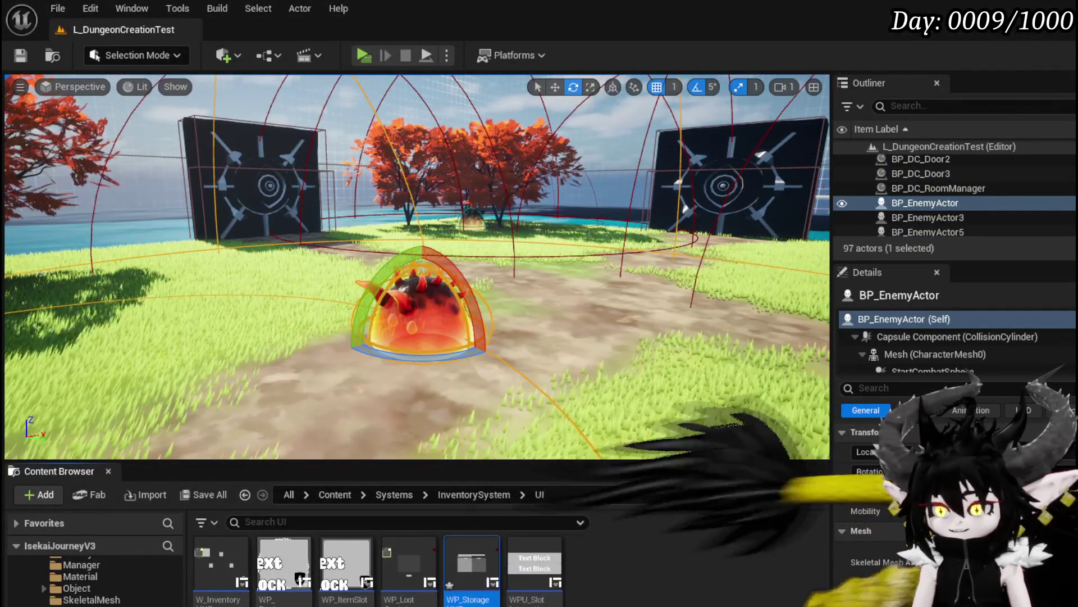
# - Open the inventory's RemoveItem function and inspect its Item Map, Find and Decrement Quantity nodes
pyautogui.hotkey('alt', 'Tab')
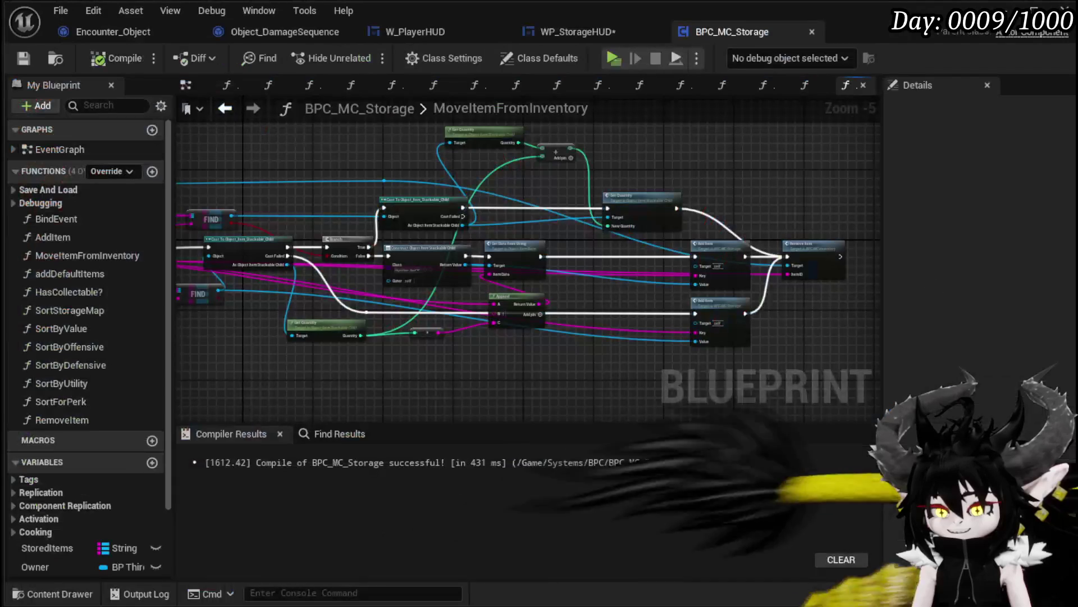
pyautogui.scroll(3, 681, 337)
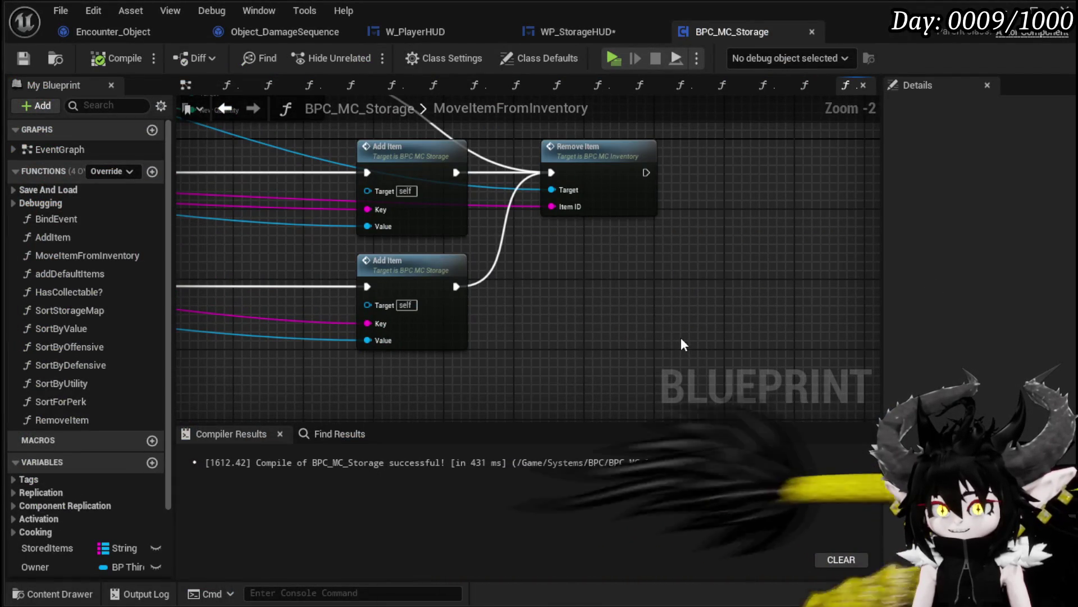
pyautogui.doubleClick(587, 147)
pyautogui.scroll(5, 695, 333)
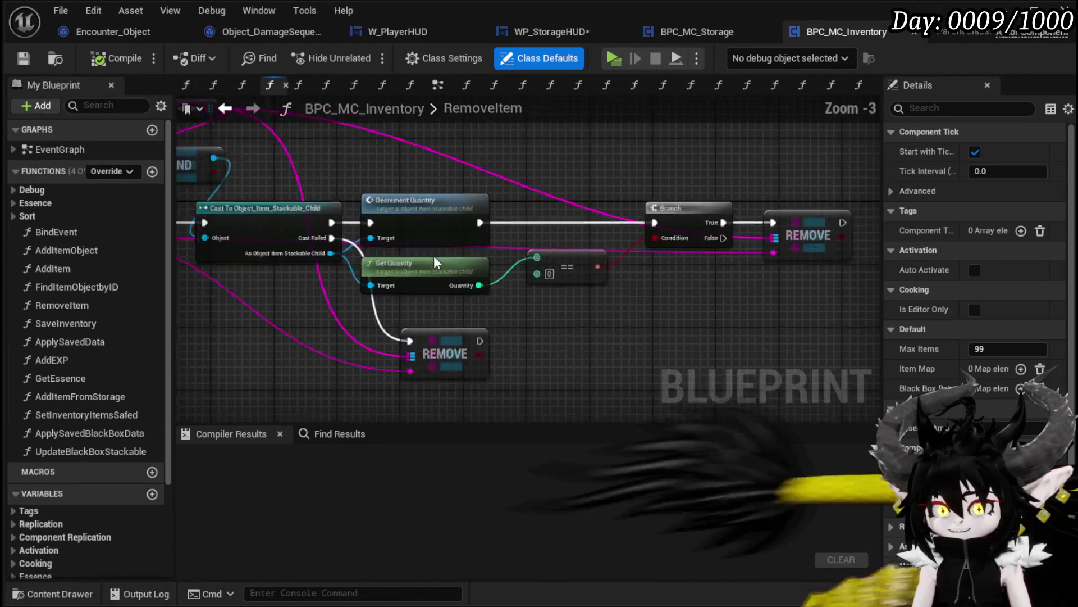
pyautogui.moveTo(691, 329); pyautogui.dragTo(851, 338)
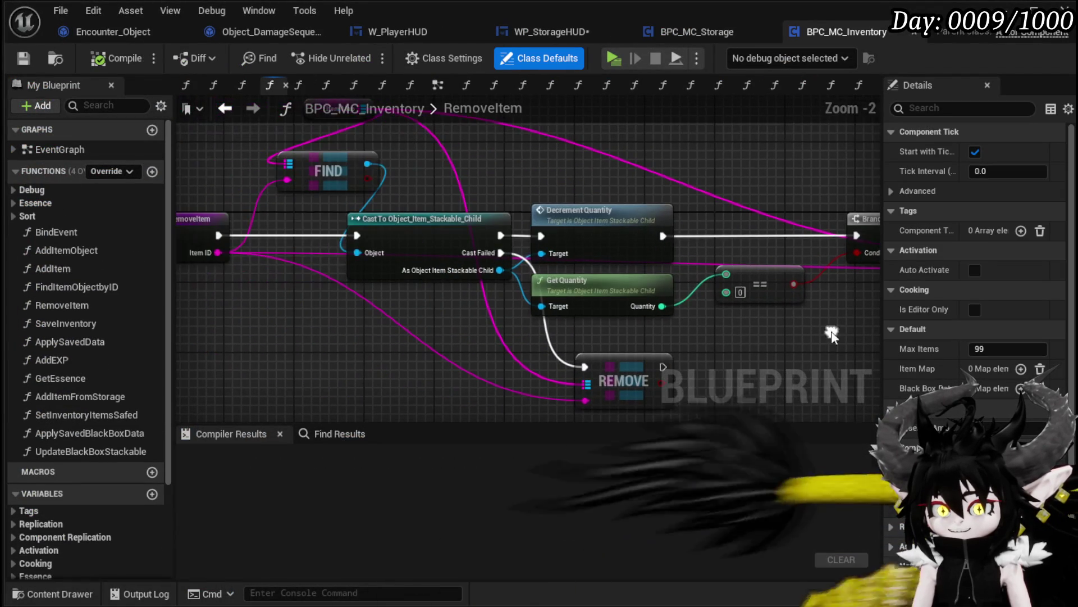
pyautogui.click(594, 217)
pyautogui.moveTo(433, 193); pyautogui.dragTo(522, 201)
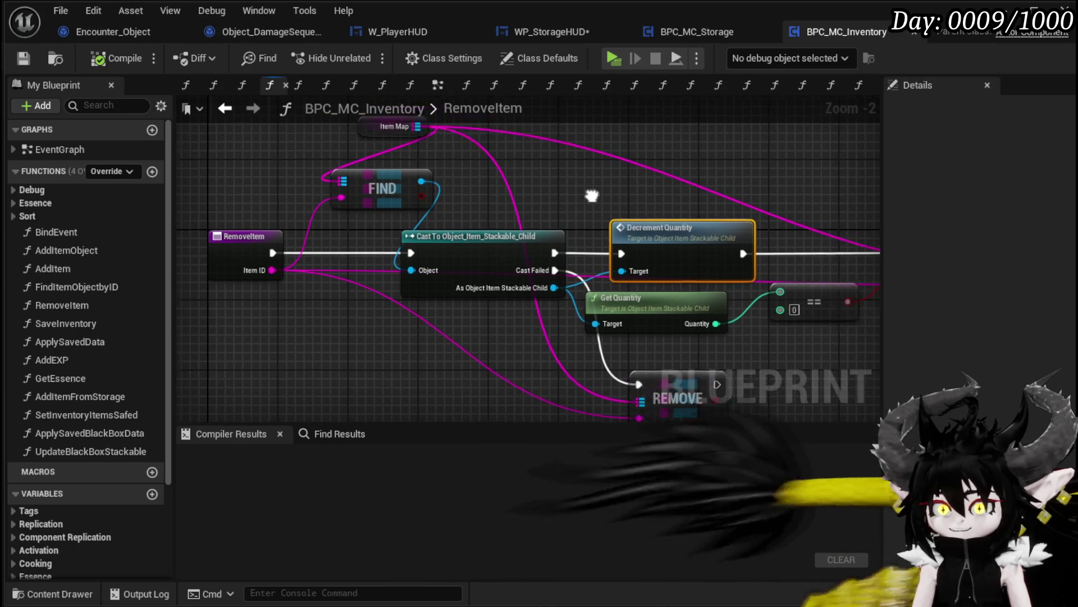
pyautogui.moveTo(590, 200); pyautogui.dragTo(433, 180)
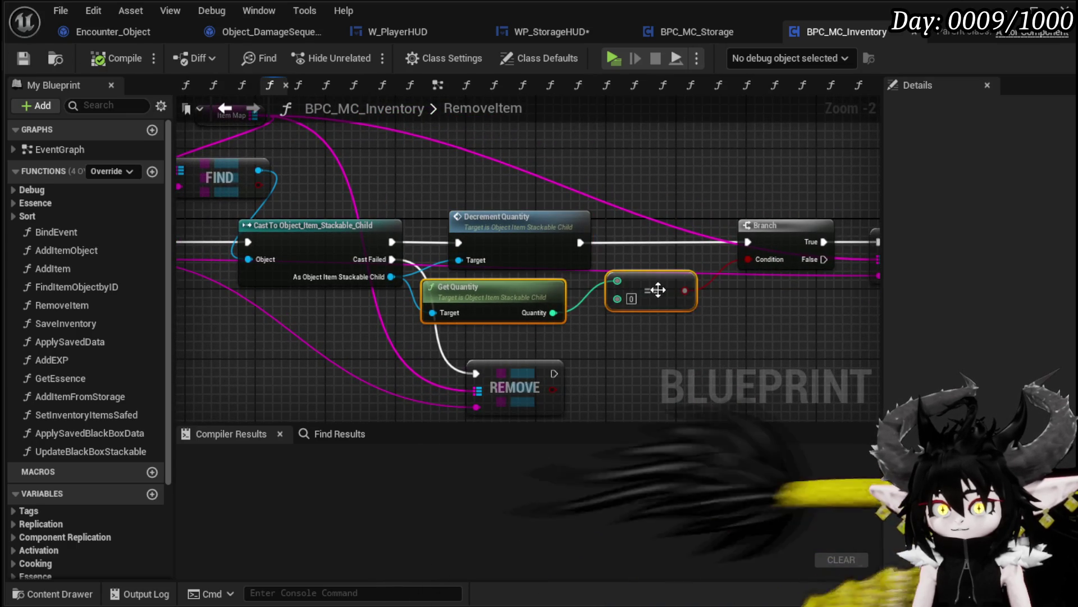
pyautogui.moveTo(605, 291); pyautogui.dragTo(587, 200)
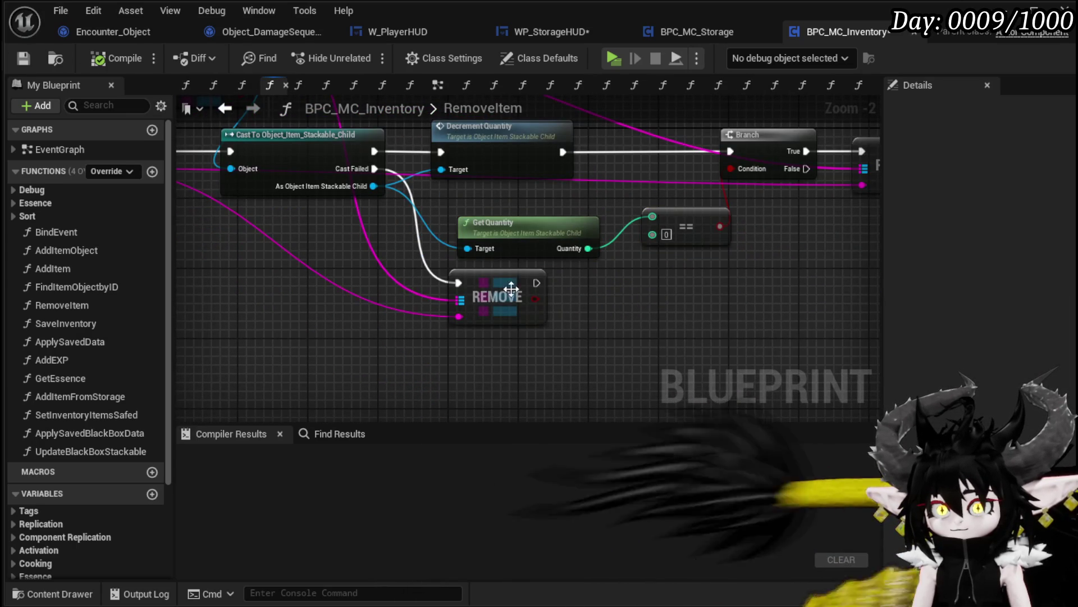
pyautogui.moveTo(390, 256)
pyautogui.mouseDown()
pyautogui.moveTo(570, 294)
pyautogui.moveTo(522, 275)
pyautogui.mouseUp()
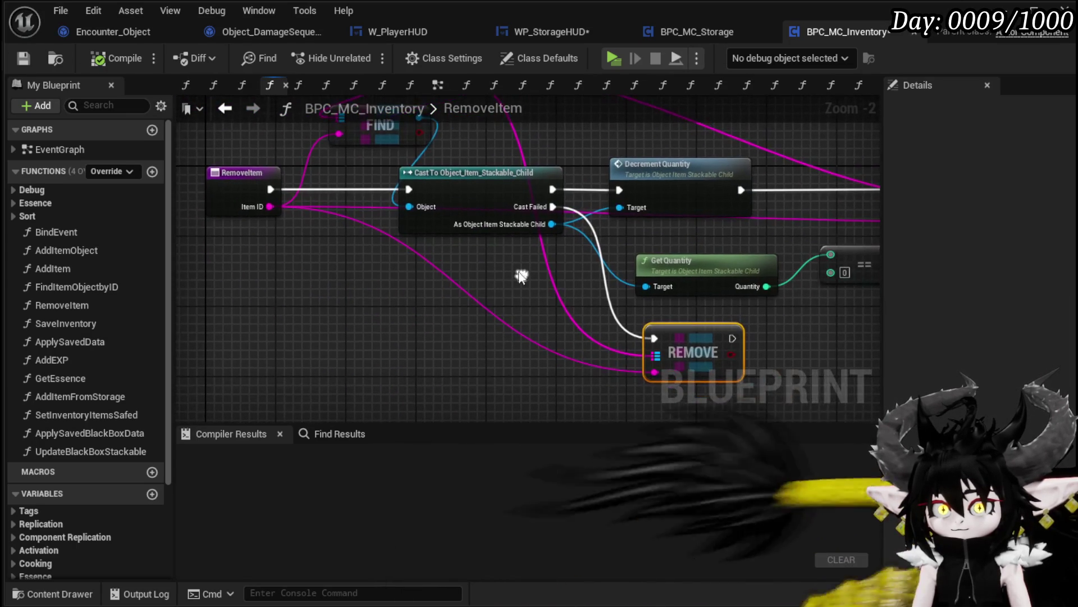
pyautogui.moveTo(568, 166)
pyautogui.mouseDown()
pyautogui.moveTo(316, 254)
pyautogui.moveTo(199, 208)
pyautogui.moveTo(580, 253)
pyautogui.moveTo(634, 228)
pyautogui.mouseUp()
pyautogui.click(441, 160)
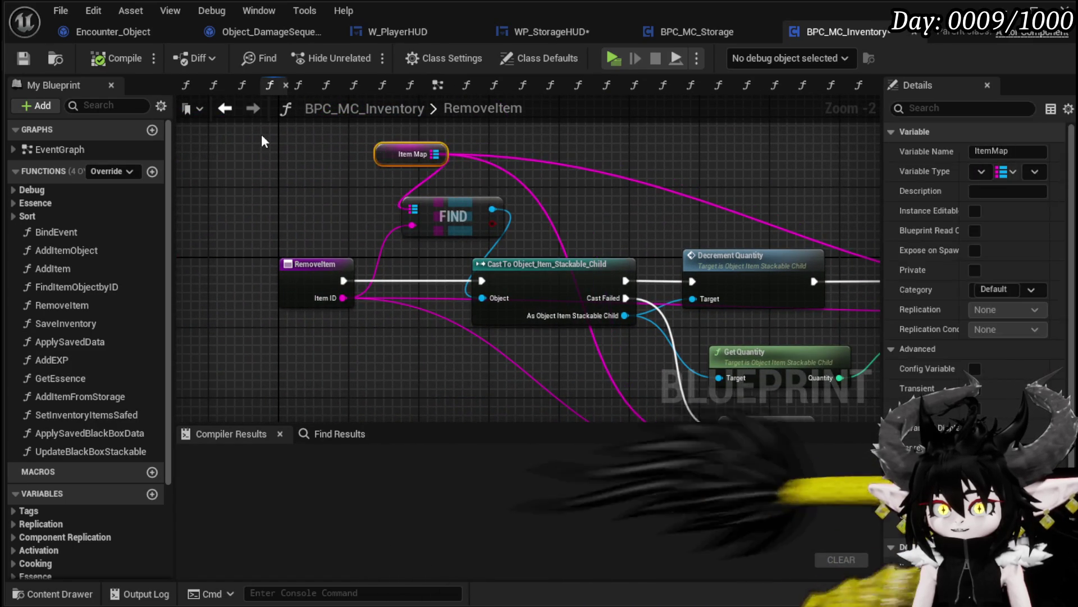
pyautogui.moveTo(716, 176)
pyautogui.mouseDown()
pyautogui.moveTo(365, 150)
pyautogui.moveTo(575, 179)
pyautogui.moveTo(426, 142)
pyautogui.moveTo(642, 161)
pyautogui.mouseUp()
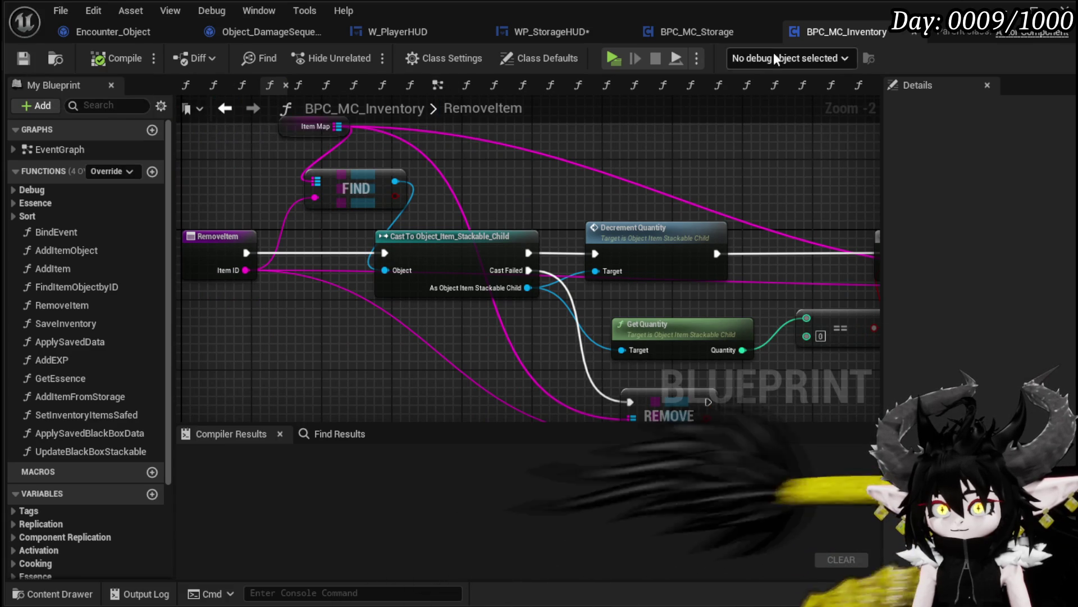
# - In MoveItemFromInventory, wire a Map Remove on an Item Map getter in place of Remove Item
pyautogui.click(682, 31)
pyautogui.moveTo(641, 166)
pyautogui.mouseDown()
pyautogui.moveTo(688, 272)
pyautogui.moveTo(860, 272)
pyautogui.moveTo(694, 148)
pyautogui.moveTo(465, 211)
pyautogui.mouseUp()
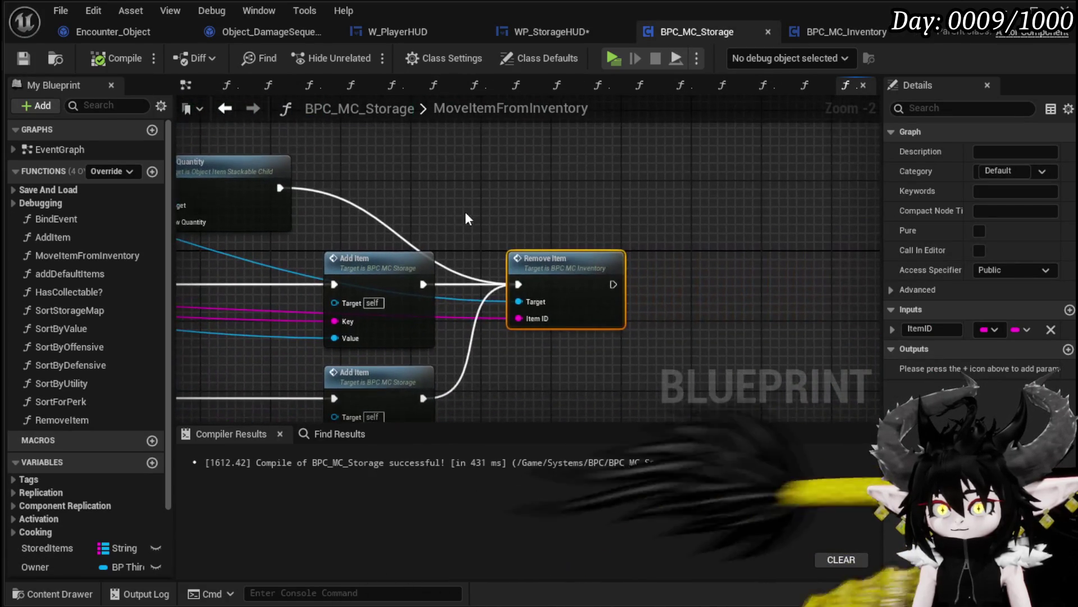
pyautogui.moveTo(572, 204); pyautogui.dragTo(578, 180)
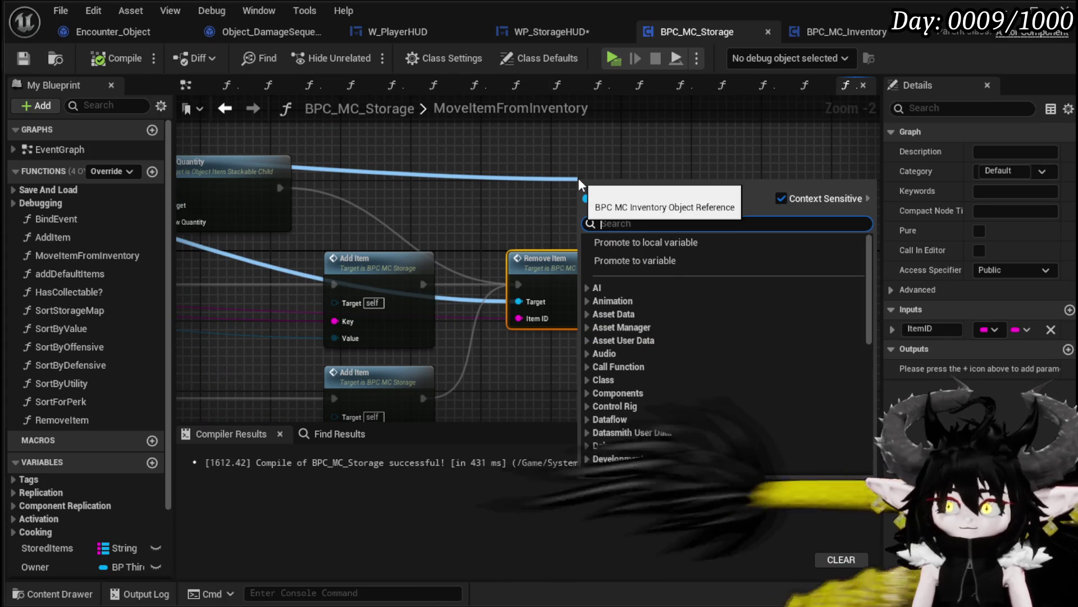
pyautogui.write('Rem')
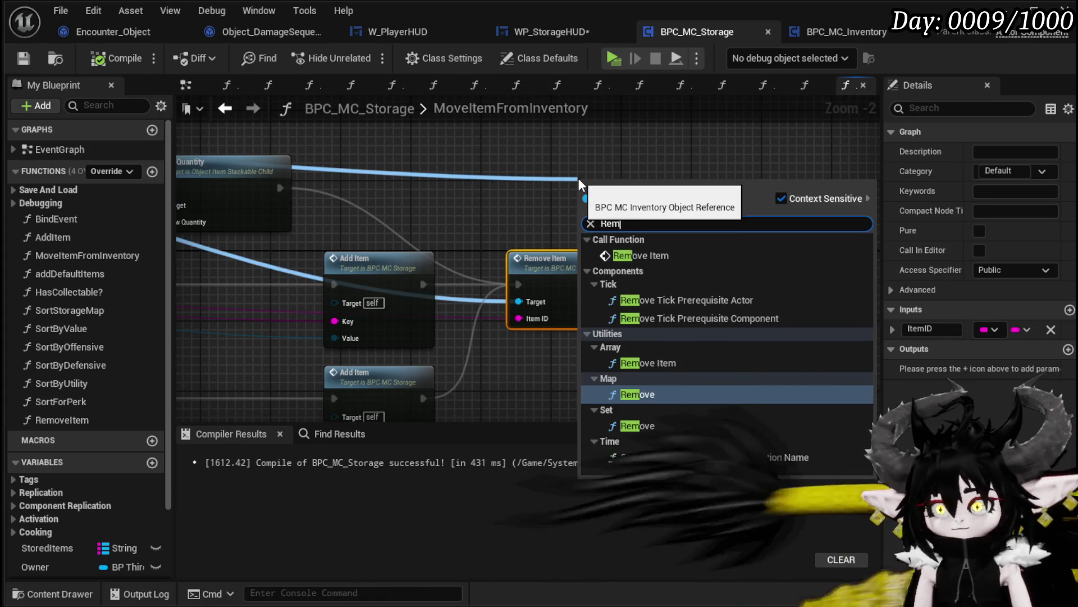
pyautogui.press('BackSpace')
pyautogui.press('BackSpace')
pyautogui.press('BackSpace')
pyautogui.write('Item map')
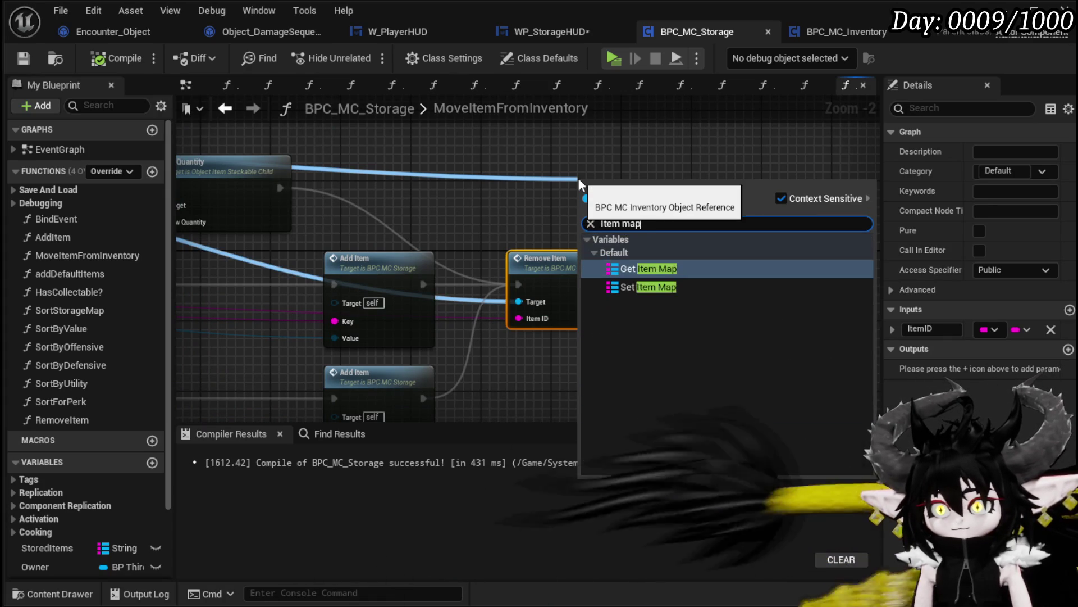
pyautogui.click(649, 269)
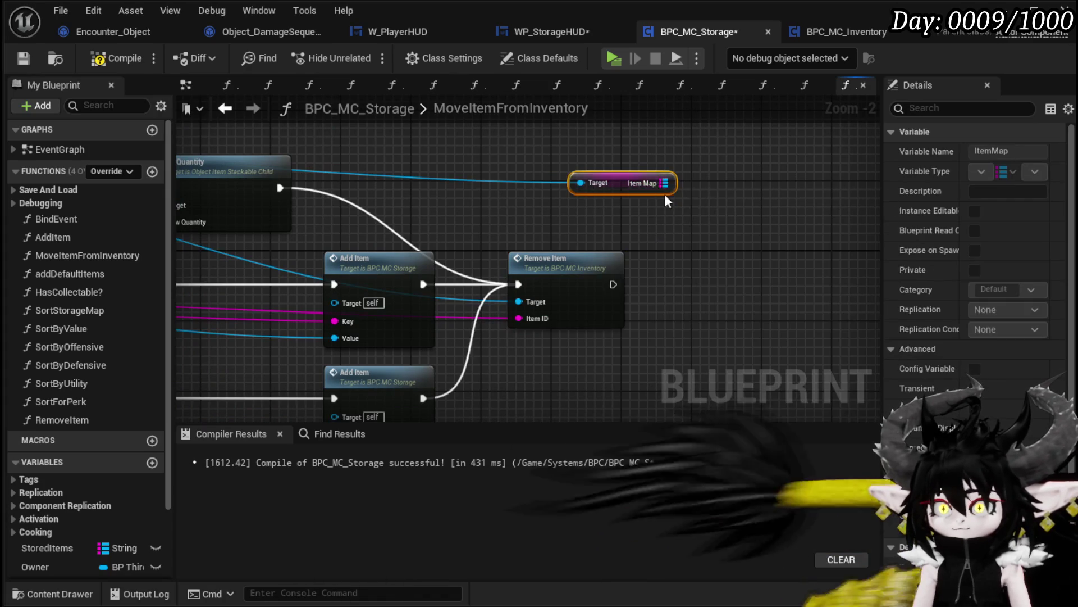
pyautogui.moveTo(752, 203); pyautogui.dragTo(752, 203)
pyautogui.write('Remove')
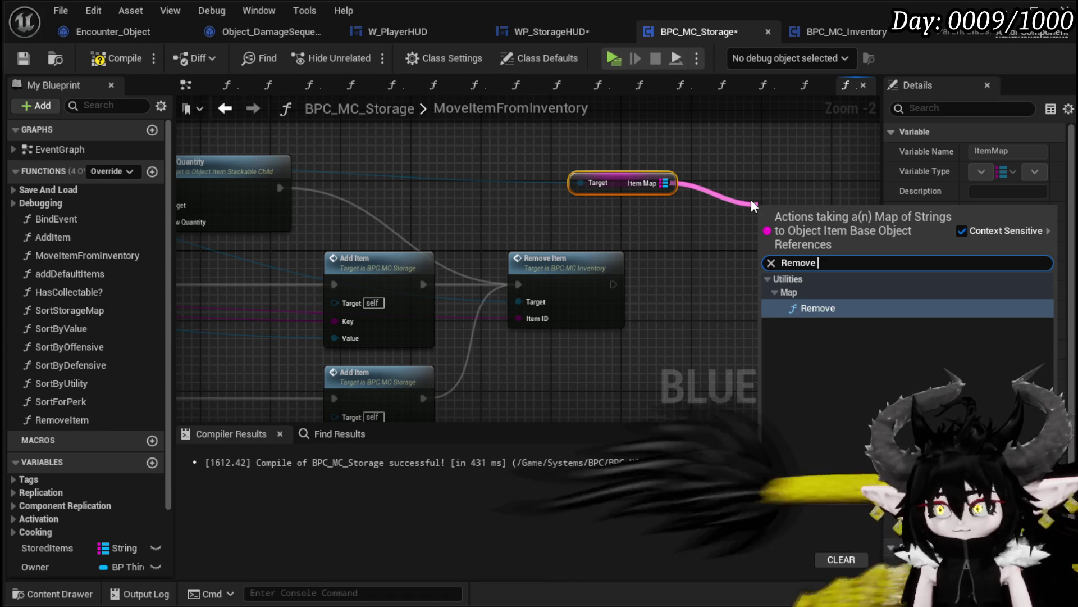
pyautogui.press('Return')
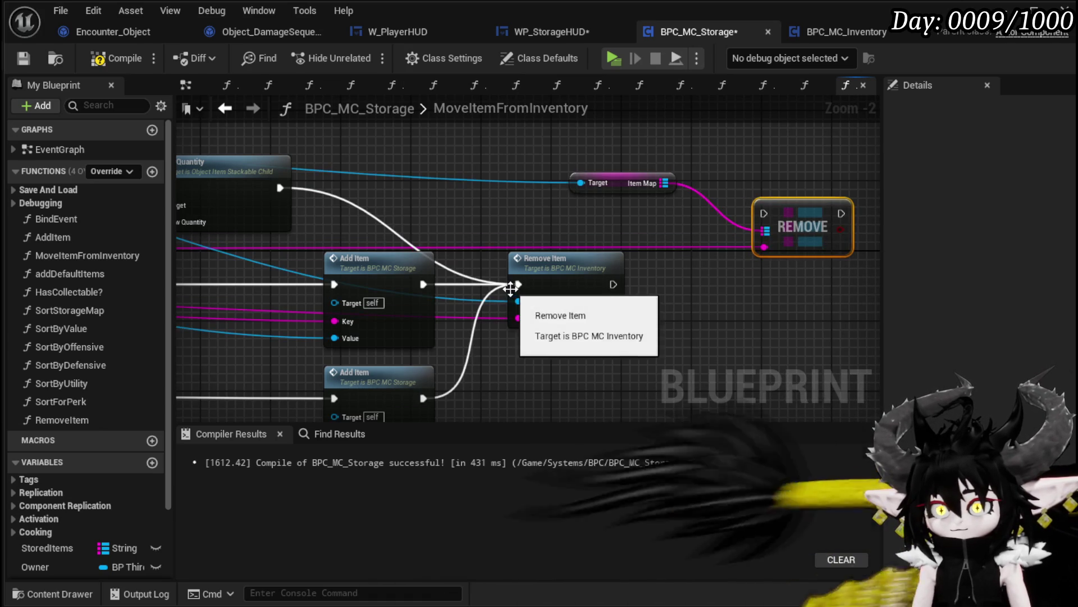
pyautogui.moveTo(510, 288)
pyautogui.mouseDown()
pyautogui.moveTo(679, 239)
pyautogui.moveTo(524, 329)
pyautogui.mouseUp()
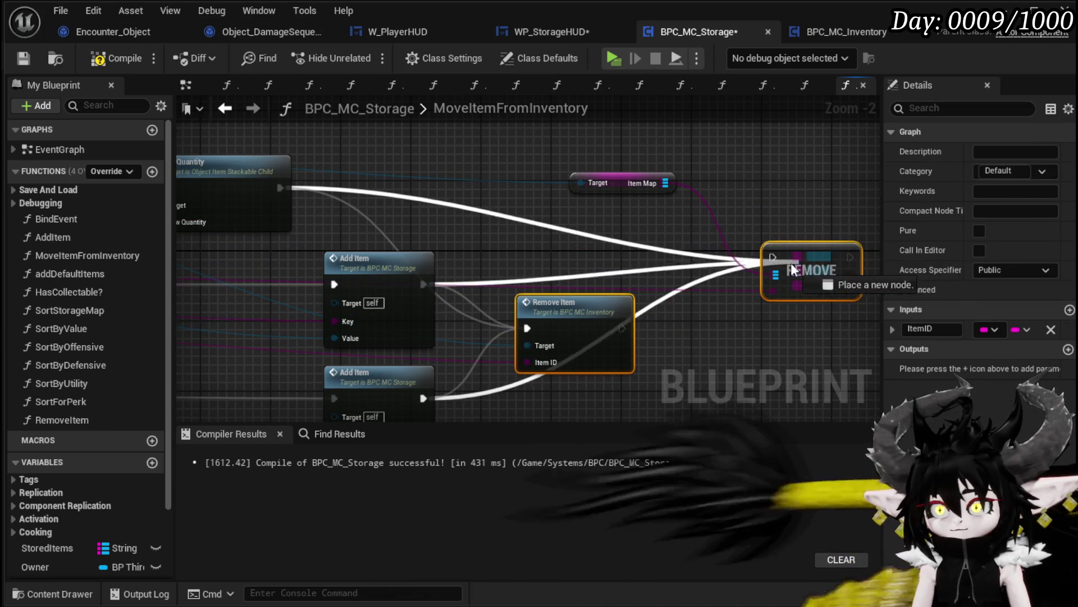
pyautogui.moveTo(777, 257)
pyautogui.mouseDown()
pyautogui.moveTo(595, 243)
pyautogui.moveTo(567, 275)
pyautogui.moveTo(530, 254)
pyautogui.mouseUp()
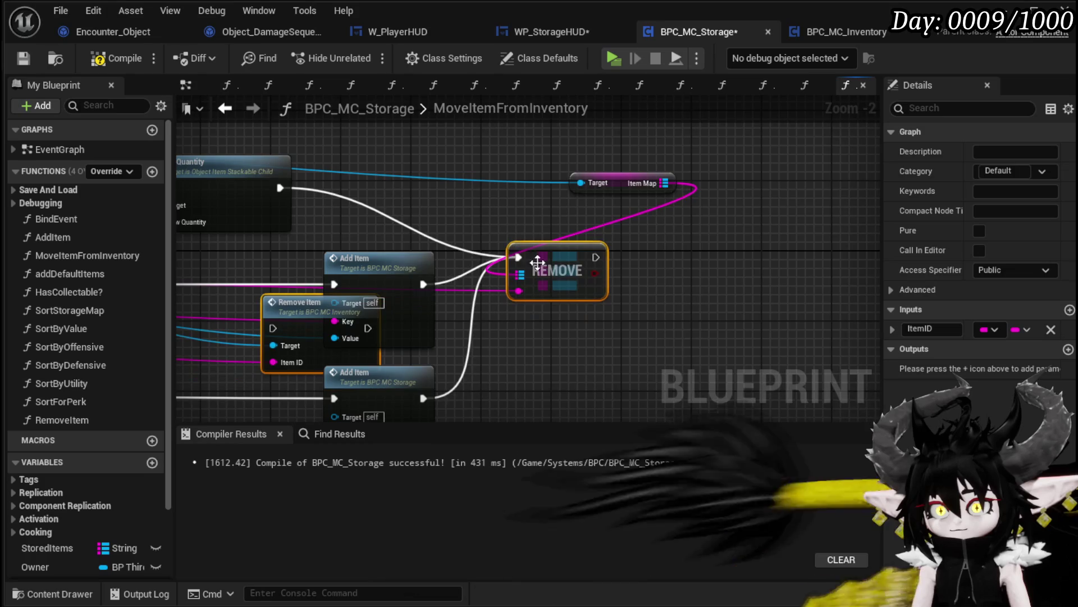
# - Review the edited graph and save the BPC_MC_Storage blueprint
pyautogui.scroll(-3, 662, 249)
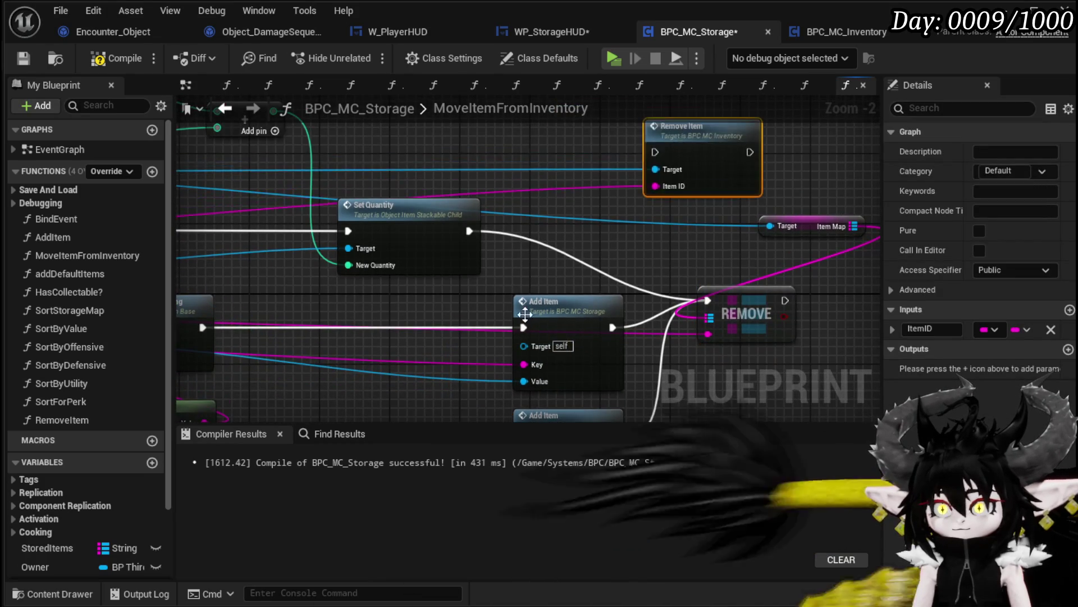
pyautogui.scroll(2, 705, 200)
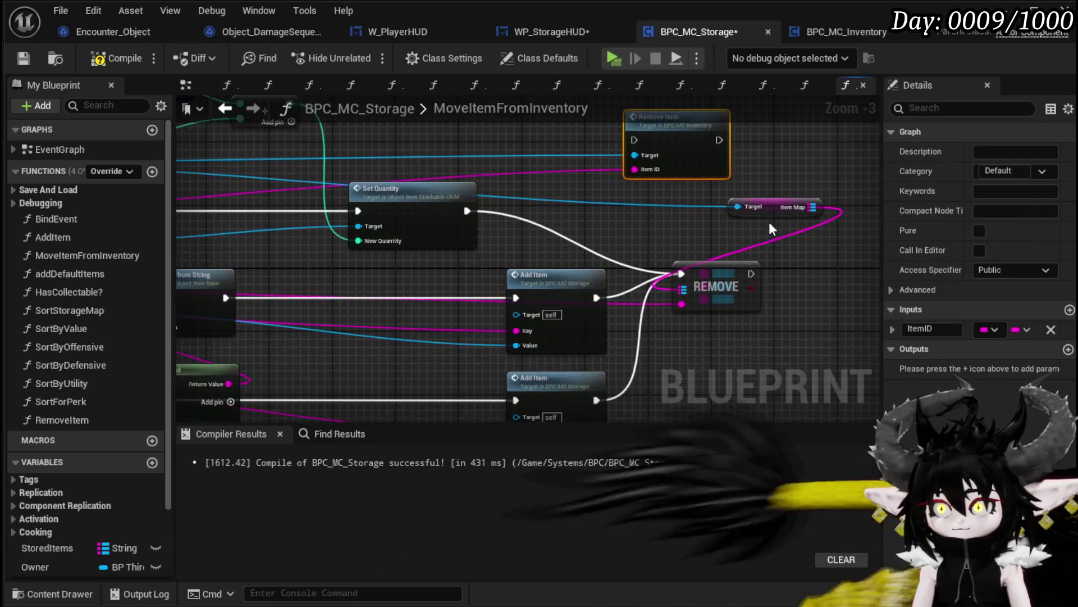
pyautogui.click(740, 216)
pyautogui.moveTo(734, 228)
pyautogui.mouseDown()
pyautogui.moveTo(185, 186)
pyautogui.moveTo(183, 88)
pyautogui.mouseUp()
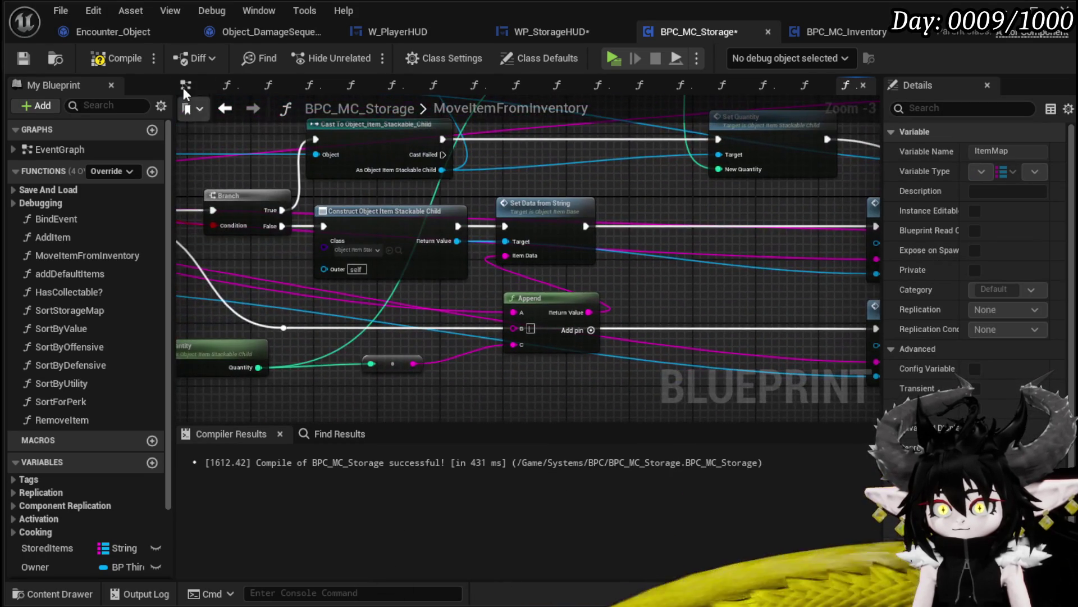
pyautogui.click(28, 55)
# - Start play, store the Iron_Head helmet from the Equipment tab in the chest, then open Settings
pyautogui.click(364, 55)
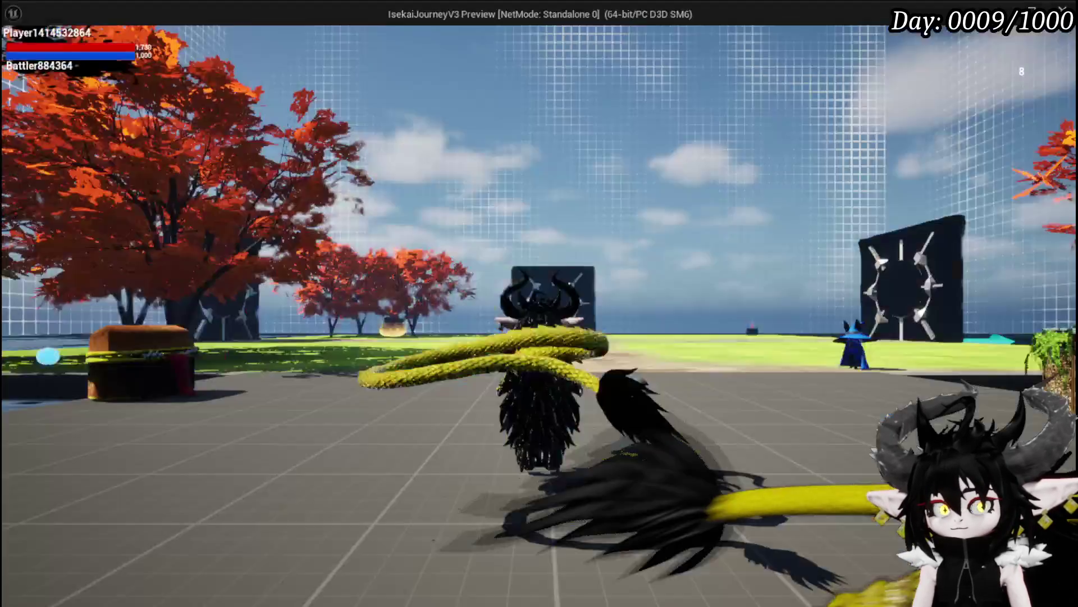
pyautogui.press('w')
pyautogui.press('e')
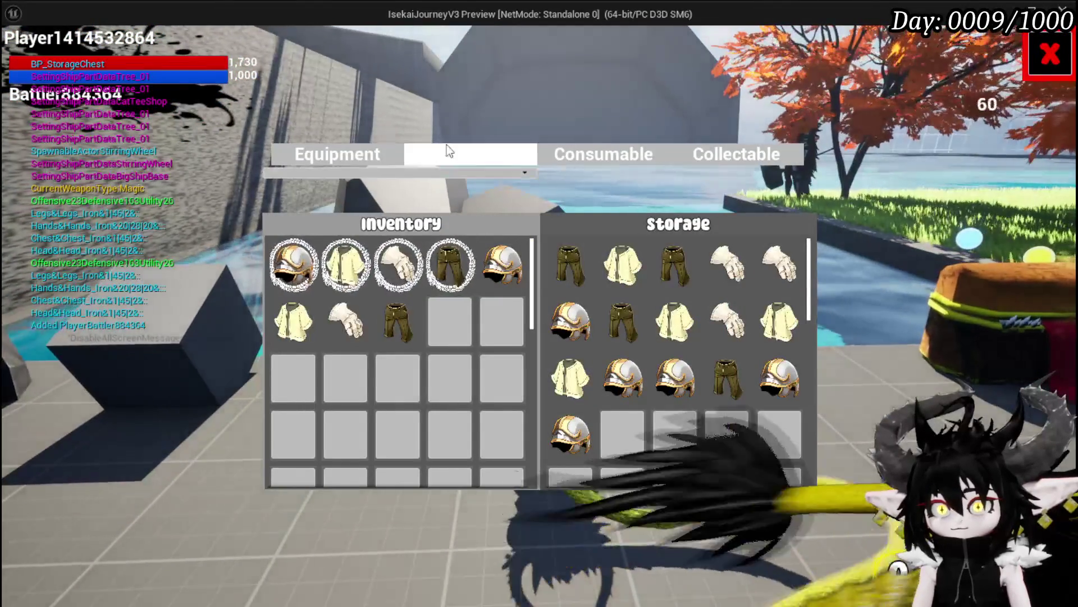
pyautogui.click(446, 153)
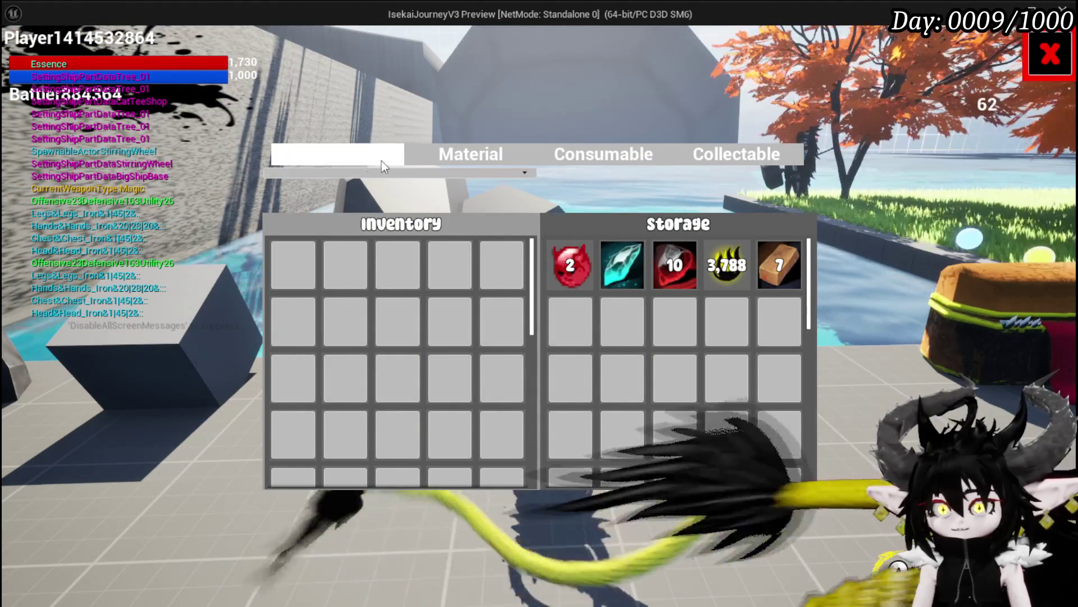
pyautogui.click(348, 159)
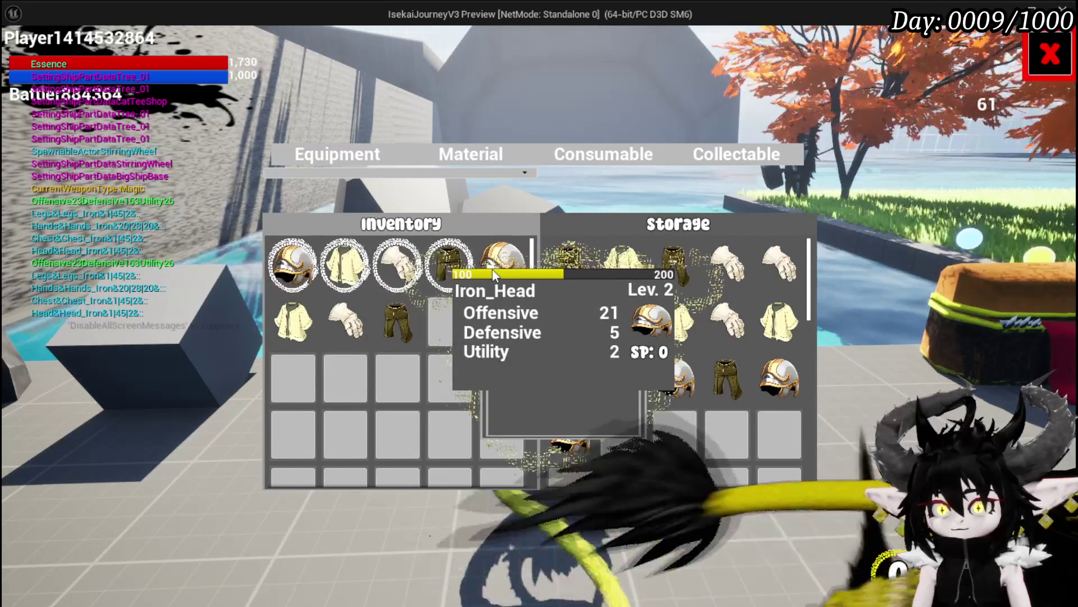
pyautogui.click(492, 269)
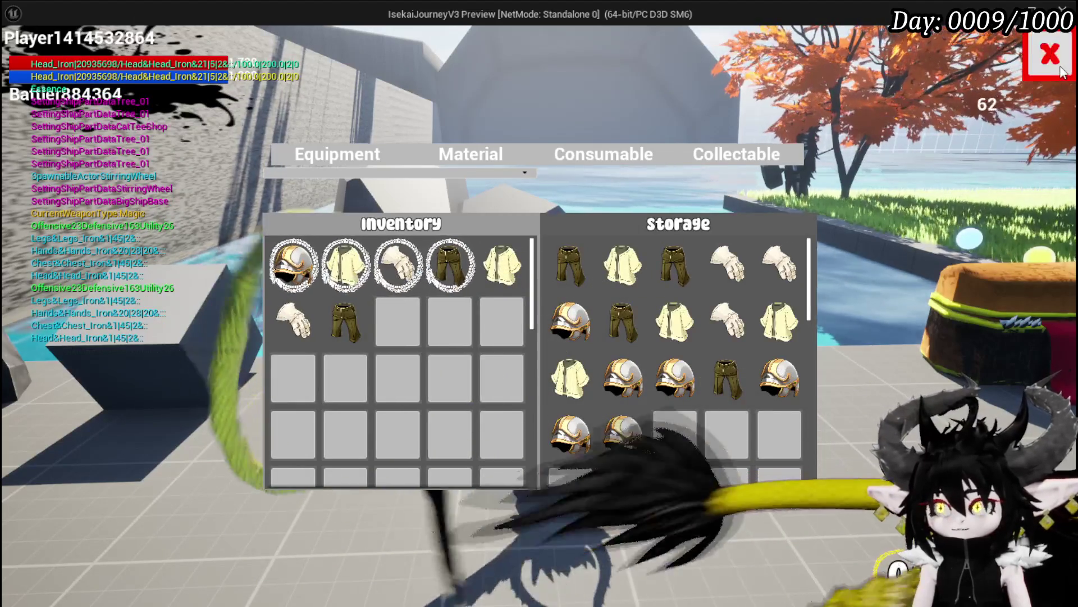
pyautogui.press('i')
pyautogui.press('Escape')
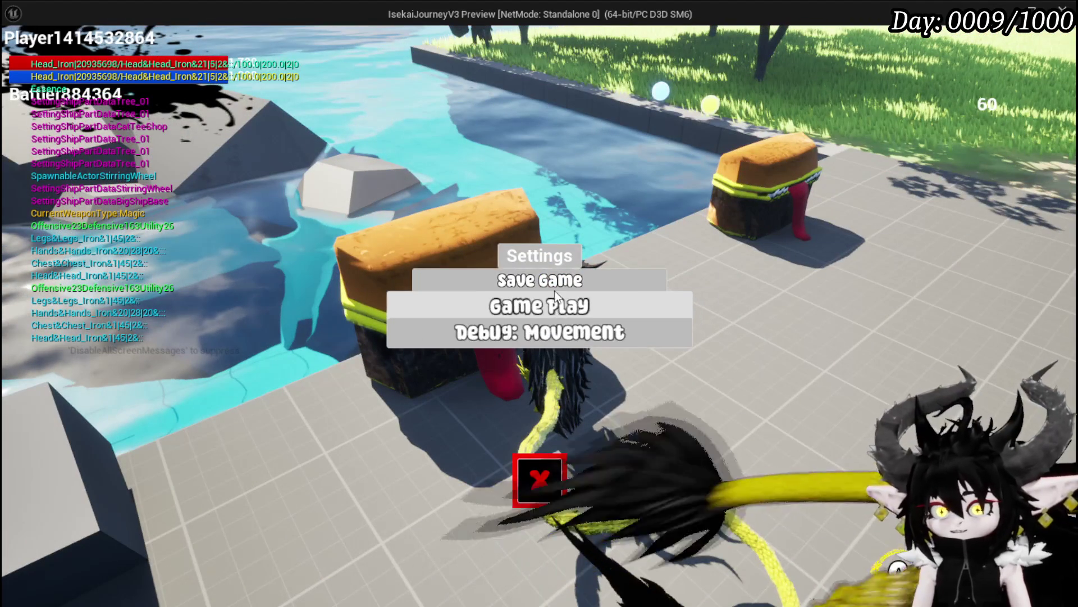
# - Save the game, then run to the fiery spiked slime and fight it using the X option
pyautogui.click(555, 280)
pyautogui.press('Escape')
pyautogui.press('w')
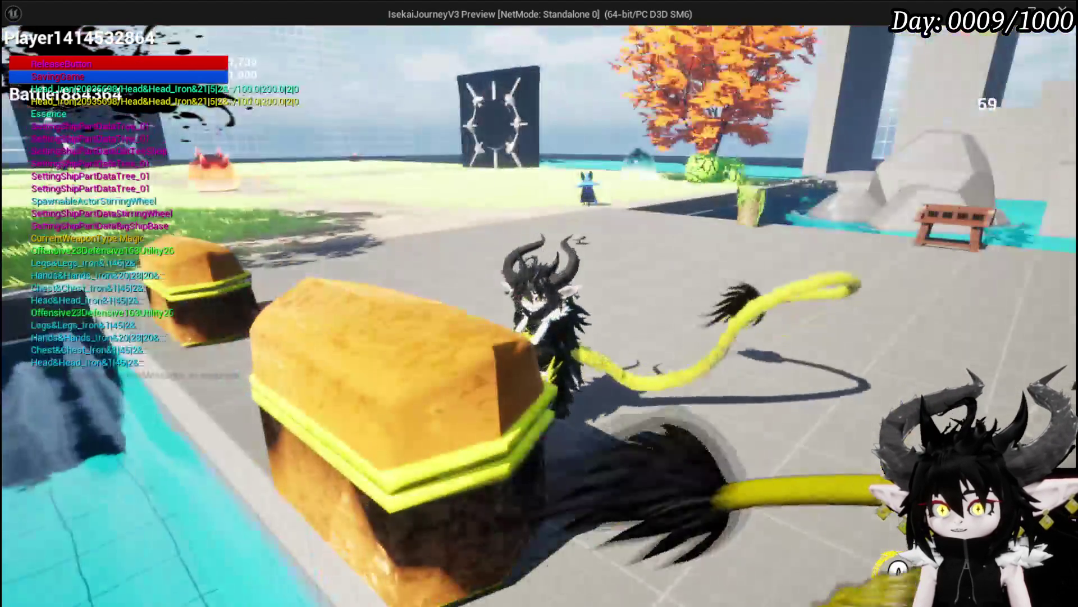
pyautogui.press('w')
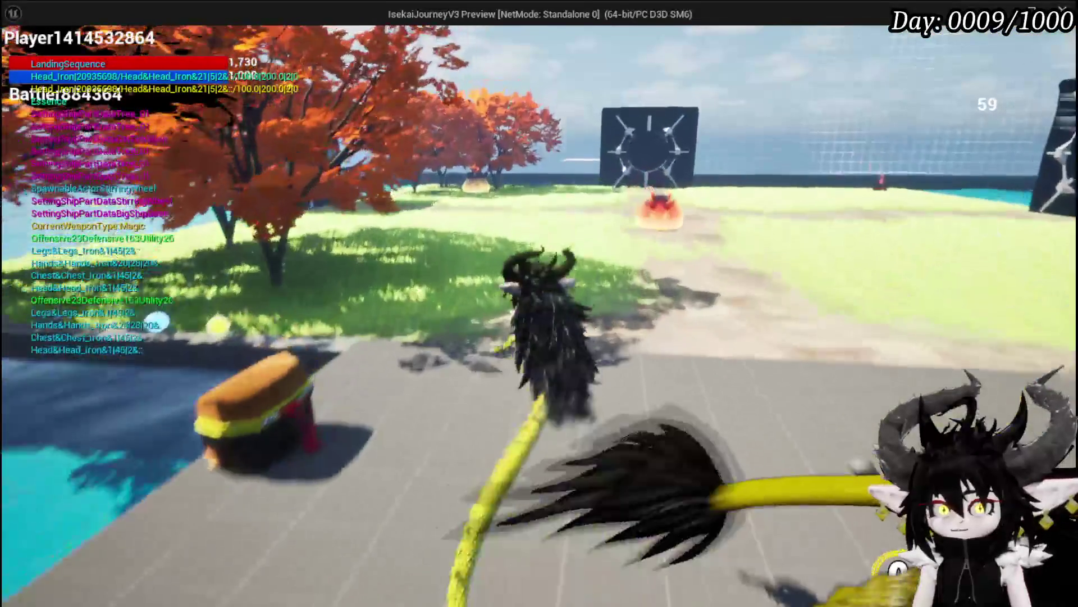
pyautogui.press('w')
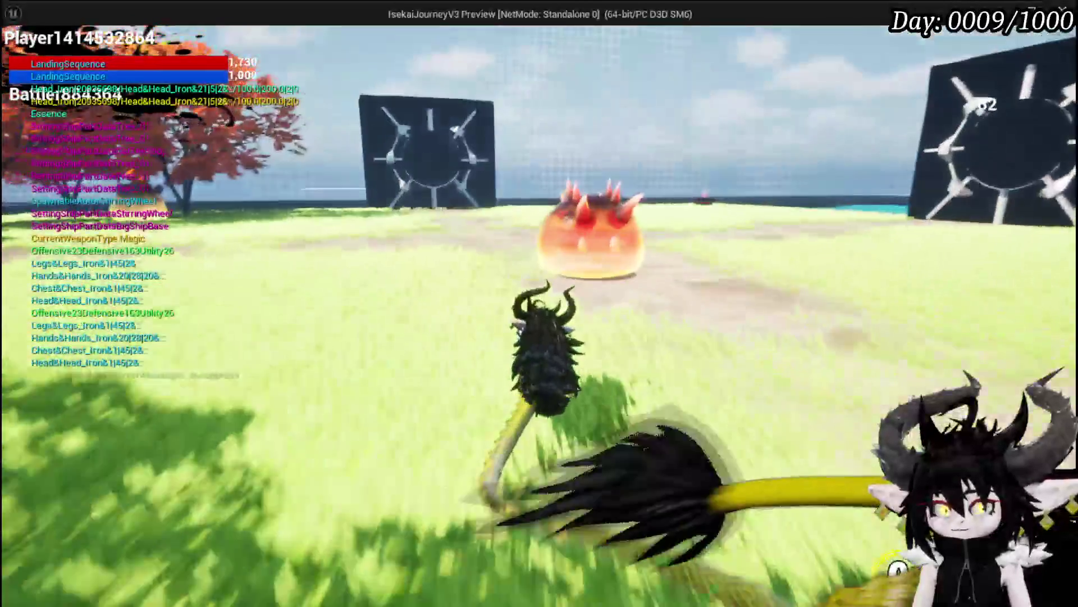
pyautogui.press('w')
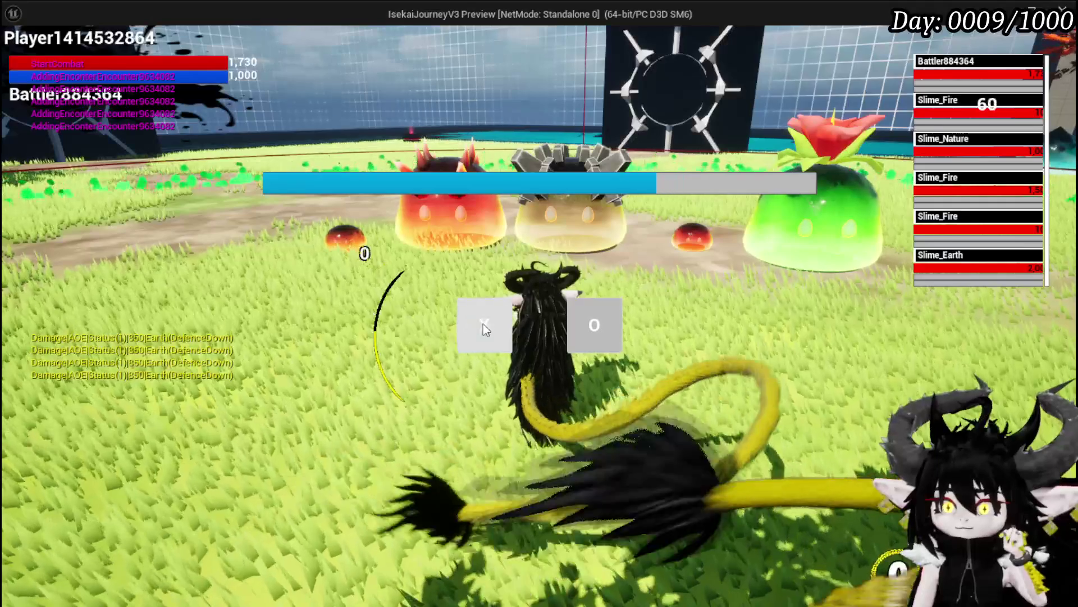
pyautogui.click(483, 324)
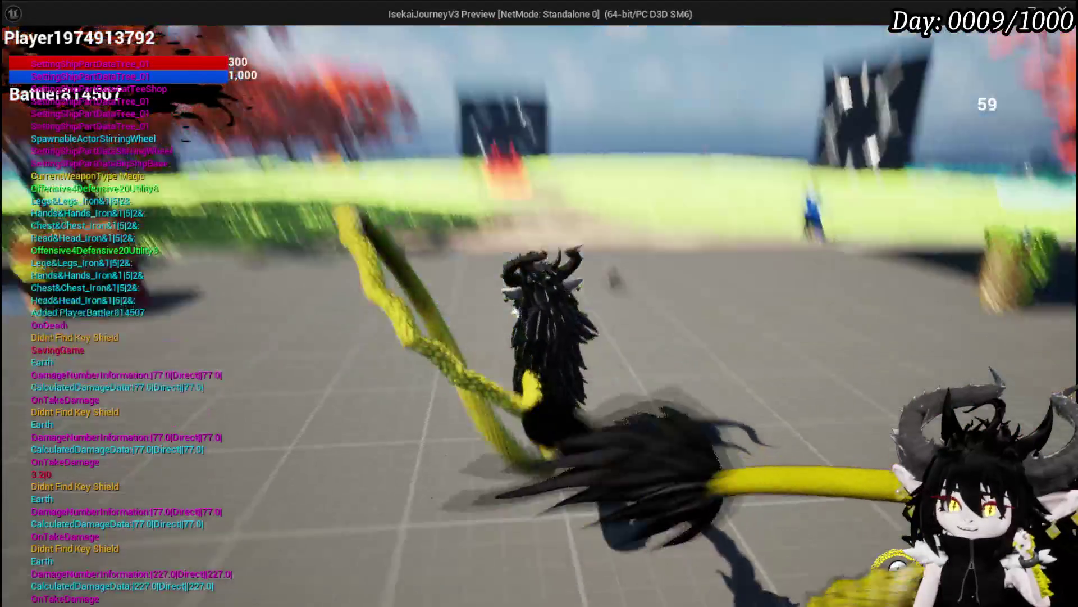
# - Review the in-game Equipment stats panel, then stop the play session and save packages
pyautogui.press('Tab')
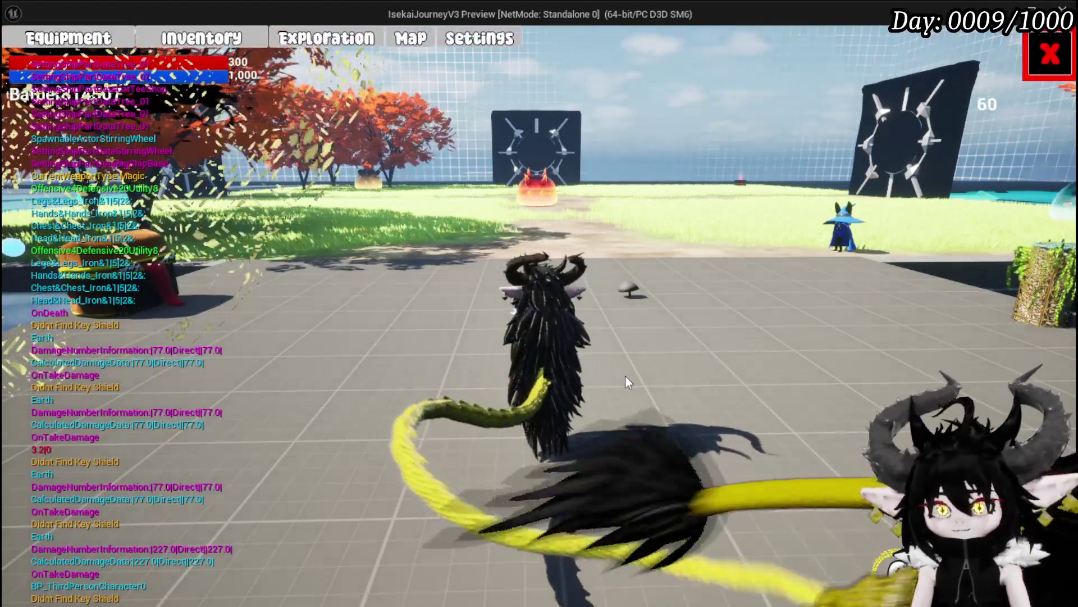
pyautogui.click(106, 39)
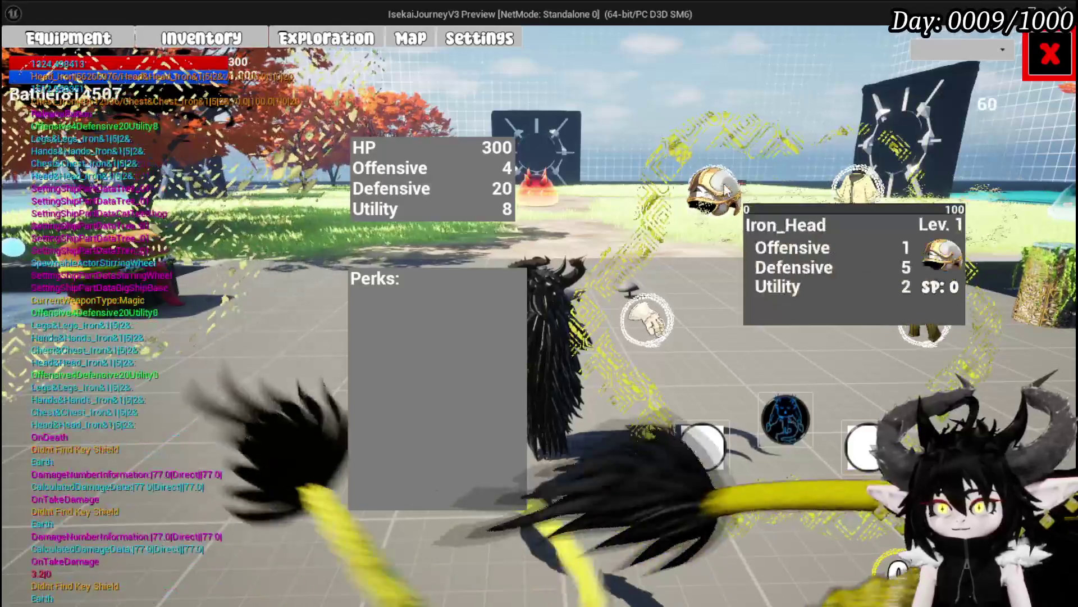
pyautogui.moveTo(699, 202)
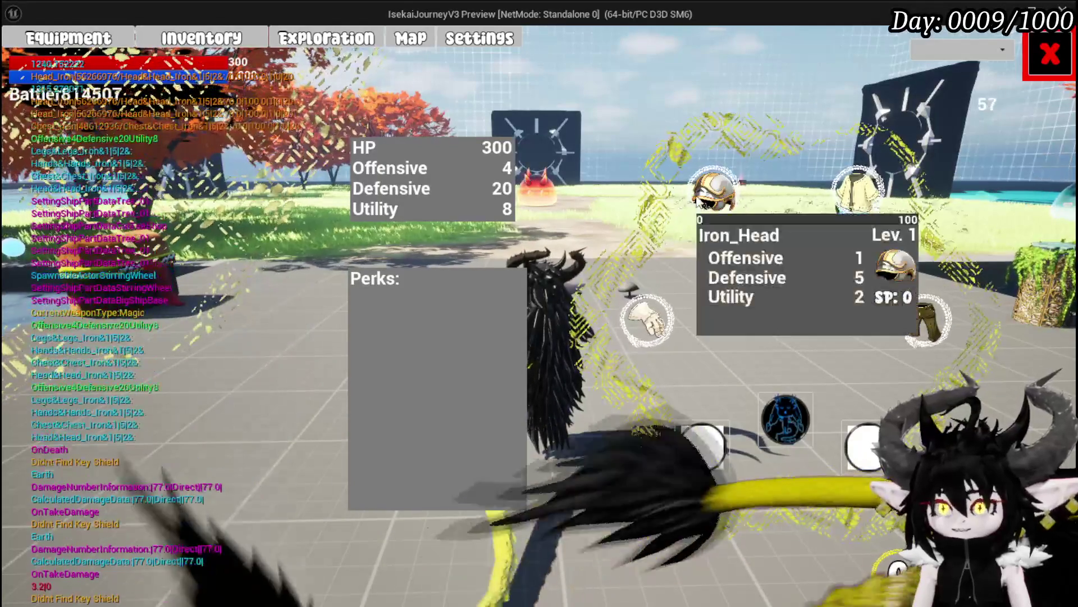
pyautogui.click(1049, 53)
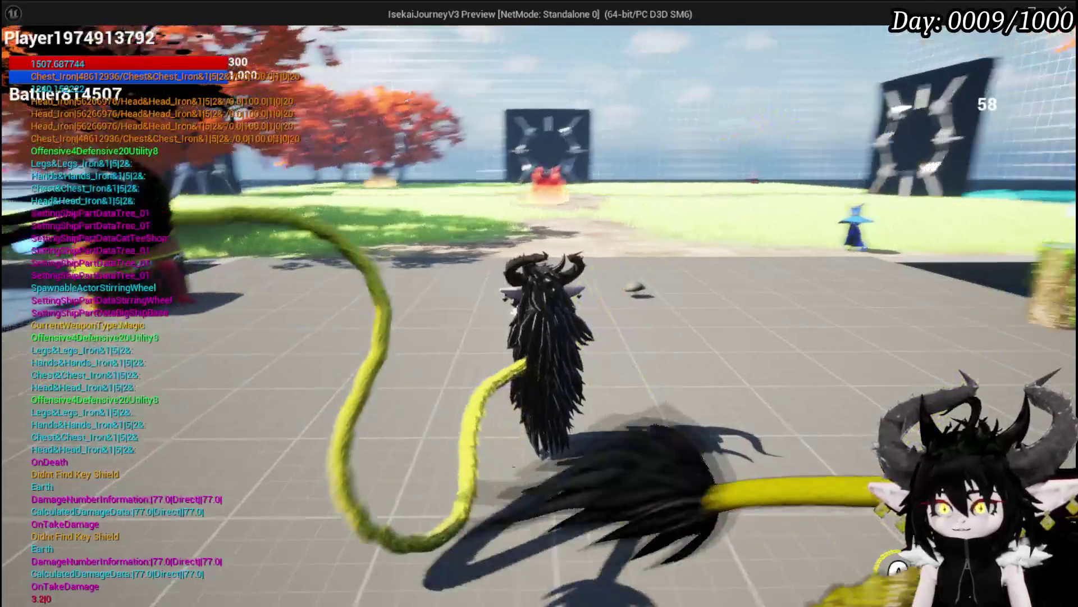
pyautogui.press('Escape')
pyautogui.hotkey('ctrl', 's')
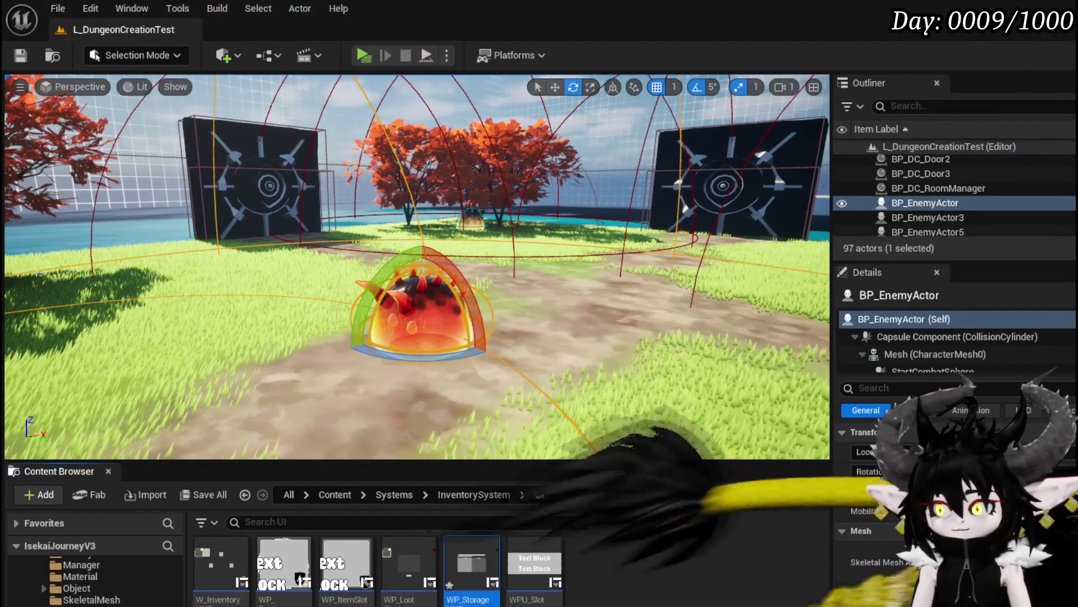
# - Dismiss the save prompt and open BPC_MC_Death from the Content/Systems/BPC folder
pyautogui.press('Return')
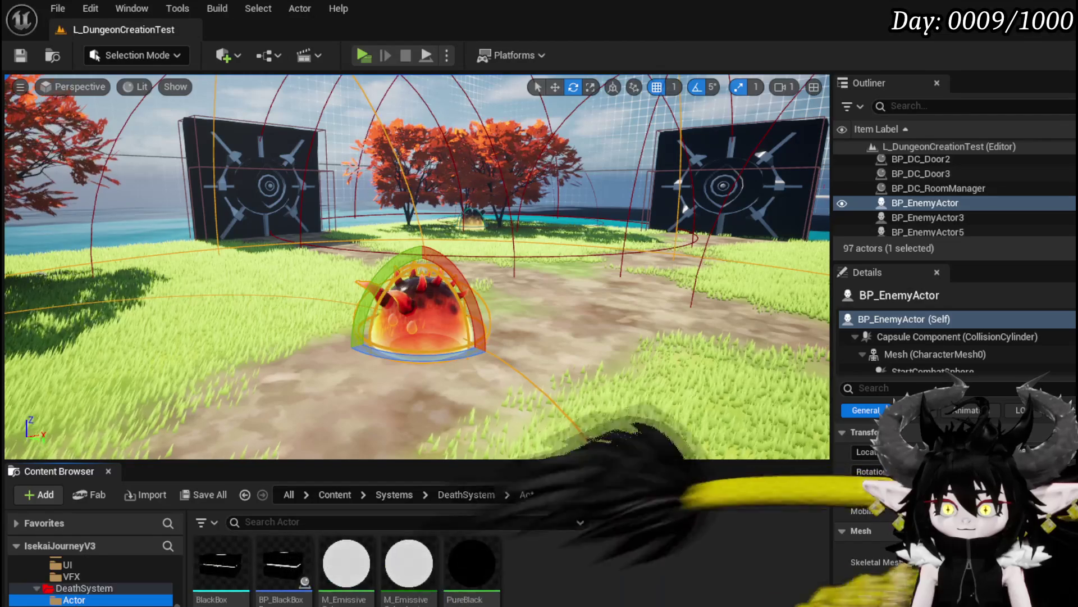
pyautogui.click(84, 587)
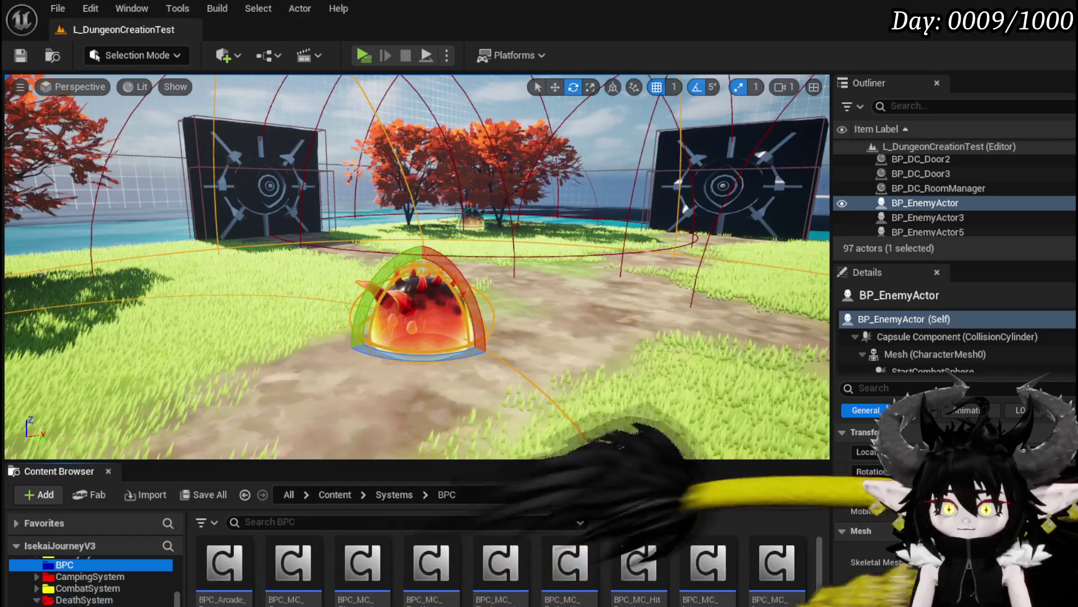
pyautogui.doubleClick(429, 584)
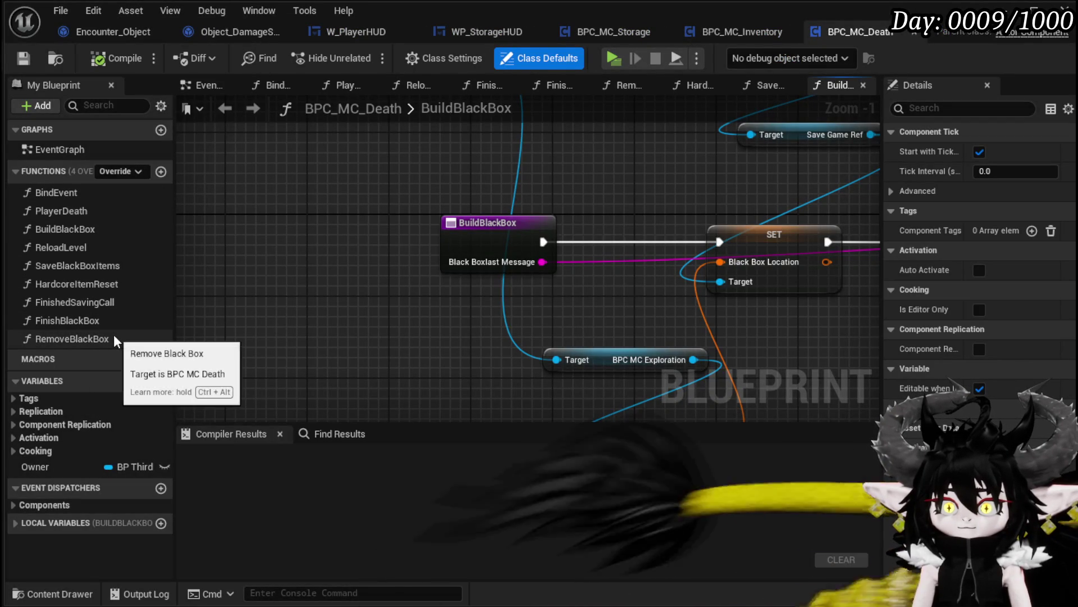
# - Go from HardcoreItemReset into the Build Default Equipment graph to find the Set Data from String nodes
pyautogui.click(97, 286)
pyautogui.doubleClick(98, 288)
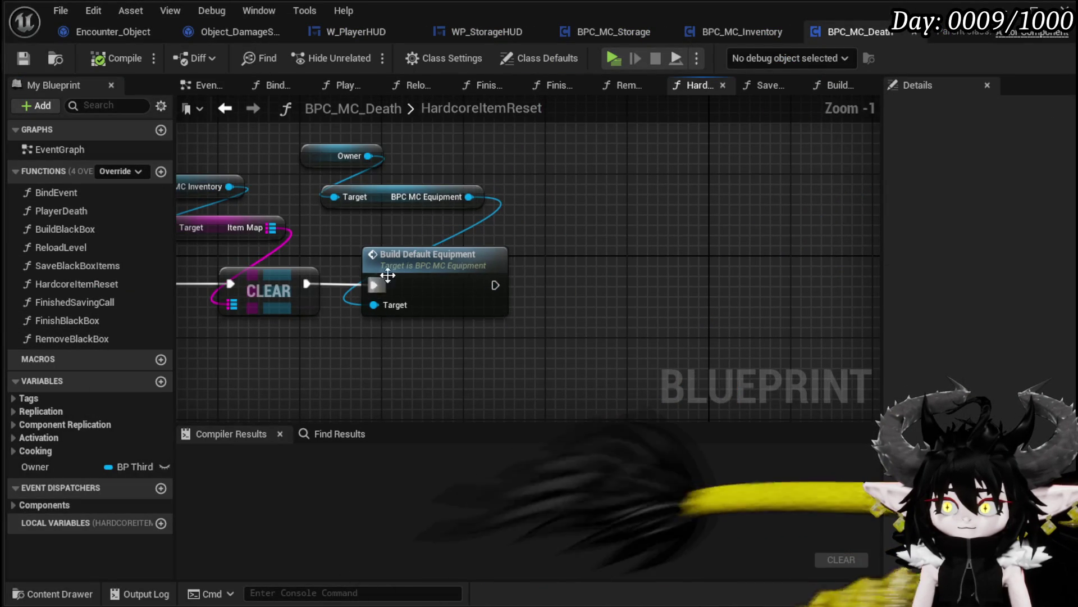
pyautogui.doubleClick(387, 287)
pyautogui.scroll(4, 504, 345)
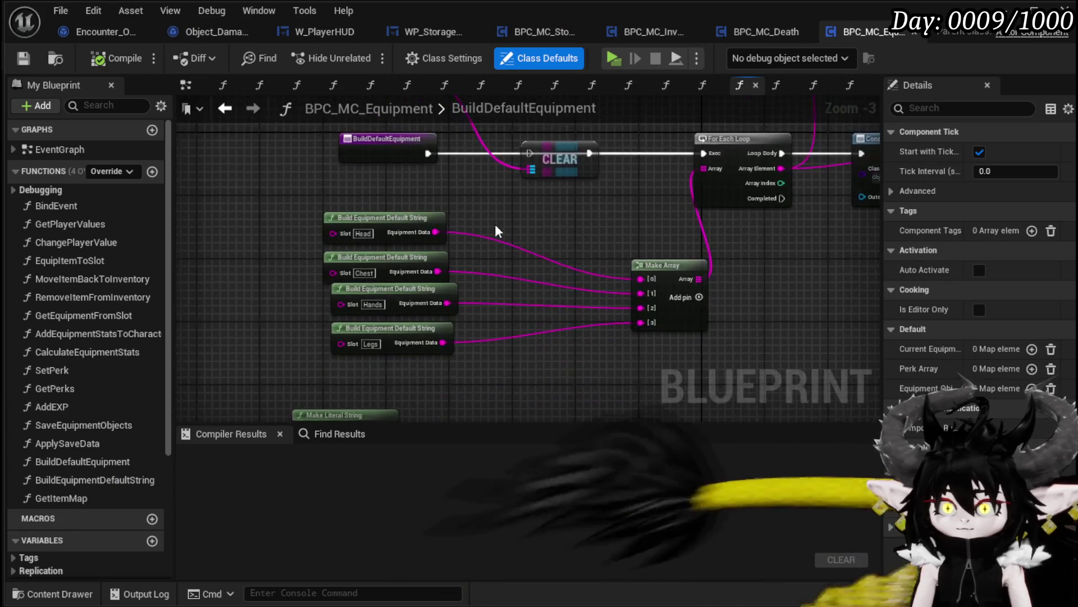
pyautogui.scroll(-4, 644, 280)
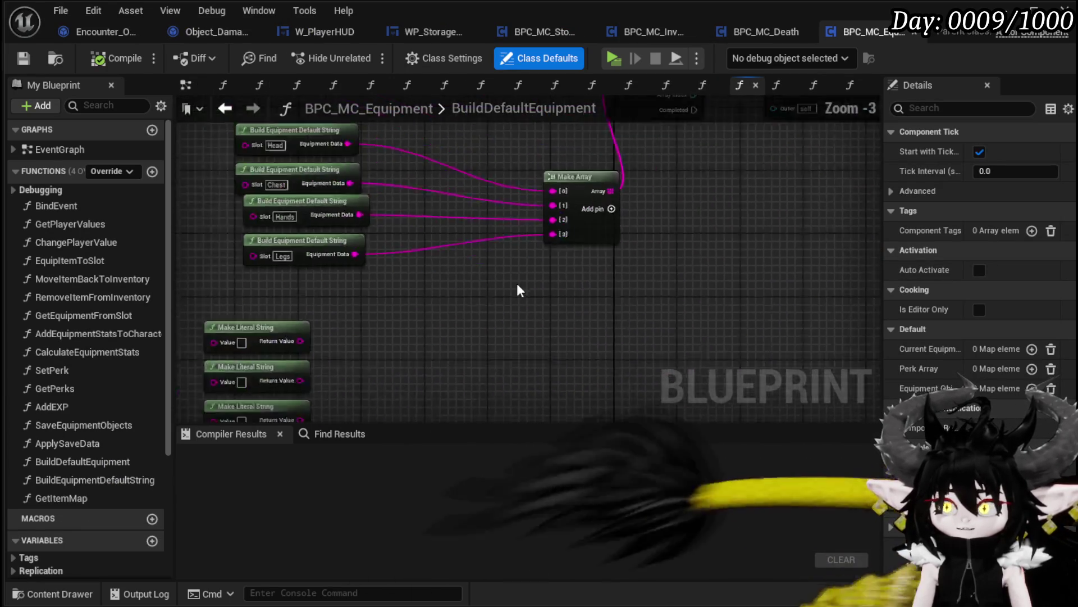
pyautogui.scroll(3, 644, 280)
pyautogui.moveTo(560, 289)
pyautogui.mouseDown()
pyautogui.moveTo(308, 350)
pyautogui.moveTo(216, 177)
pyautogui.moveTo(114, 247)
pyautogui.moveTo(34, 273)
pyautogui.moveTo(564, 255)
pyautogui.moveTo(551, 427)
pyautogui.moveTo(365, 213)
pyautogui.moveTo(611, 152)
pyautogui.moveTo(380, 269)
pyautogui.moveTo(299, 258)
pyautogui.moveTo(348, 247)
pyautogui.moveTo(514, 169)
pyautogui.moveTo(513, 289)
pyautogui.moveTo(571, 292)
pyautogui.moveTo(601, 320)
pyautogui.moveTo(441, 213)
pyautogui.moveTo(429, 298)
pyautogui.moveTo(450, 221)
pyautogui.moveTo(473, 240)
pyautogui.moveTo(716, 190)
pyautogui.mouseUp()
pyautogui.scroll(-2, 365, 213)
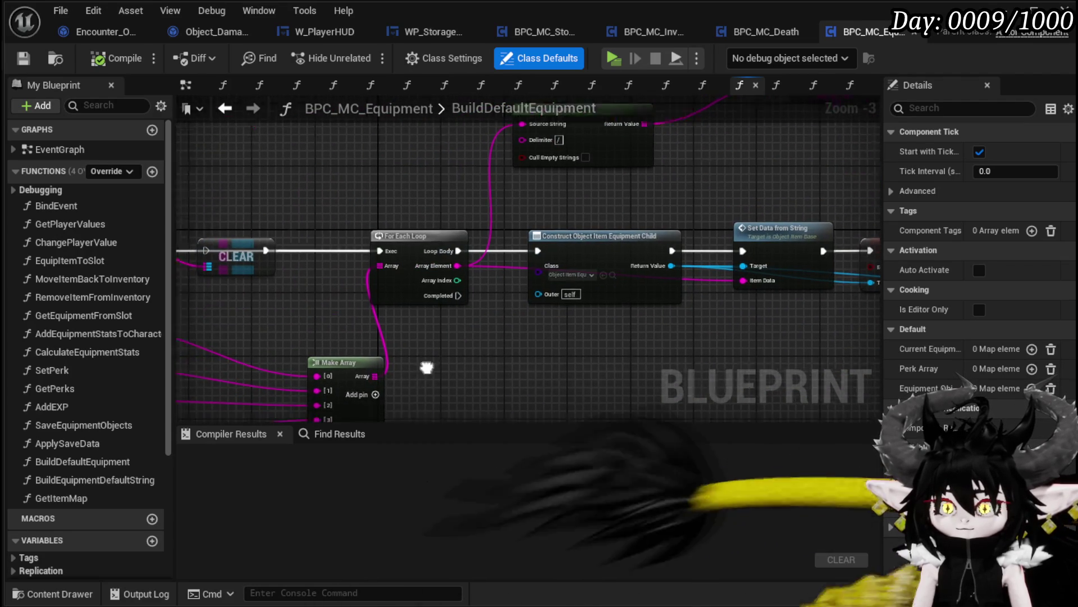
pyautogui.moveTo(426, 366); pyautogui.dragTo(789, 250)
# - In BuildEquipmentDefaultString, change the first Make Literal String value to 0|0|0&:
pyautogui.doubleClick(423, 206)
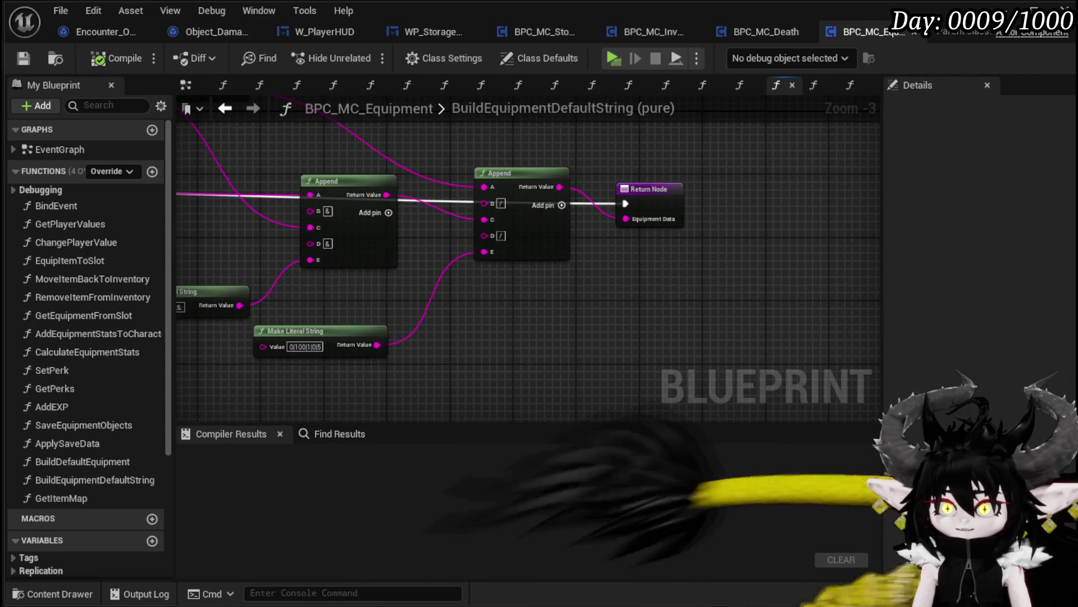
pyautogui.moveTo(415, 311); pyautogui.dragTo(626, 289)
pyautogui.scroll(3, 511, 353)
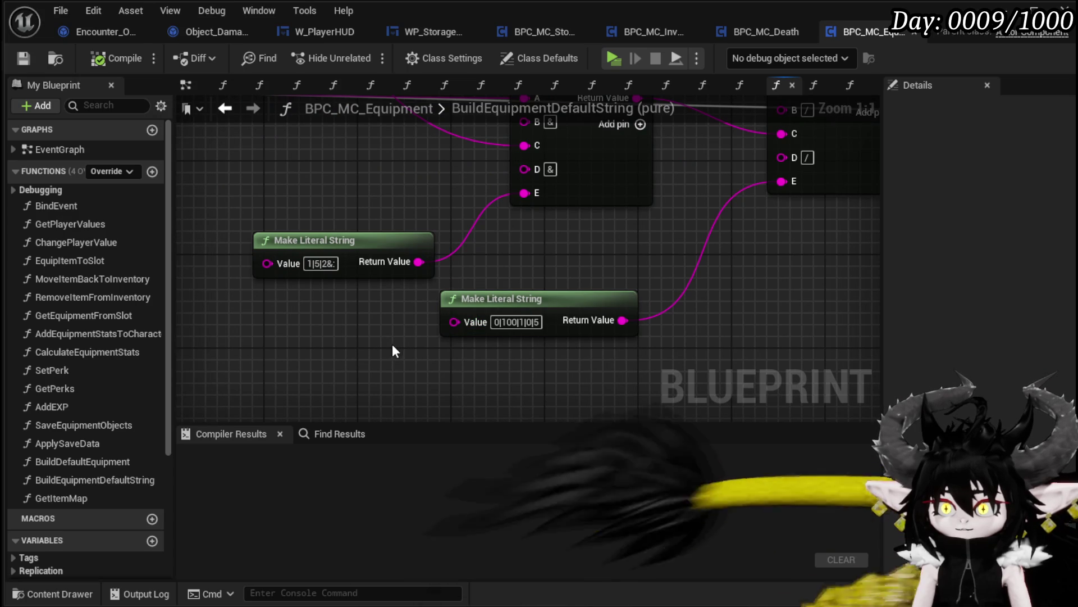
pyautogui.moveTo(392, 344); pyautogui.dragTo(471, 373)
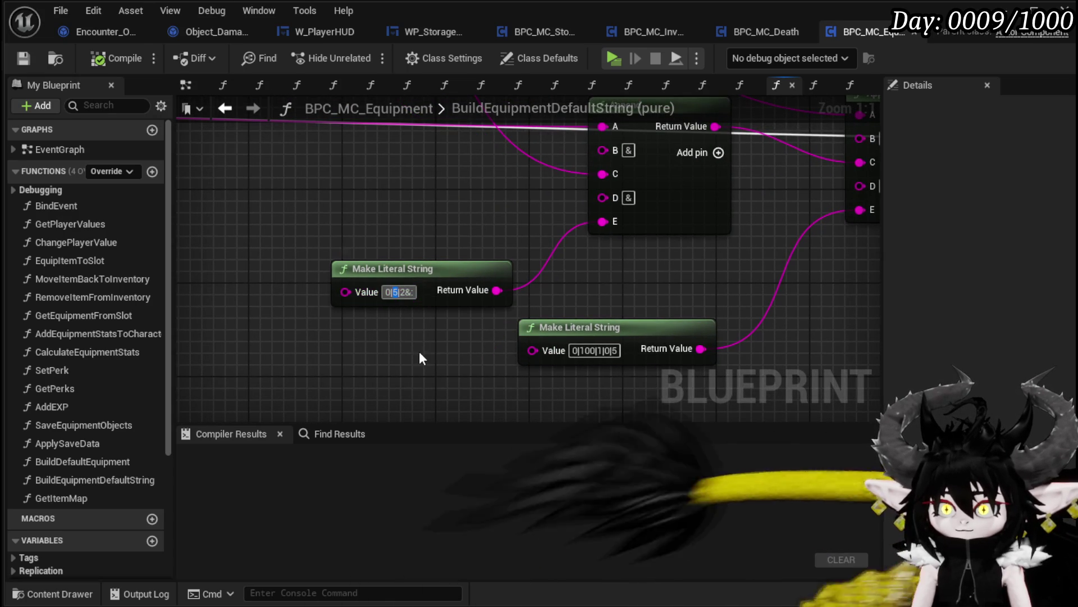
pyautogui.write('0')
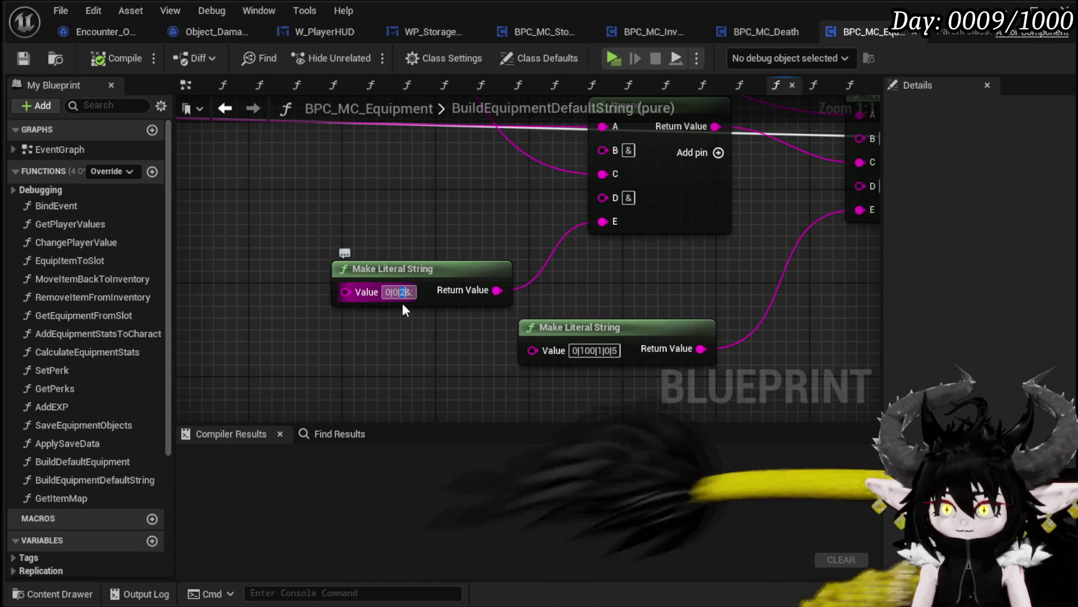
pyautogui.write('0')
pyautogui.click(412, 359)
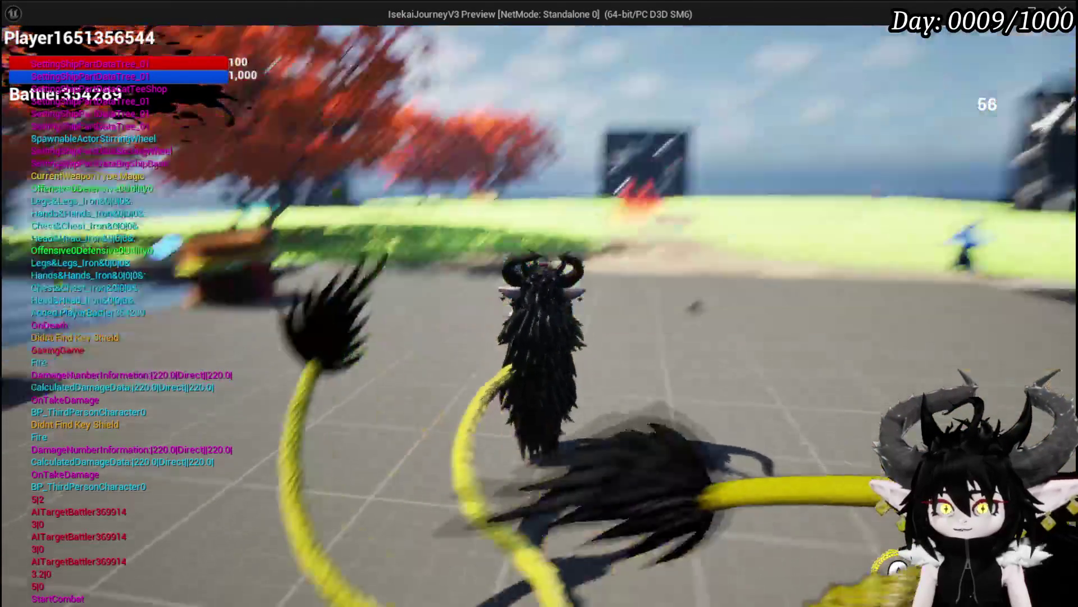
# - Confirm in the in-game Equipment tab that the equipment stats are zeroed
pyautogui.press('Tab')
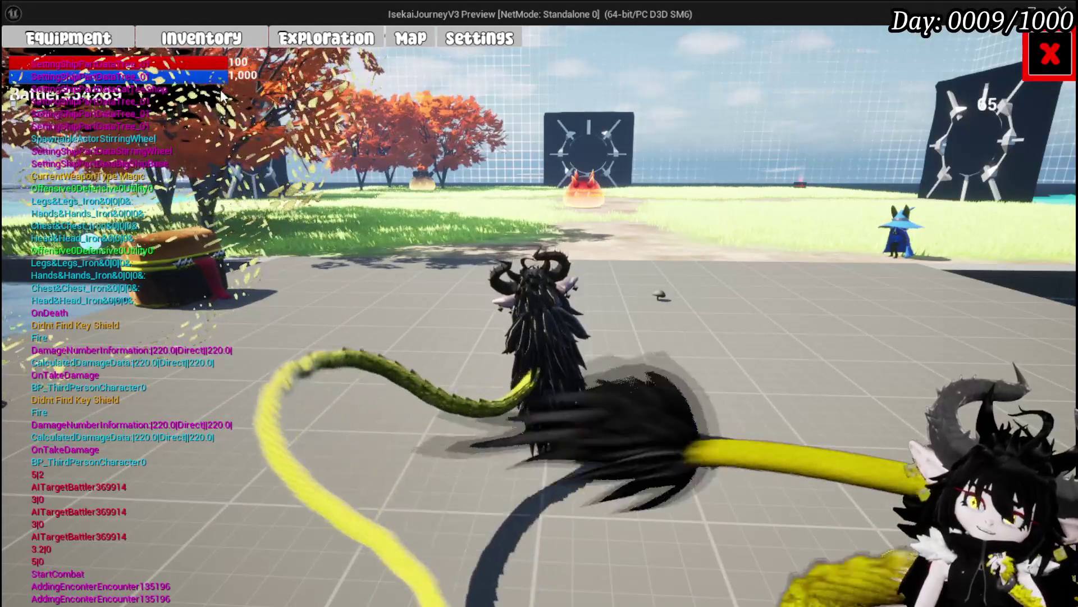
pyautogui.click(106, 38)
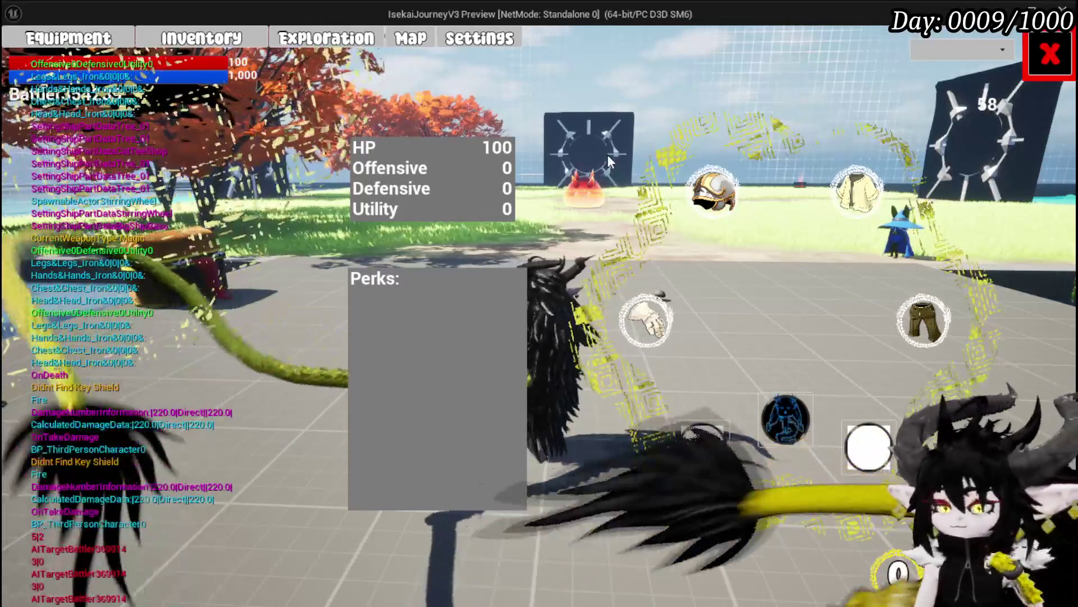
pyautogui.click(1049, 55)
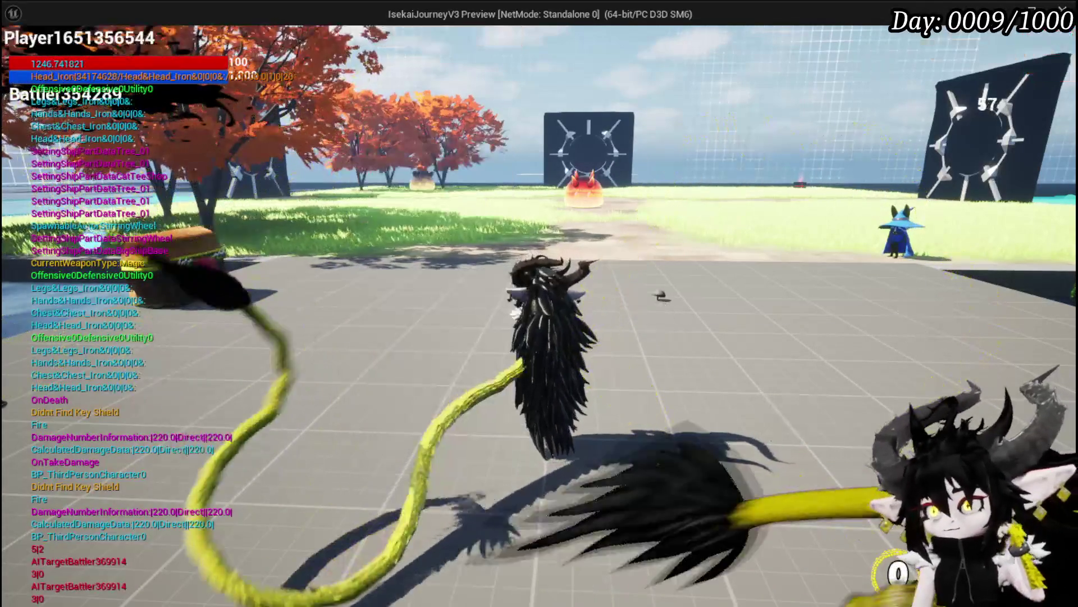
# - Roll left and walk the character into the fire slime to start a battle
pyautogui.press('space')
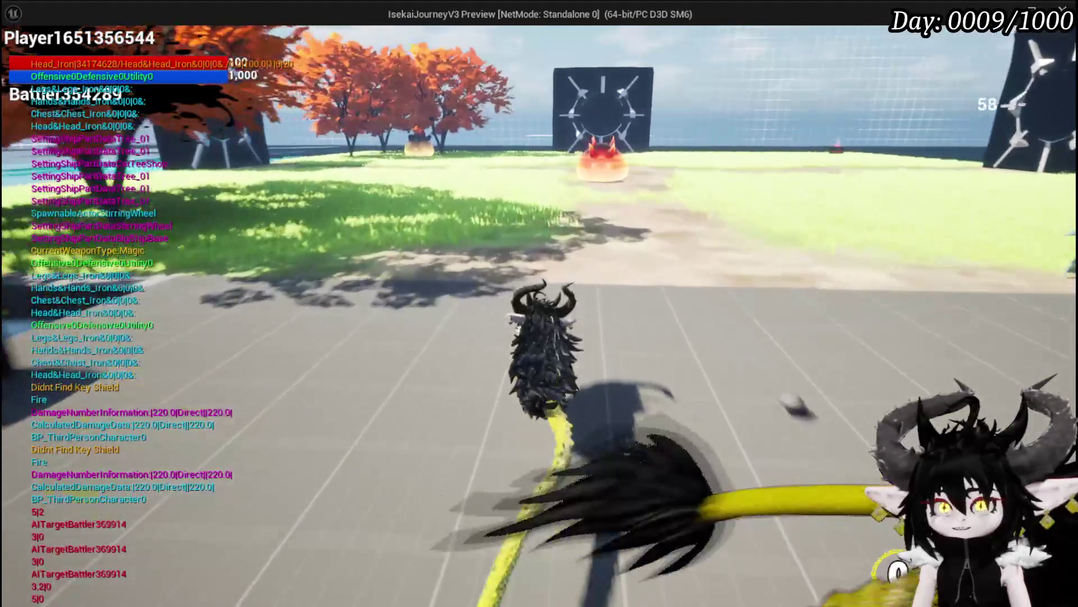
pyautogui.press('w')
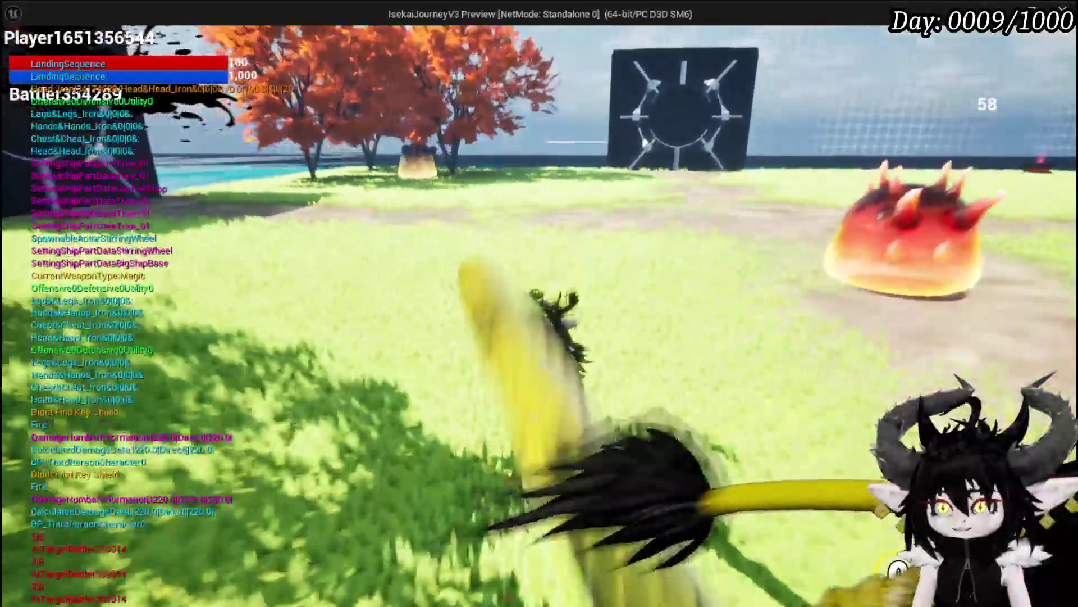
pyautogui.press('w')
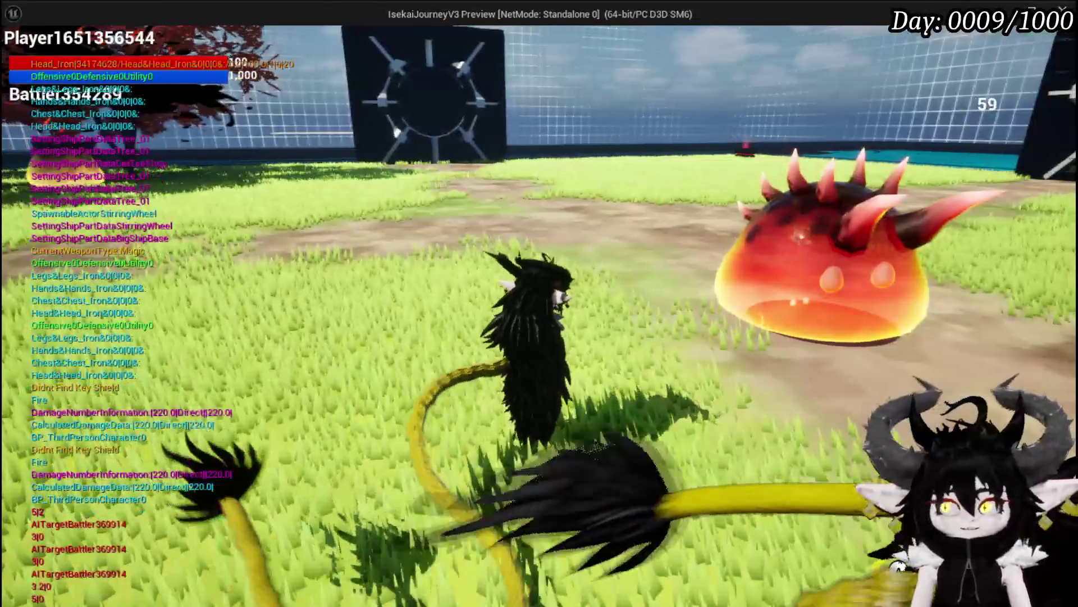
pyautogui.press('w')
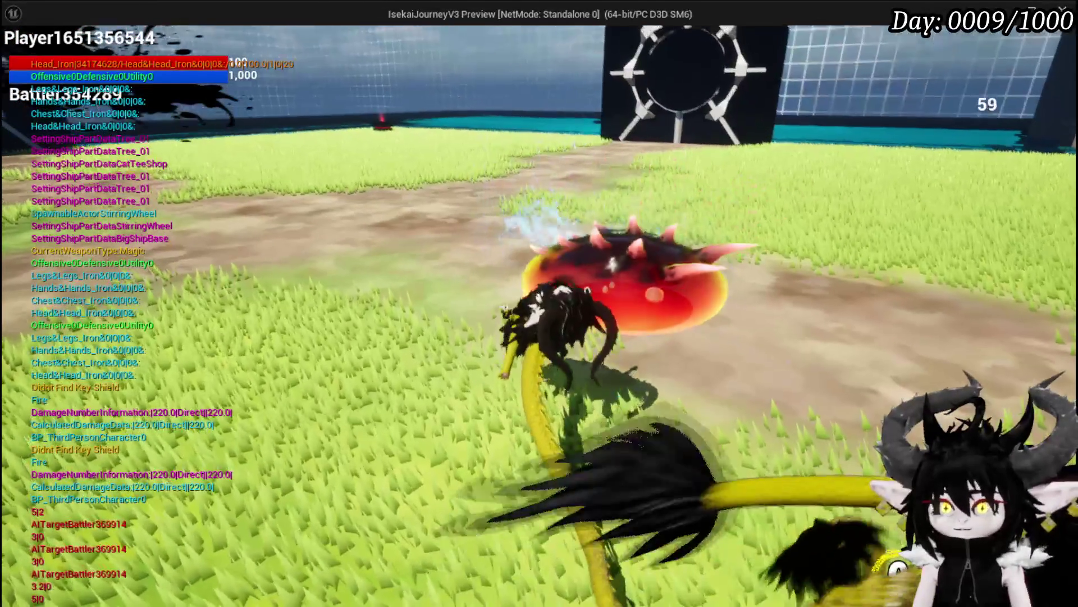
pyautogui.press('w')
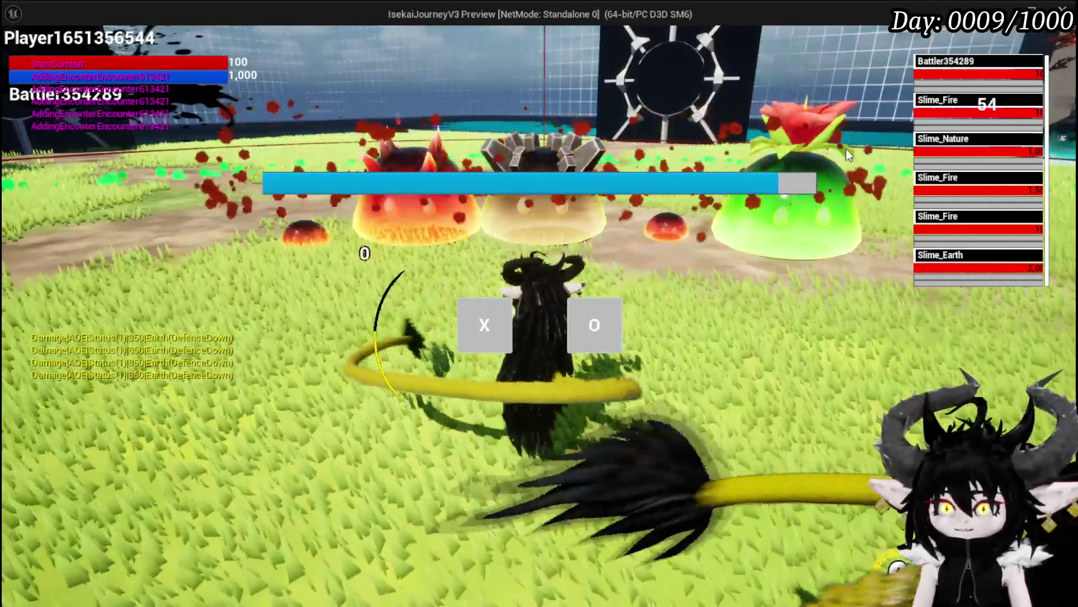
pyautogui.press('w')
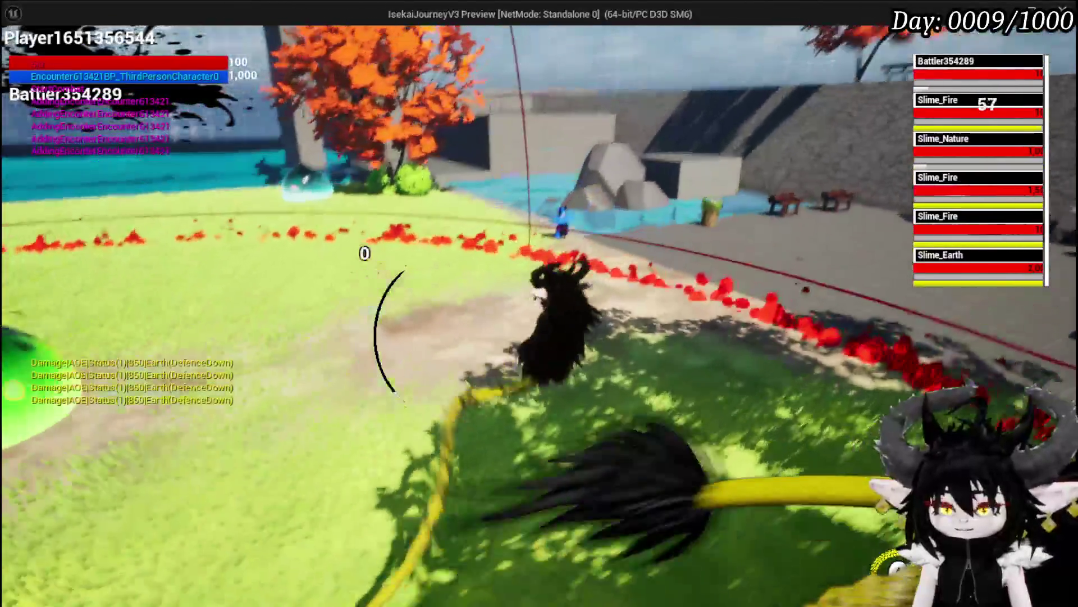
pyautogui.press('w')
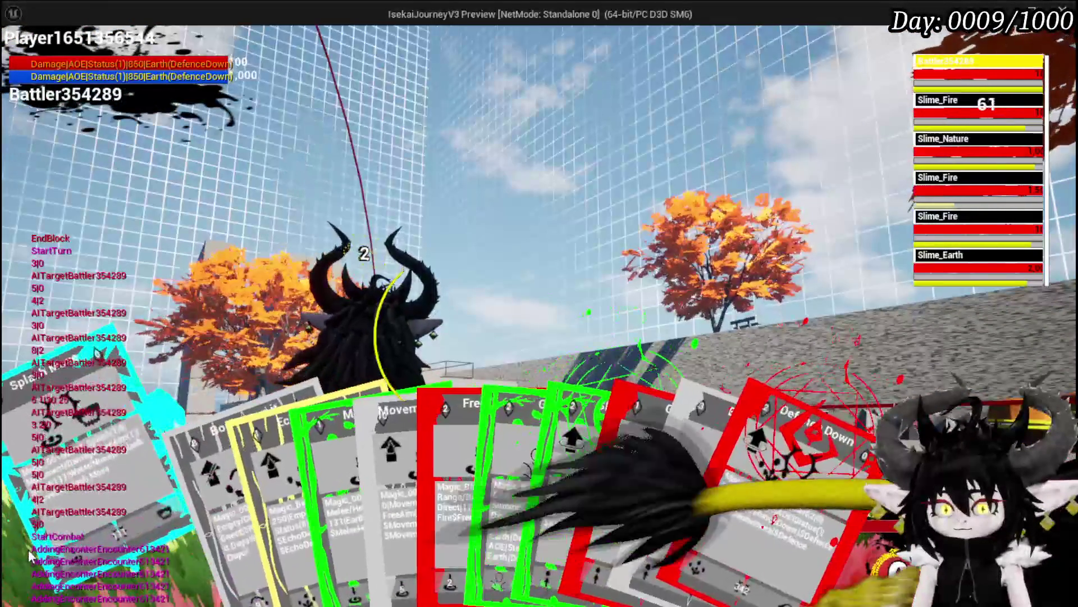
# - Cast Splash Move on Slime_Fire, then stop the play session
pyautogui.click(31, 556)
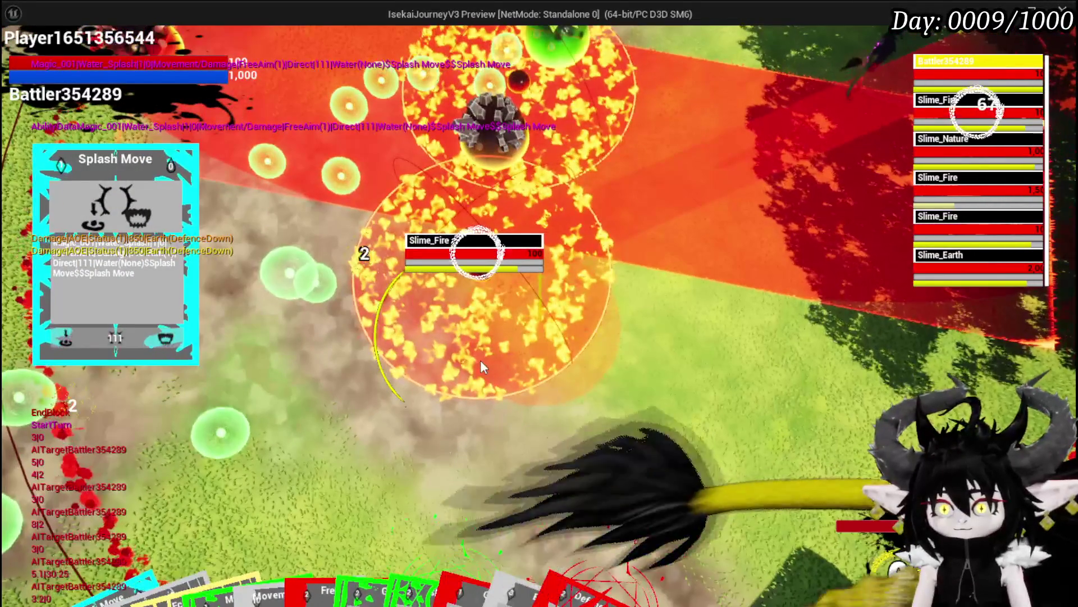
pyautogui.click(480, 359)
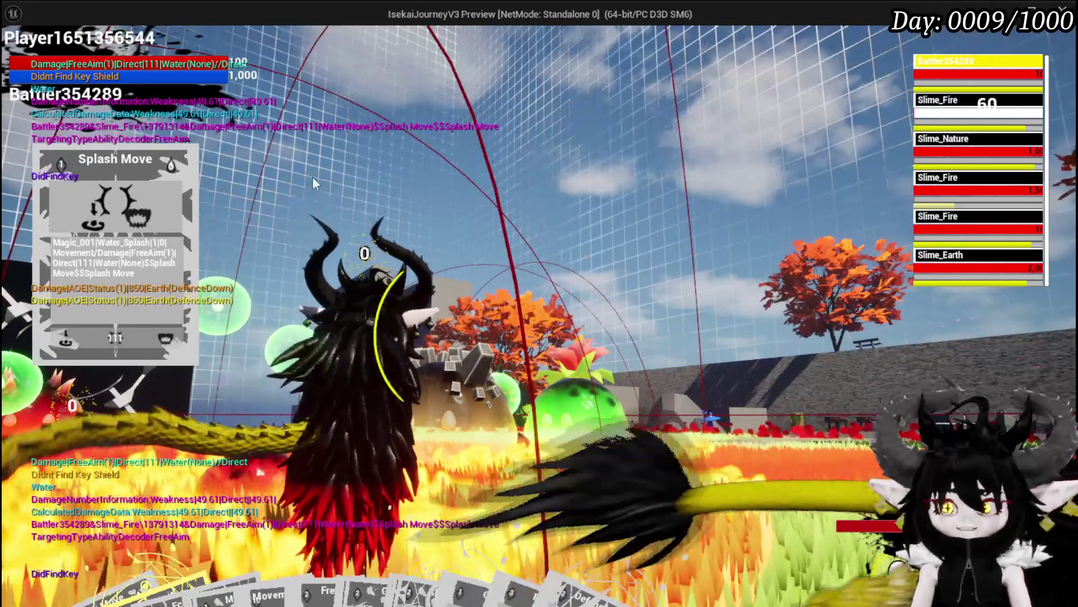
pyautogui.press('Escape')
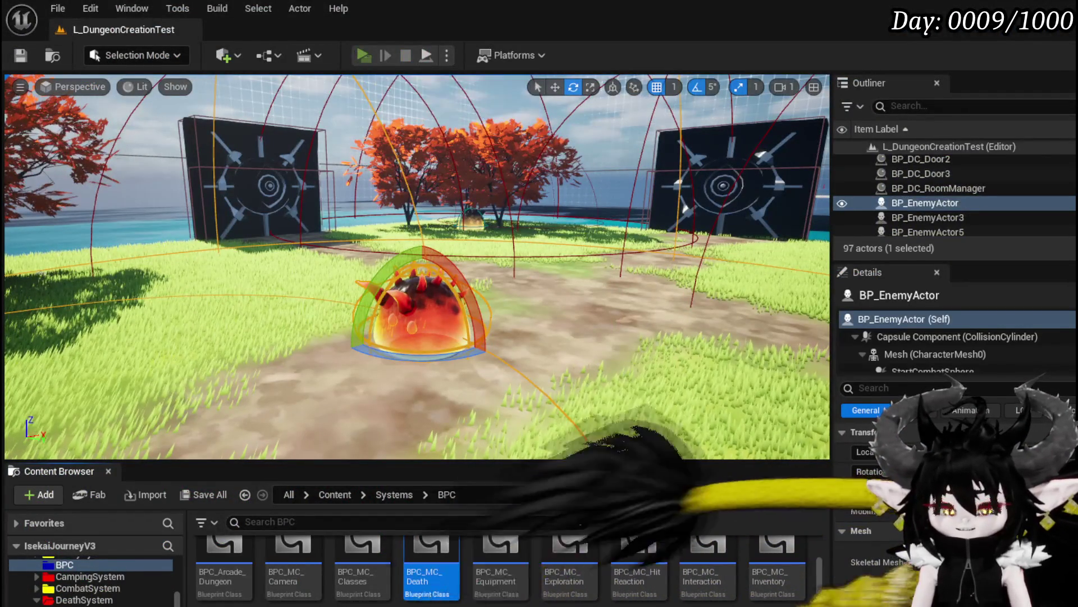
# - Restart the Play-in-Editor test with Alt+P
pyautogui.hotkey('alt', 'p')
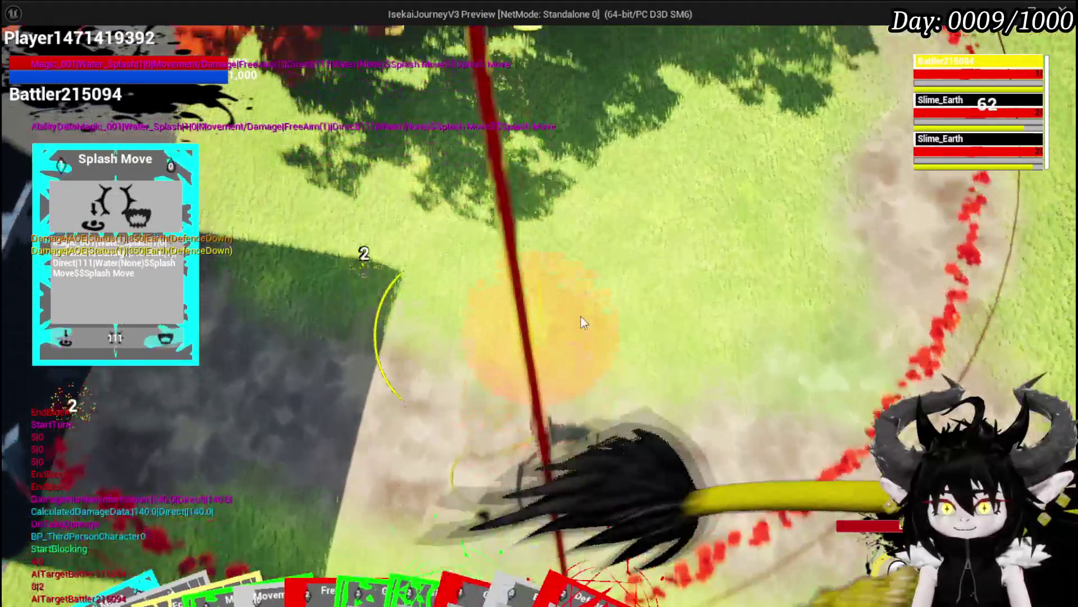
# - Cast Splash Move repeatedly at the earth slimes, moving around the arena until both are defeated
pyautogui.click(580, 316)
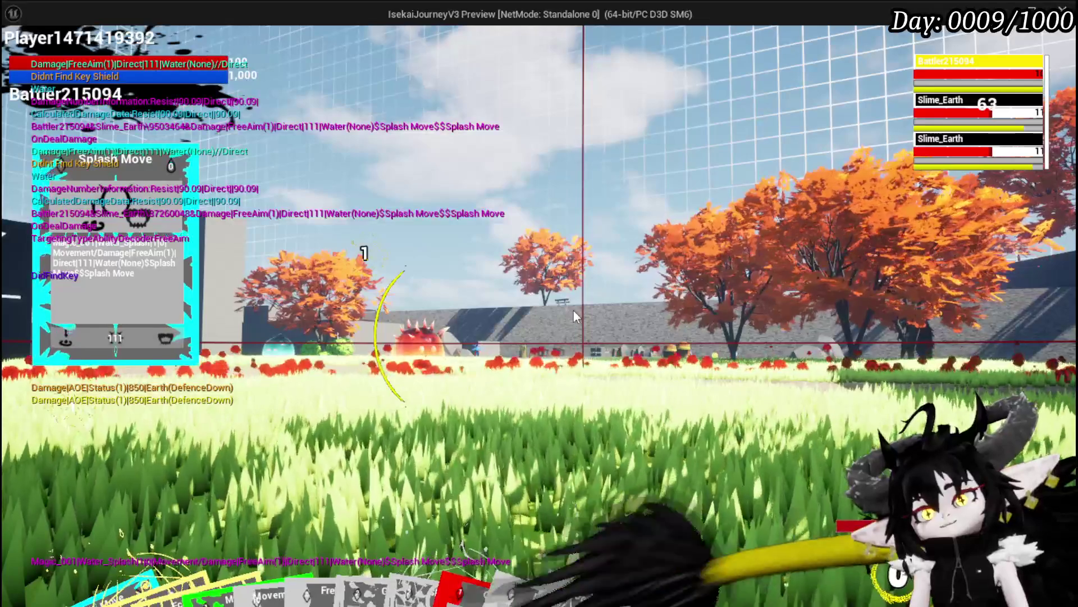
pyautogui.click(574, 310)
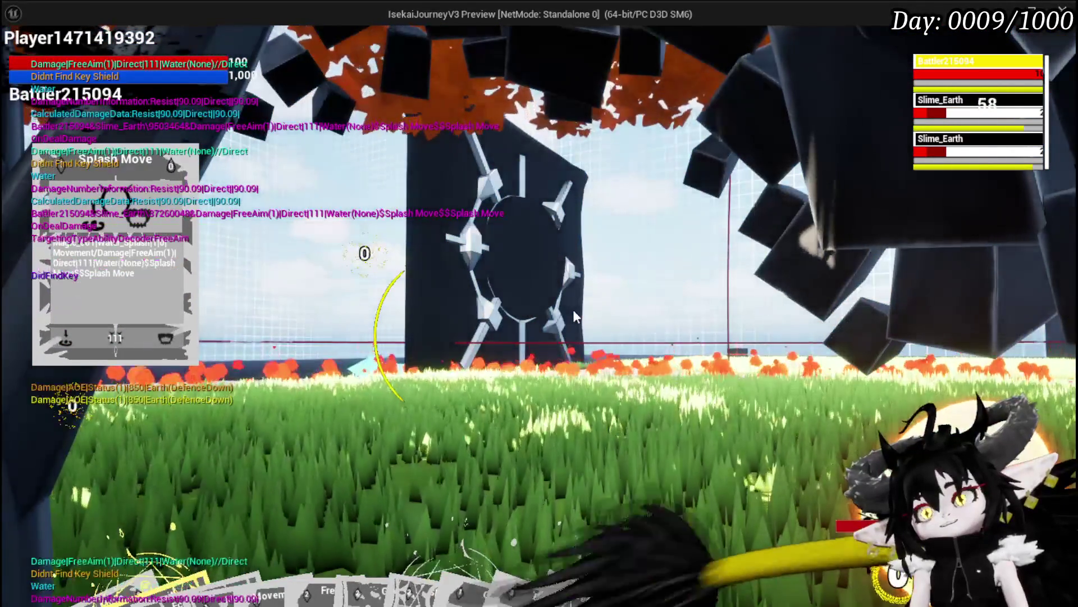
pyautogui.click(573, 309)
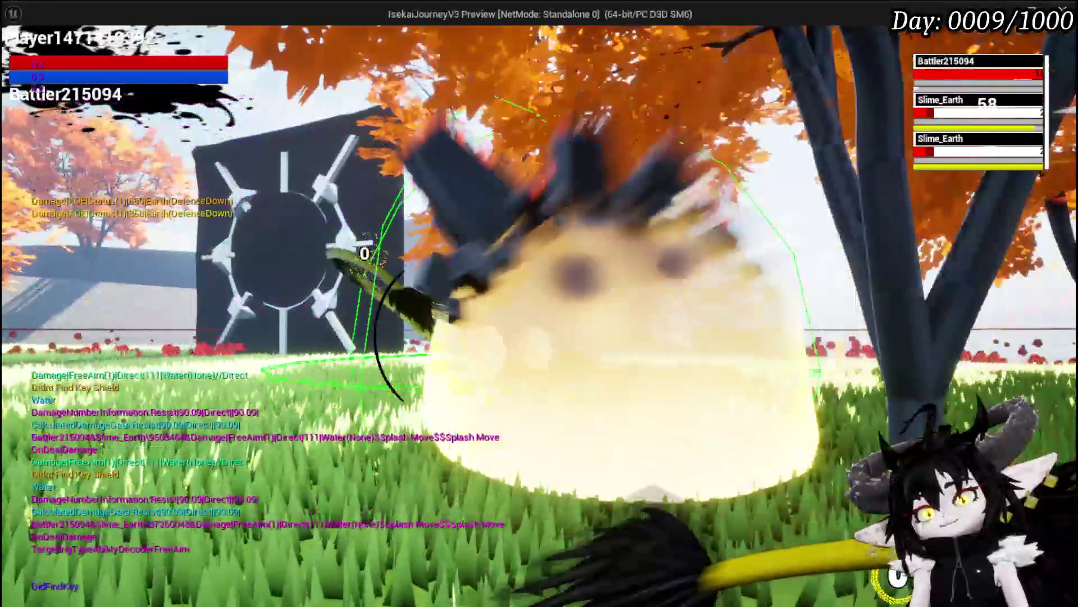
pyautogui.press('w')
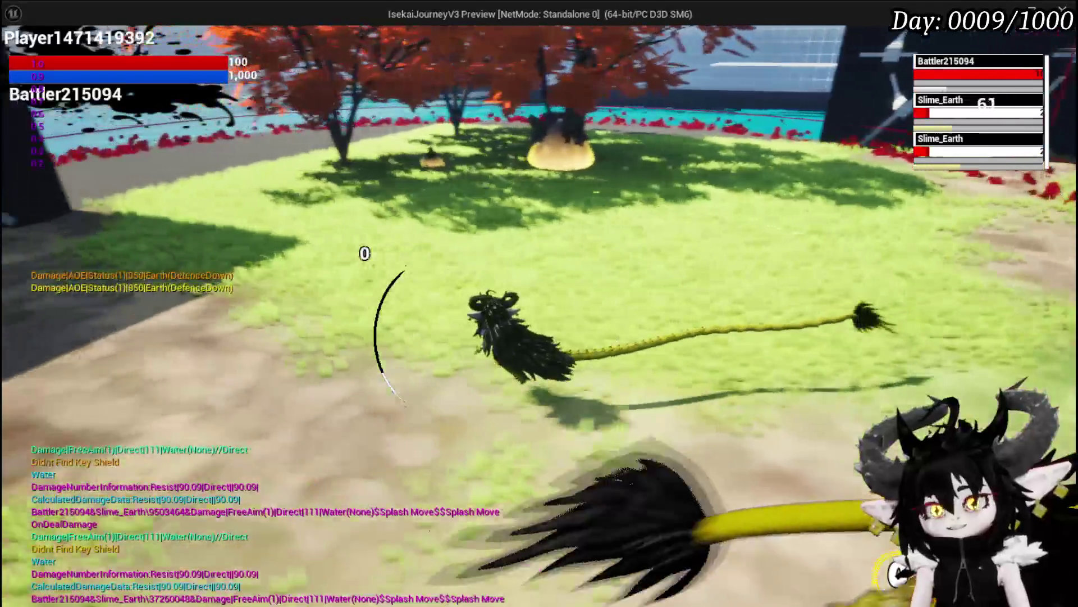
pyautogui.press('d')
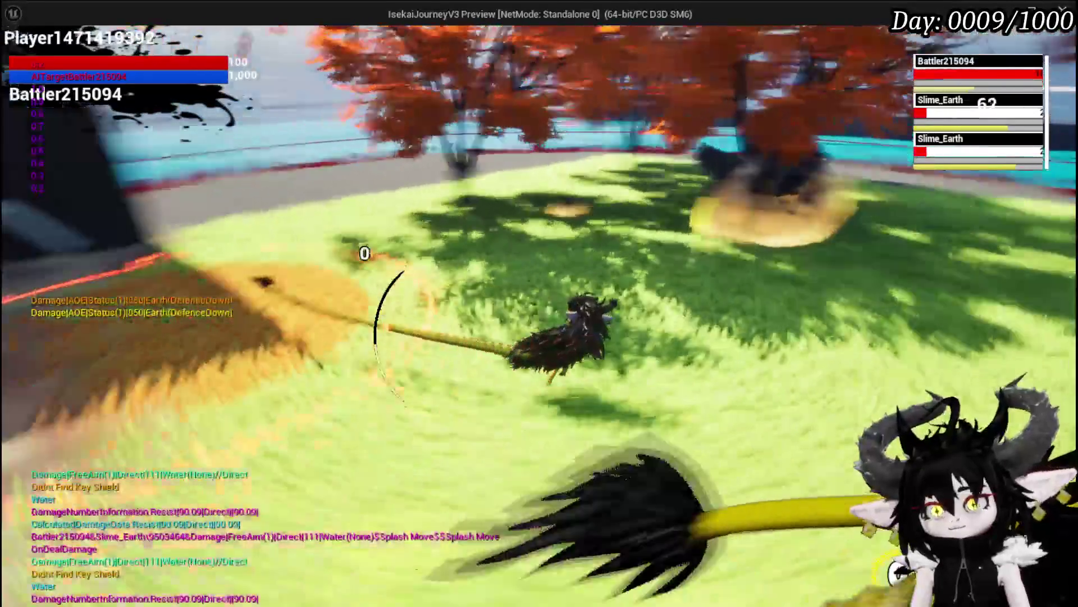
pyautogui.press('w')
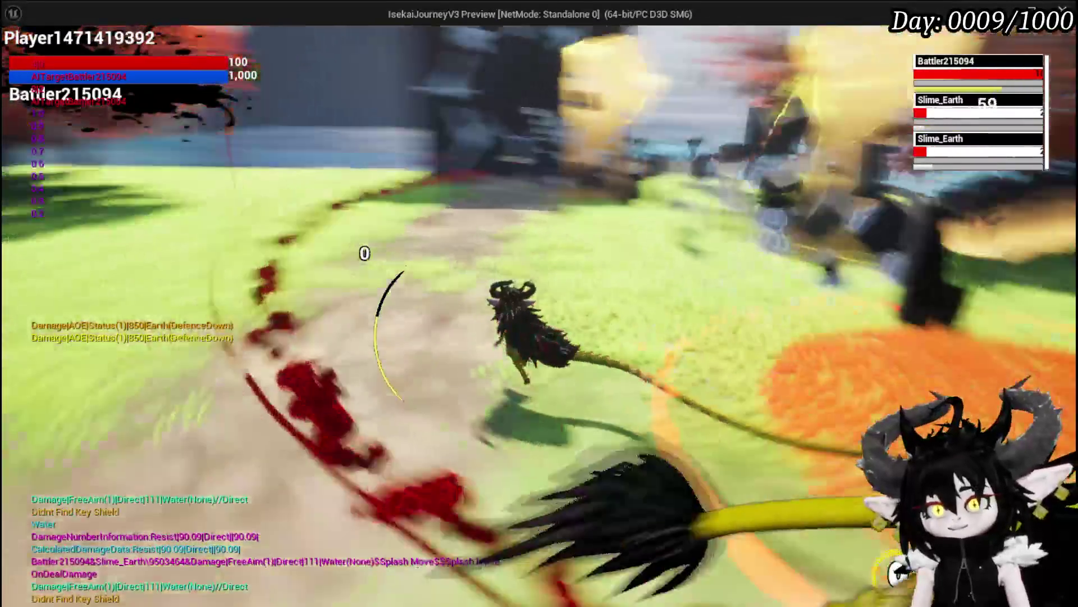
pyautogui.press('w')
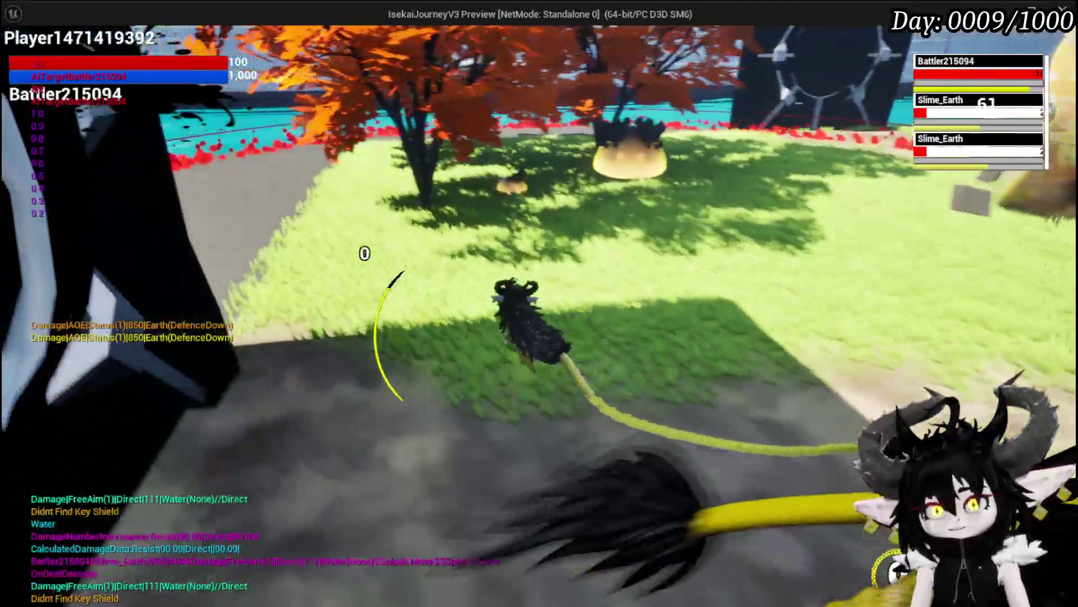
pyautogui.press('w')
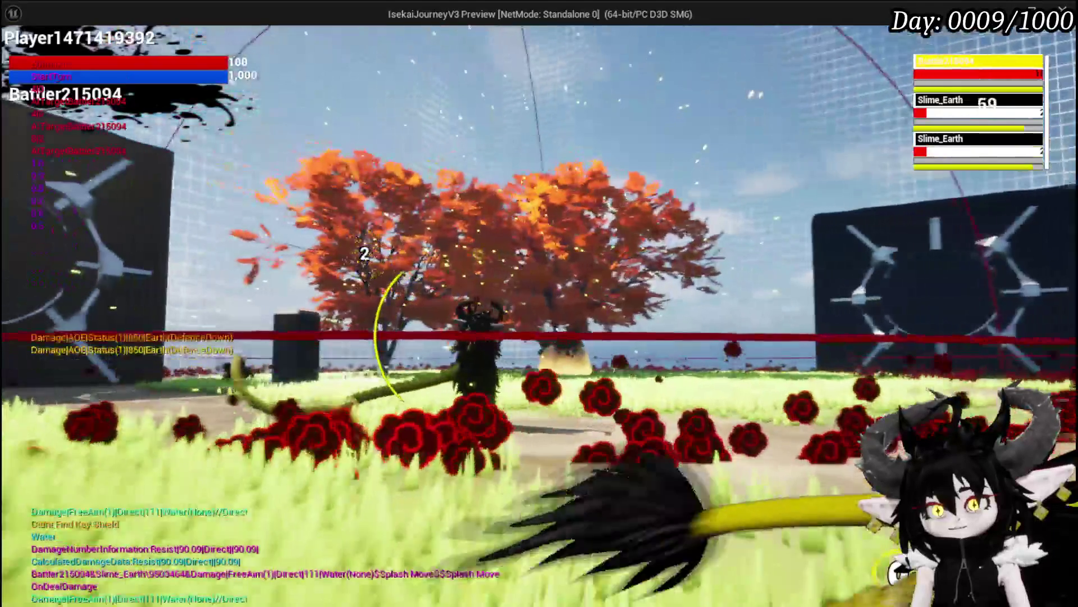
pyautogui.press('w')
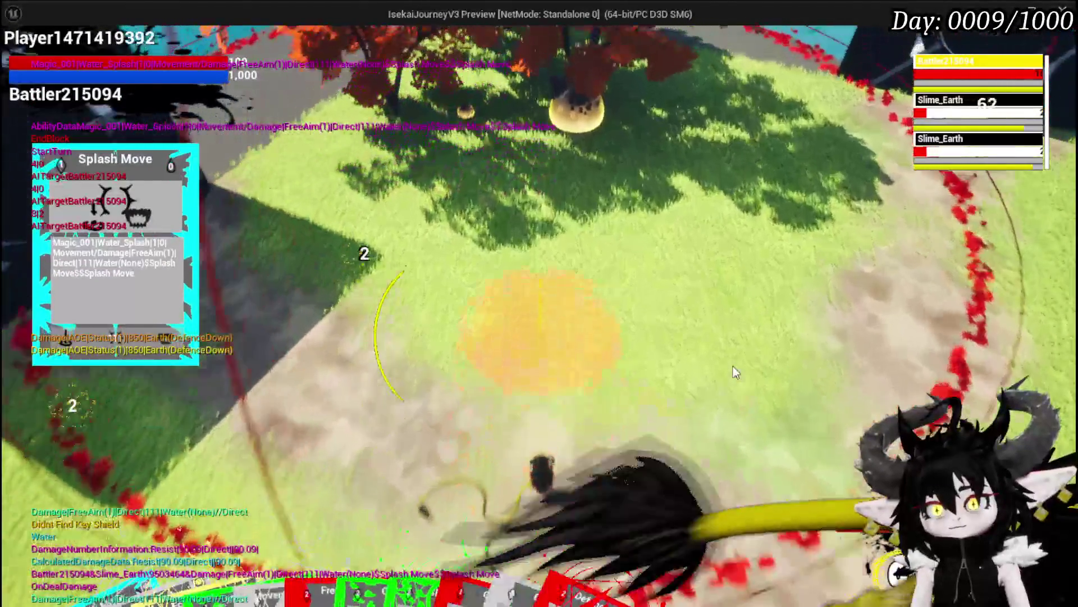
pyautogui.click(733, 367)
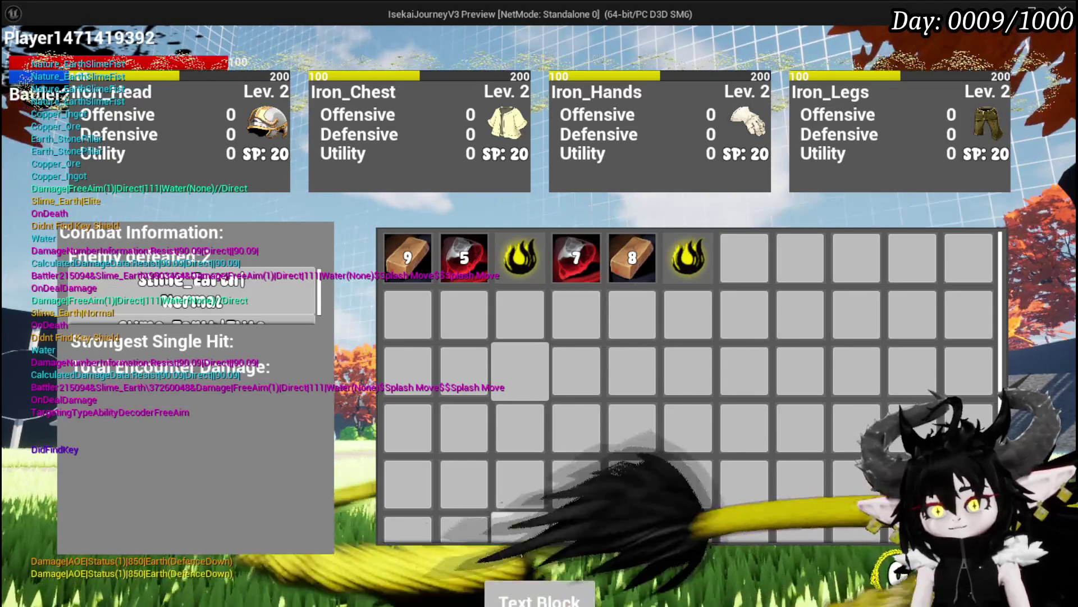
# - Close the inventory and equipment results screen to return to exploration
pyautogui.press('i')
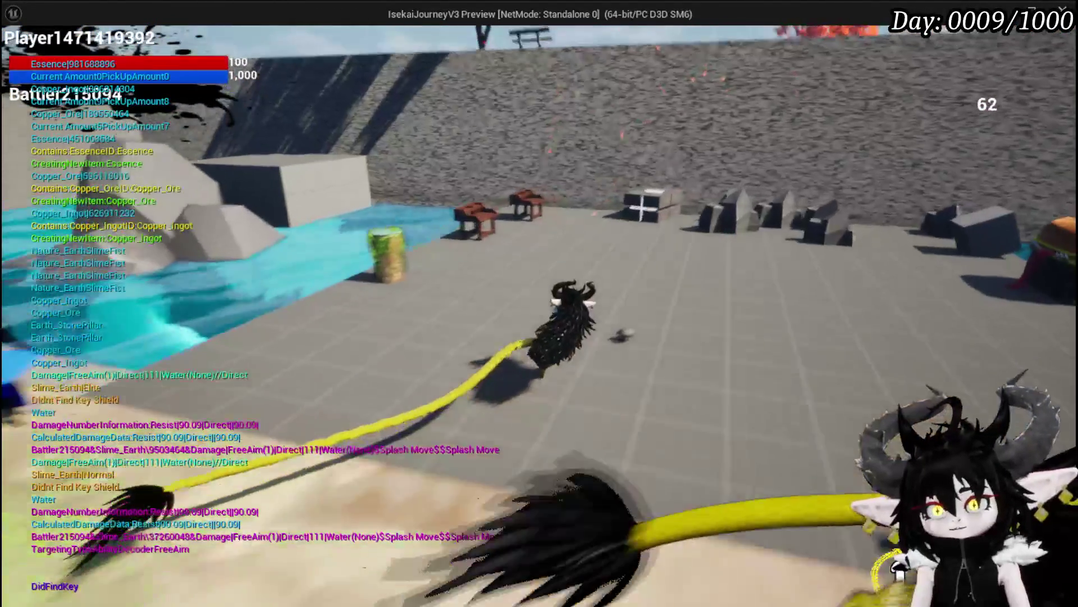
# - Open the workbench Upgrade menu and put Iron_Head's skill points into Defensive
pyautogui.press('e')
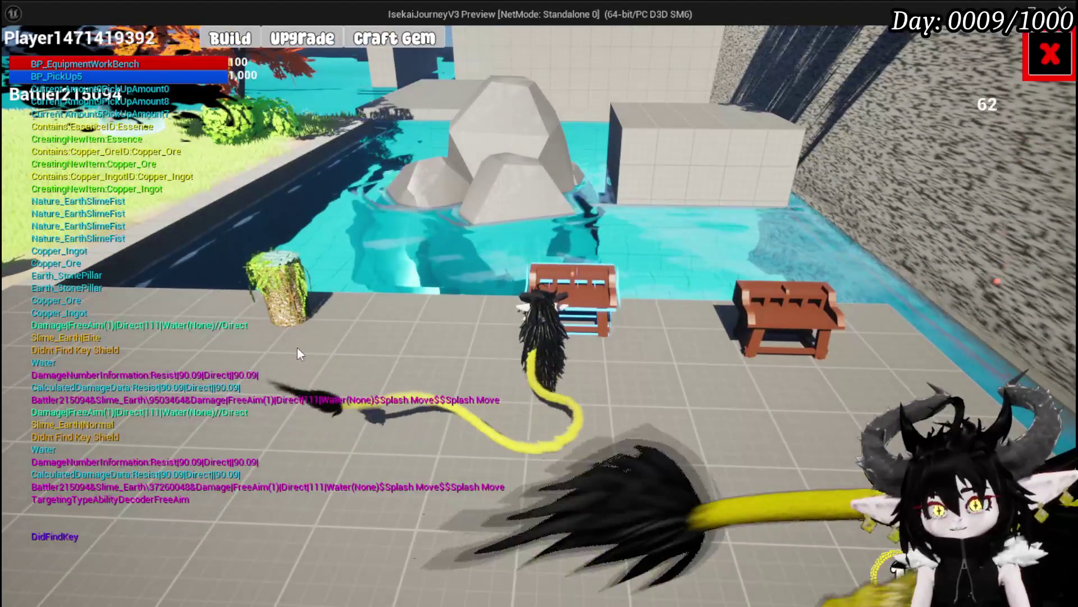
pyautogui.click(302, 39)
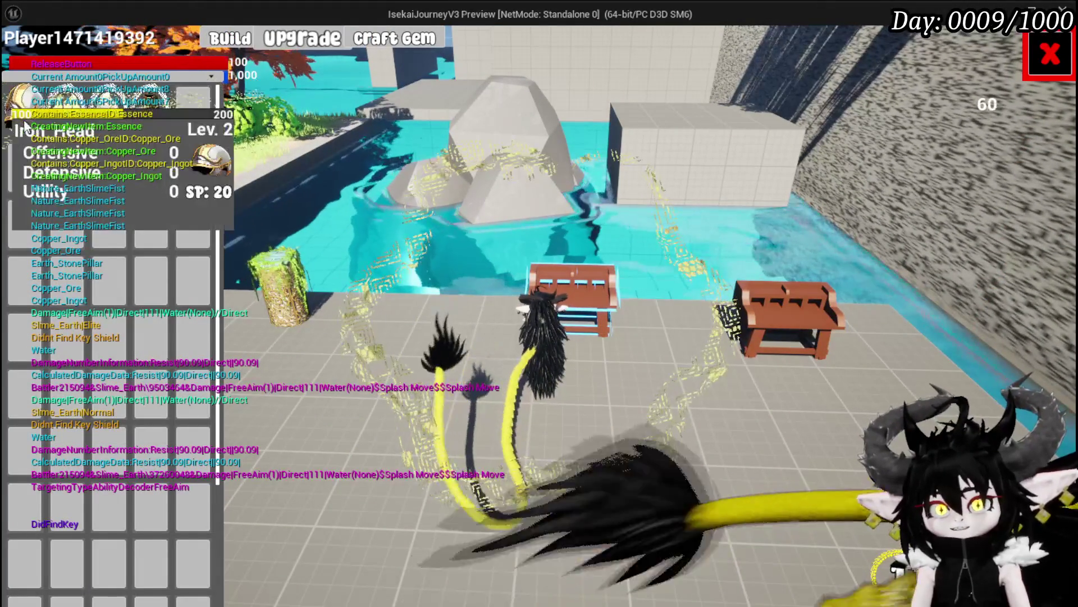
pyautogui.click(25, 108)
pyautogui.click(565, 324)
pyautogui.click(565, 323)
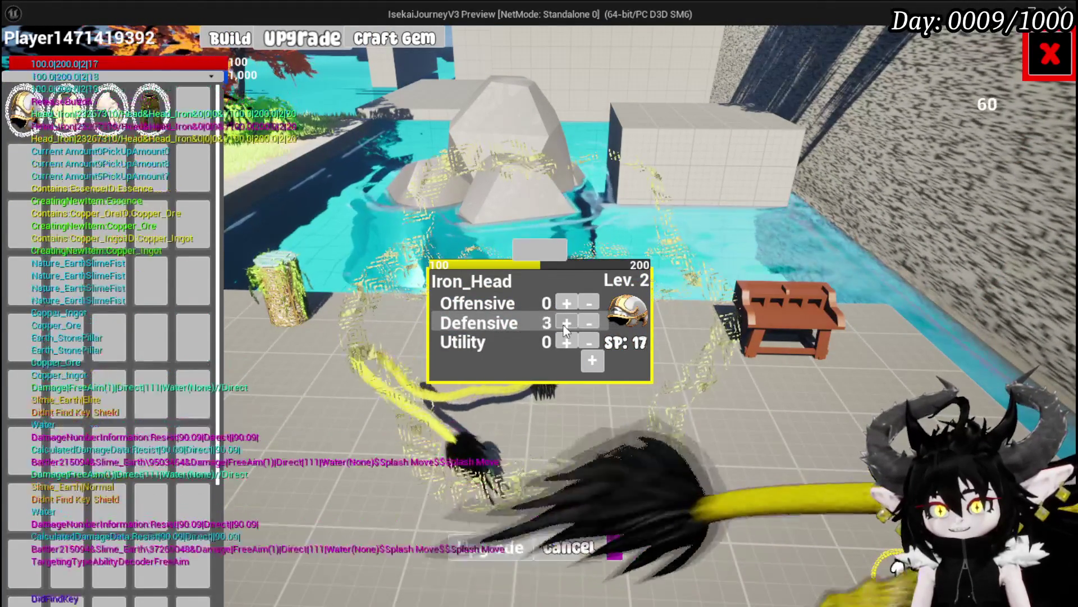
pyautogui.click(565, 324)
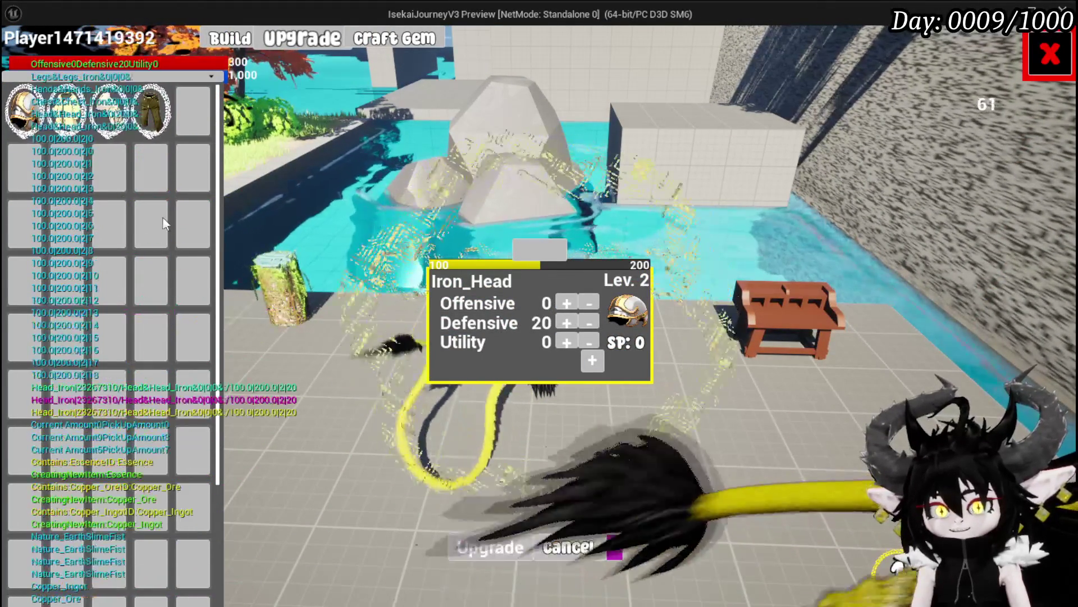
# - Raise Iron_Chest's Defensive to 20, then put Iron_Hands' points into Defensive and upgrade
pyautogui.click(59, 113)
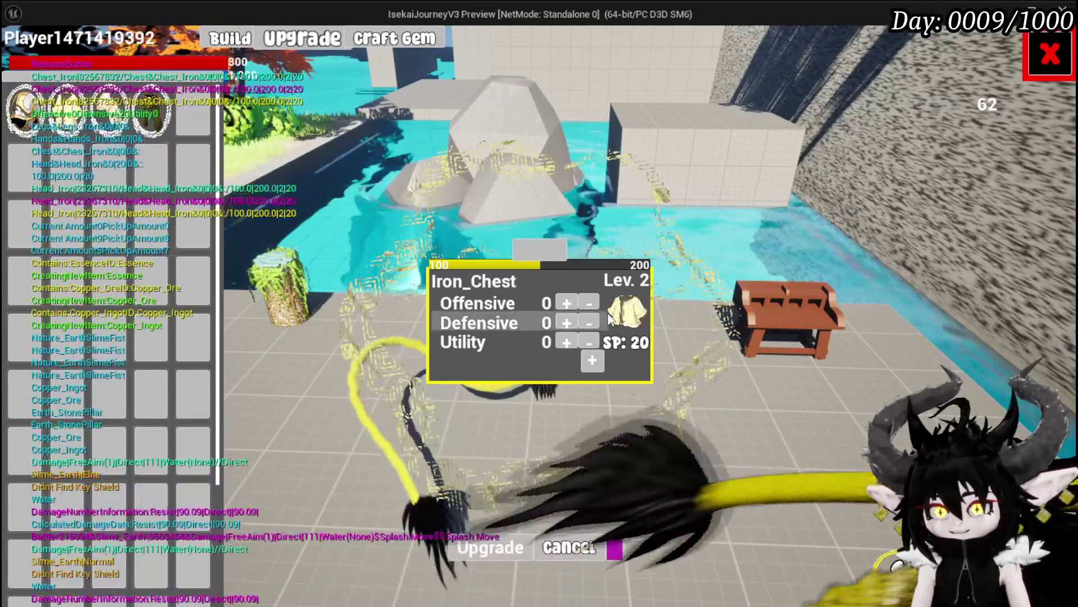
pyautogui.click(566, 322)
pyautogui.click(566, 321)
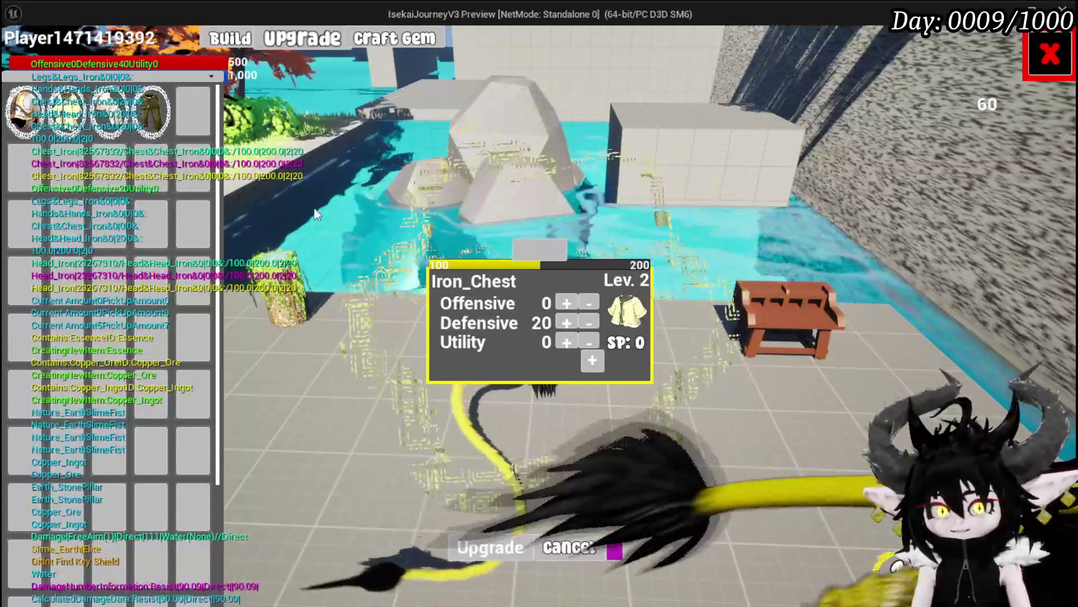
pyautogui.click(107, 115)
pyautogui.click(567, 321)
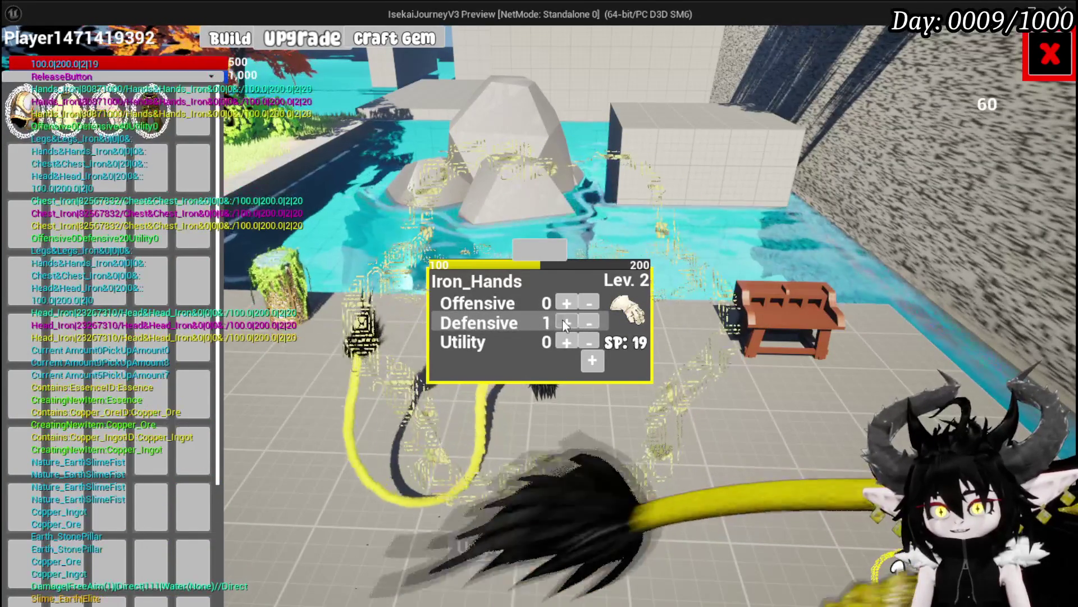
pyautogui.click(464, 553)
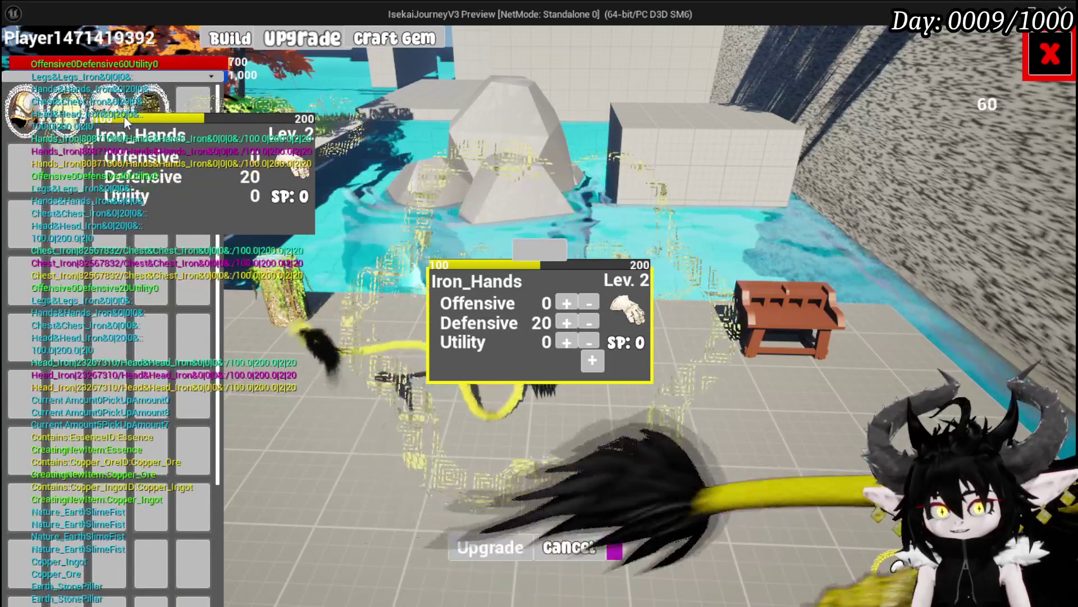
# - Raise Iron_Legs' Defensive to 20, apply the upgrade and close the workbench
pyautogui.click(149, 113)
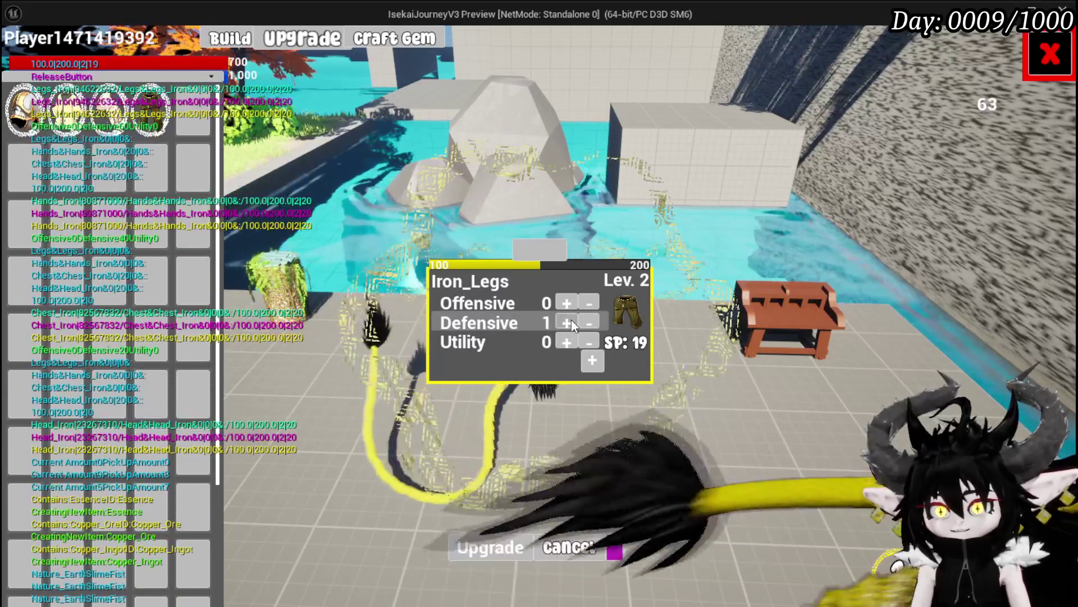
pyautogui.click(571, 319)
pyautogui.click(465, 546)
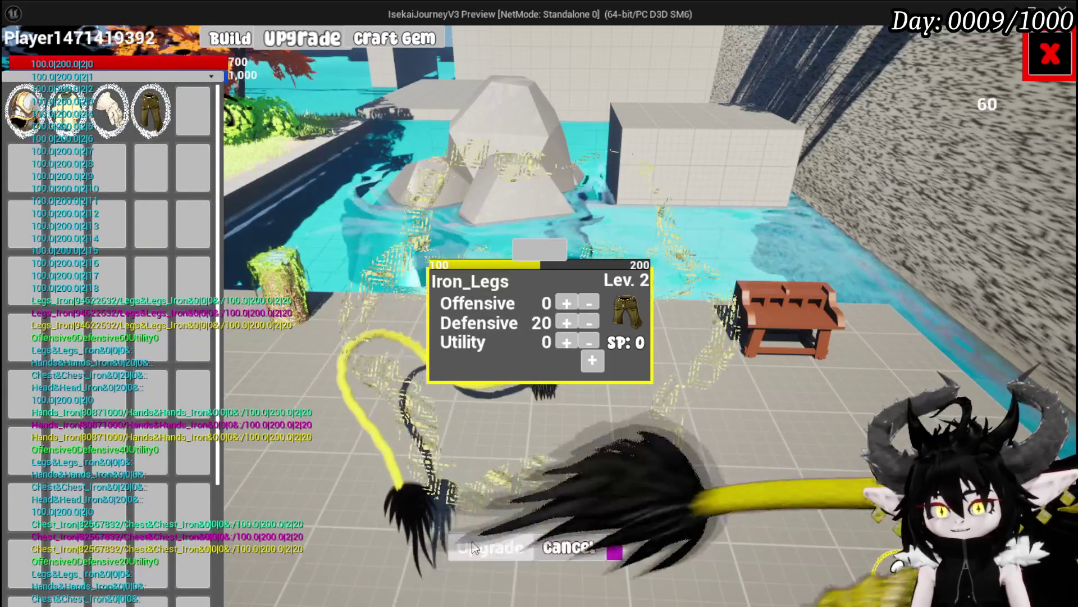
pyautogui.click(1047, 56)
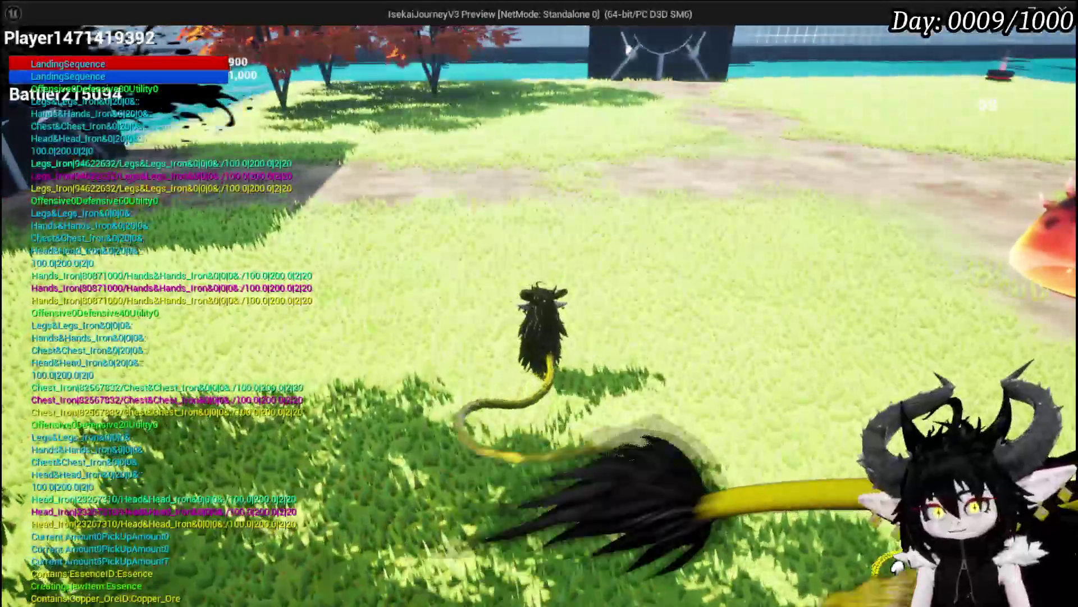
# - Cast the Splash Move card at the slimes, then stop the play session with Esc
pyautogui.press('Escape')
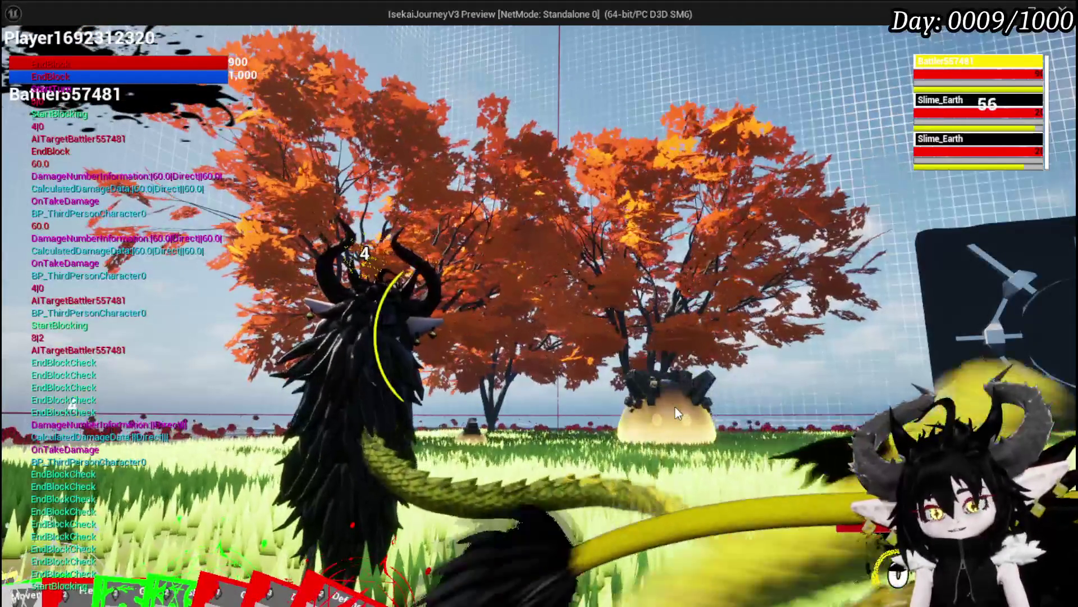
pyautogui.moveTo(234, 514)
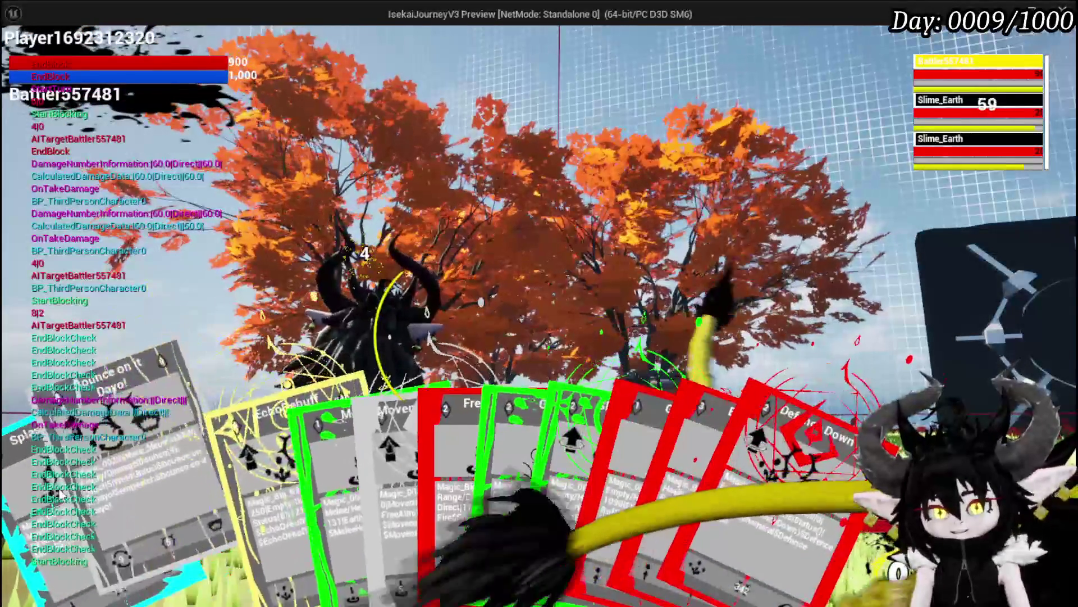
pyautogui.click(28, 507)
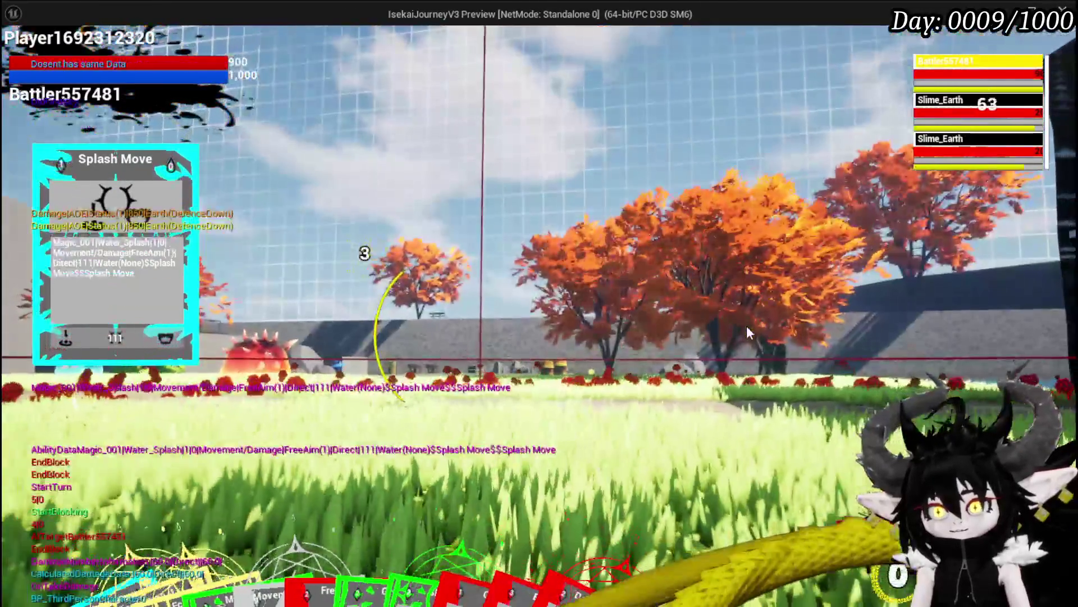
pyautogui.click(746, 326)
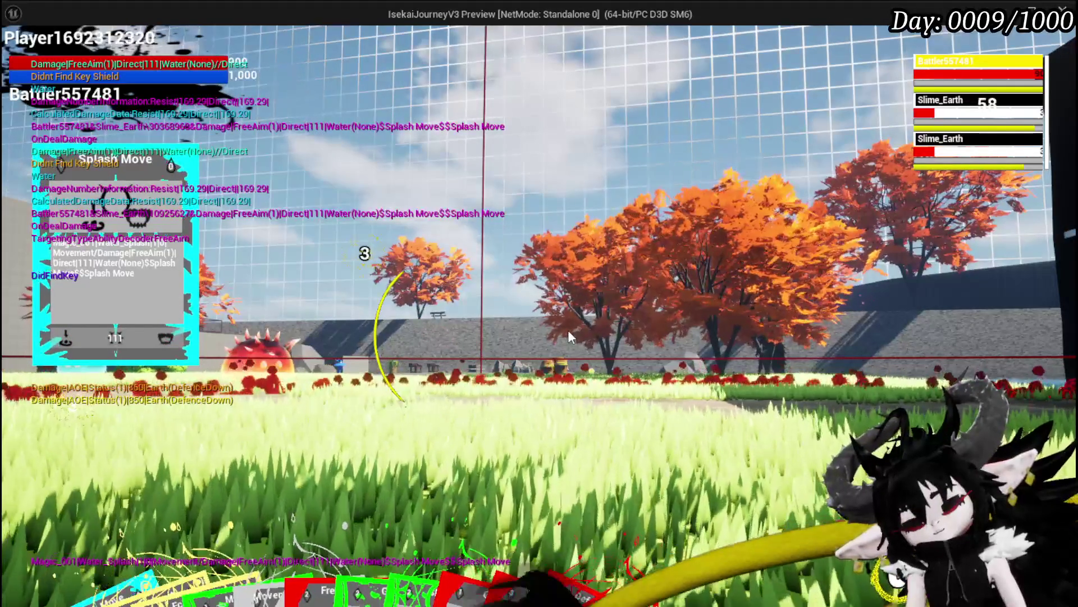
pyautogui.press('Escape')
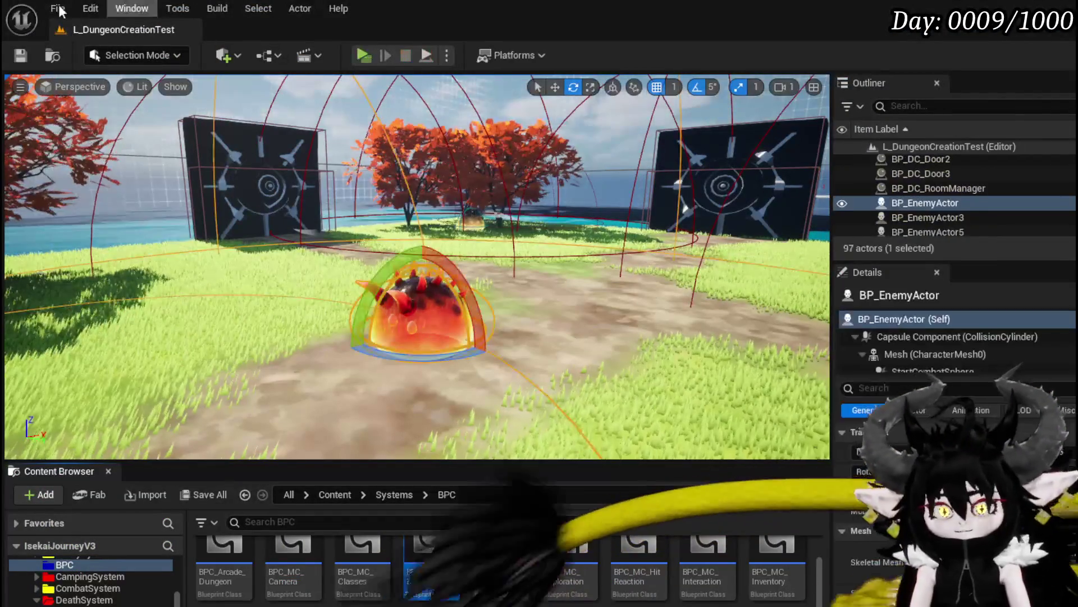
# - Start a new Play-in-Editor session and run the character into the slimes
pyautogui.click(363, 55)
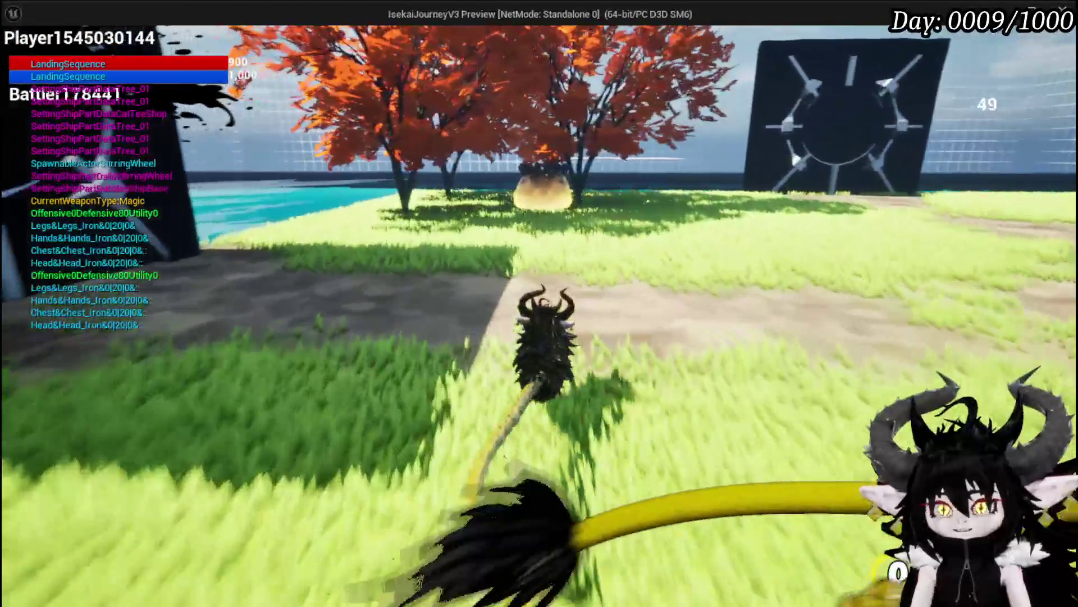
pyautogui.press('w')
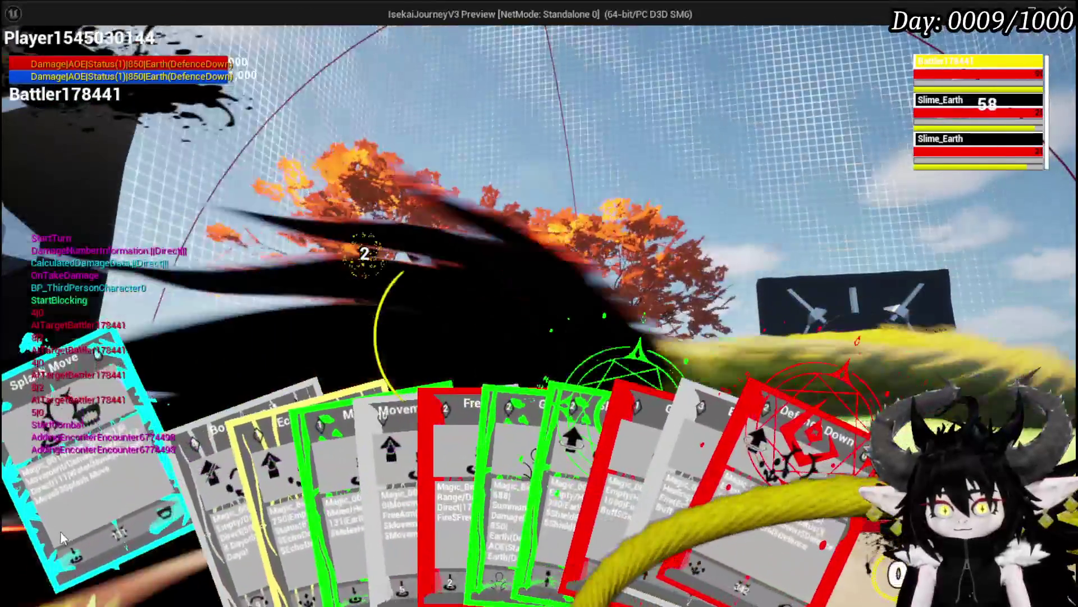
# - Release Splash Move on the slimes and dismiss the post-combat results screen
pyautogui.click(59, 531)
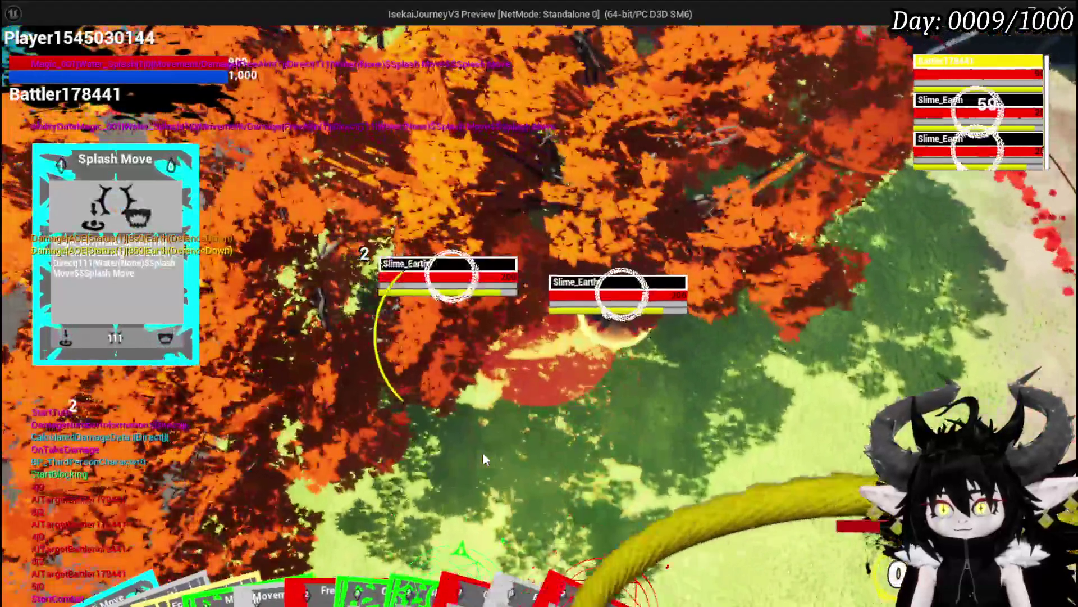
pyautogui.click(483, 455)
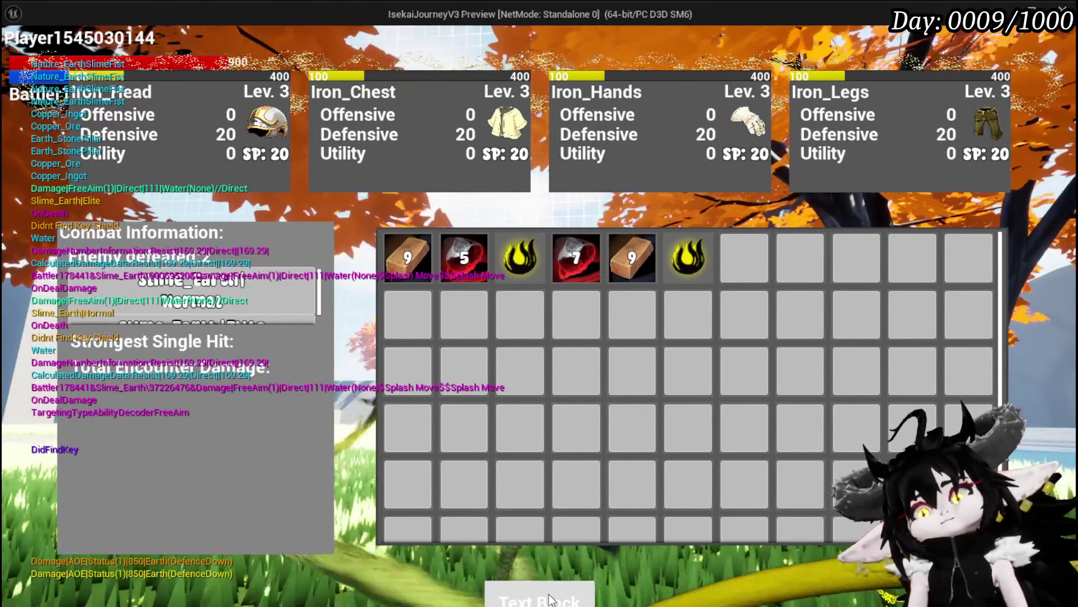
pyautogui.click(550, 599)
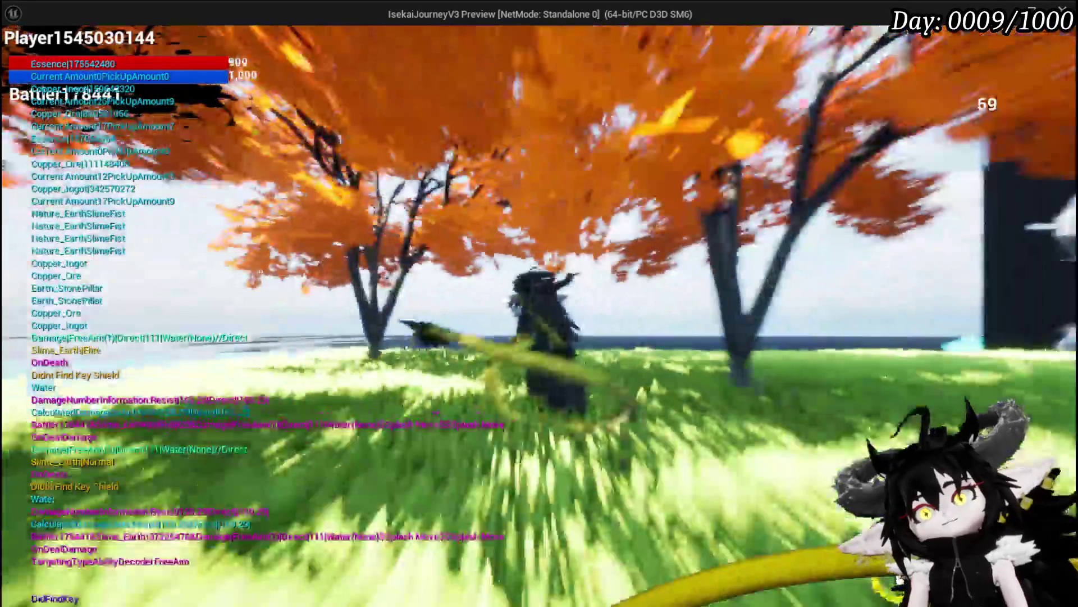
# - Run to the workbench and upgrade Iron_Head's Defensive to 40
pyautogui.press('w')
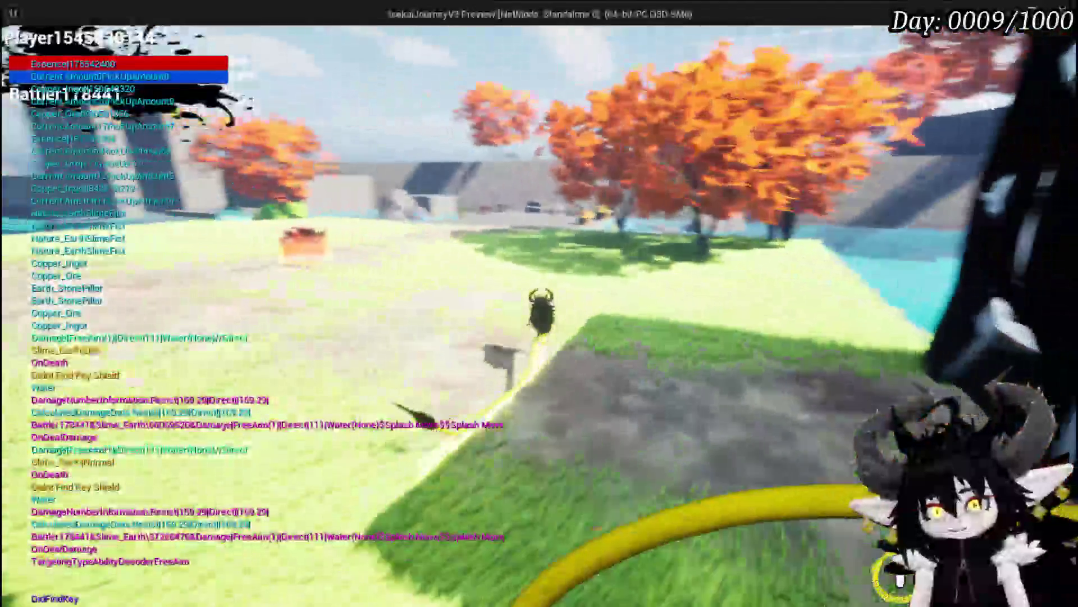
pyautogui.press('w')
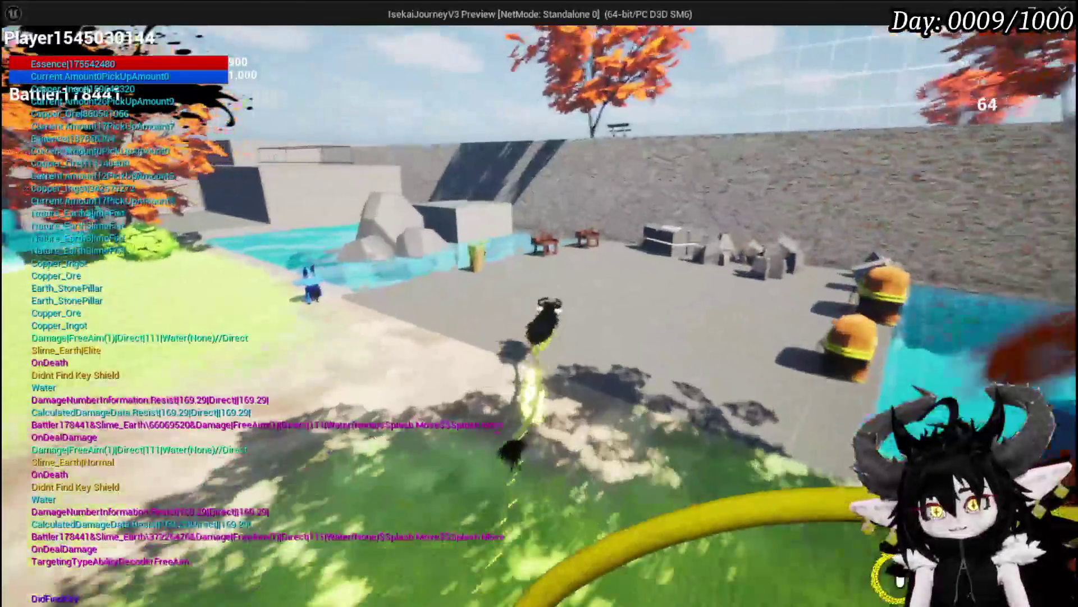
pyautogui.press('w')
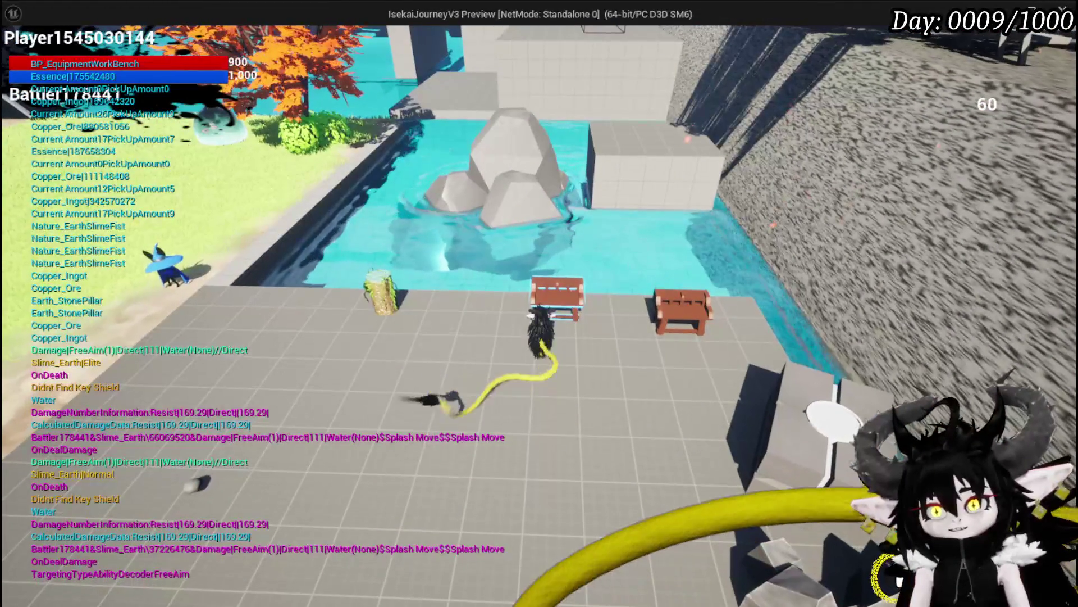
pyautogui.press('e')
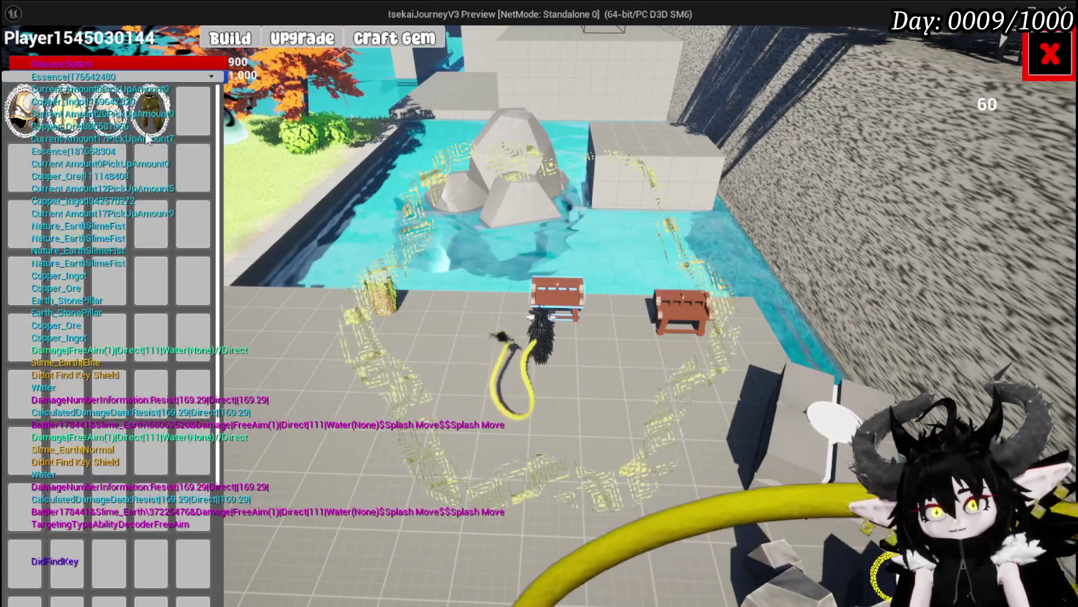
pyautogui.click(148, 139)
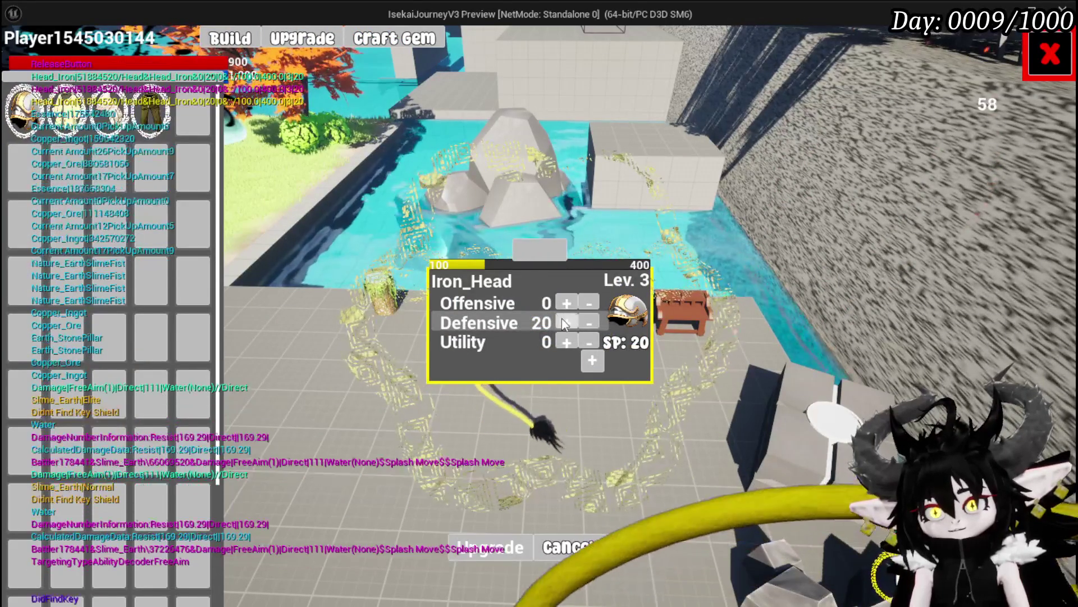
pyautogui.tripleClick(565, 322)
pyautogui.doubleClick(565, 321)
pyautogui.click(565, 322)
pyautogui.click(565, 322)
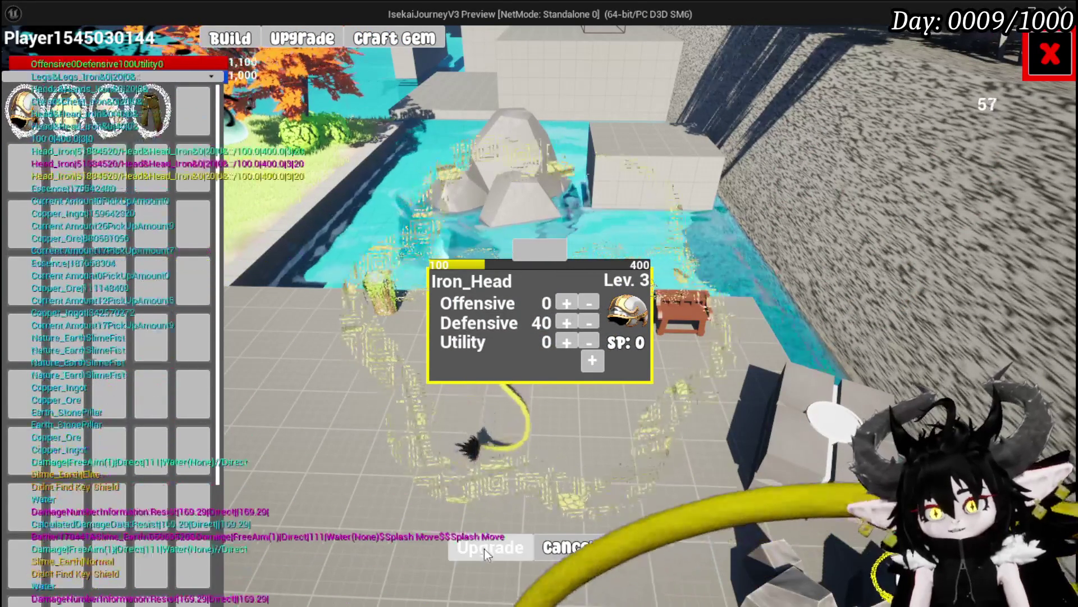
pyautogui.click(485, 548)
# - Upgrade Iron_Chest's Defensive to 40 and close the workbench menu
pyautogui.moveTo(66, 115)
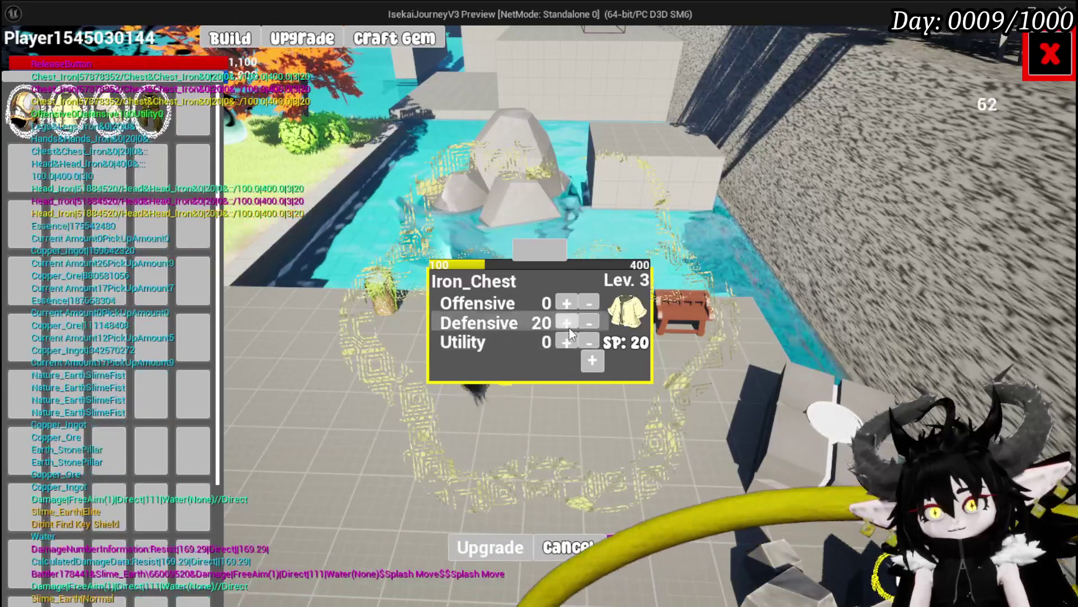
pyautogui.click(565, 322)
pyautogui.click(565, 321)
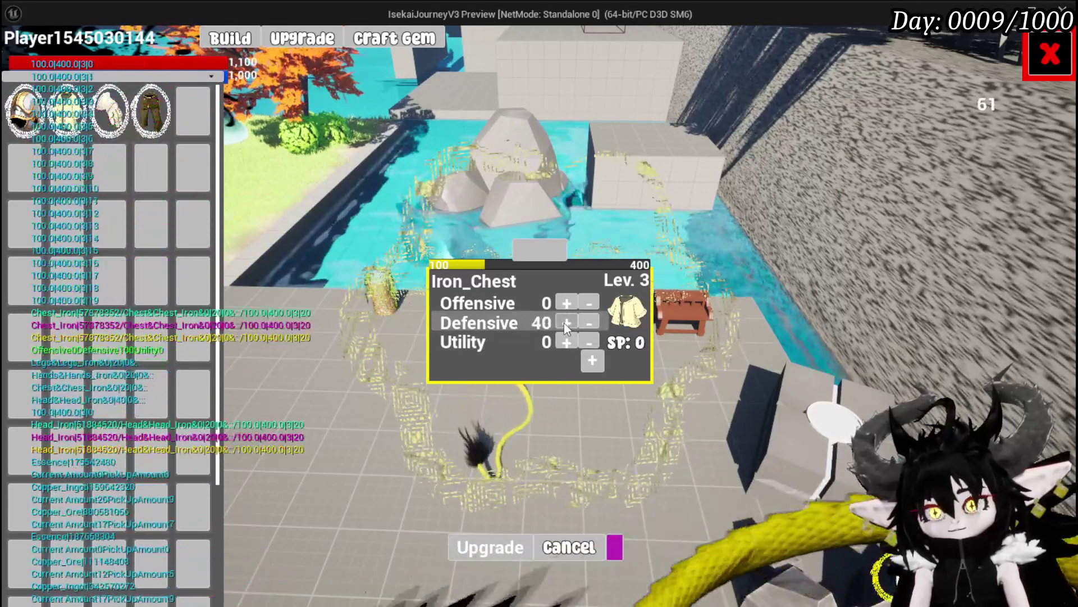
pyautogui.click(464, 561)
pyautogui.click(1048, 54)
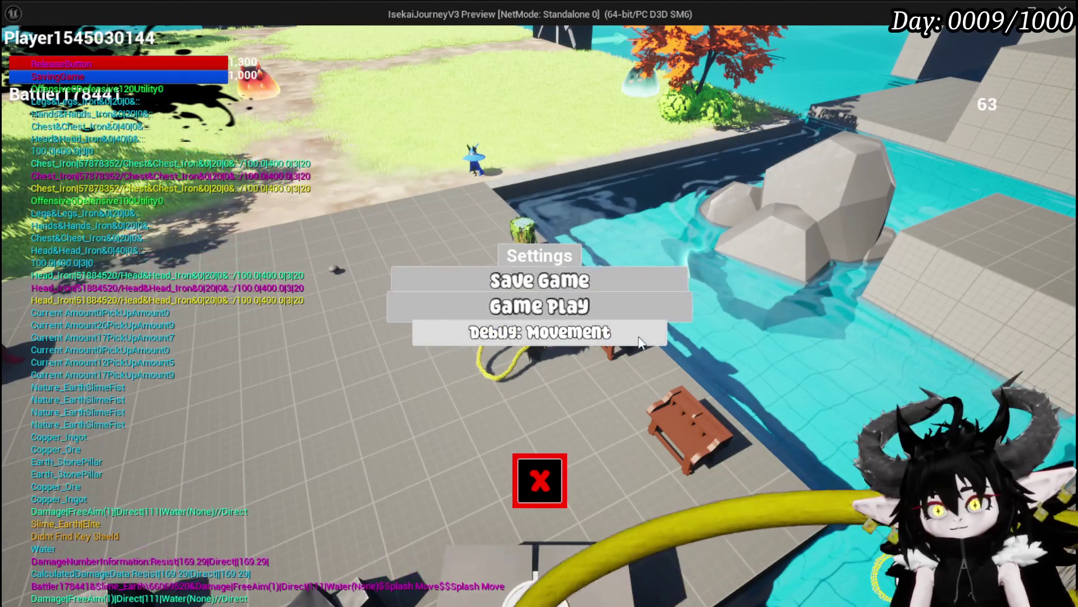
# - Close the Settings pause menu to resume the game preview
pyautogui.click(548, 475)
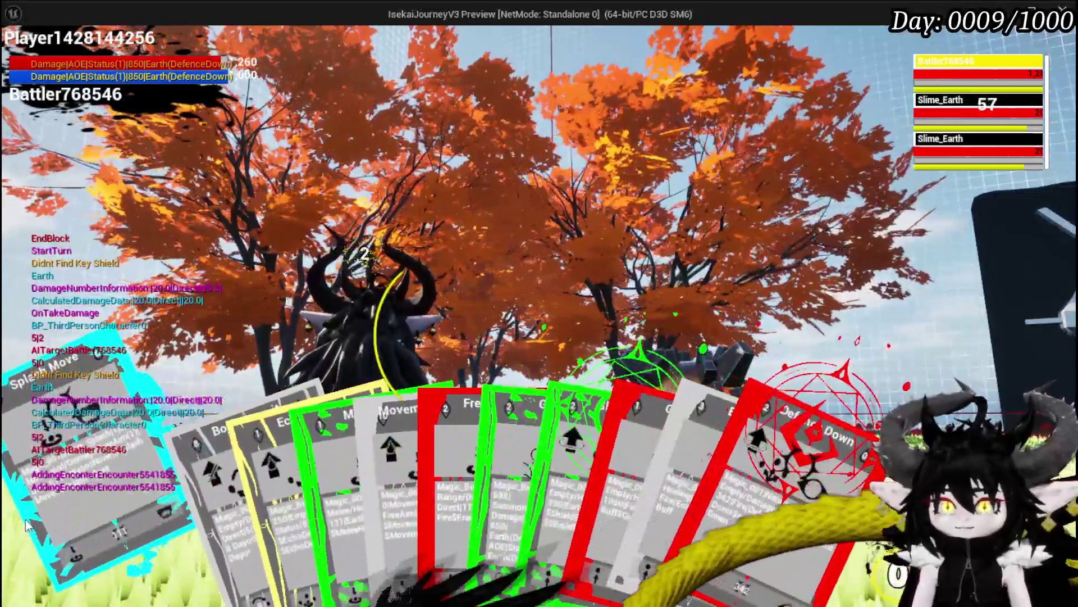
# - Play the Splash Move card against the two Slime_Earth enemies
pyautogui.click(25, 525)
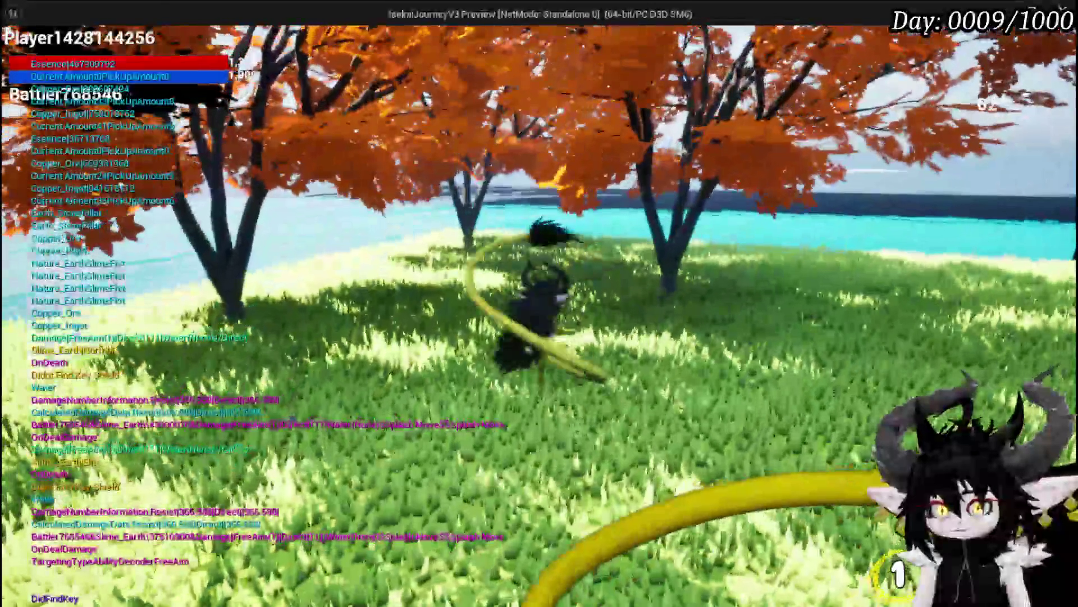
# - Save the game from the pause menu and stop the preview
pyautogui.press('Escape')
pyautogui.click(578, 286)
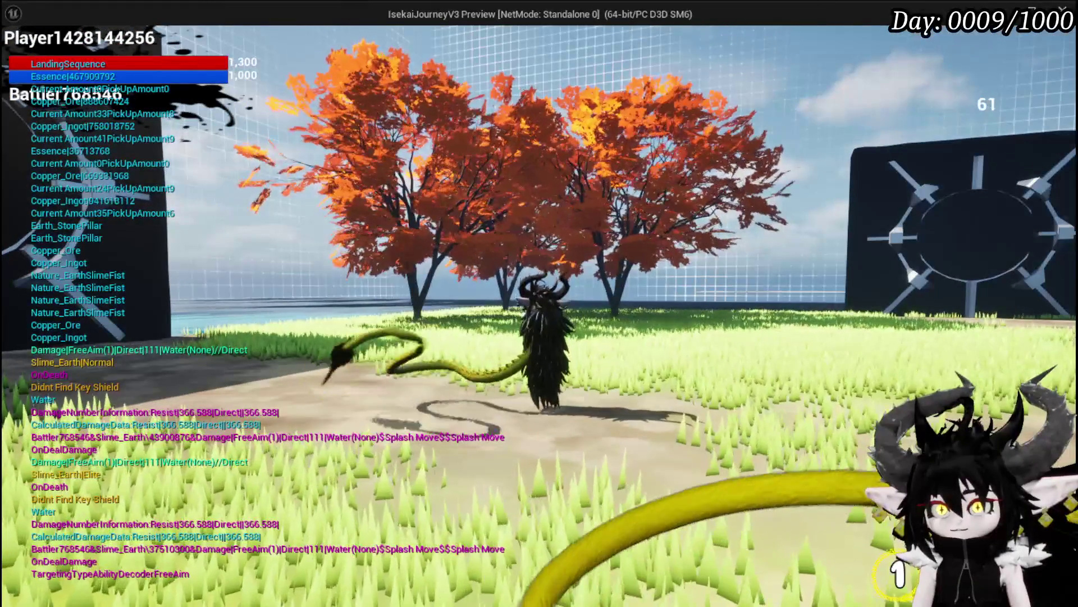
pyautogui.press('Escape')
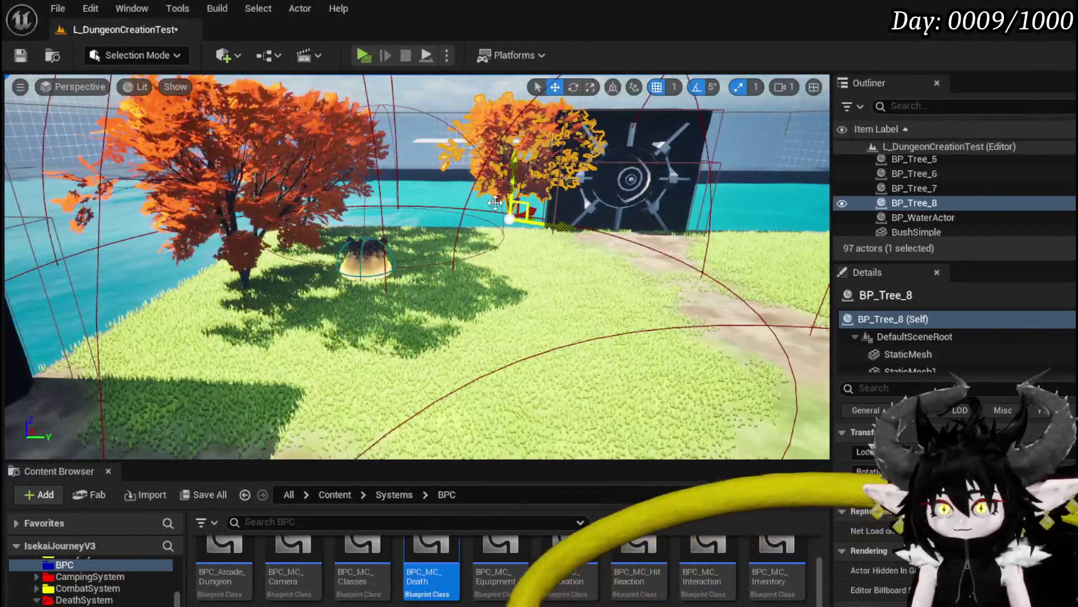
# - Drag the BP_Tree_7 tree far to the left and relaunch a standalone preview
pyautogui.click(361, 171)
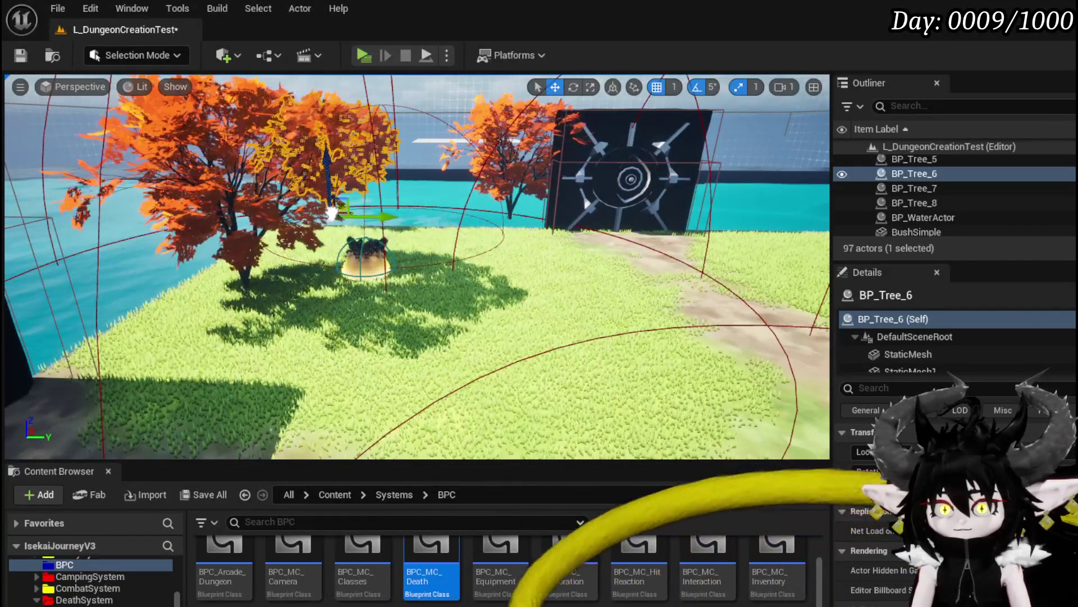
pyautogui.moveTo(292, 281); pyautogui.dragTo(117, 290)
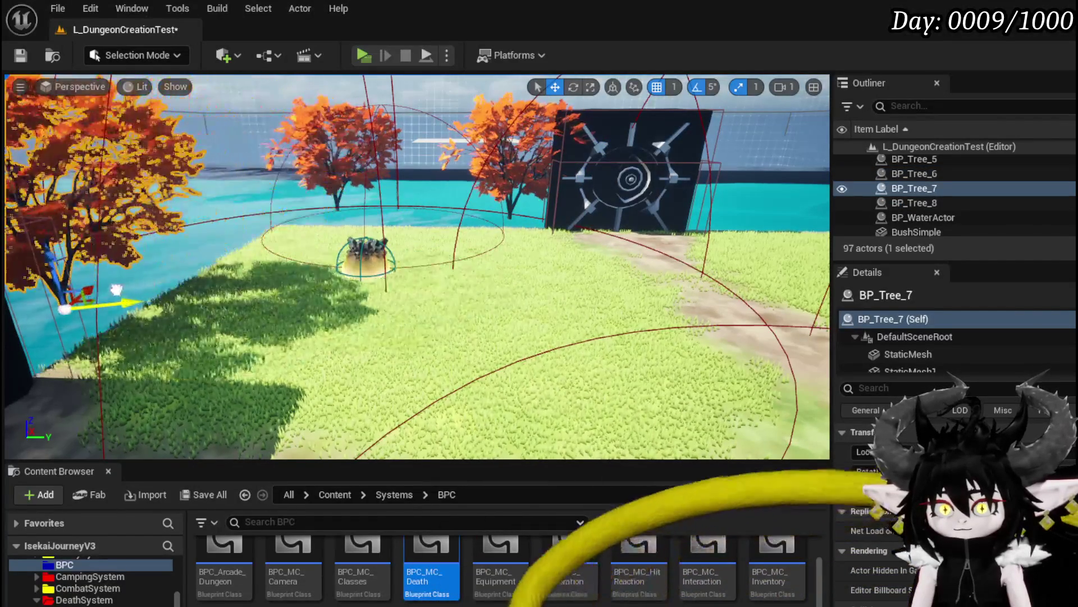
pyautogui.click(21, 55)
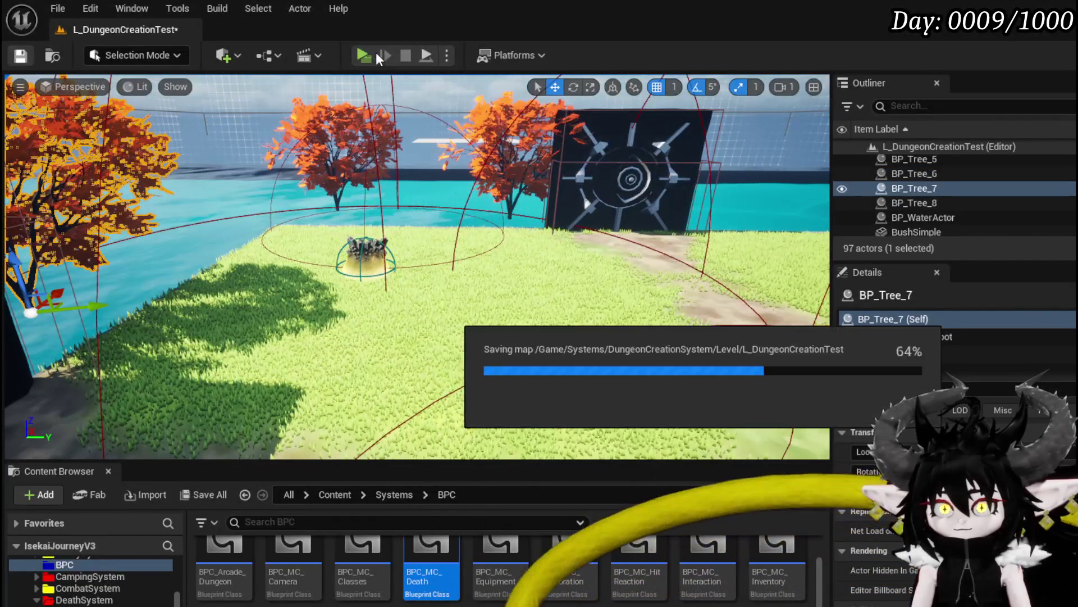
pyautogui.click(364, 55)
# - Run into the earth slime and answer the battle timing prompt
pyautogui.press('w')
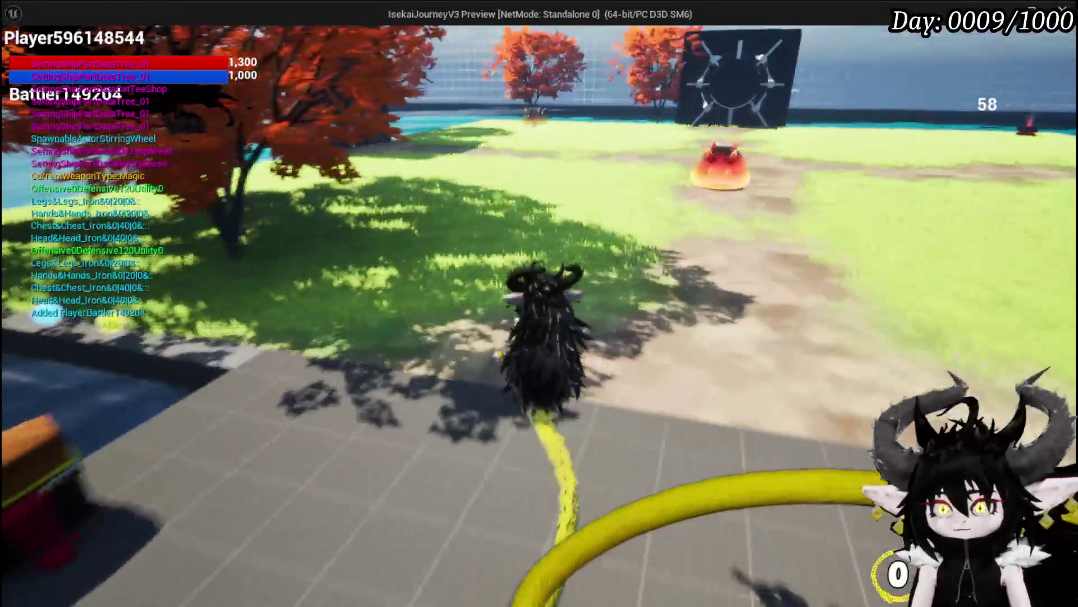
pyautogui.press('w')
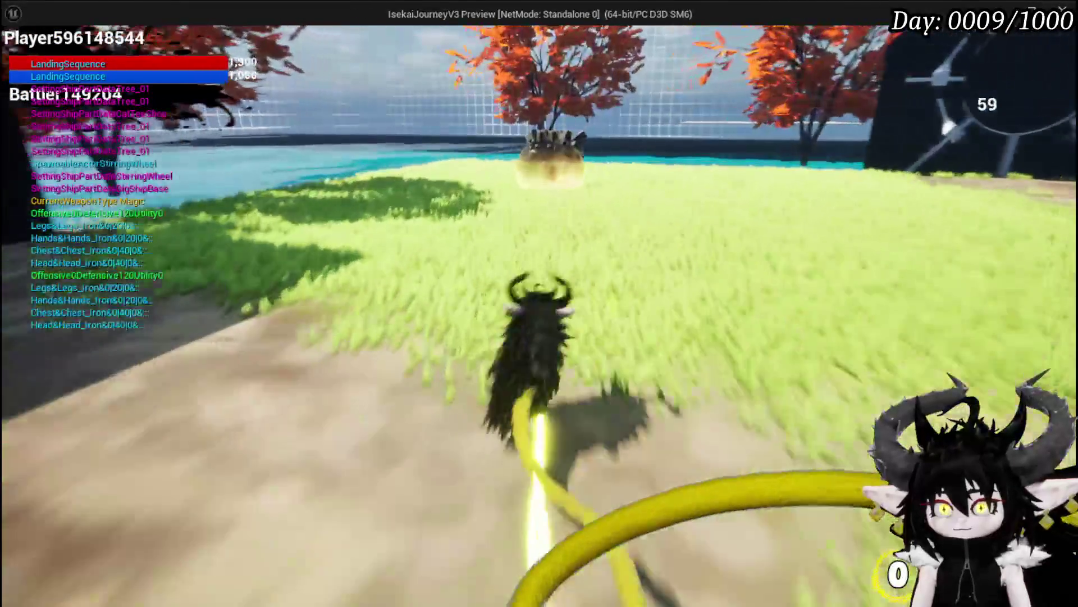
pyautogui.press('w')
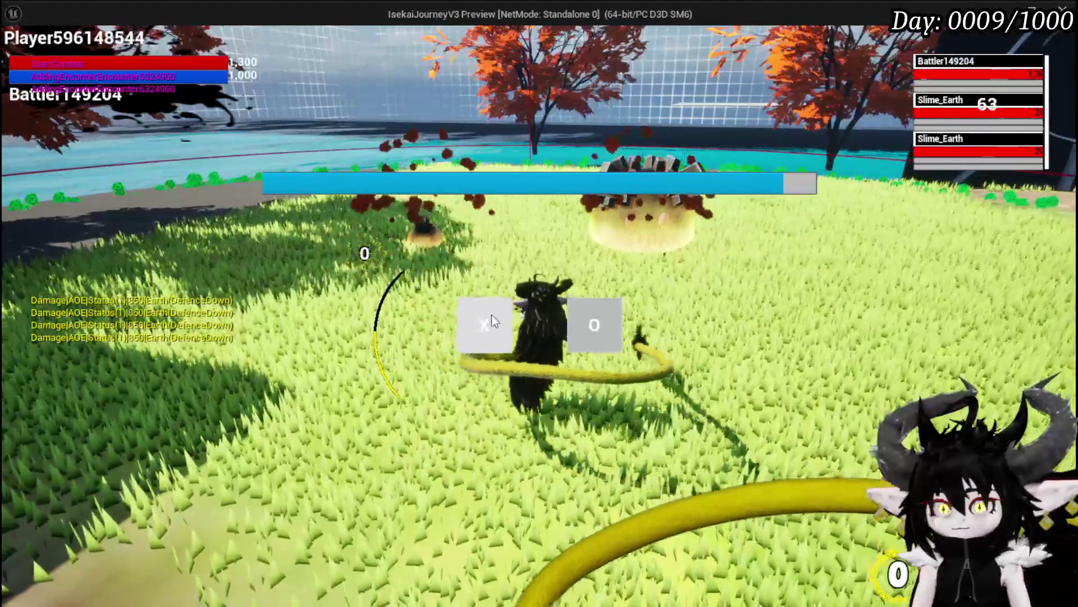
pyautogui.click(491, 315)
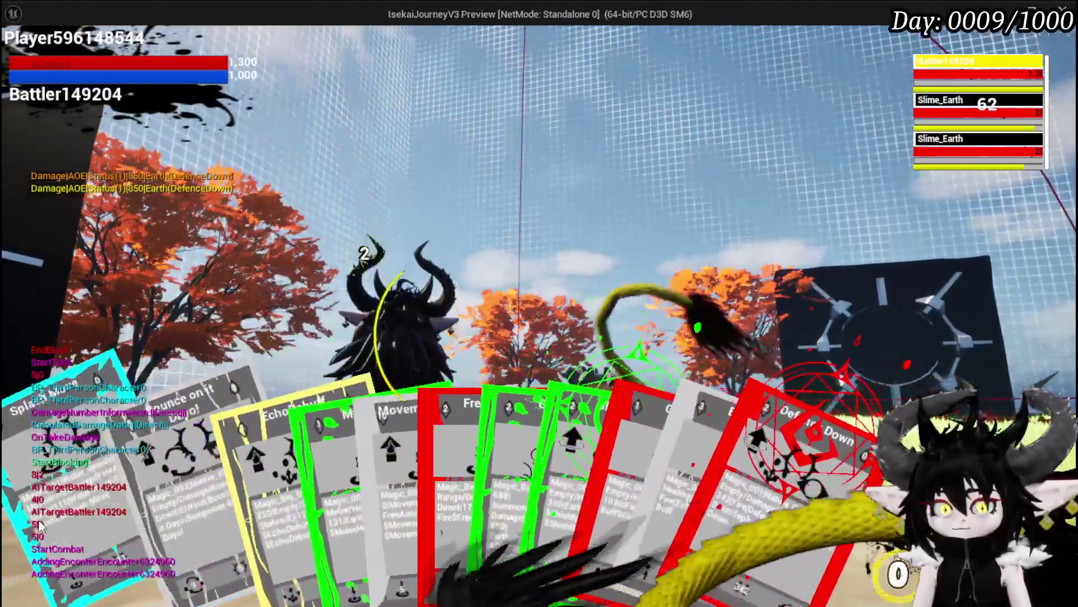
# - Defeat the slimes with Splash Move and open the inventory and equipment screen
pyautogui.click(162, 502)
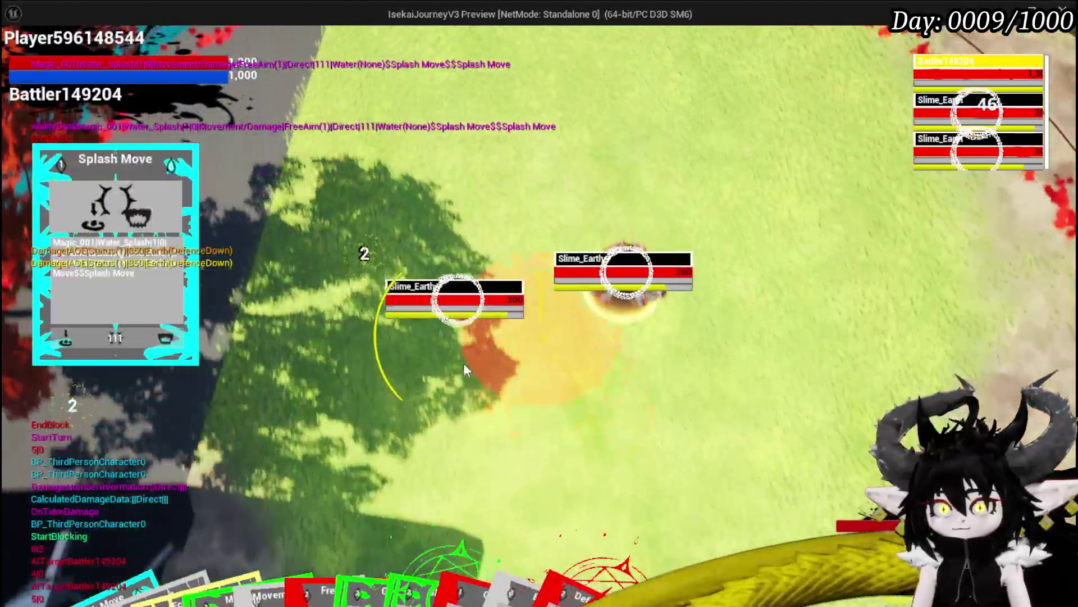
pyautogui.click(464, 365)
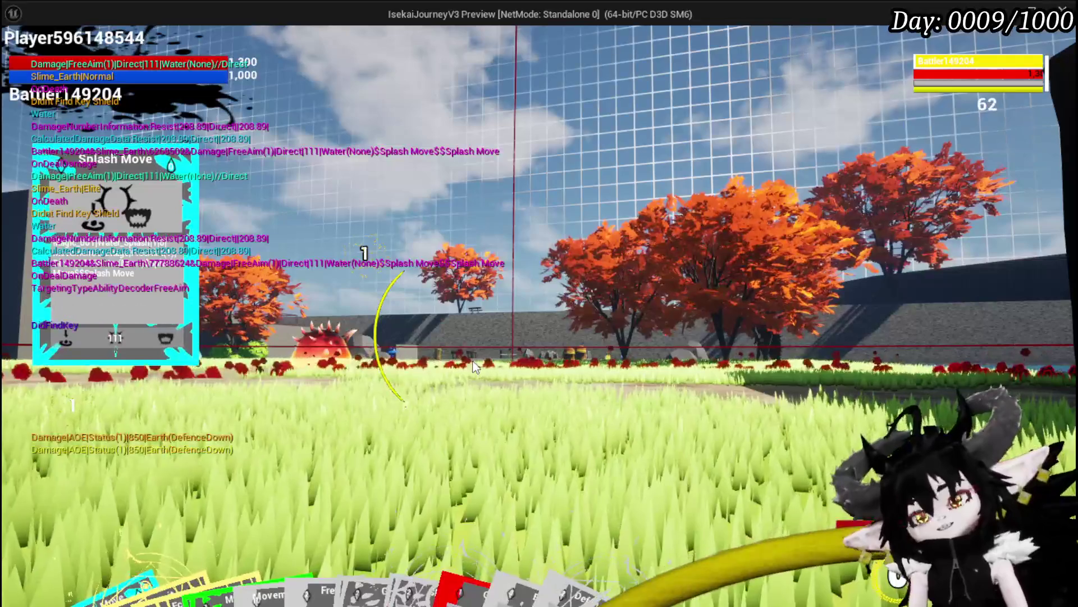
pyautogui.press('i')
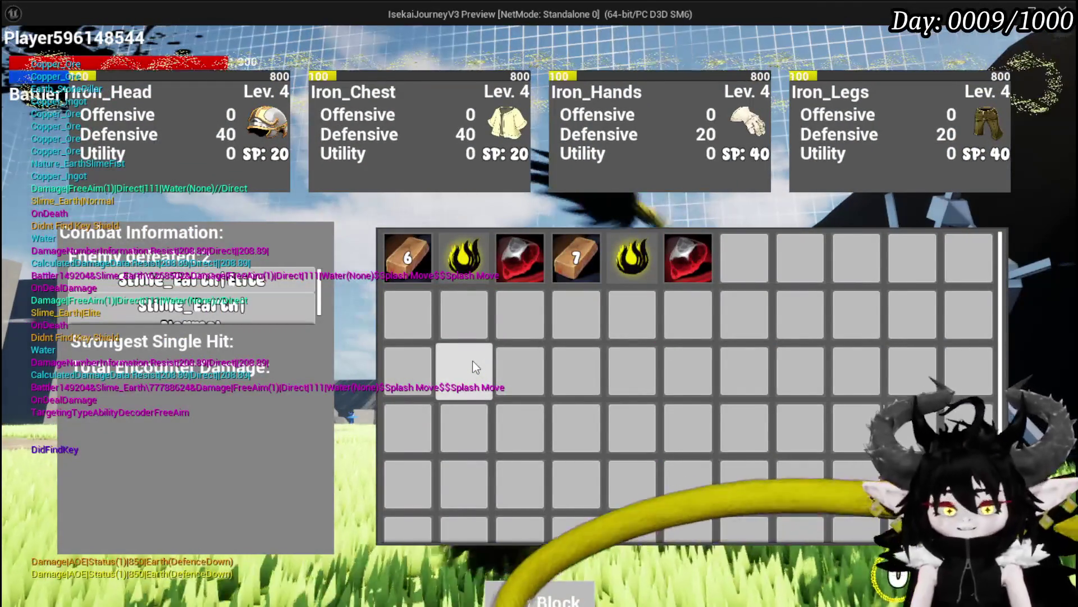
# - End the Standalone game preview and save the level
pyautogui.press('Escape')
pyautogui.click(21, 55)
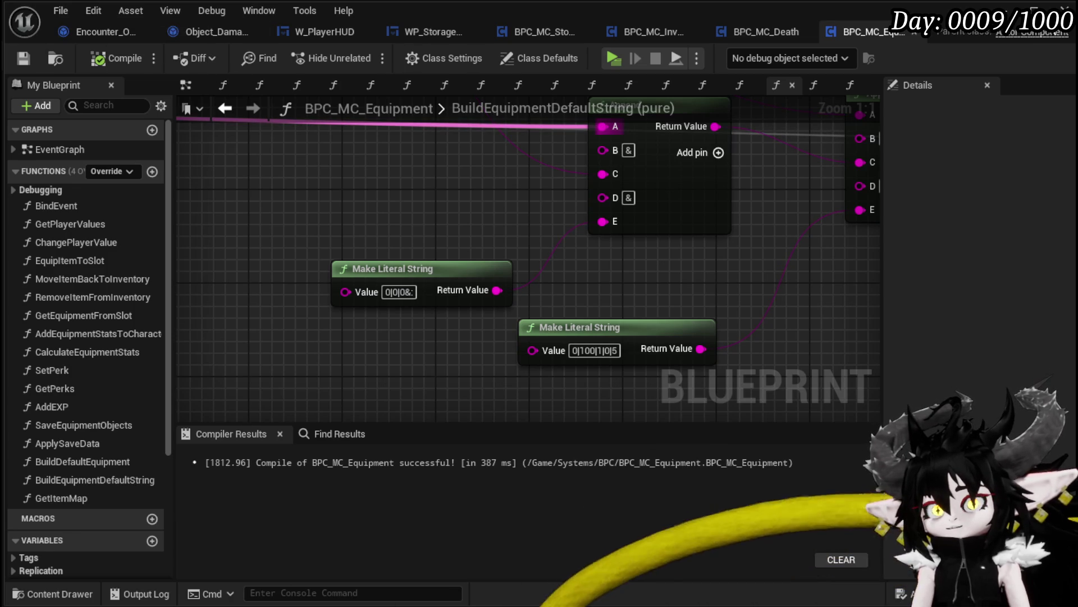
# - Return to the L_DungeonCreationTest level and scroll the Content Browser to the Systems/BPC blueprints
pyautogui.hotkey('alt', 'Tab')
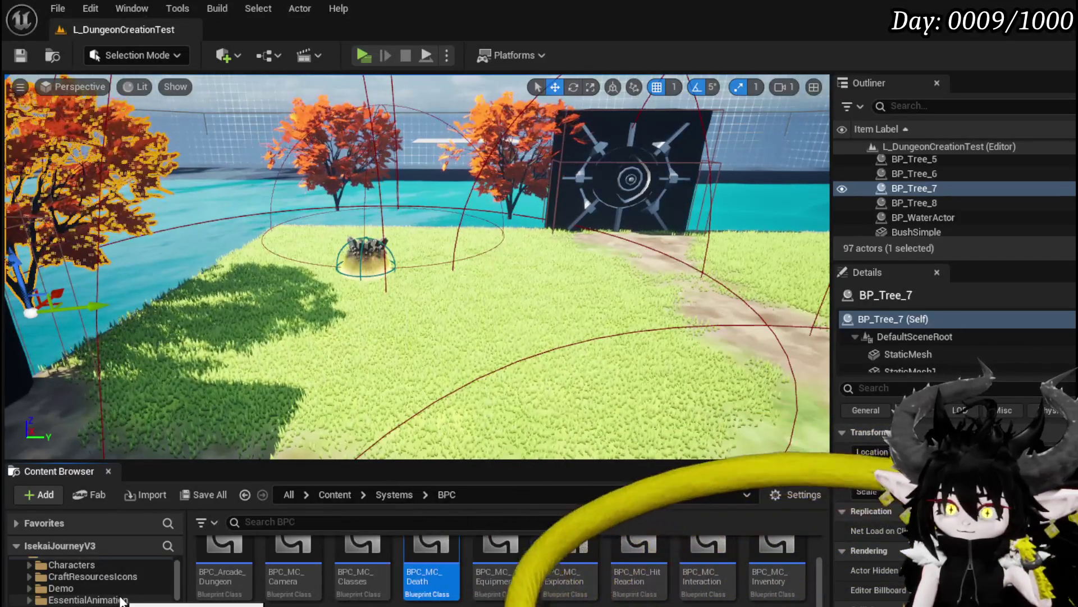
pyautogui.scroll(-1, 122, 600)
pyautogui.scroll(-5, 122, 595)
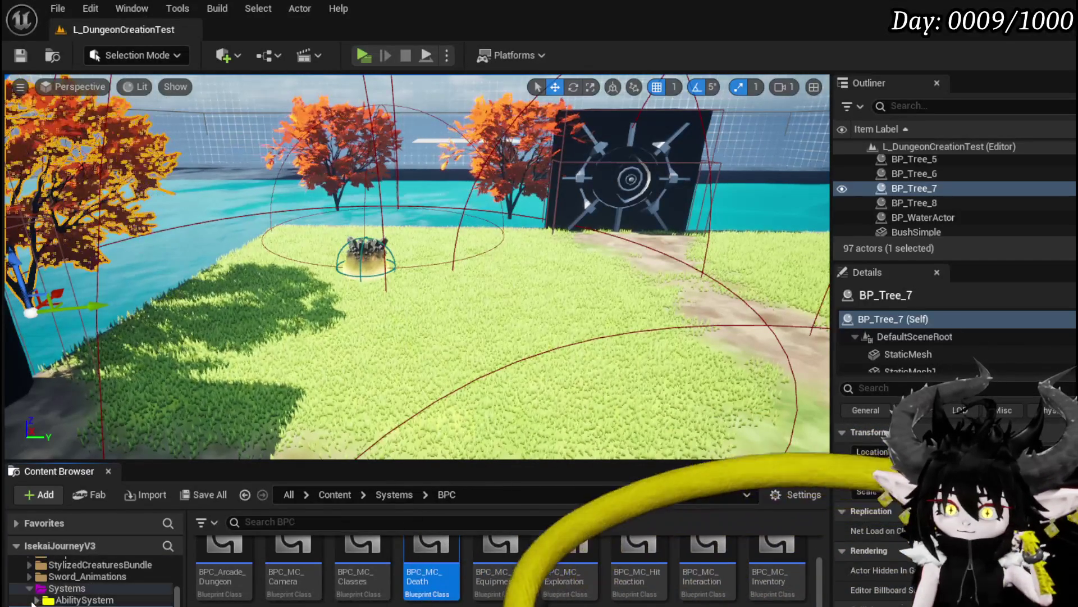
pyautogui.scroll(-3, 122, 595)
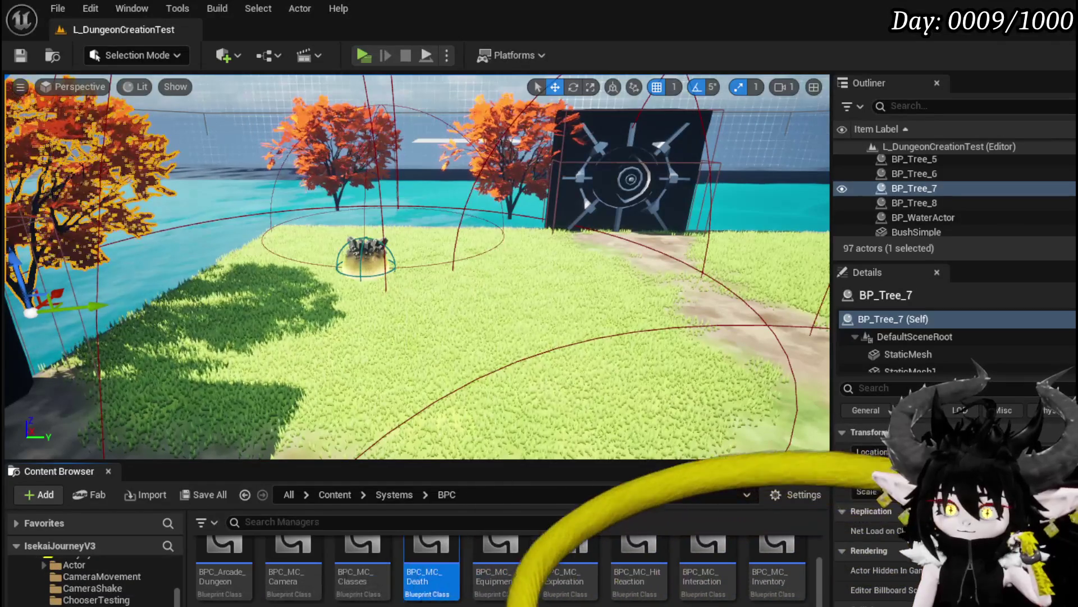
# - Open the AbilityDecoder blueprint and survey its EventGraph from Play Montage to the MoveMarker comment
pyautogui.doubleClick(254, 567)
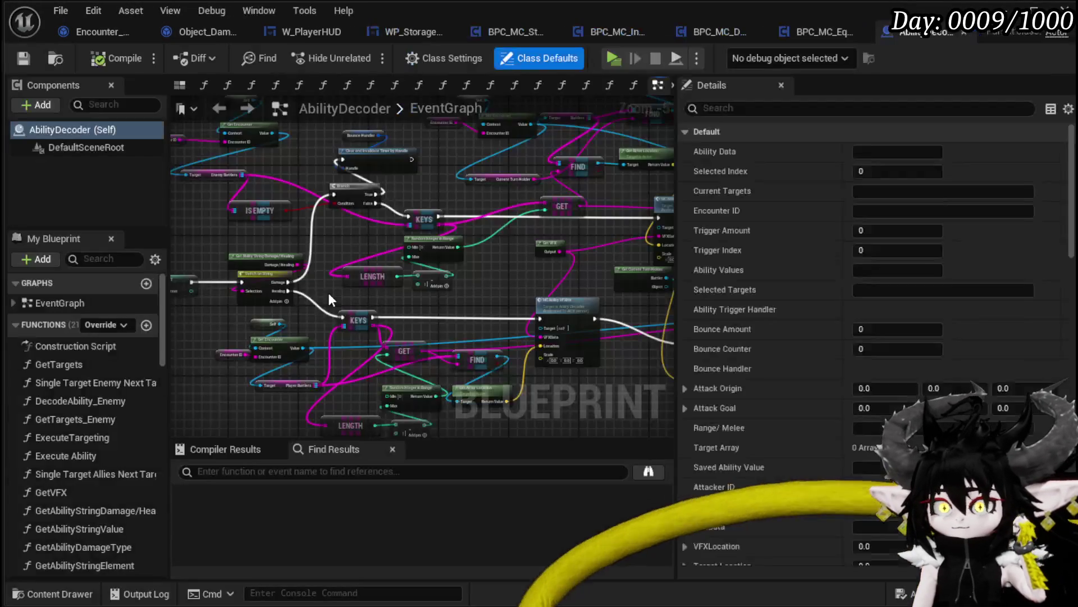
pyautogui.scroll(-7, 433, 284)
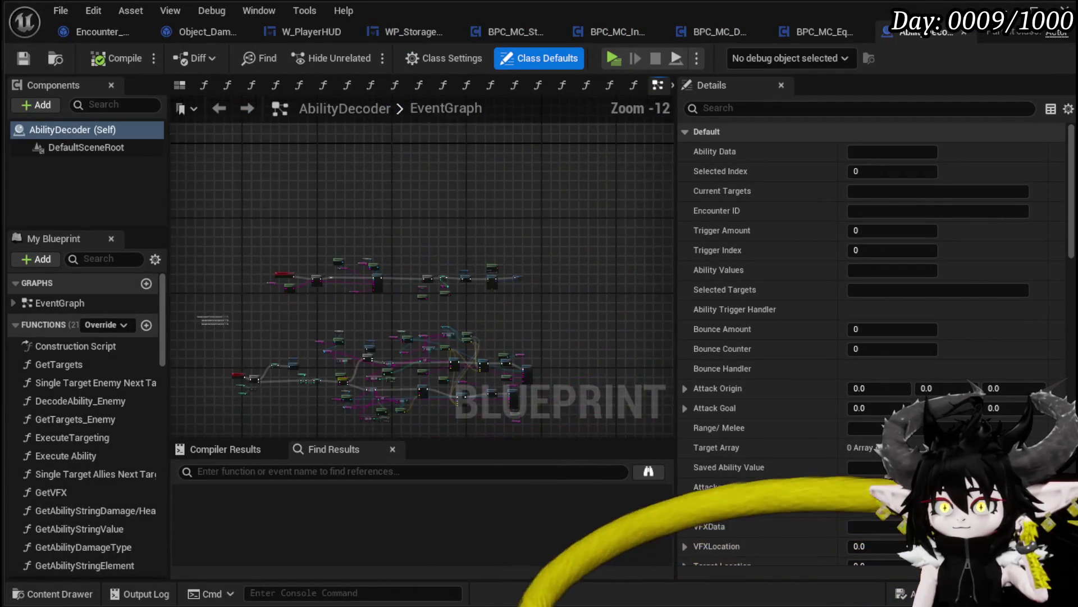
pyautogui.scroll(4, 549, 361)
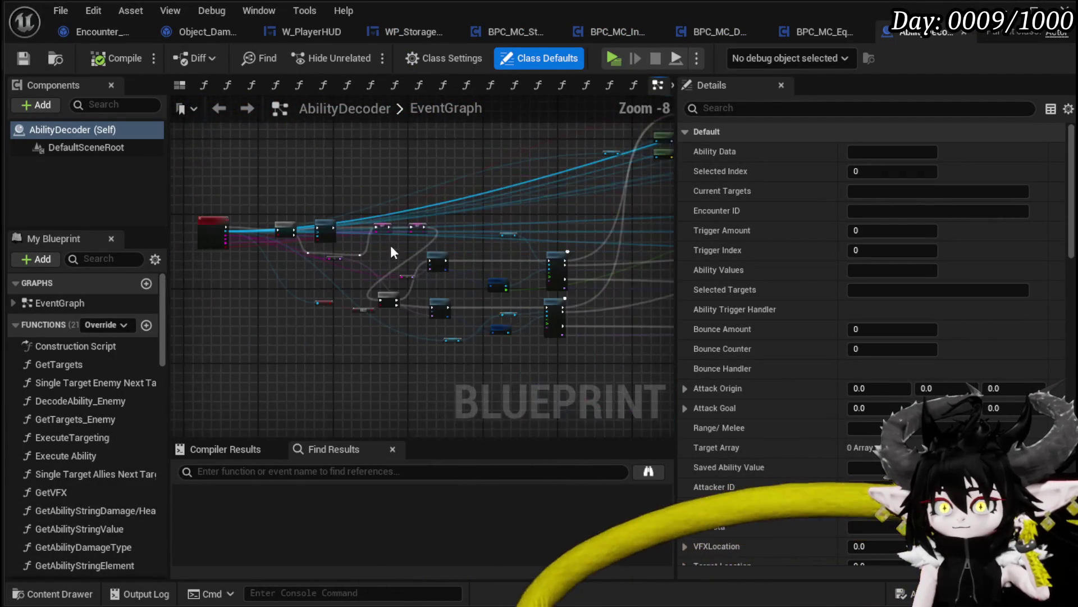
pyautogui.scroll(4, 393, 251)
pyautogui.moveTo(475, 253)
pyautogui.mouseDown()
pyautogui.moveTo(624, 253)
pyautogui.moveTo(303, 184)
pyautogui.mouseUp()
pyautogui.moveTo(460, 211); pyautogui.dragTo(223, 196)
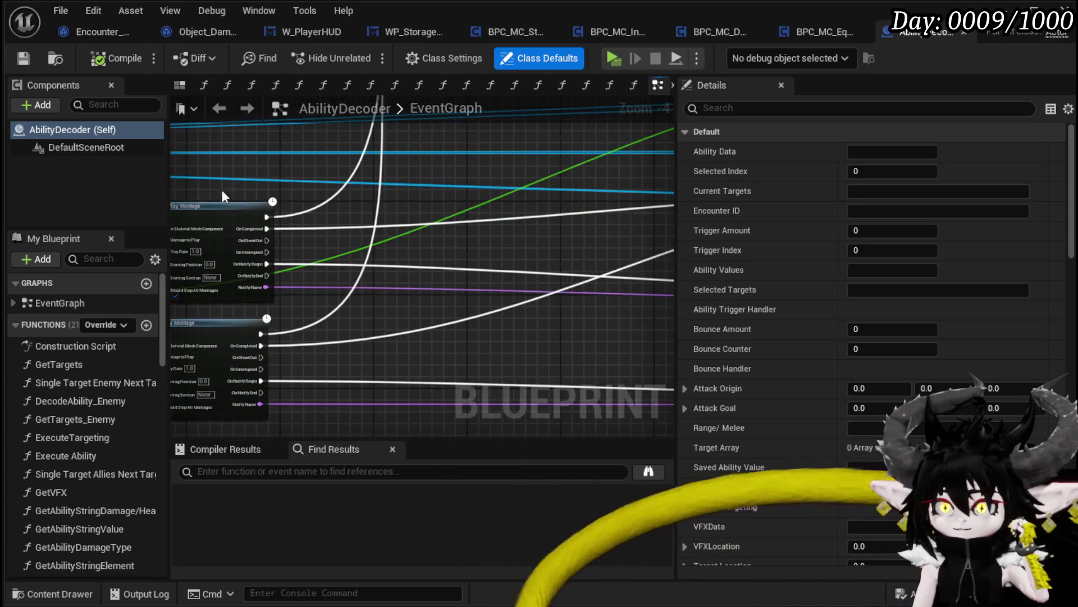
pyautogui.scroll(-3, 508, 317)
pyautogui.scroll(3, 343, 286)
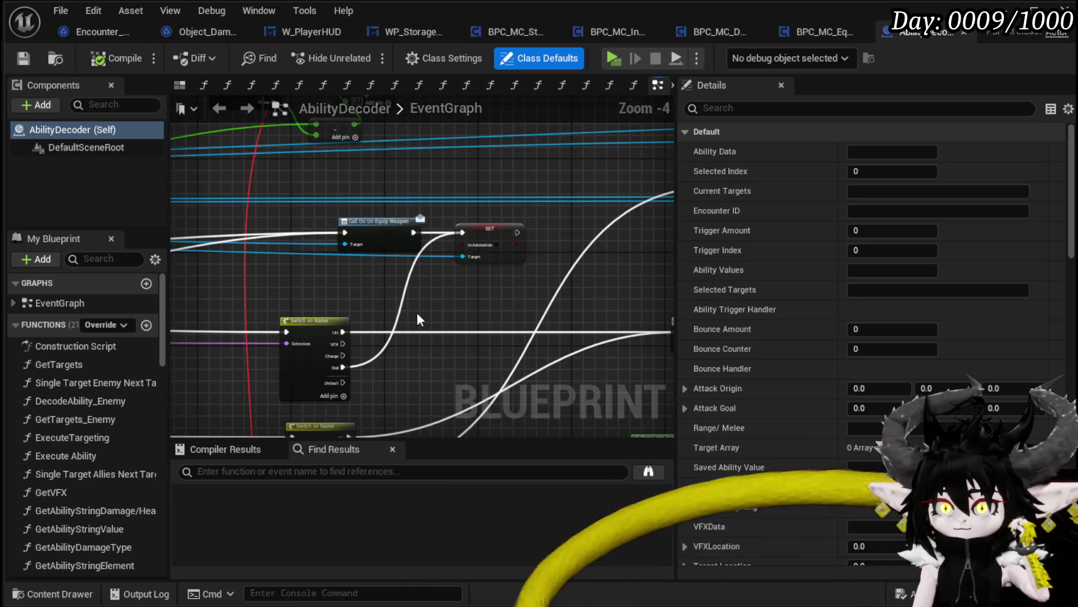
pyautogui.moveTo(416, 313); pyautogui.dragTo(412, 172)
pyautogui.scroll(-2, 413, 171)
pyautogui.scroll(4, 465, 321)
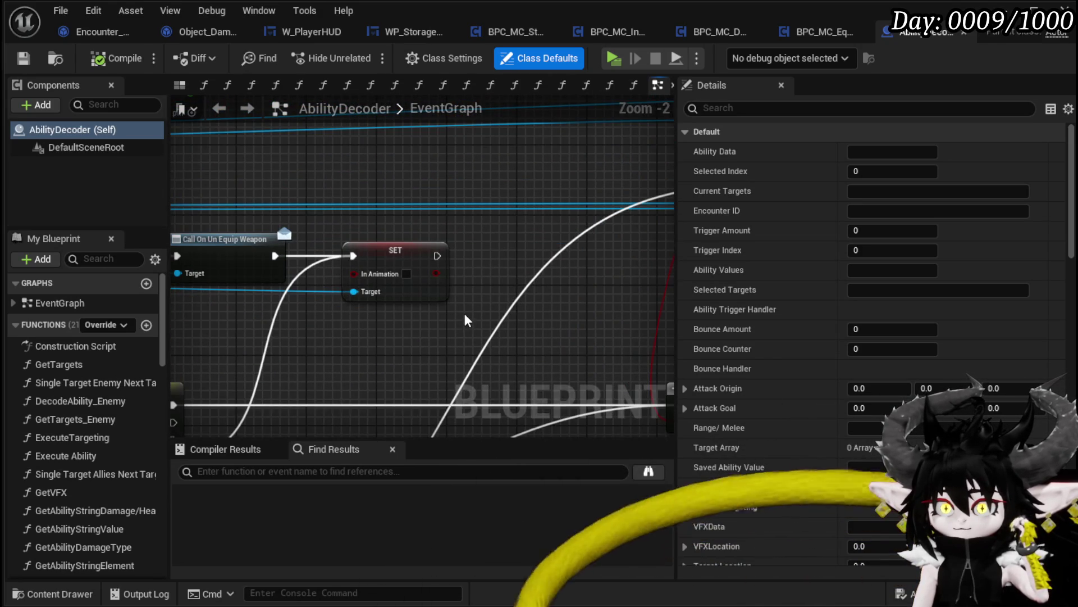
pyautogui.scroll(-3, 465, 315)
pyautogui.moveTo(465, 315)
pyautogui.mouseDown()
pyautogui.moveTo(494, 308)
pyautogui.moveTo(616, 404)
pyautogui.moveTo(635, 401)
pyautogui.moveTo(523, 360)
pyautogui.moveTo(539, 251)
pyautogui.moveTo(485, 201)
pyautogui.moveTo(482, 181)
pyautogui.moveTo(375, 248)
pyautogui.moveTo(666, 264)
pyautogui.moveTo(528, 312)
pyautogui.moveTo(646, 315)
pyautogui.moveTo(597, 311)
pyautogui.moveTo(487, 338)
pyautogui.moveTo(308, 332)
pyautogui.moveTo(351, 220)
pyautogui.mouseUp()
pyautogui.scroll(1, 524, 359)
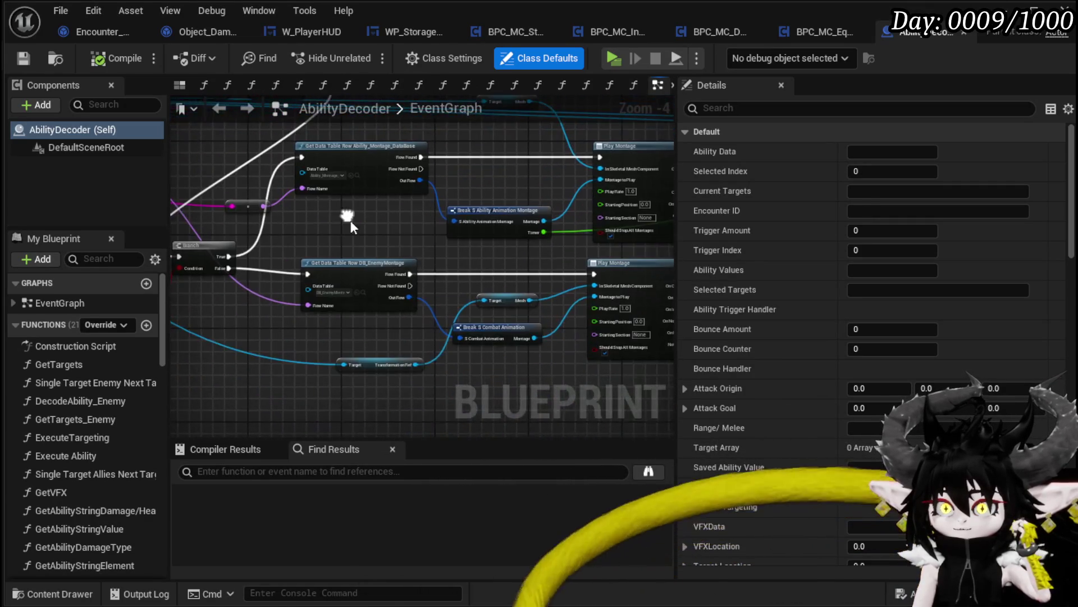
pyautogui.moveTo(402, 245)
pyautogui.mouseDown()
pyautogui.moveTo(344, 291)
pyautogui.moveTo(440, 218)
pyautogui.mouseUp()
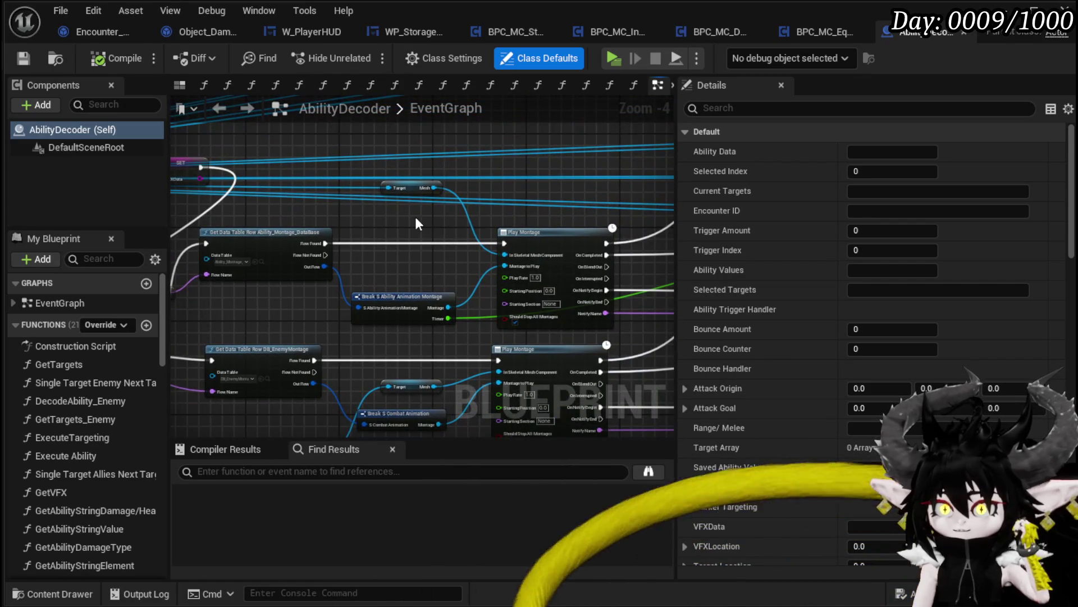
pyautogui.scroll(-1, 415, 214)
pyautogui.moveTo(601, 195)
pyautogui.mouseDown()
pyautogui.moveTo(332, 320)
pyautogui.moveTo(261, 268)
pyautogui.mouseUp()
pyautogui.scroll(-2, 264, 272)
pyautogui.moveTo(349, 281)
pyautogui.mouseDown()
pyautogui.moveTo(296, 305)
pyautogui.moveTo(419, 305)
pyautogui.moveTo(443, 253)
pyautogui.moveTo(482, 233)
pyautogui.moveTo(556, 291)
pyautogui.moveTo(576, 270)
pyautogui.moveTo(401, 181)
pyautogui.moveTo(635, 181)
pyautogui.moveTo(639, 204)
pyautogui.moveTo(592, 190)
pyautogui.mouseUp()
pyautogui.scroll(3, 393, 295)
pyautogui.moveTo(540, 370)
pyautogui.mouseDown()
pyautogui.moveTo(653, 393)
pyautogui.moveTo(556, 387)
pyautogui.moveTo(455, 341)
pyautogui.mouseUp()
pyautogui.scroll(-3, 455, 341)
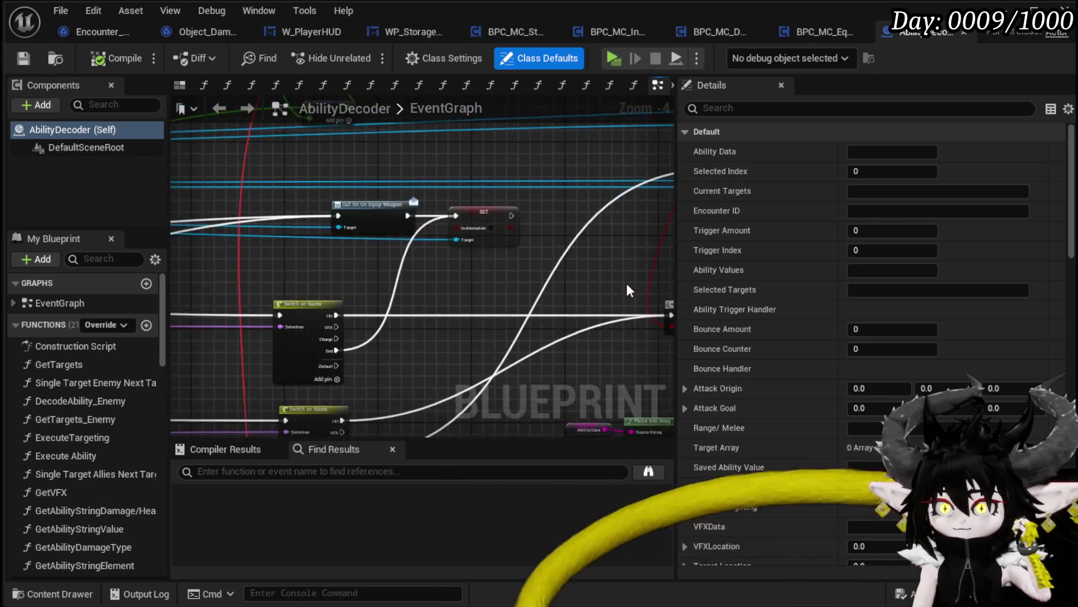
pyautogui.moveTo(529, 280)
pyautogui.mouseDown()
pyautogui.moveTo(269, 217)
pyautogui.moveTo(571, 385)
pyautogui.moveTo(509, 301)
pyautogui.mouseUp()
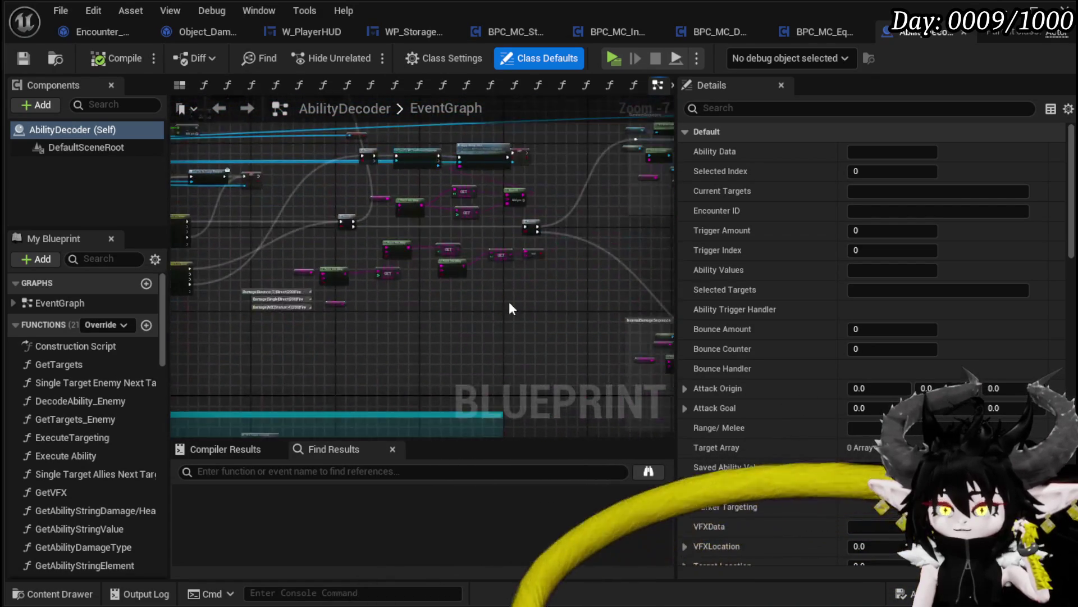
pyautogui.scroll(3, 588, 301)
pyautogui.moveTo(589, 301)
pyautogui.mouseDown()
pyautogui.moveTo(579, 413)
pyautogui.moveTo(443, 348)
pyautogui.moveTo(367, 293)
pyautogui.moveTo(308, 276)
pyautogui.mouseUp()
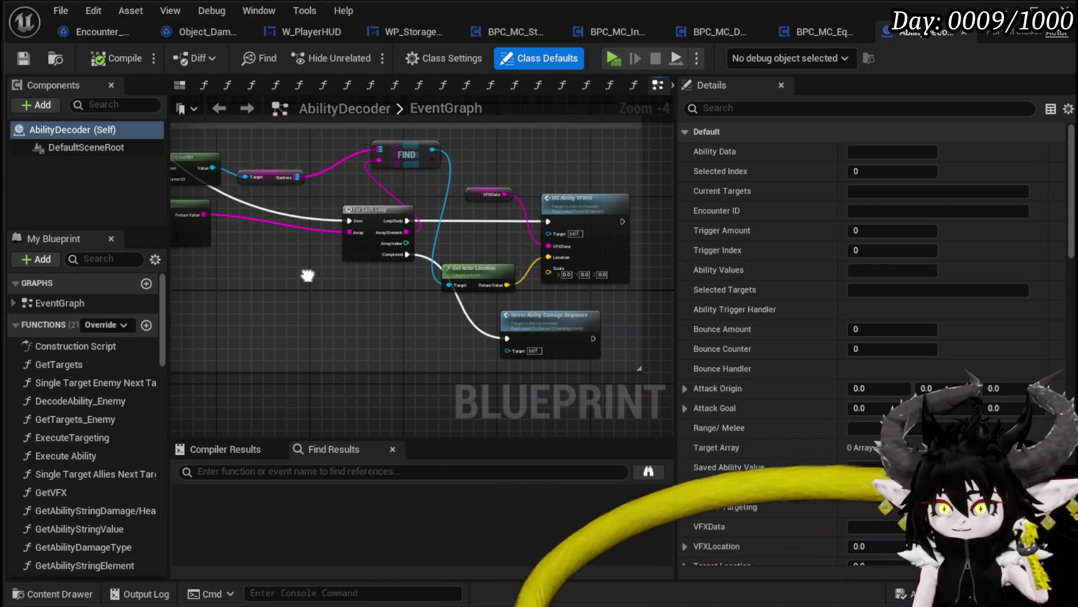
pyautogui.scroll(-3, 306, 274)
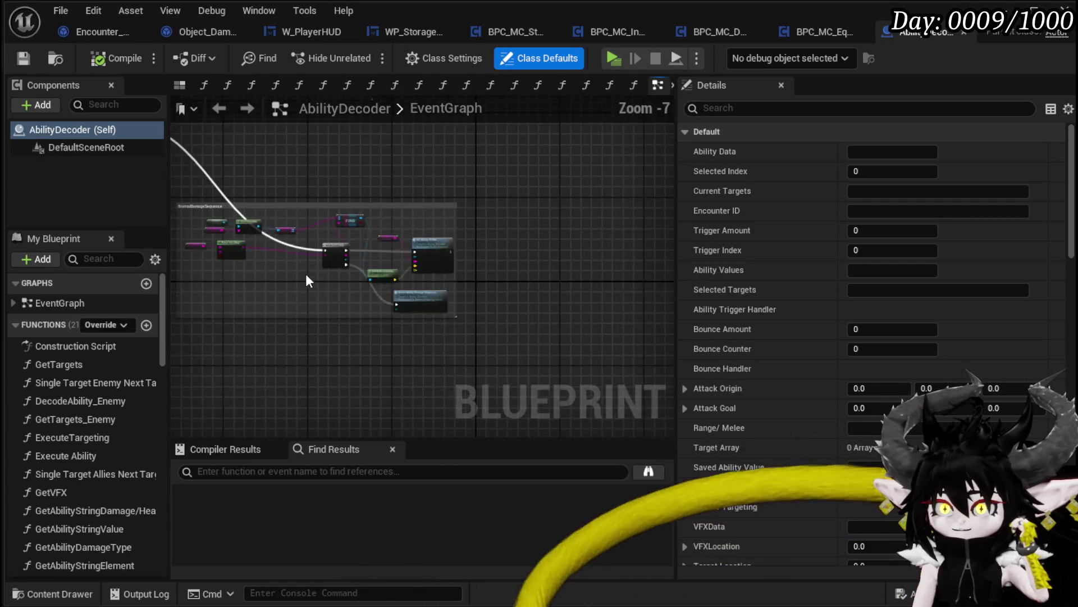
pyautogui.moveTo(306, 274); pyautogui.dragTo(405, 328)
pyautogui.scroll(2, 519, 325)
pyautogui.scroll(1, 595, 268)
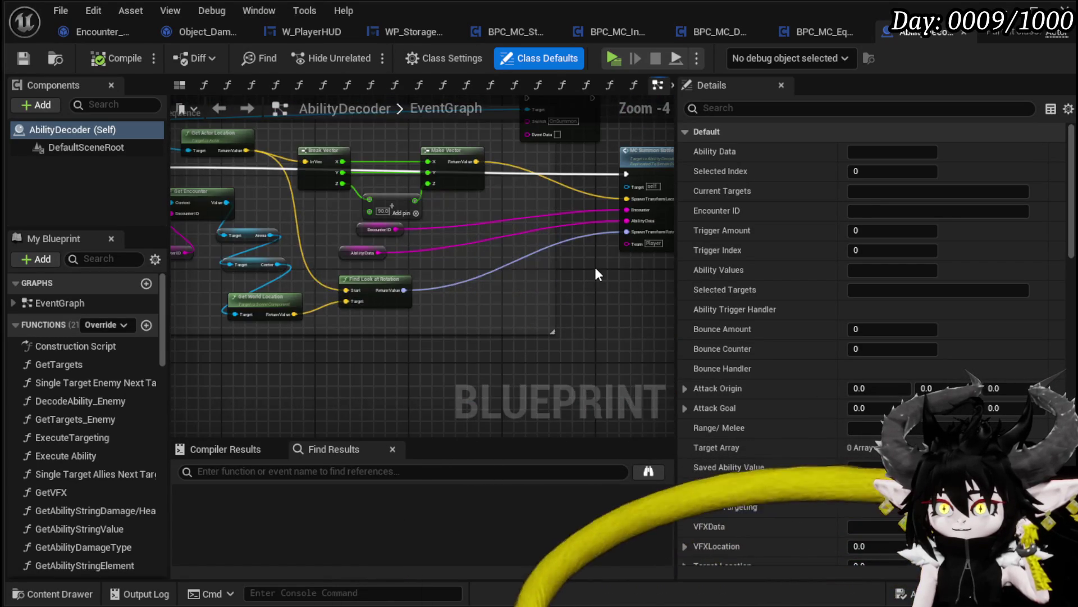
pyautogui.moveTo(595, 268); pyautogui.dragTo(282, 356)
pyautogui.scroll(-8, 282, 355)
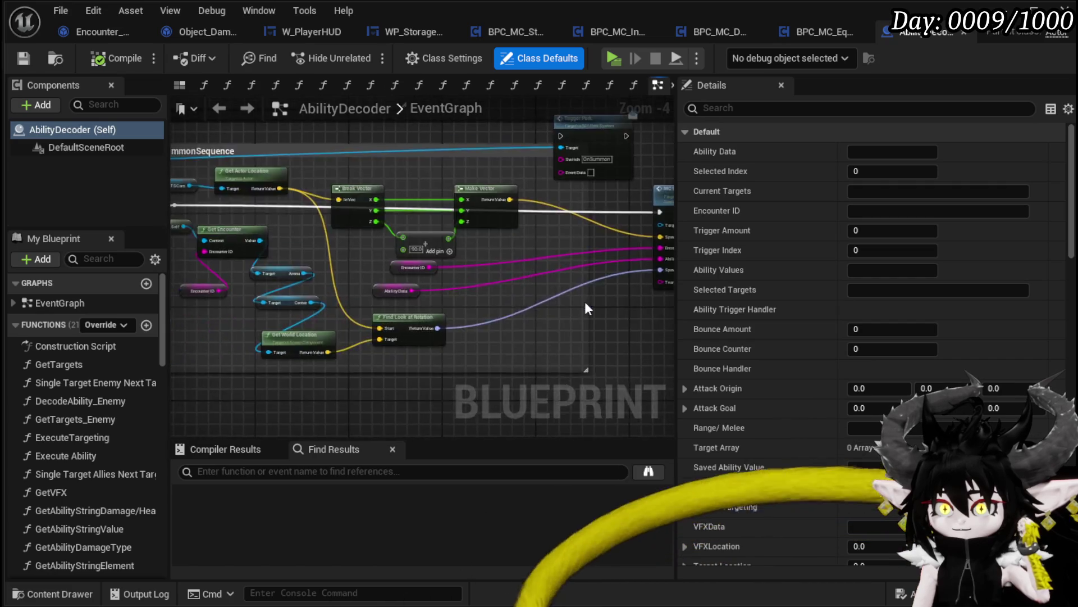
pyautogui.moveTo(584, 301); pyautogui.dragTo(373, 242)
pyautogui.scroll(4, 481, 337)
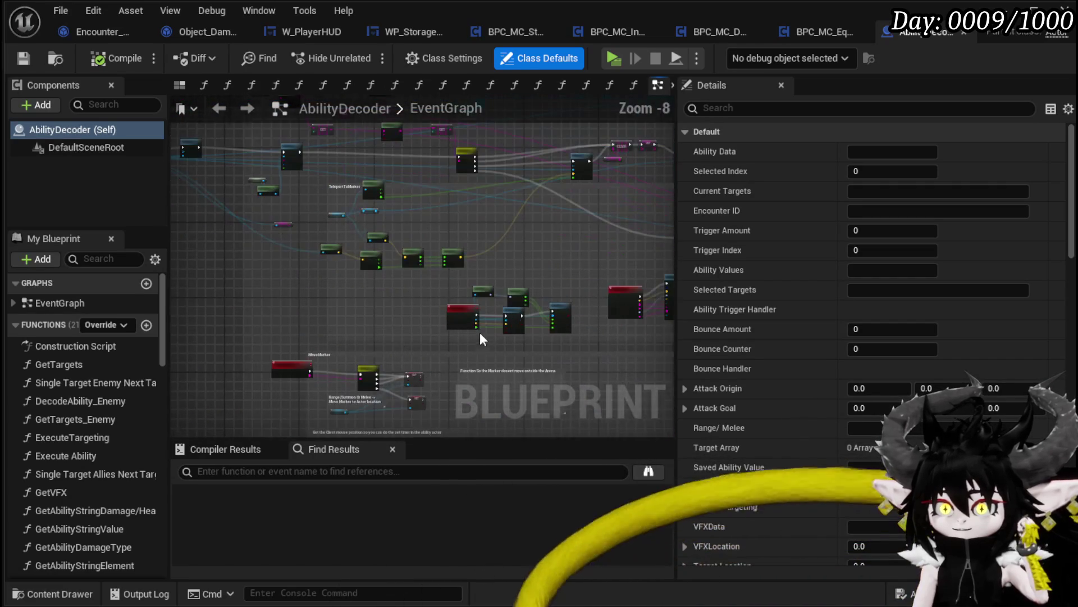
pyautogui.moveTo(354, 293); pyautogui.dragTo(346, 184)
pyautogui.scroll(4, 346, 184)
pyautogui.scroll(-2, 348, 188)
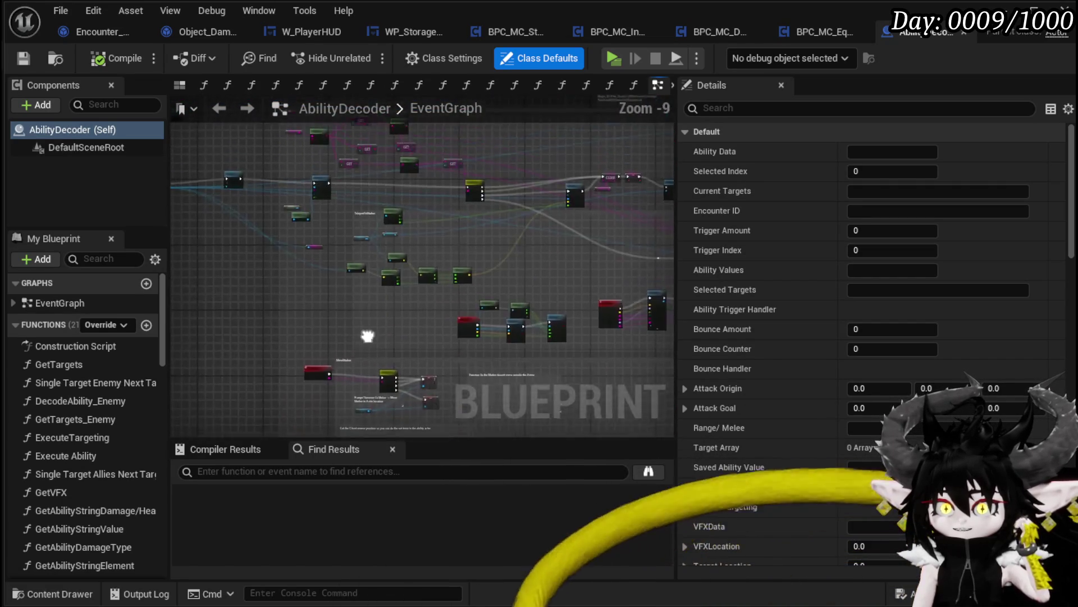
pyautogui.scroll(2, 347, 217)
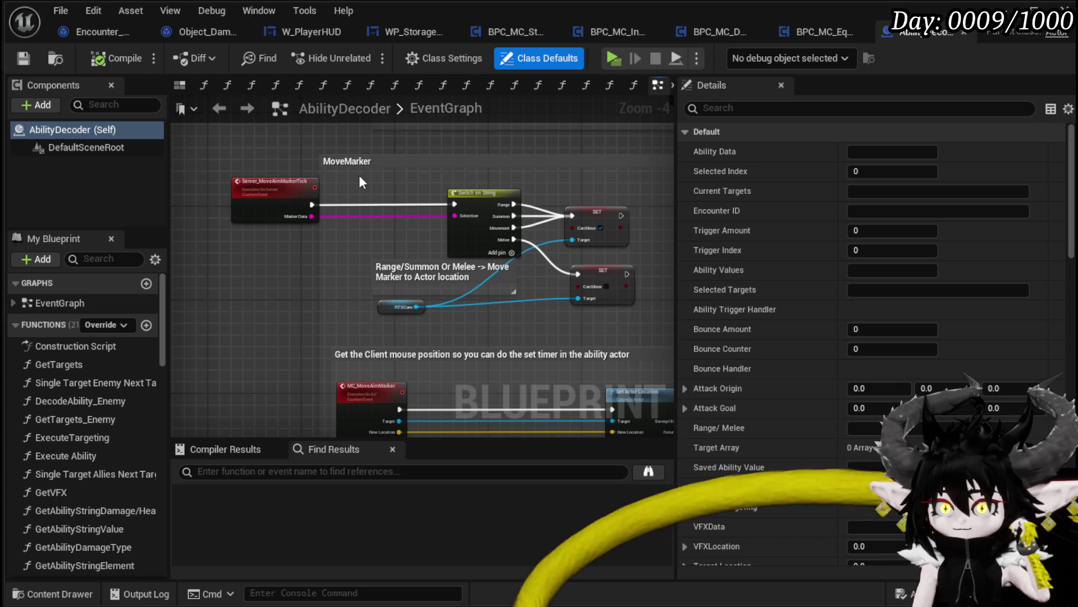
pyautogui.scroll(-2, 359, 174)
pyautogui.moveTo(359, 174)
pyautogui.mouseDown()
pyautogui.moveTo(339, 365)
pyautogui.moveTo(352, 401)
pyautogui.moveTo(325, 277)
pyautogui.mouseUp()
pyautogui.scroll(3, 356, 302)
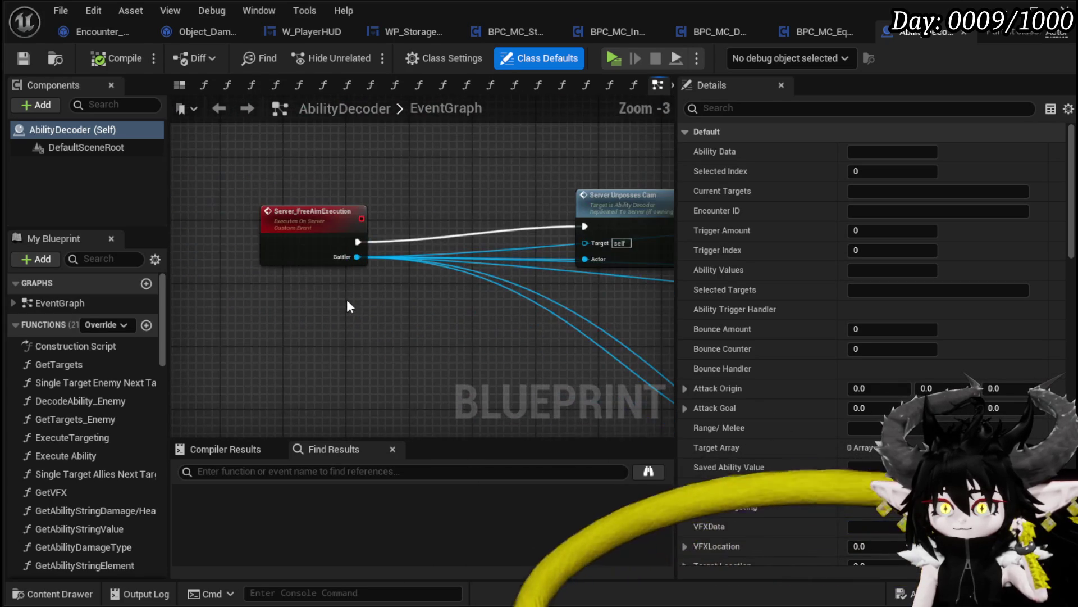
# - Inspect the Server Unposses Cam call and Server_FreeAimExecution event, then jump to the MC Free Aim Teleport event
pyautogui.moveTo(632, 192); pyautogui.dragTo(414, 219)
pyautogui.click(425, 249)
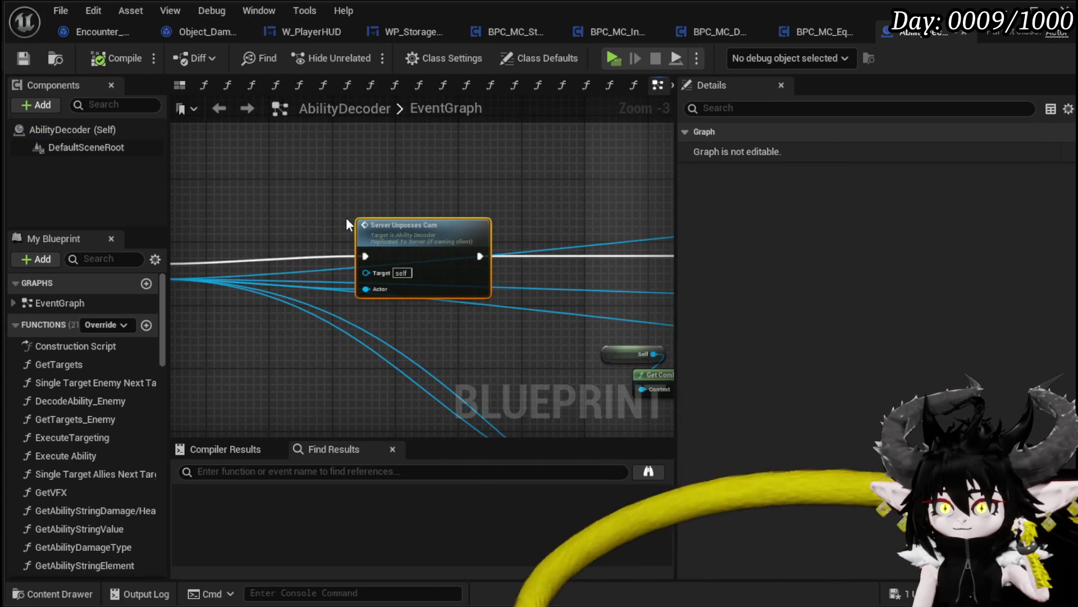
pyautogui.moveTo(346, 223); pyautogui.dragTo(282, 248)
pyautogui.click(279, 241)
pyautogui.scroll(-2, 279, 241)
pyautogui.moveTo(517, 208); pyautogui.dragTo(339, 207)
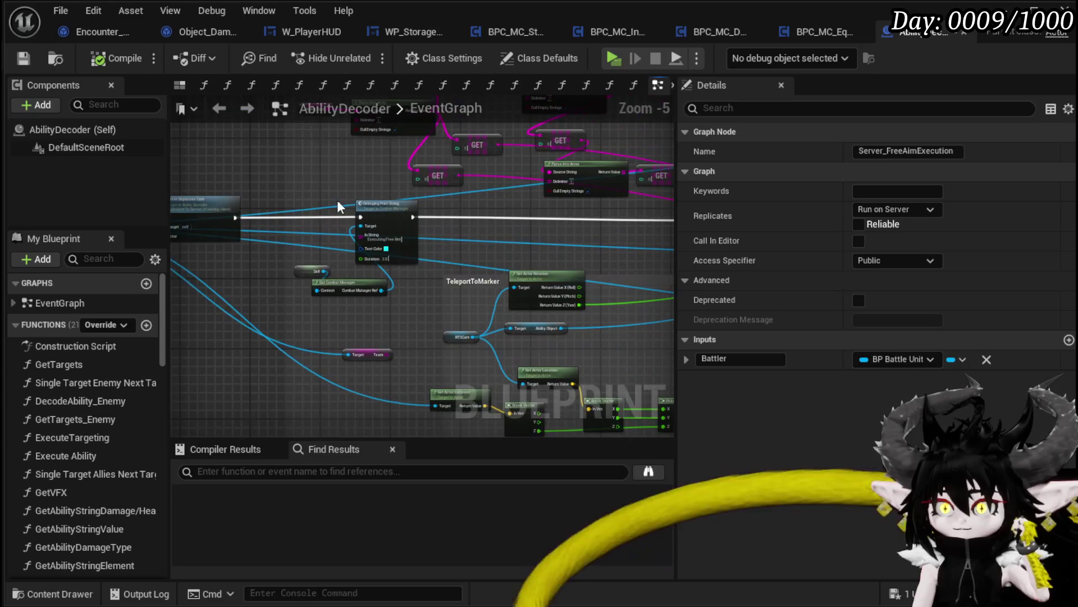
pyautogui.scroll(3, 339, 206)
pyautogui.scroll(-3, 560, 226)
pyautogui.moveTo(561, 227); pyautogui.dragTo(287, 223)
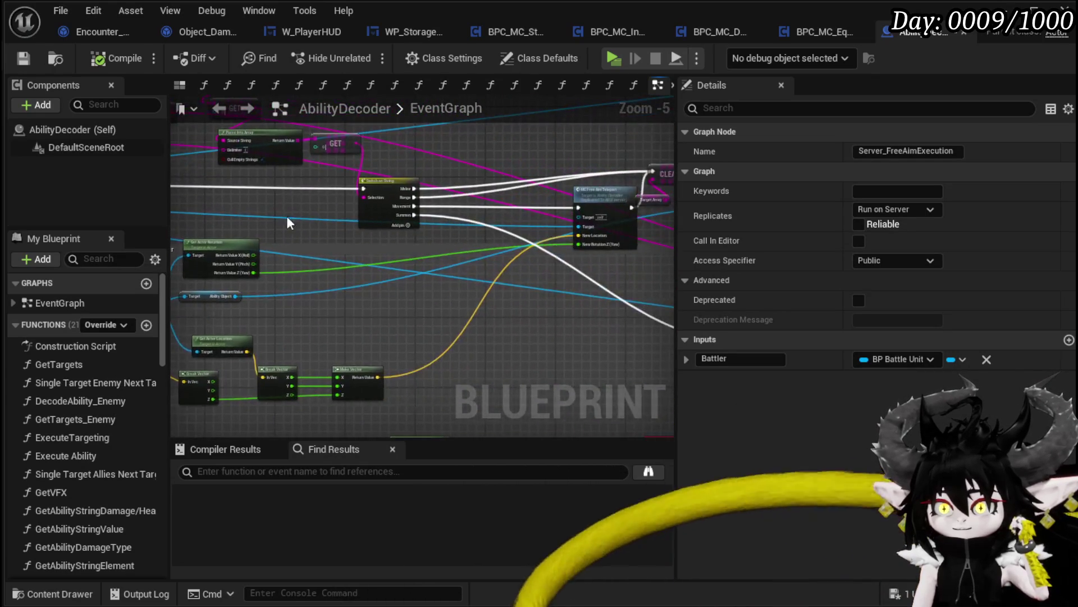
pyautogui.scroll(3, 287, 223)
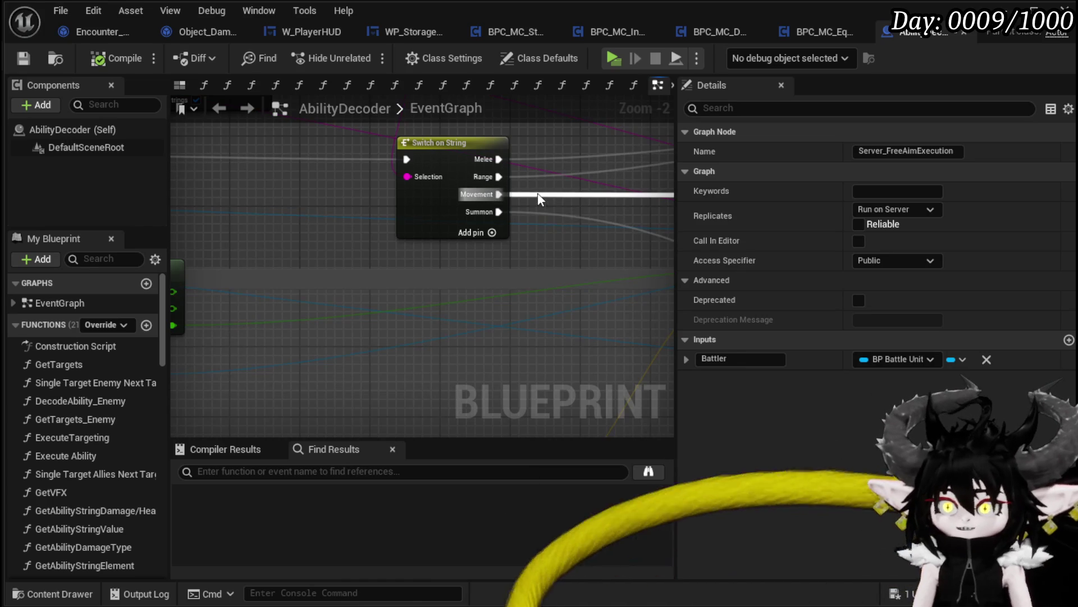
pyautogui.scroll(-1, 538, 193)
pyautogui.moveTo(538, 193); pyautogui.dragTo(461, 262)
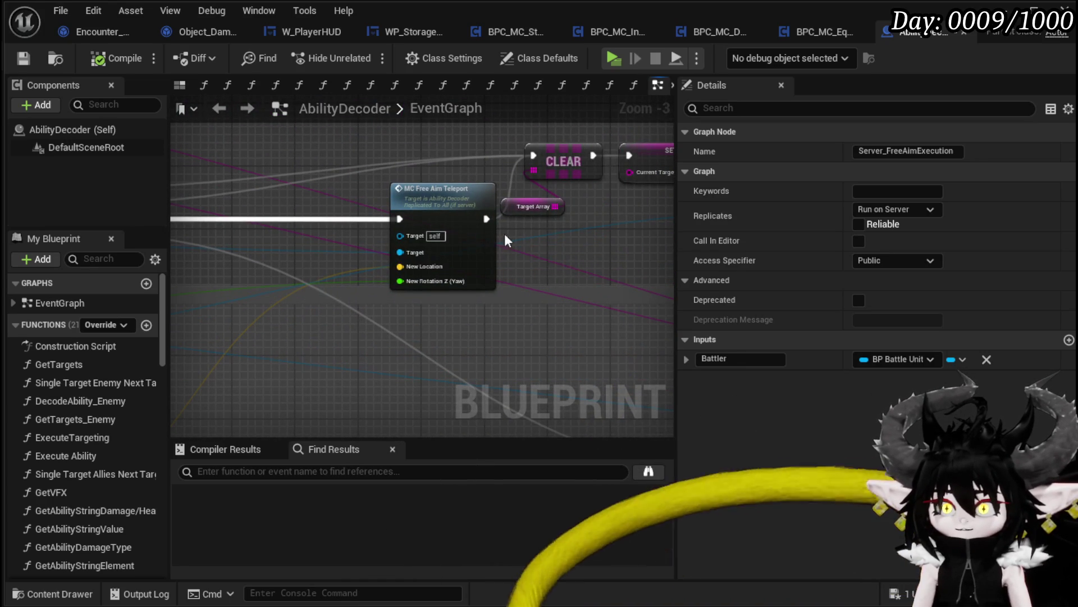
pyautogui.doubleClick(435, 201)
pyautogui.moveTo(511, 234)
pyautogui.mouseDown()
pyautogui.moveTo(201, 206)
pyautogui.moveTo(302, 213)
pyautogui.mouseUp()
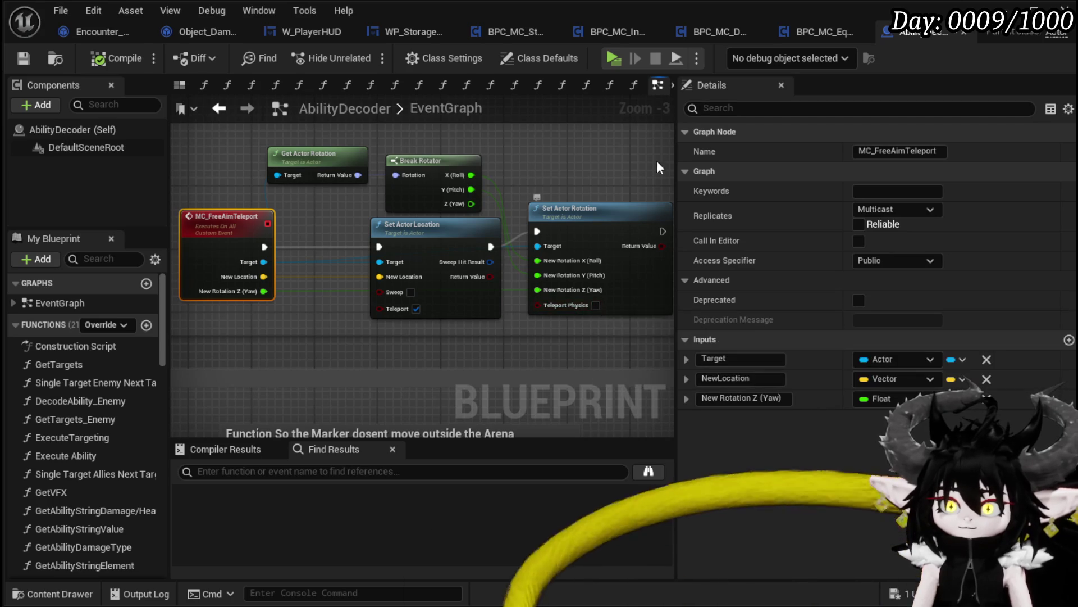
# - Reposition the MC_SummonBattleUnit event and Server Join Battle, shifting the three summon nodes right
pyautogui.moveTo(631, 153)
pyautogui.mouseDown()
pyautogui.moveTo(320, 163)
pyautogui.moveTo(238, 227)
pyautogui.mouseUp()
pyautogui.moveTo(333, 235)
pyautogui.mouseDown()
pyautogui.moveTo(402, 171)
pyautogui.moveTo(383, 178)
pyautogui.mouseUp()
pyautogui.moveTo(525, 162); pyautogui.dragTo(245, 185)
pyautogui.moveTo(492, 257)
pyautogui.mouseDown()
pyautogui.moveTo(420, 218)
pyautogui.moveTo(443, 204)
pyautogui.moveTo(421, 200)
pyautogui.mouseUp()
pyautogui.scroll(-2, 646, 230)
pyautogui.moveTo(349, 178); pyautogui.dragTo(517, 294)
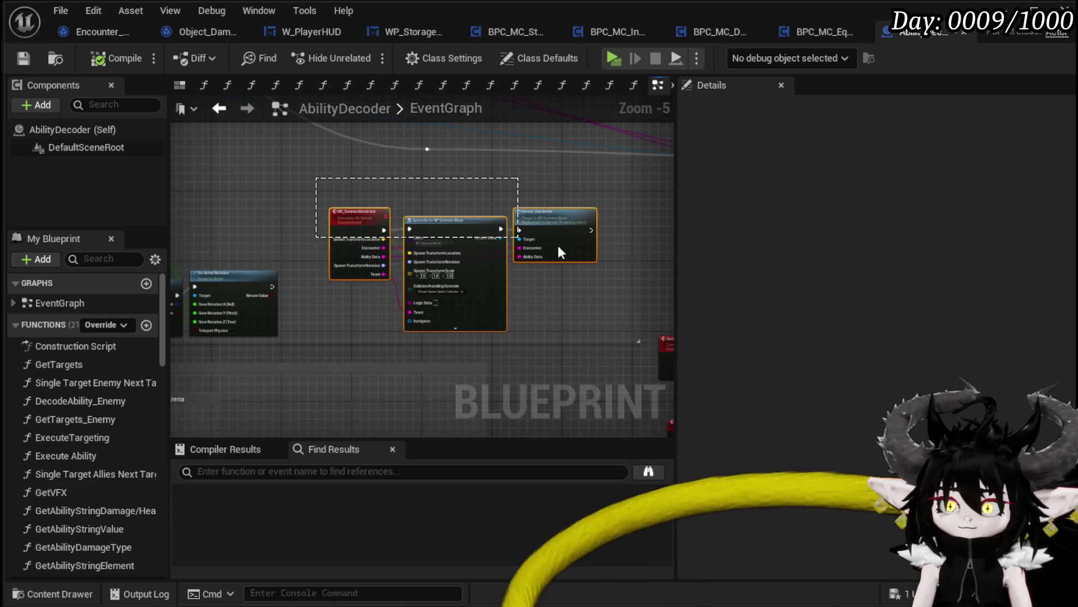
pyautogui.moveTo(448, 219); pyautogui.dragTo(567, 217)
pyautogui.click(355, 197)
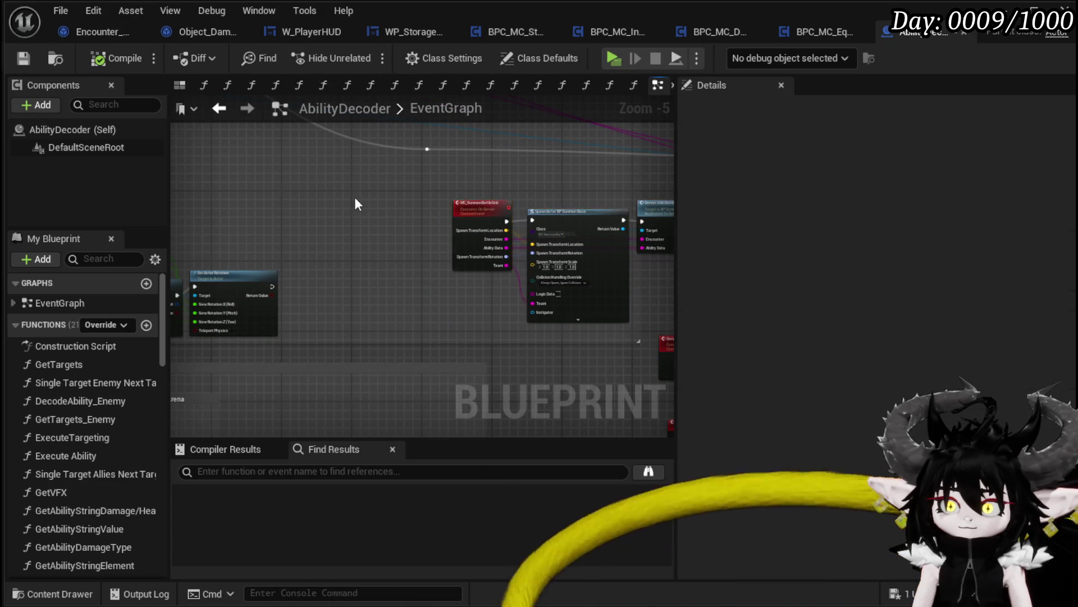
# - Check the Server Unposses Cam call and save the AbilityDecoder blueprint
pyautogui.scroll(-3, 355, 197)
pyautogui.scroll(6, 337, 210)
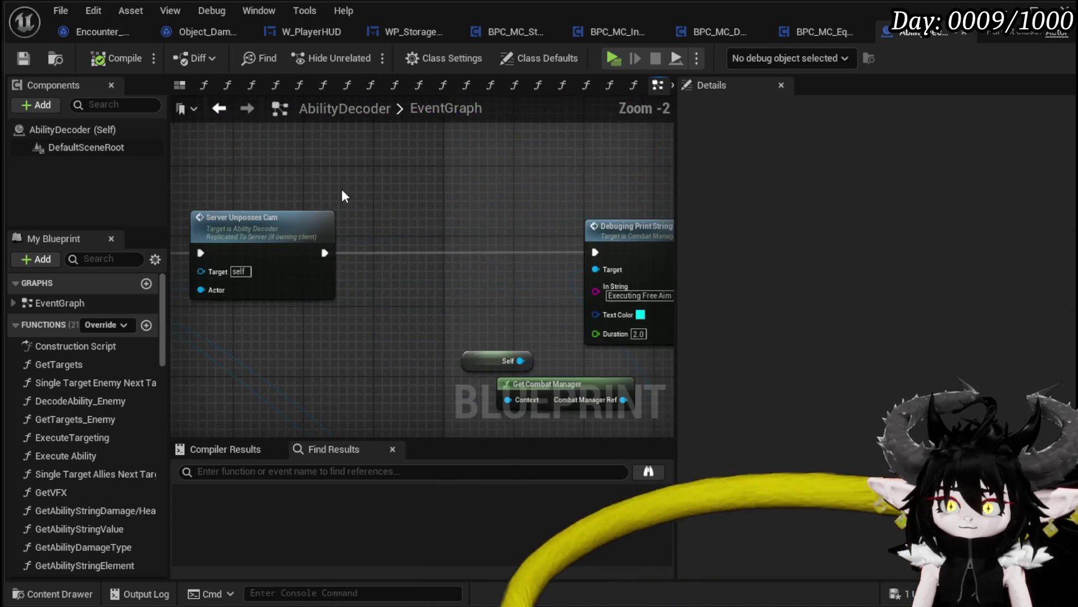
pyautogui.click(368, 222)
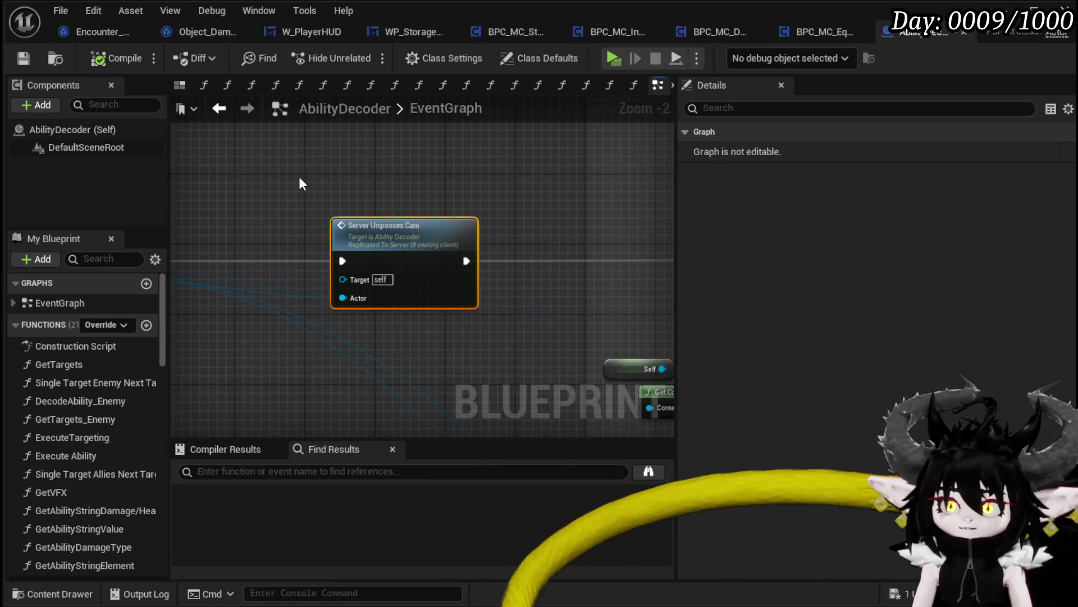
pyautogui.scroll(-3, 487, 337)
pyautogui.moveTo(446, 342)
pyautogui.mouseDown()
pyautogui.moveTo(449, 275)
pyautogui.moveTo(393, 241)
pyautogui.mouseUp()
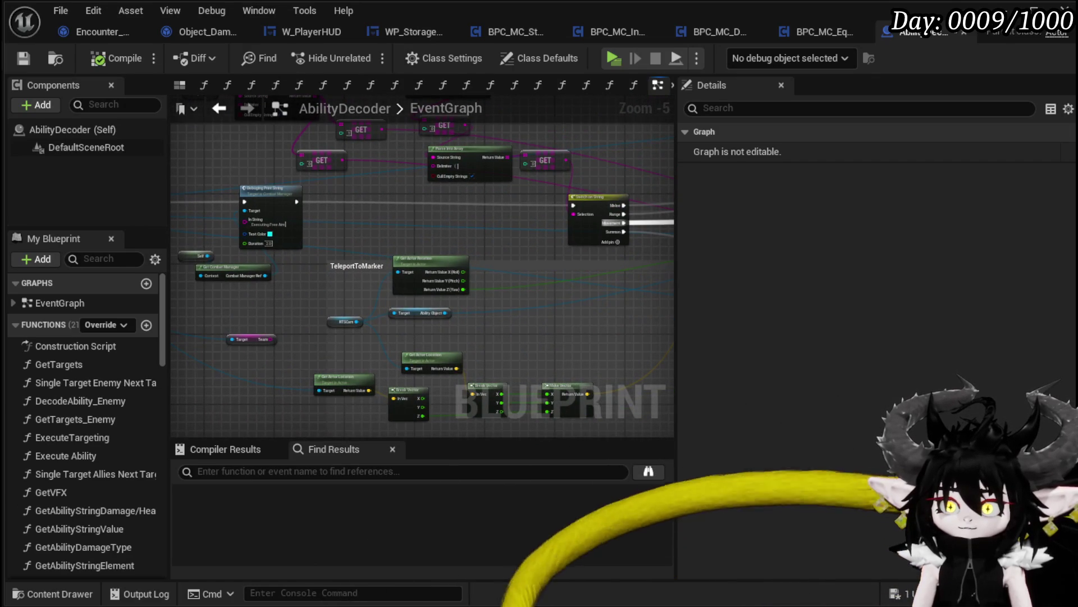
pyautogui.moveTo(279, 251); pyautogui.dragTo(560, 253)
pyautogui.click(276, 251)
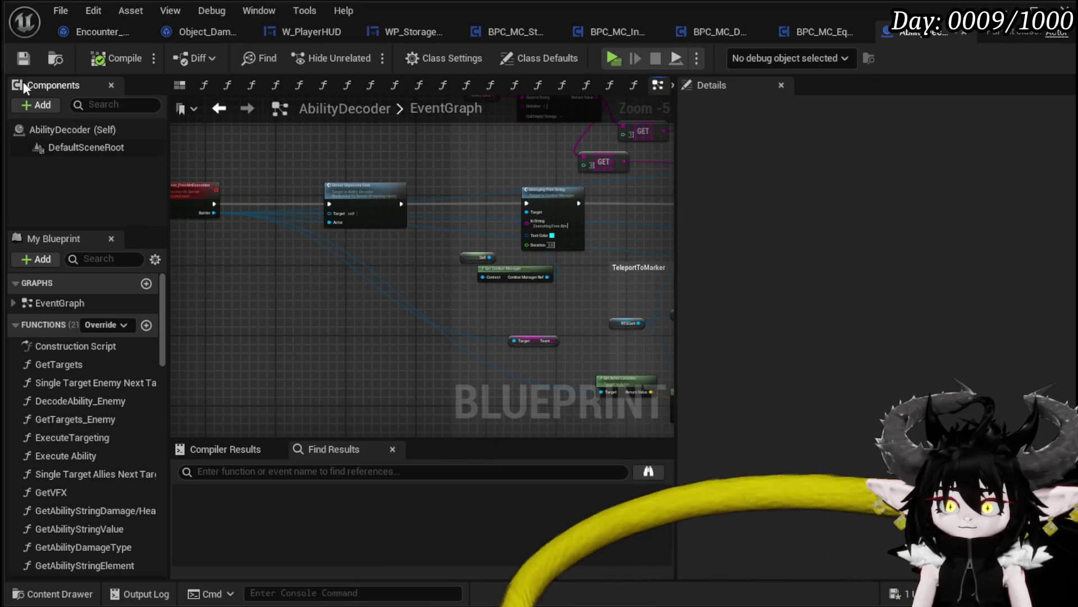
pyautogui.hotkey('ctrl', 's')
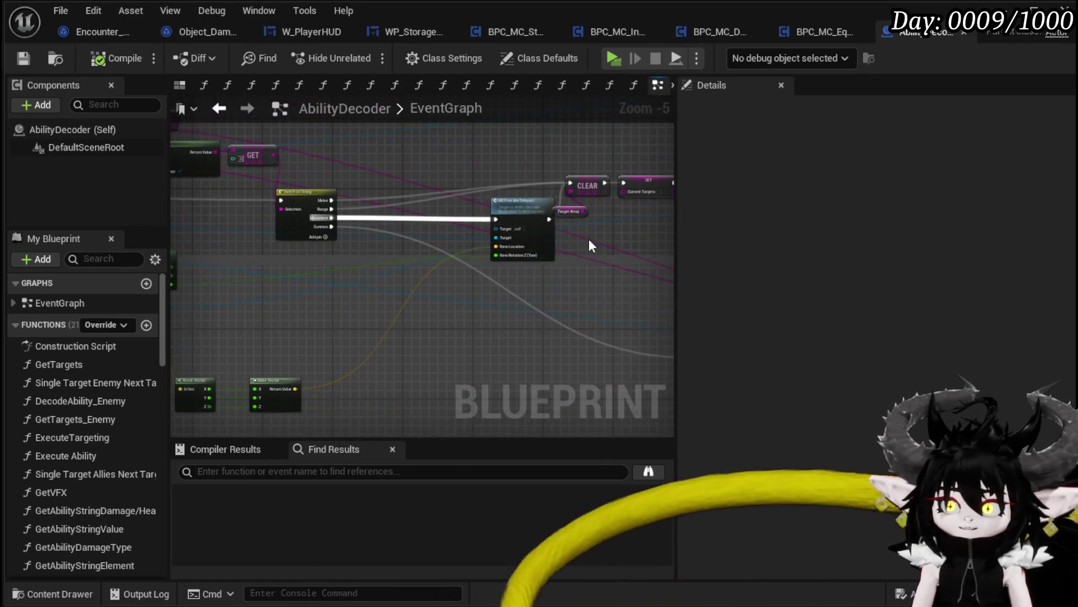
# - Move the rotation nodes, Set Actor Location and MC_FreeAimTeleport event up into a tidier layout
pyautogui.moveTo(588, 238); pyautogui.dragTo(246, 242)
pyautogui.scroll(2, 485, 279)
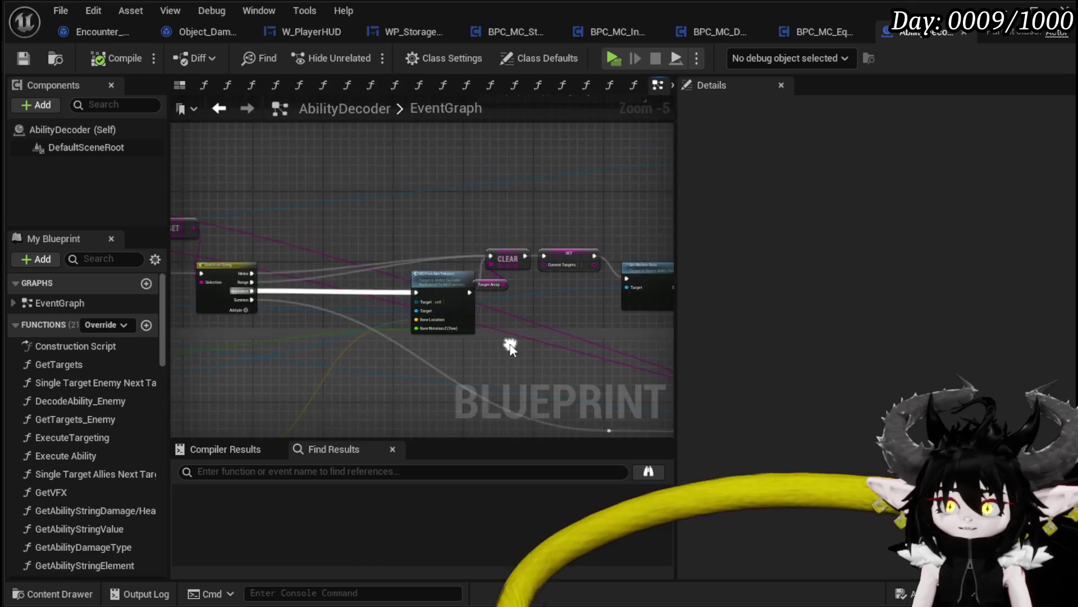
pyautogui.scroll(-1, 465, 353)
pyautogui.moveTo(465, 335); pyautogui.dragTo(510, 205)
pyautogui.scroll(-3, 512, 225)
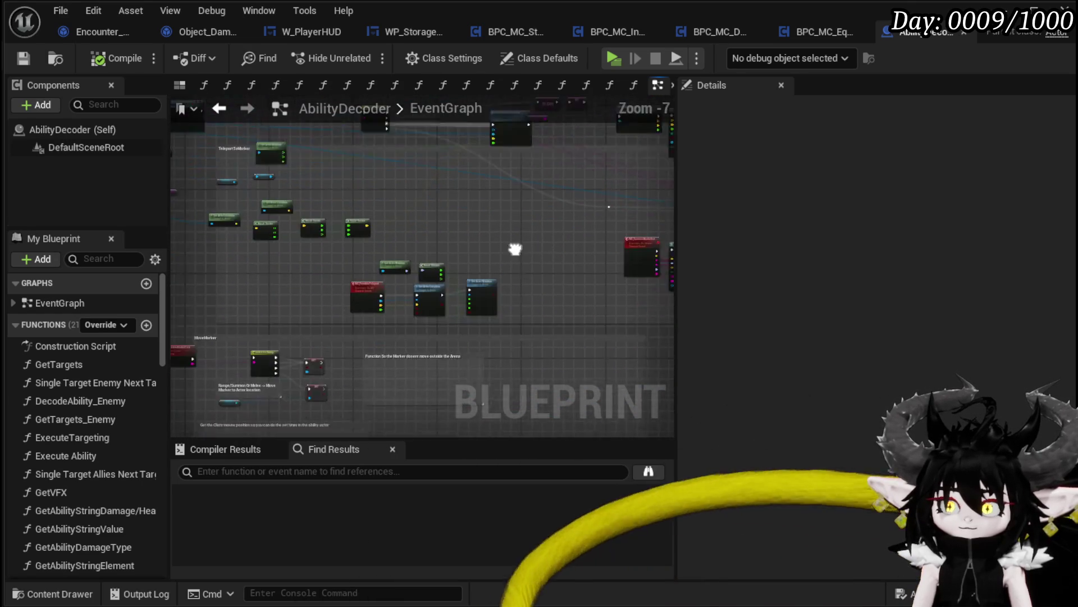
pyautogui.scroll(3, 471, 249)
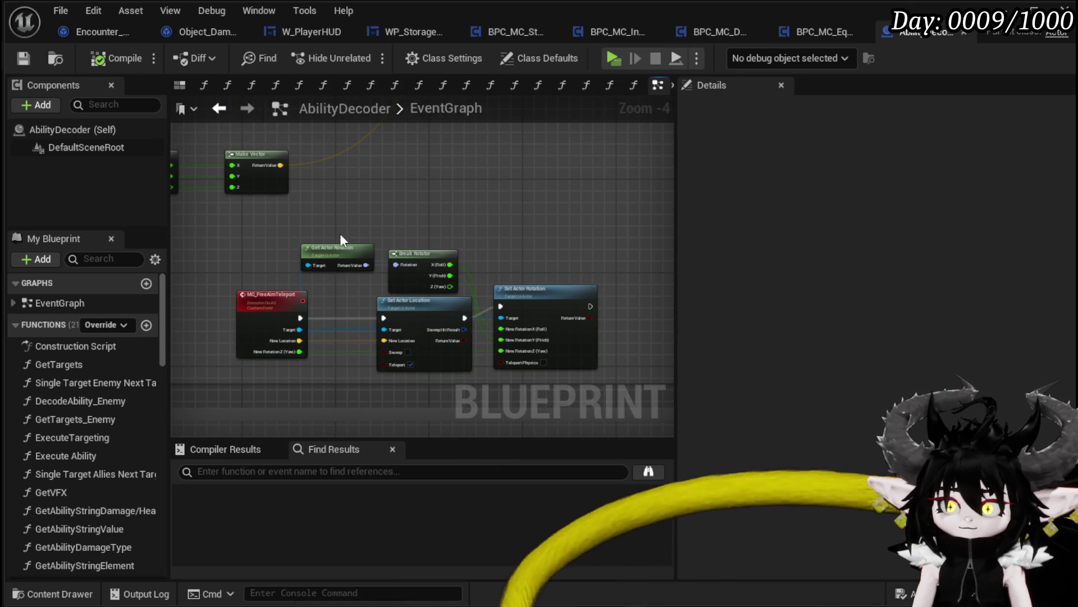
pyautogui.moveTo(346, 232)
pyautogui.mouseDown()
pyautogui.moveTo(431, 279)
pyautogui.moveTo(428, 201)
pyautogui.mouseUp()
pyautogui.moveTo(411, 301); pyautogui.dragTo(389, 289)
pyautogui.click(392, 275)
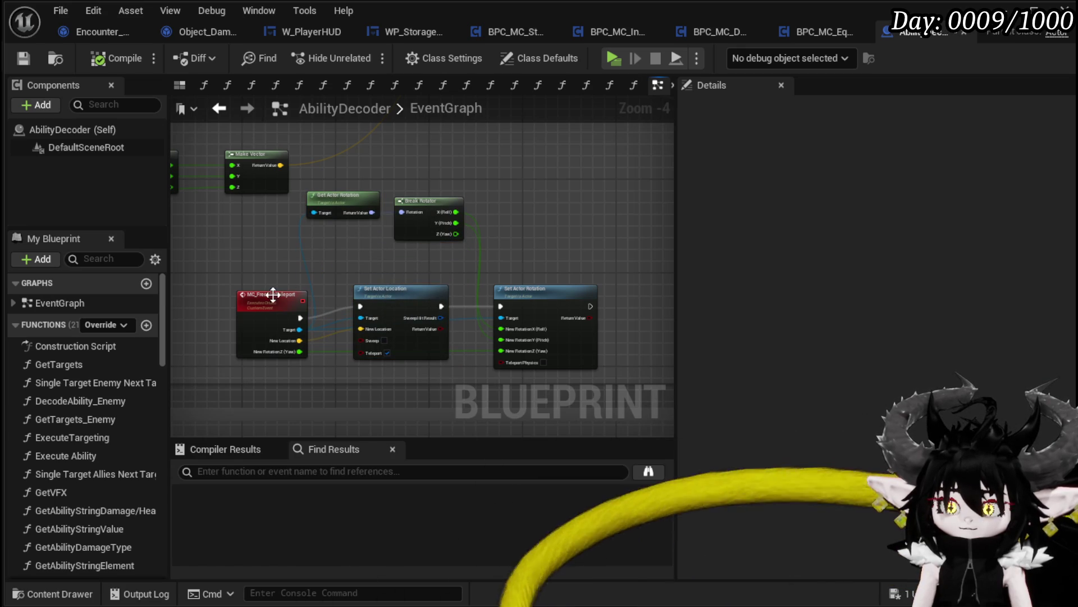
pyautogui.moveTo(272, 297); pyautogui.dragTo(272, 287)
pyautogui.click(277, 245)
pyautogui.scroll(-3, 577, 305)
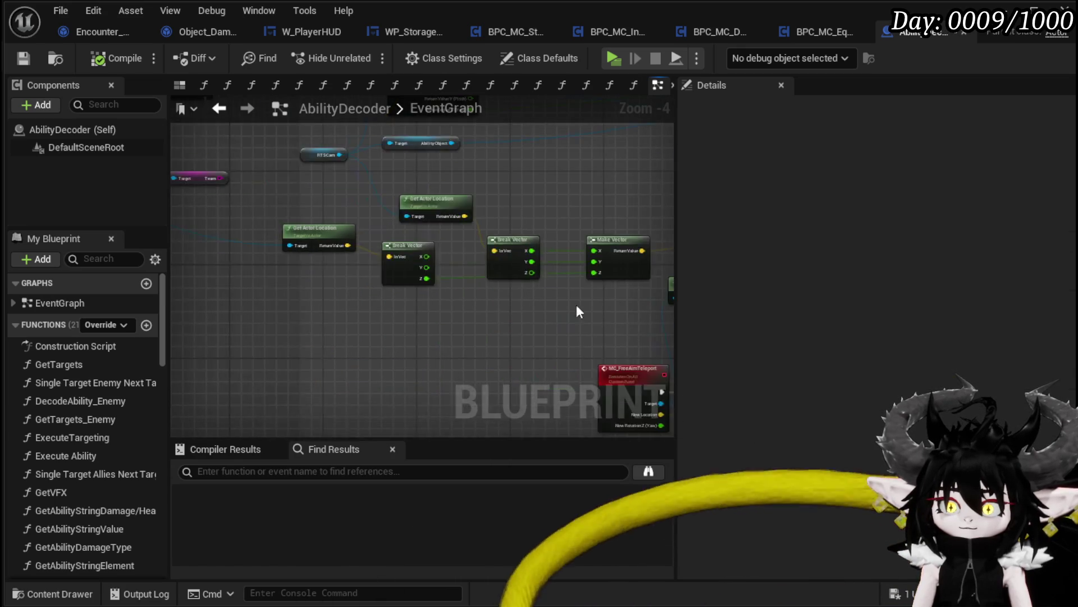
pyautogui.scroll(3, 318, 288)
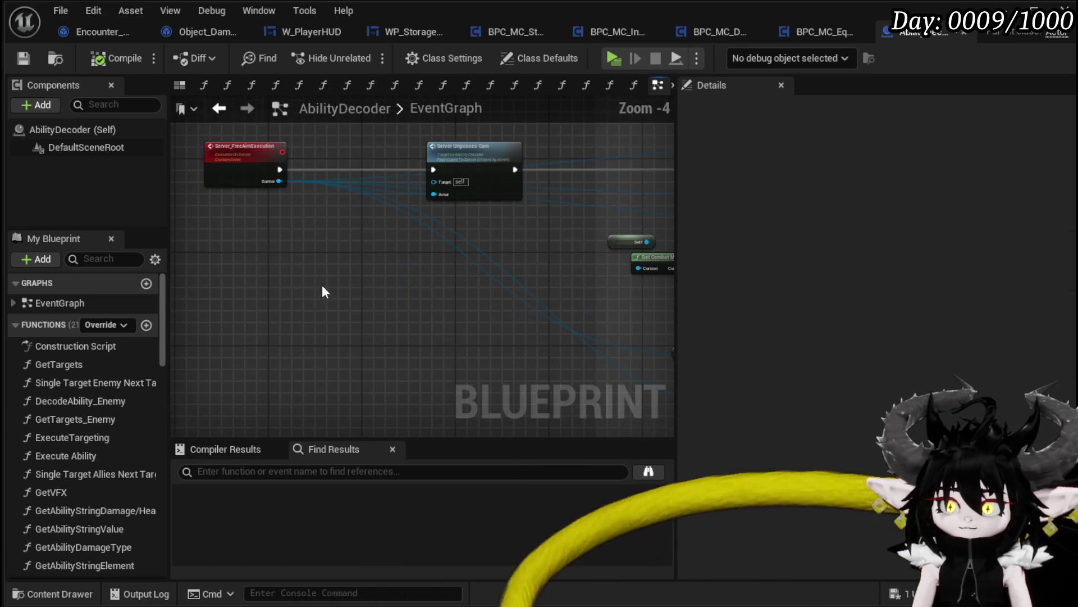
# - Search the node list for Set Timer without adding it, then inspect the Server_UnpossesCam event
pyautogui.rightClick(309, 278)
pyautogui.write('Set Timer')
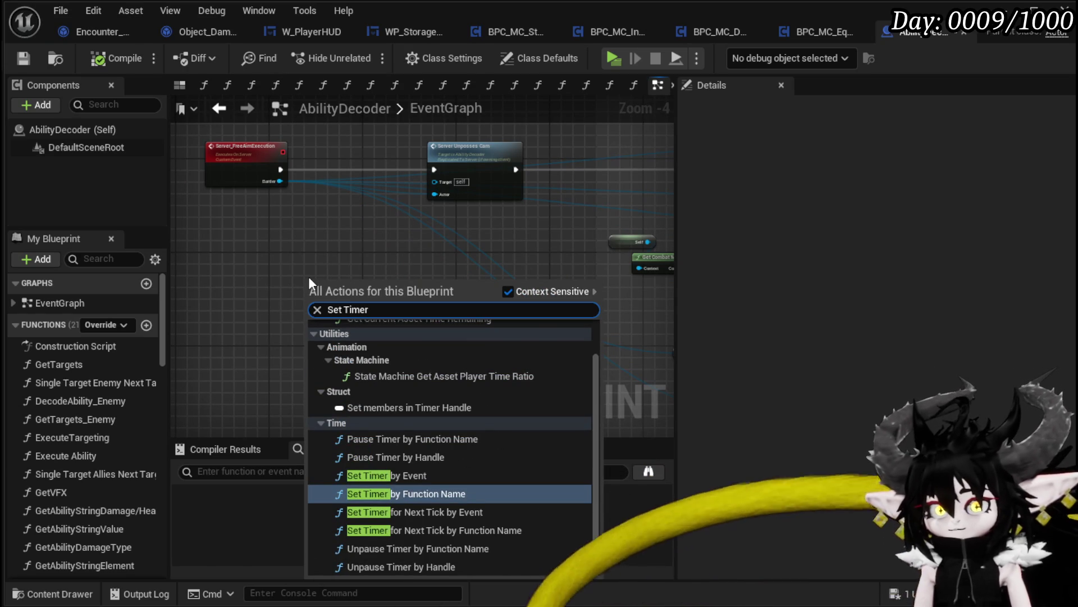
pyautogui.click(457, 146)
pyautogui.click(465, 152)
# - Marquee-select the Set Actor Hidden in Game, character cast and Server Unpossess nodes after Server_UnpossesCam
pyautogui.scroll(-1, 466, 156)
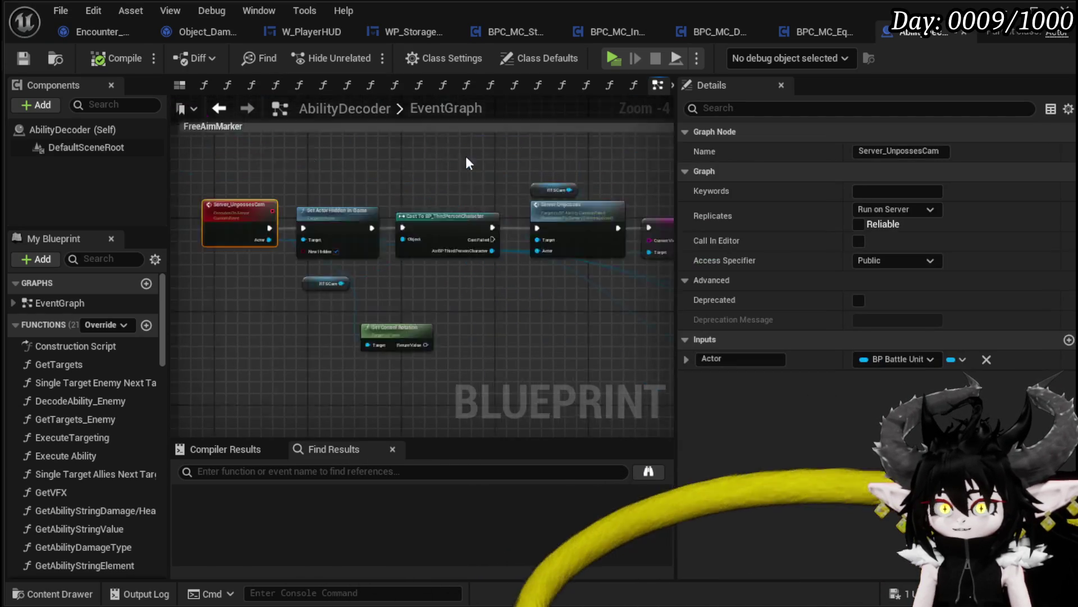
pyautogui.moveTo(574, 247); pyautogui.dragTo(458, 263)
pyautogui.scroll(2, 456, 260)
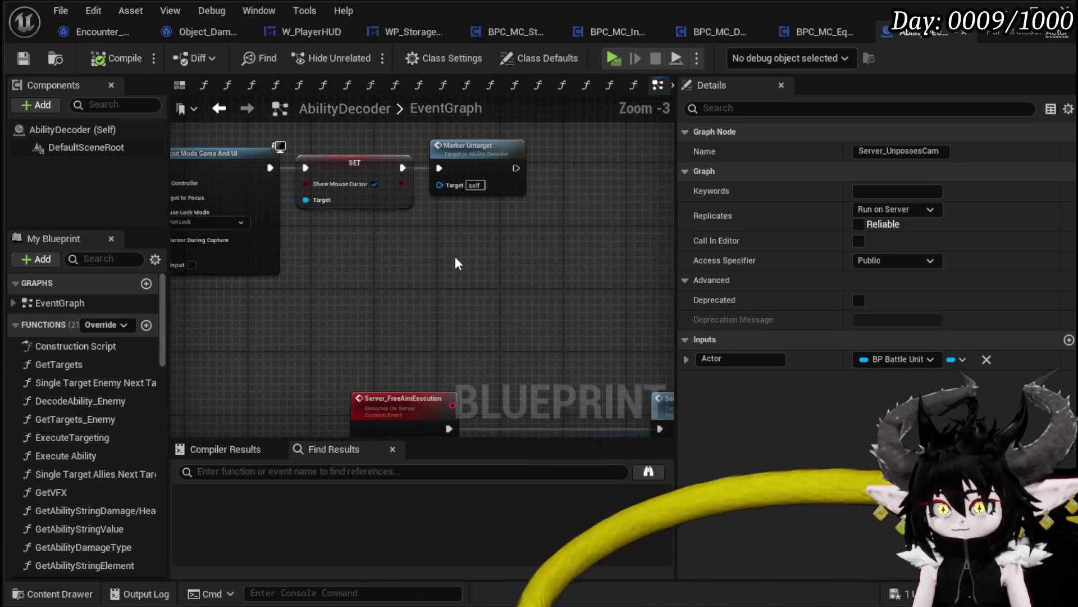
pyautogui.scroll(-4, 359, 262)
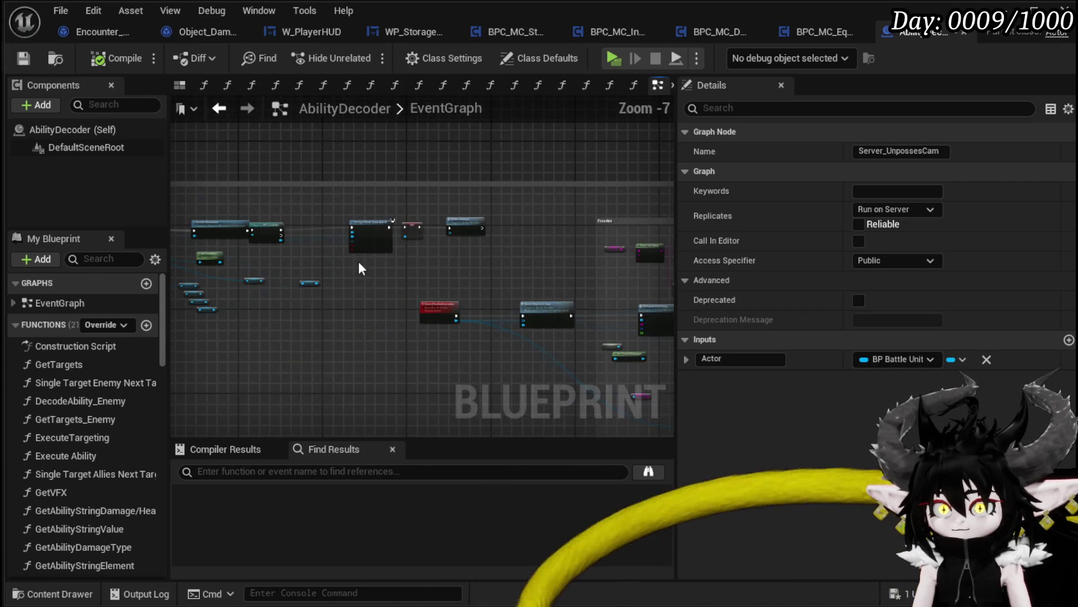
pyautogui.moveTo(359, 261)
pyautogui.mouseDown()
pyautogui.moveTo(370, 275)
pyautogui.moveTo(568, 281)
pyautogui.moveTo(663, 298)
pyautogui.moveTo(617, 293)
pyautogui.mouseUp()
pyautogui.scroll(3, 371, 275)
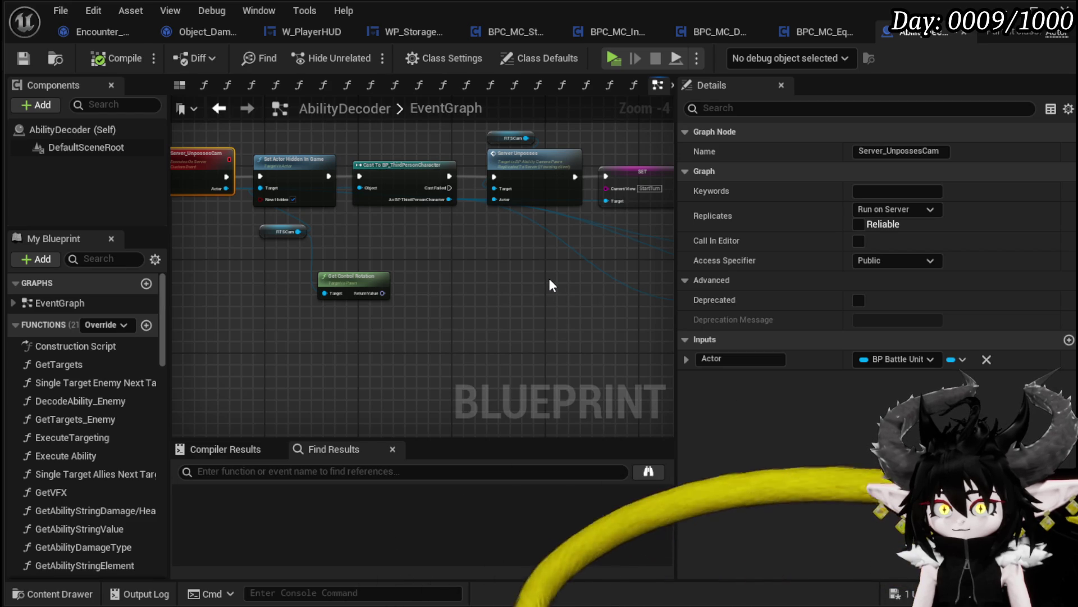
pyautogui.moveTo(550, 286)
pyautogui.mouseDown()
pyautogui.moveTo(620, 301)
pyautogui.moveTo(308, 276)
pyautogui.mouseUp()
pyautogui.scroll(-2, 616, 301)
pyautogui.scroll(3, 308, 276)
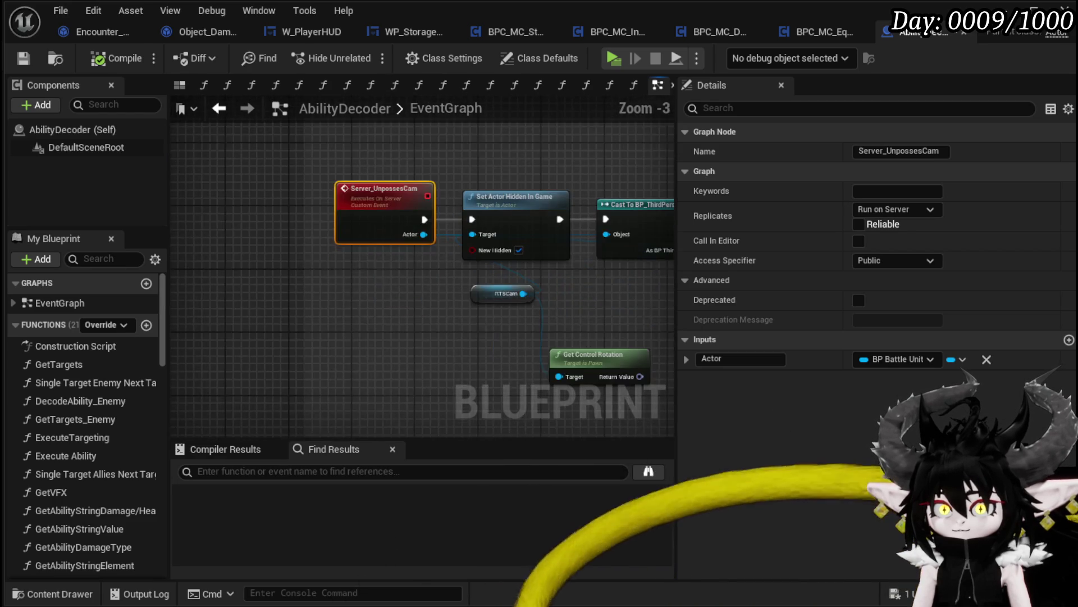
pyautogui.scroll(-4, 319, 334)
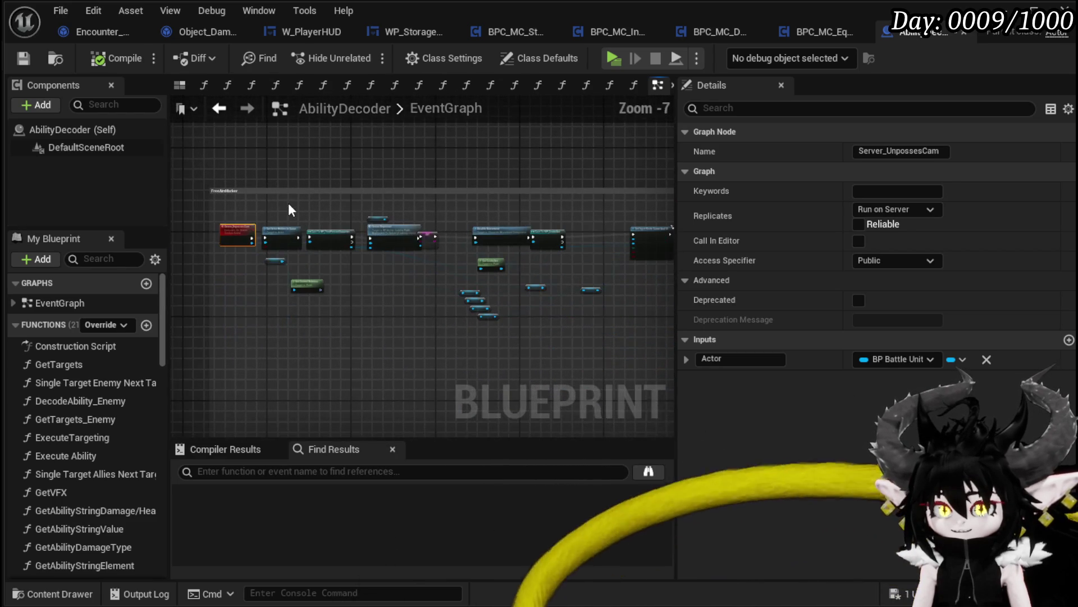
pyautogui.moveTo(548, 331); pyautogui.dragTo(548, 332)
pyautogui.moveTo(547, 331); pyautogui.dragTo(331, 313)
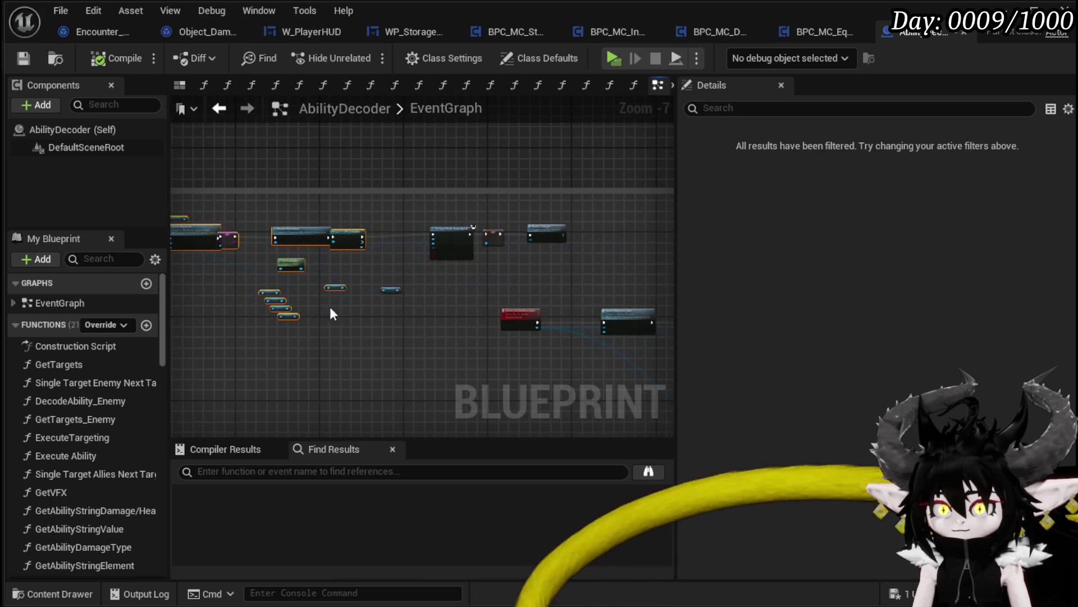
pyautogui.moveTo(567, 264); pyautogui.dragTo(567, 263)
pyautogui.scroll(4, 494, 254)
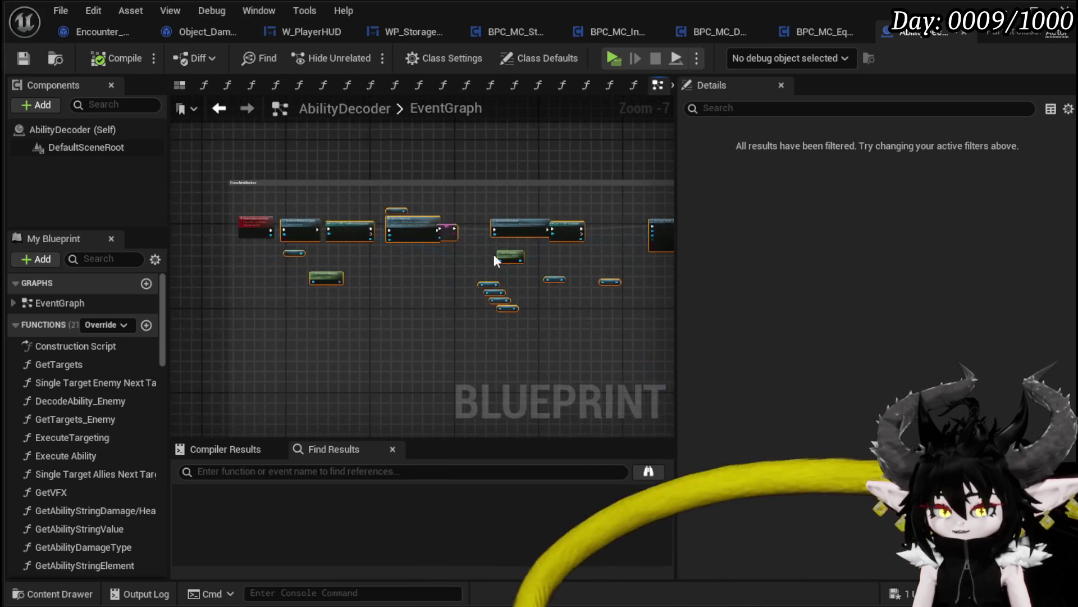
# - Collapse the selected nodes into an UnpossesMarkerCamera function, compile, and shift its call node right
pyautogui.rightClick(415, 194)
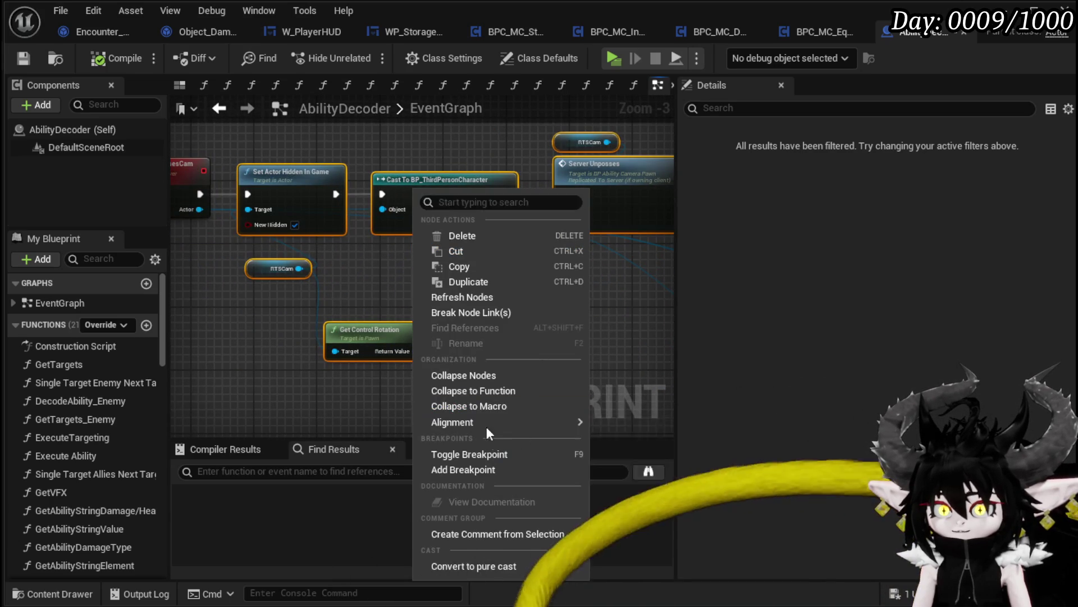
pyautogui.click(479, 392)
pyautogui.write('UnpossesMarkerCamera')
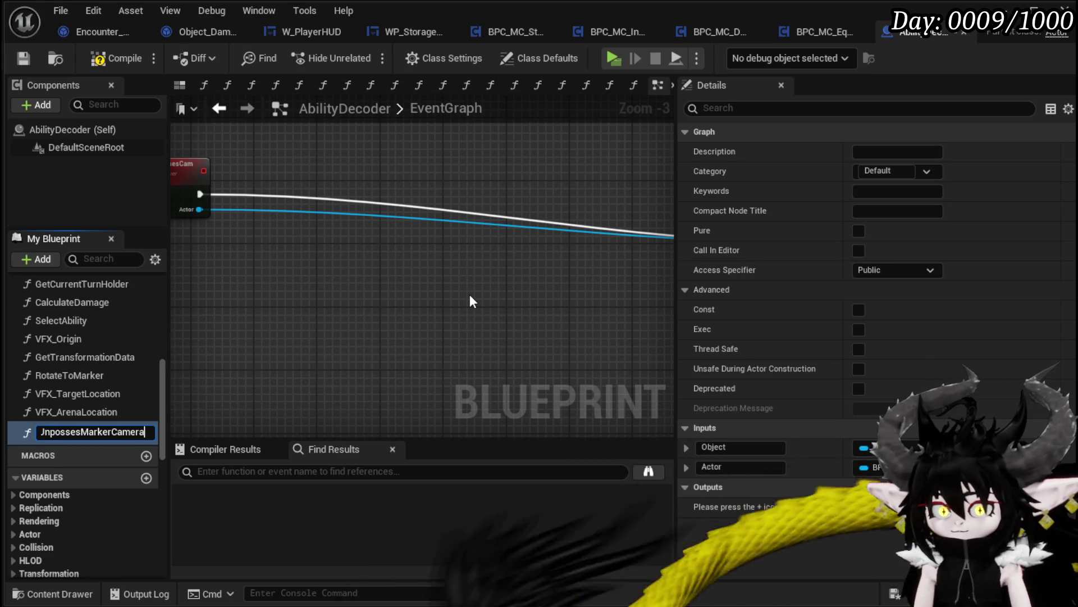
pyautogui.press('Return')
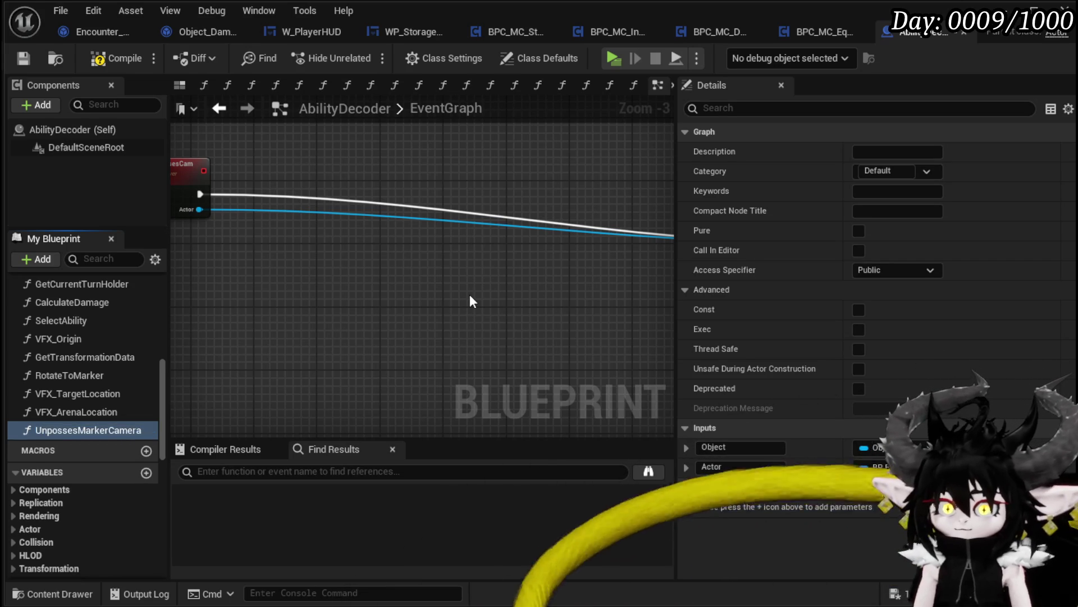
pyautogui.scroll(-3, 240, 210)
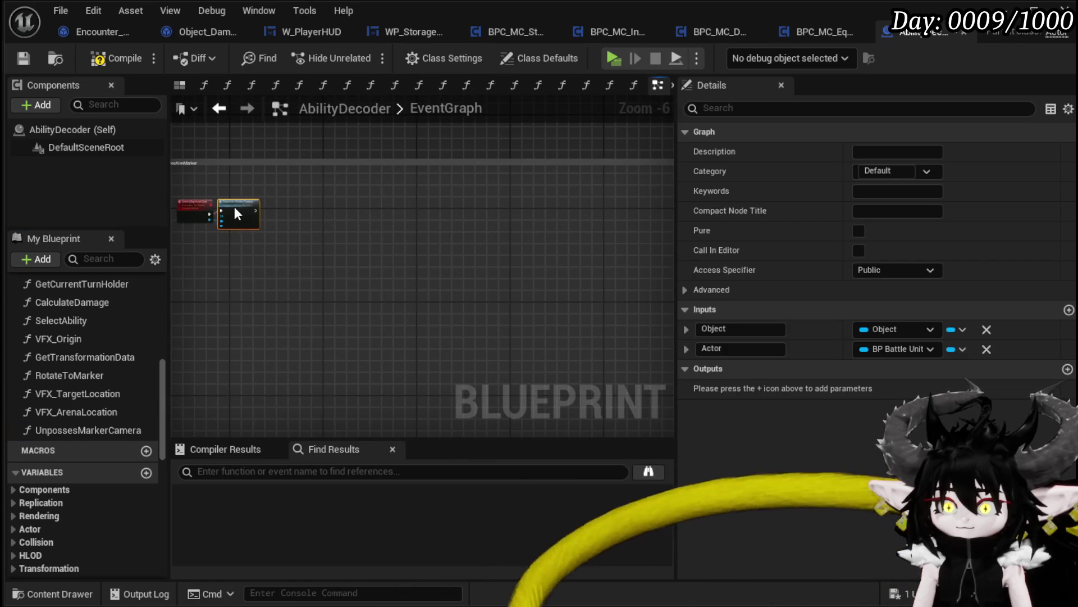
pyautogui.scroll(3, 234, 210)
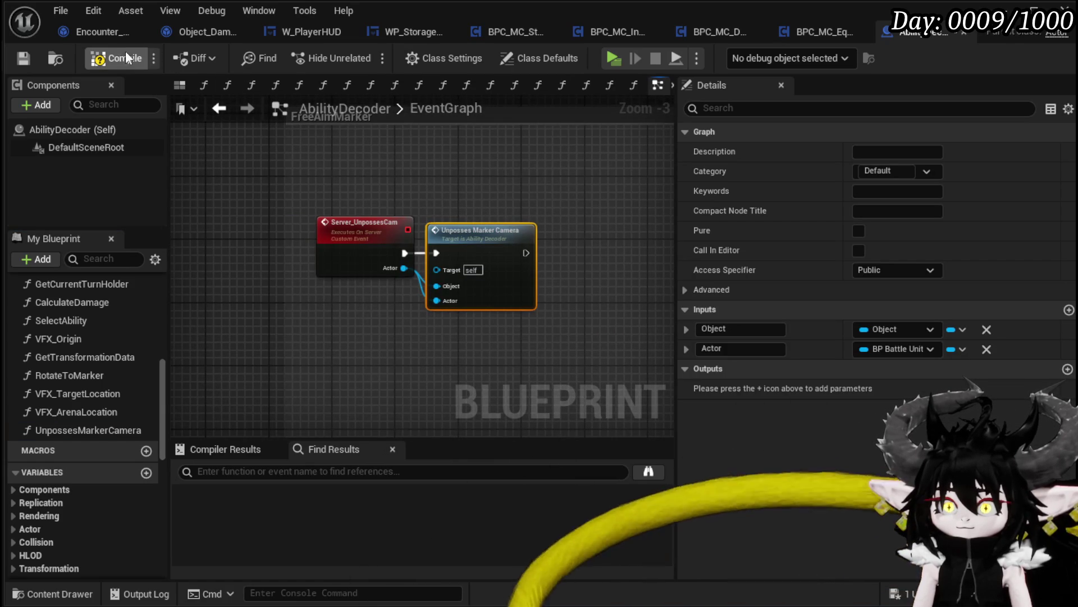
pyautogui.click(31, 55)
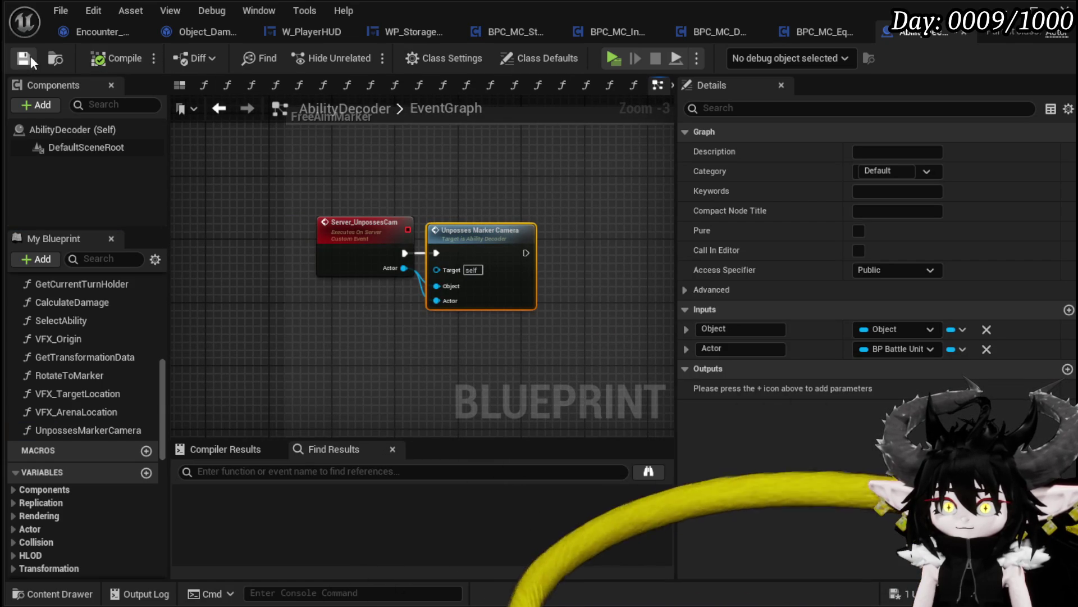
pyautogui.moveTo(482, 225); pyautogui.dragTo(513, 225)
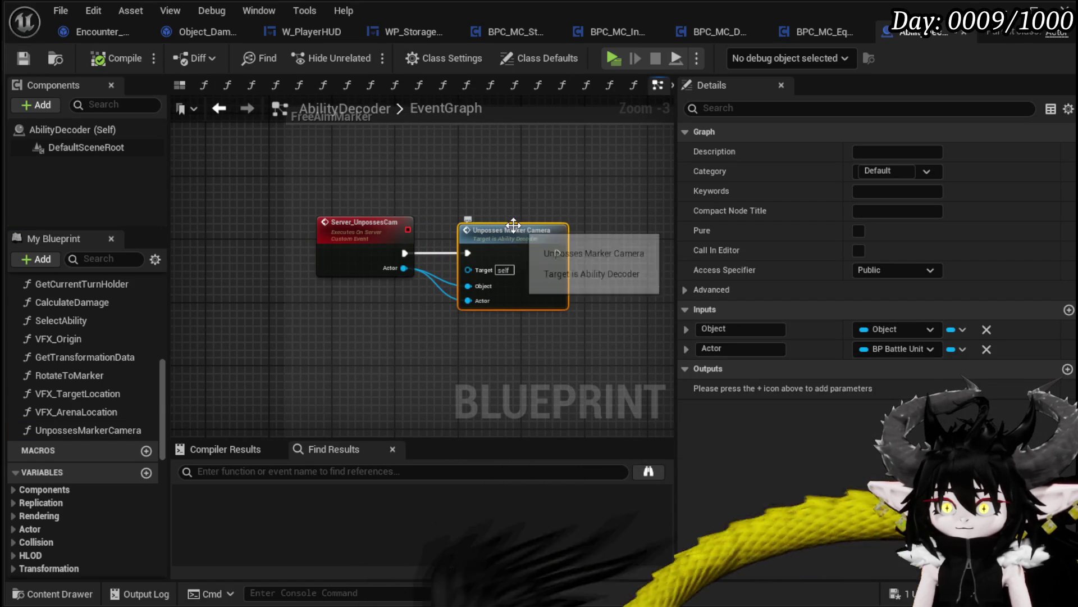
# - Open the UnpossesMarkerCamera function graph and move its entry node beside Set Actor Hidden
pyautogui.doubleClick(486, 282)
pyautogui.scroll(4, 268, 243)
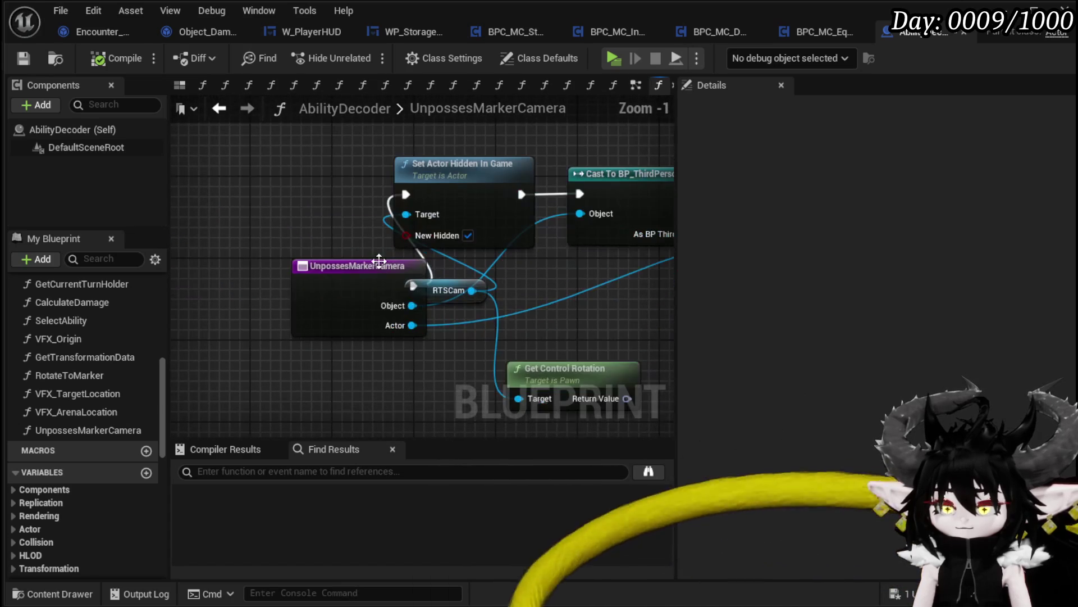
pyautogui.moveTo(306, 264)
pyautogui.mouseDown()
pyautogui.moveTo(177, 181)
pyautogui.moveTo(194, 186)
pyautogui.mouseUp()
pyautogui.moveTo(511, 270)
pyautogui.mouseDown()
pyautogui.moveTo(394, 221)
pyautogui.moveTo(323, 216)
pyautogui.mouseUp()
pyautogui.moveTo(210, 176); pyautogui.dragTo(222, 264)
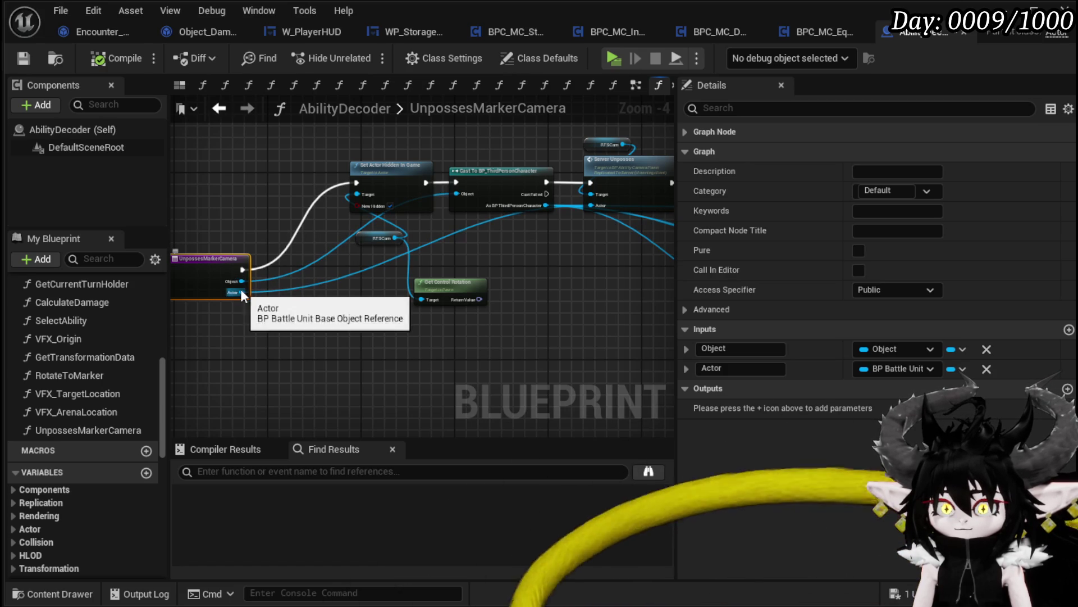
pyautogui.moveTo(241, 279); pyautogui.dragTo(241, 289)
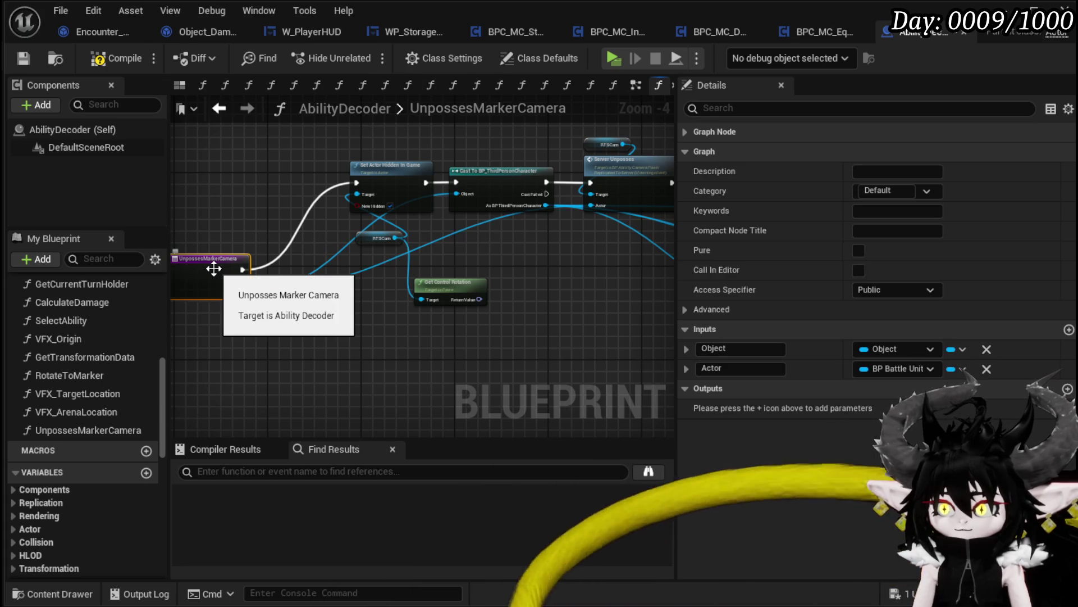
pyautogui.scroll(-2, 477, 301)
pyautogui.scroll(2, 400, 278)
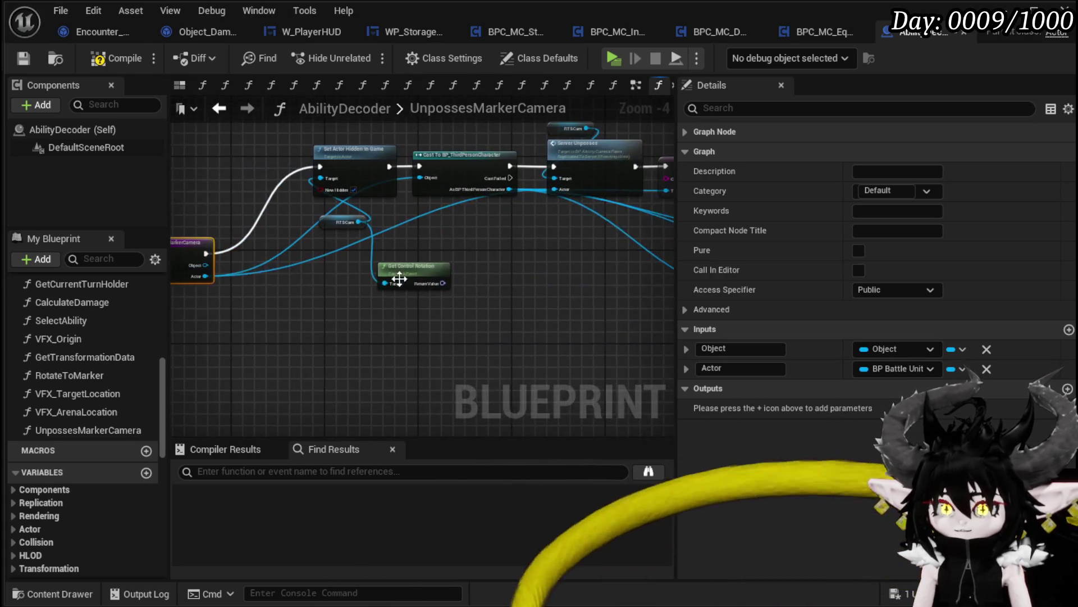
pyautogui.scroll(-2, 399, 278)
pyautogui.scroll(2, 272, 264)
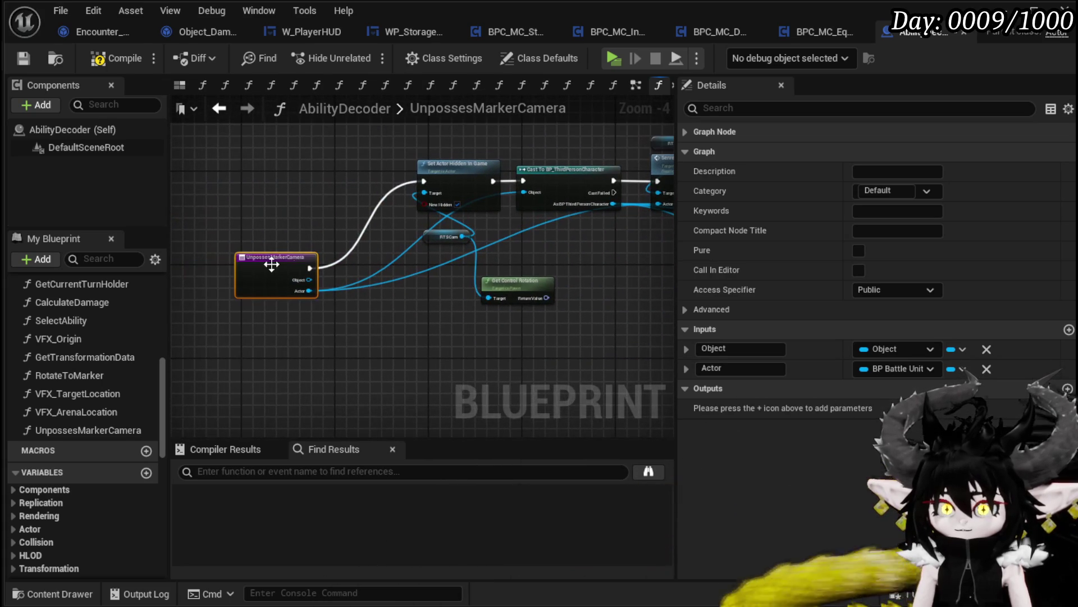
# - Delete the unused Object input, refresh the stale call node, and recompile AbilityDecoder successfully
pyautogui.click(987, 349)
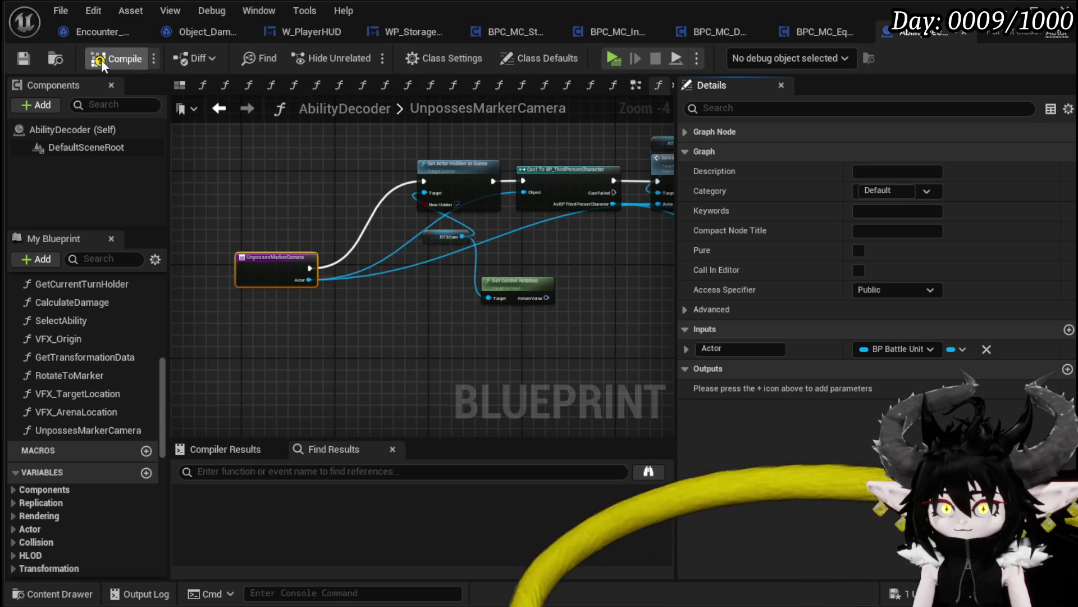
pyautogui.click(23, 59)
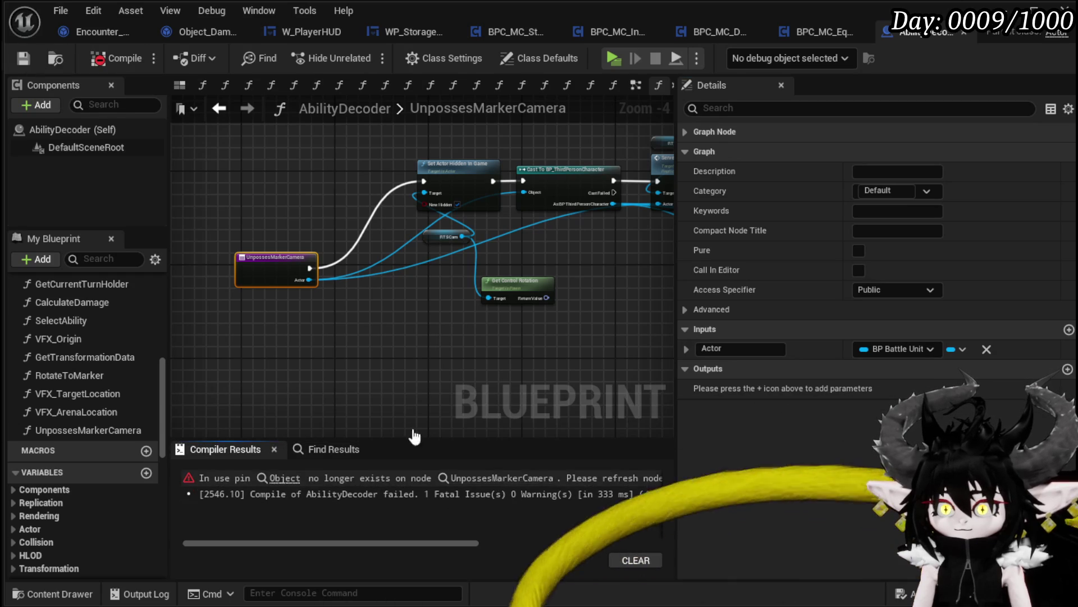
pyautogui.click(501, 477)
pyautogui.keyDown('alt'); pyautogui.click(374, 309); pyautogui.keyUp('alt')
pyautogui.scroll(-2, 374, 309)
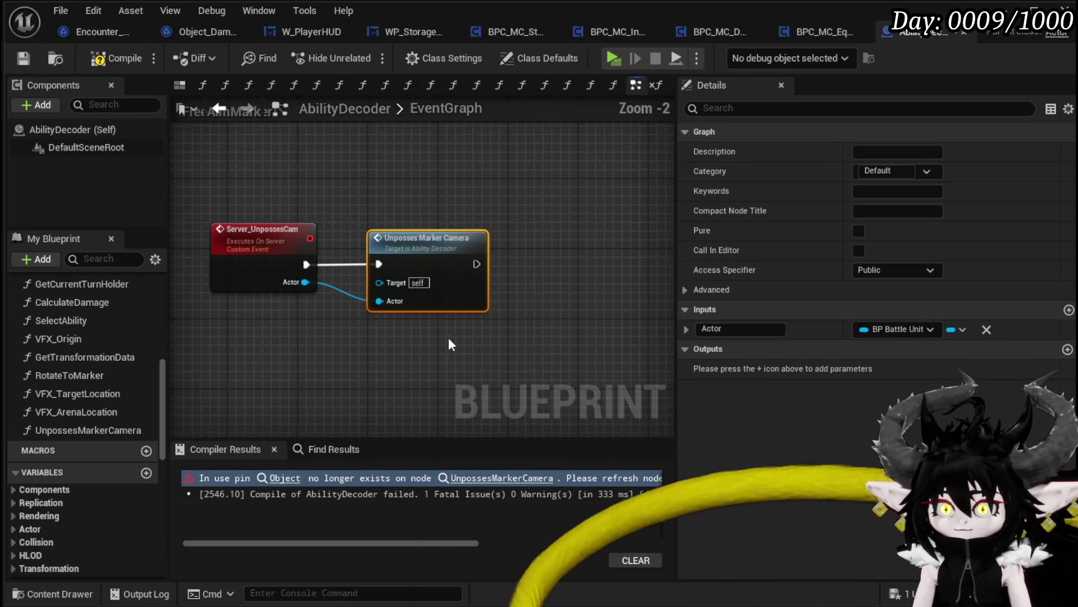
pyautogui.click(23, 59)
pyautogui.scroll(-4, 421, 270)
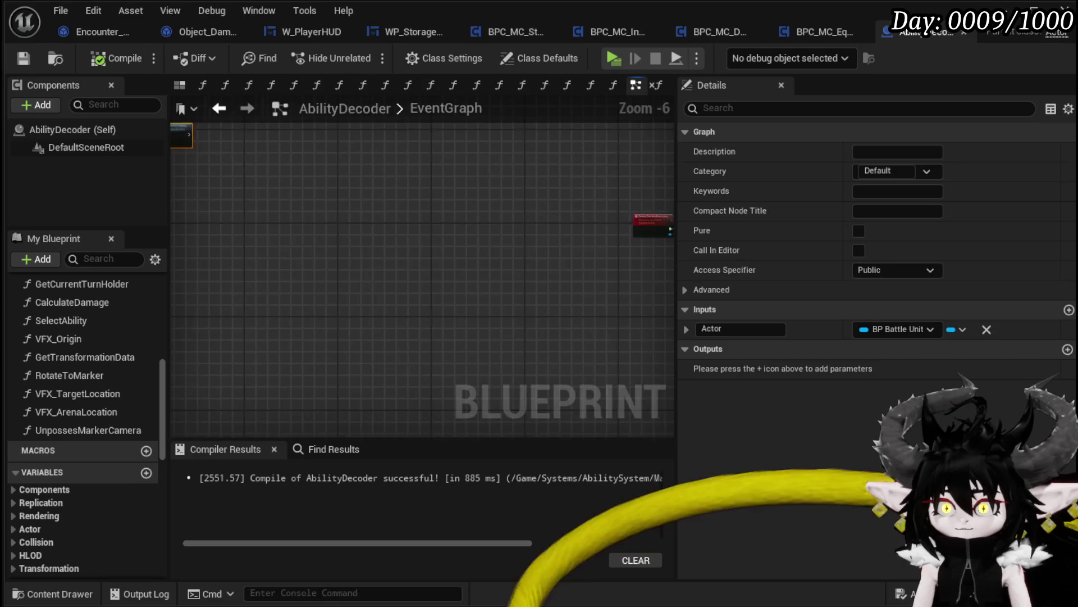
pyautogui.moveTo(390, 274)
pyautogui.mouseDown()
pyautogui.moveTo(238, 224)
pyautogui.moveTo(480, 358)
pyautogui.moveTo(314, 279)
pyautogui.moveTo(472, 323)
pyautogui.mouseUp()
pyautogui.scroll(-1, 238, 223)
pyautogui.scroll(4, 473, 325)
pyautogui.scroll(-7, 394, 304)
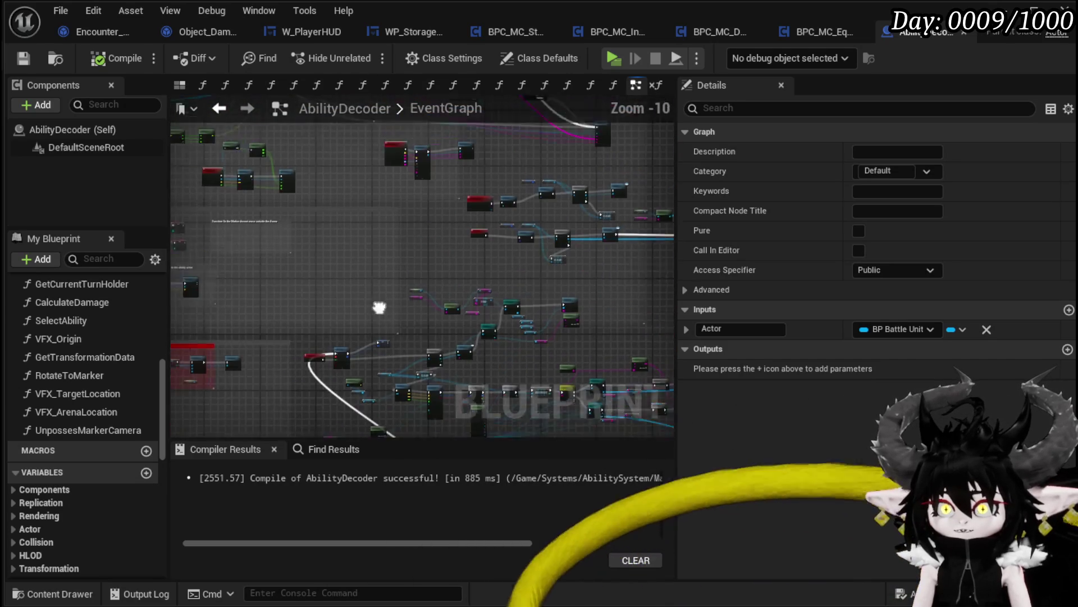
pyautogui.moveTo(379, 308); pyautogui.dragTo(602, 378)
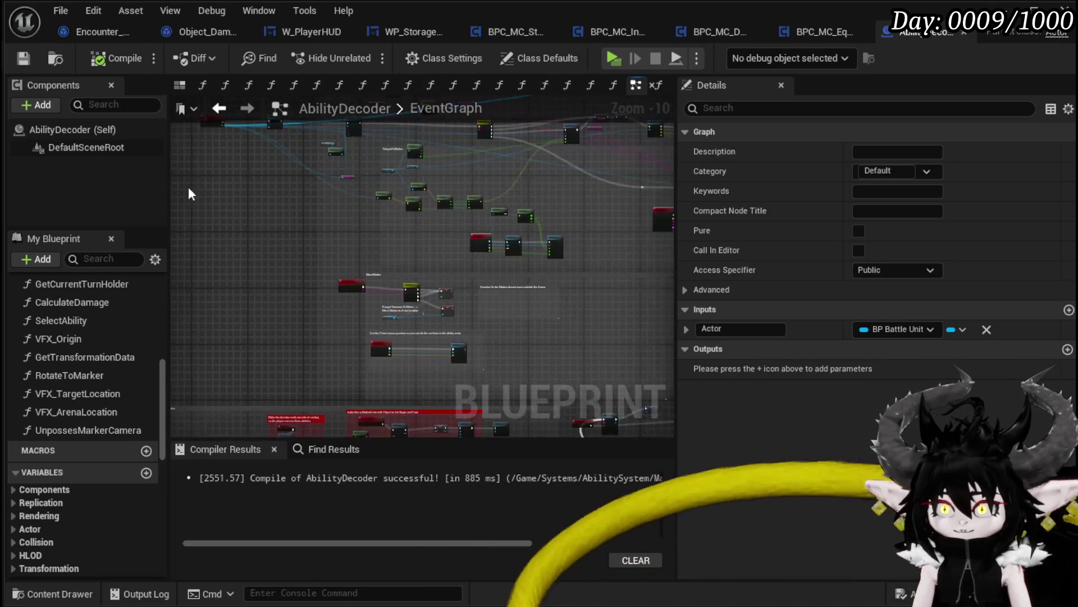
pyautogui.scroll(6, 506, 306)
pyautogui.moveTo(517, 298); pyautogui.dragTo(508, 251)
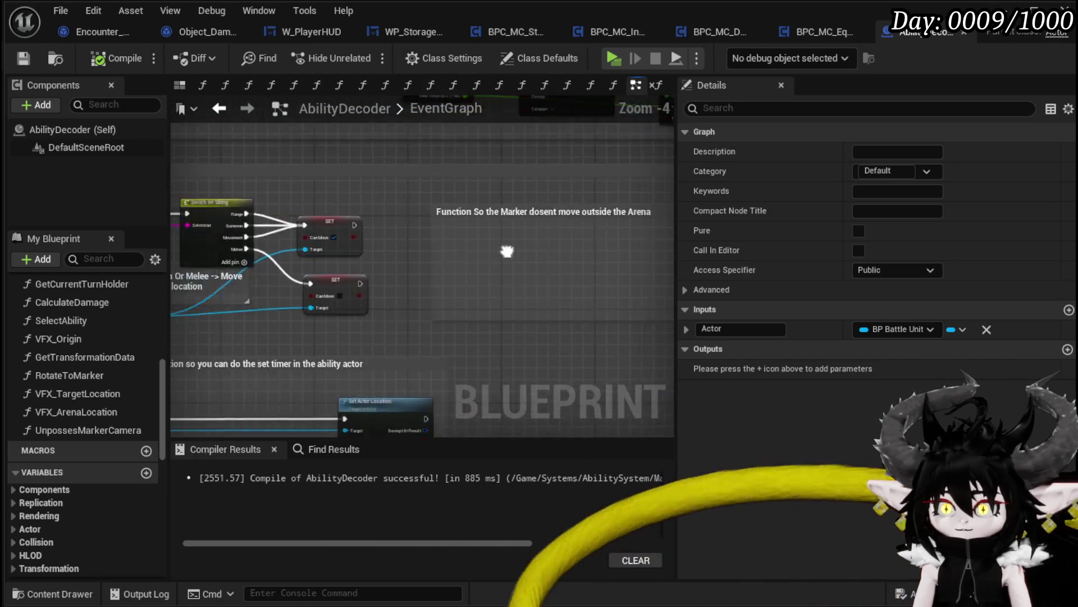
pyautogui.scroll(-4, 508, 252)
pyautogui.scroll(3, 421, 258)
pyautogui.moveTo(378, 272)
pyautogui.mouseDown()
pyautogui.moveTo(301, 233)
pyautogui.moveTo(376, 264)
pyautogui.mouseUp()
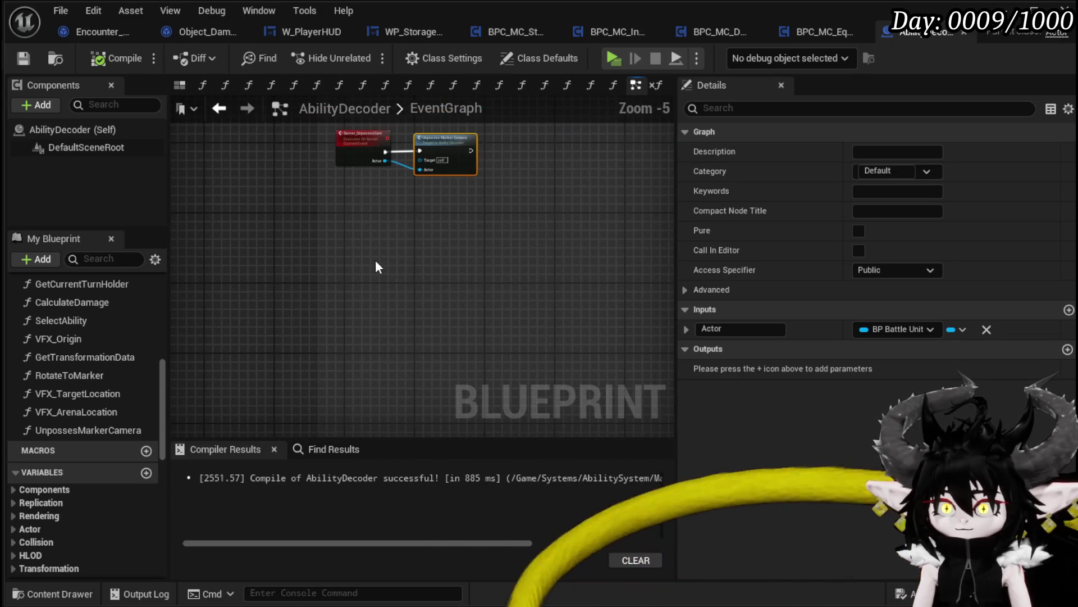
# - Place a Set Timer by Function Name node below the Unposses Marker Camera call and arrange both
pyautogui.rightClick(384, 251)
pyautogui.write('Set Ti')
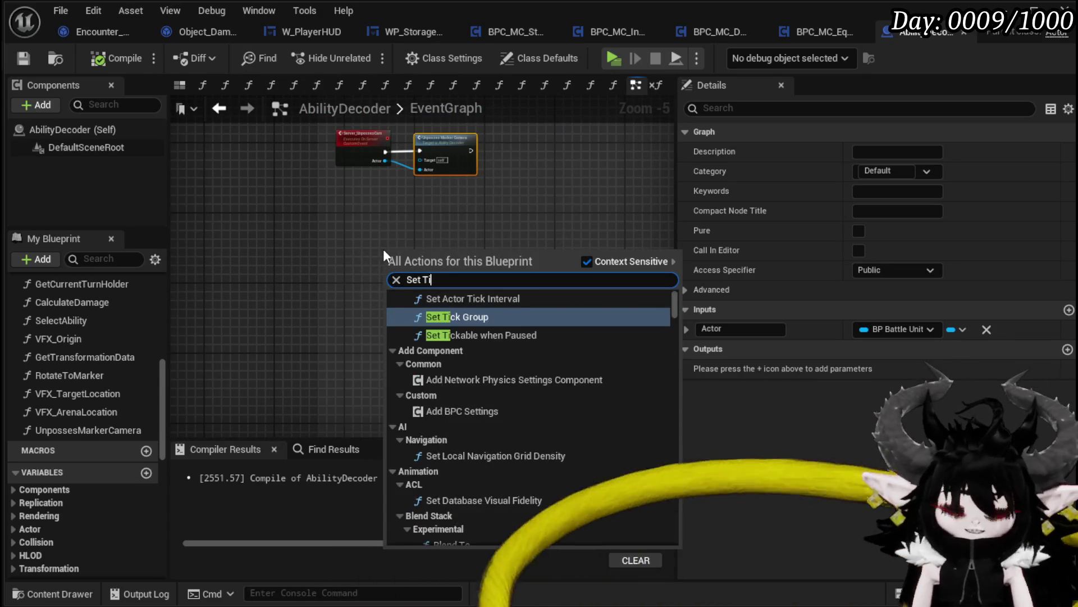
pyautogui.write('mer by f')
pyautogui.press('Return')
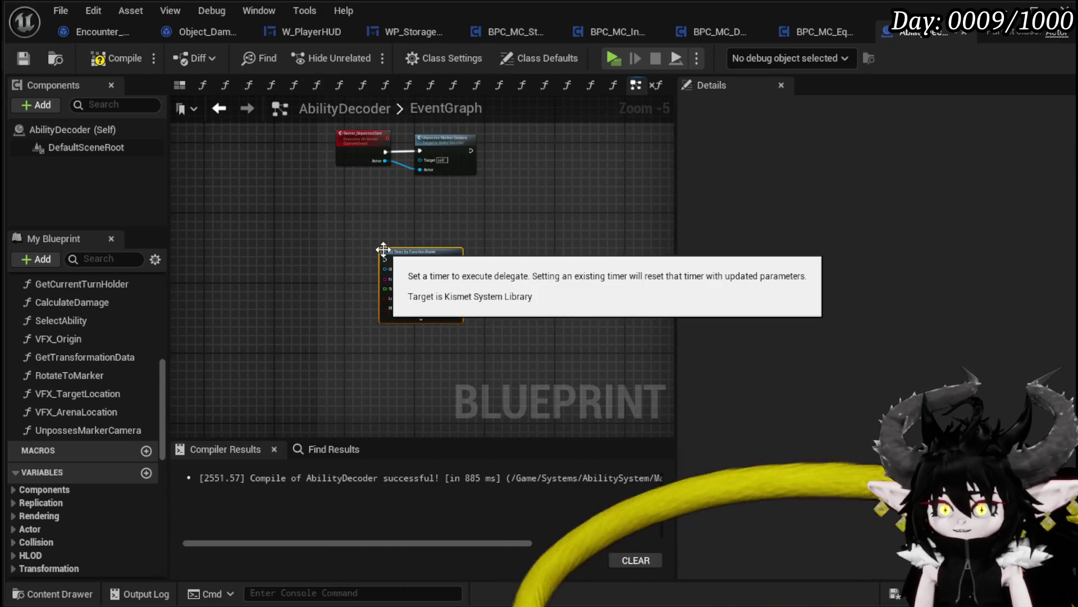
pyautogui.scroll(3, 422, 247)
pyautogui.moveTo(329, 266); pyautogui.dragTo(285, 314)
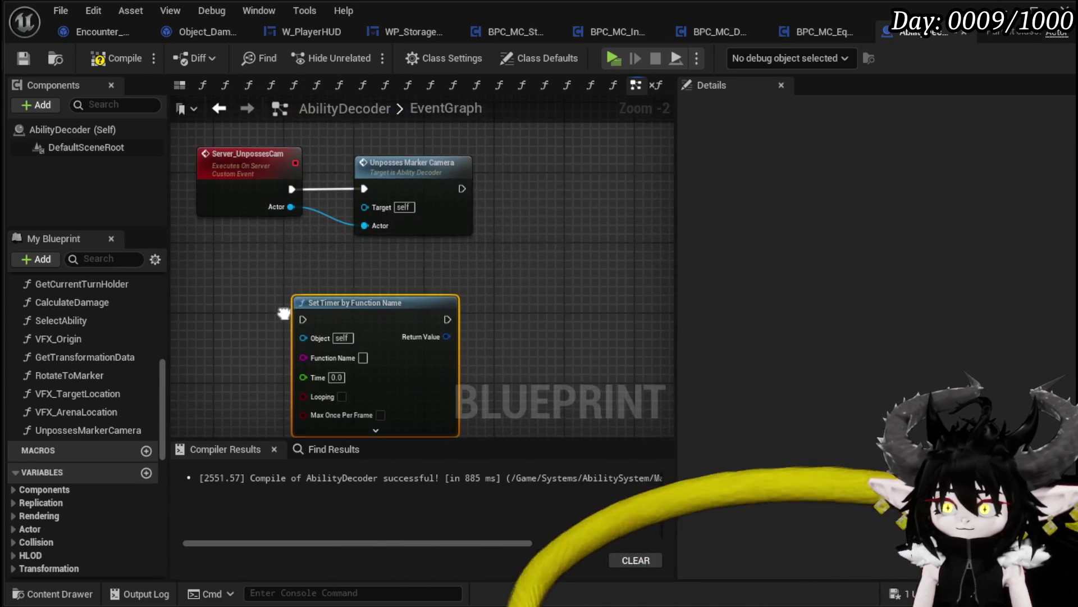
pyautogui.moveTo(409, 181); pyautogui.dragTo(519, 186)
pyautogui.moveTo(385, 241); pyautogui.dragTo(370, 198)
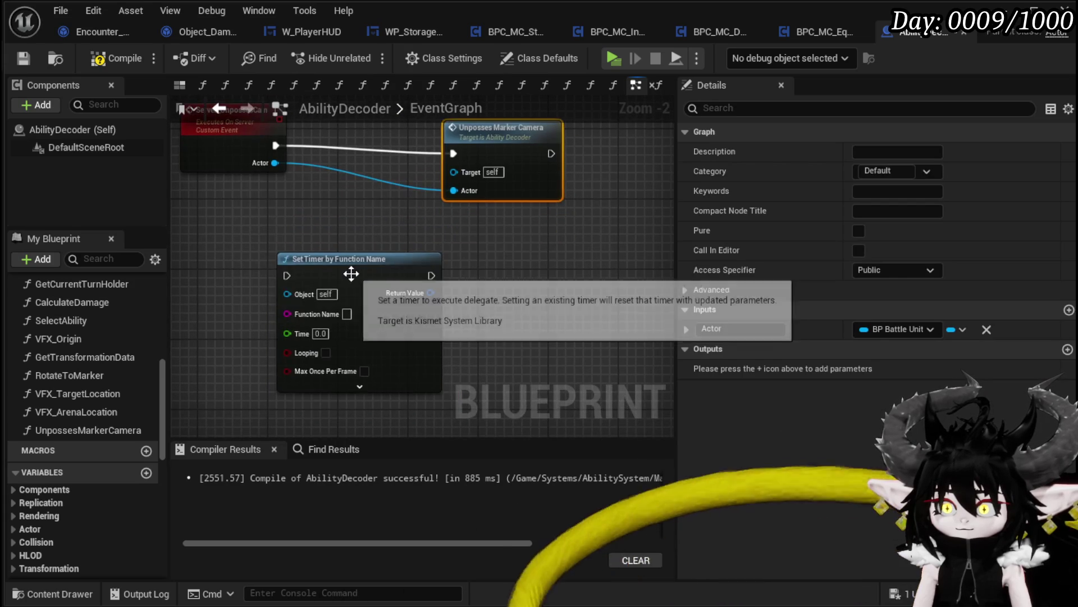
pyautogui.moveTo(351, 273)
pyautogui.mouseDown()
pyautogui.moveTo(447, 261)
pyautogui.moveTo(382, 321)
pyautogui.mouseUp()
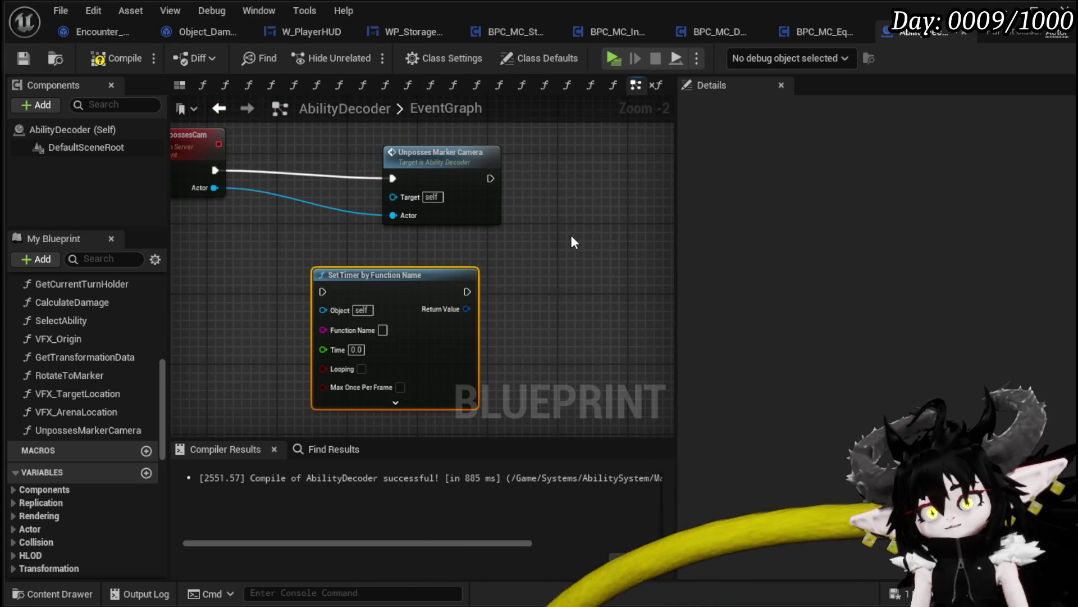
pyautogui.scroll(-7, 571, 235)
pyautogui.scroll(8, 498, 274)
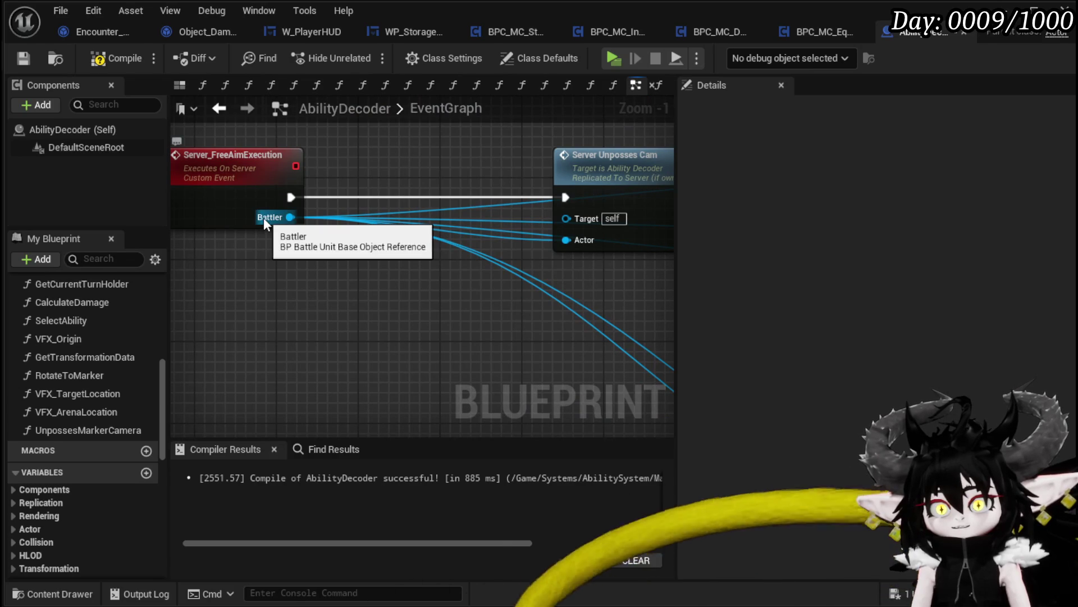
pyautogui.scroll(-3, 264, 217)
pyautogui.moveTo(455, 287)
pyautogui.mouseDown()
pyautogui.moveTo(283, 291)
pyautogui.moveTo(248, 305)
pyautogui.mouseUp()
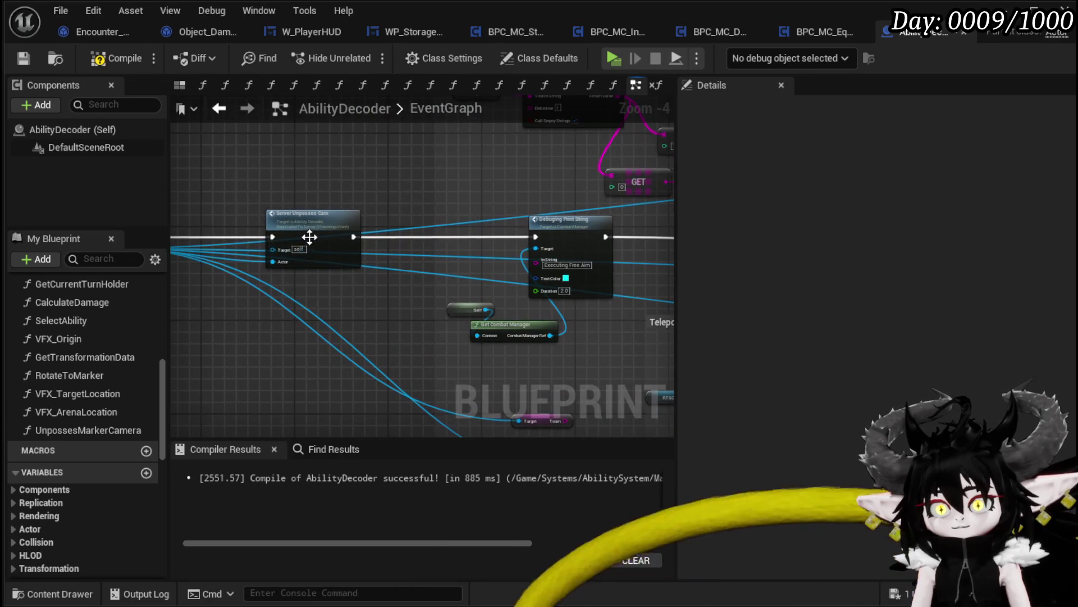
pyautogui.moveTo(314, 253); pyautogui.dragTo(309, 184)
pyautogui.moveTo(363, 277); pyautogui.dragTo(277, 169)
pyautogui.scroll(-1, 359, 245)
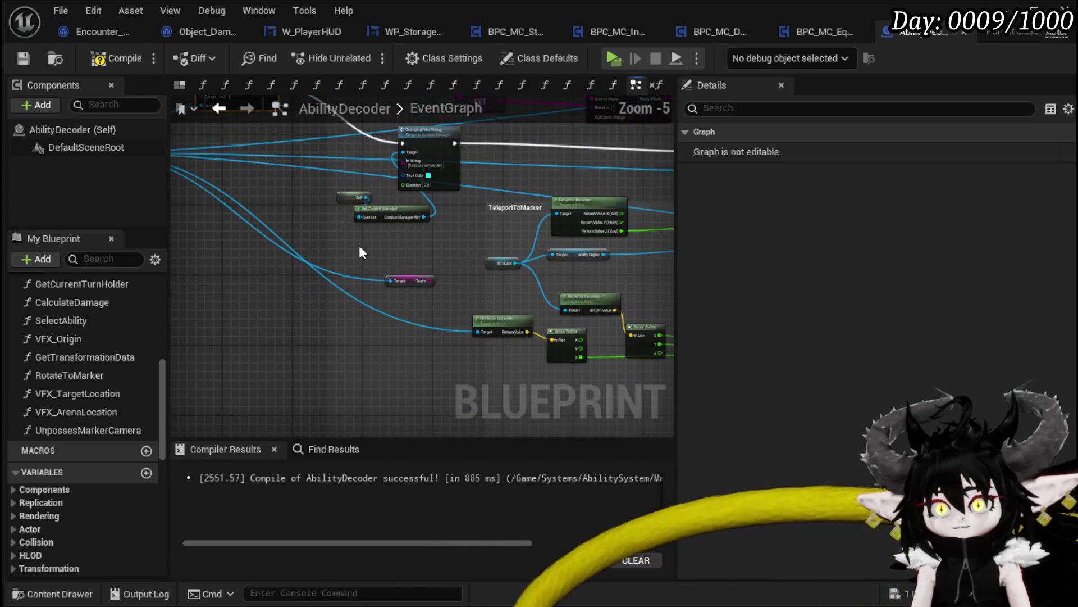
pyautogui.moveTo(256, 231)
pyautogui.mouseDown()
pyautogui.moveTo(479, 339)
pyautogui.moveTo(326, 157)
pyautogui.mouseUp()
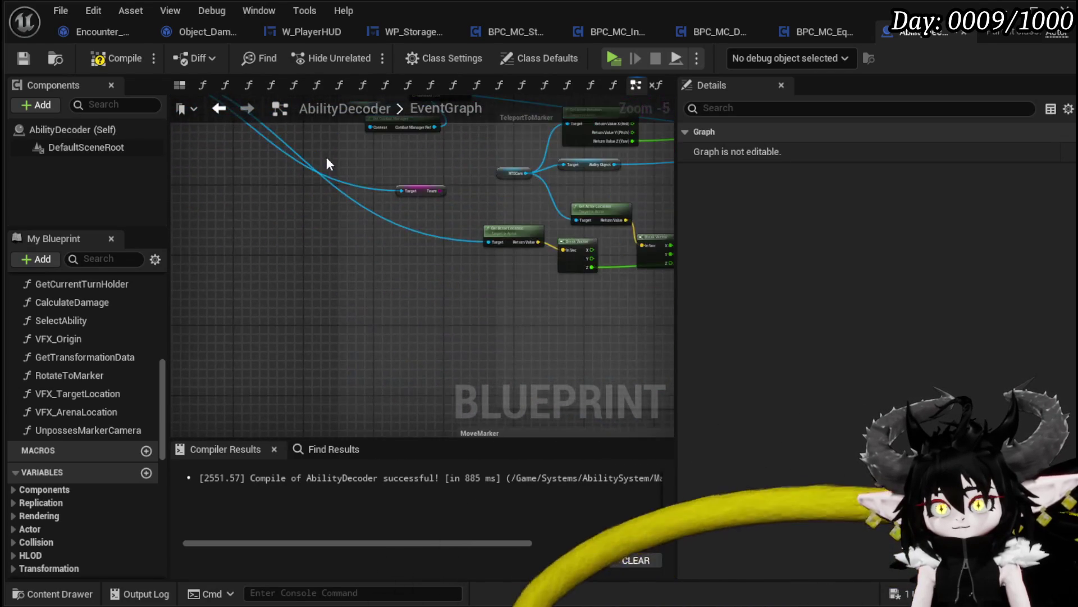
pyautogui.scroll(-2, 344, 202)
pyautogui.scroll(3, 328, 203)
pyautogui.scroll(1, 369, 185)
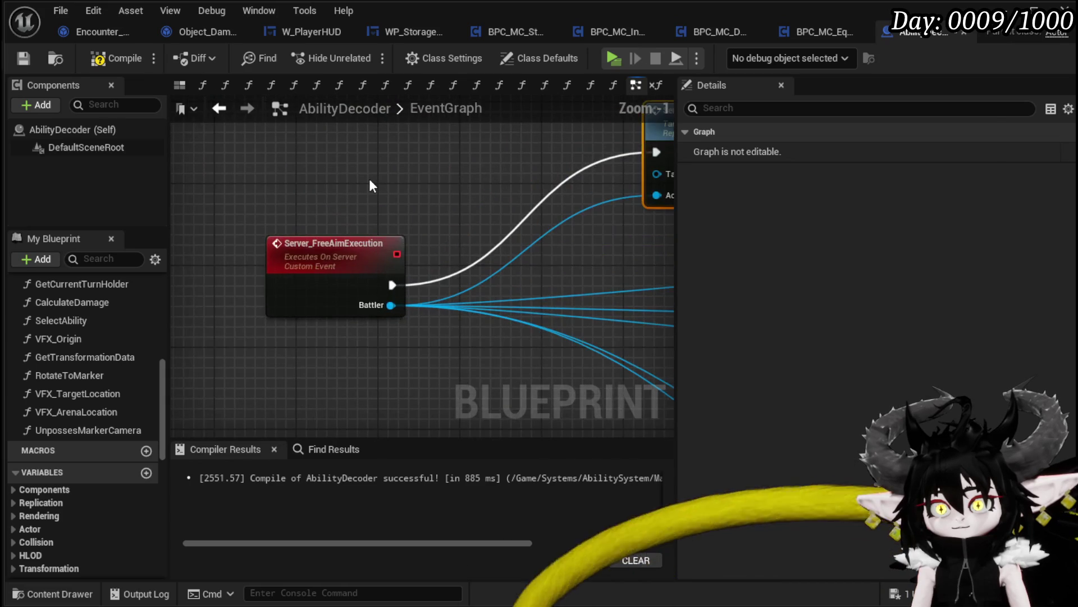
pyautogui.scroll(-9, 369, 186)
pyautogui.moveTo(518, 250); pyautogui.dragTo(186, 139)
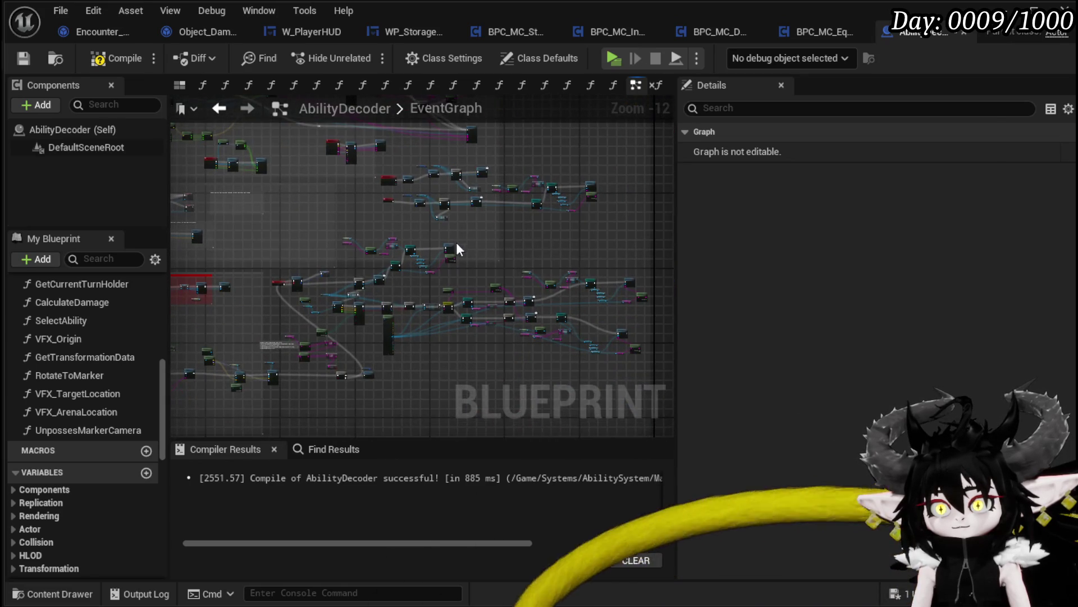
pyautogui.moveTo(456, 242)
pyautogui.mouseDown()
pyautogui.moveTo(289, 193)
pyautogui.moveTo(546, 281)
pyautogui.mouseUp()
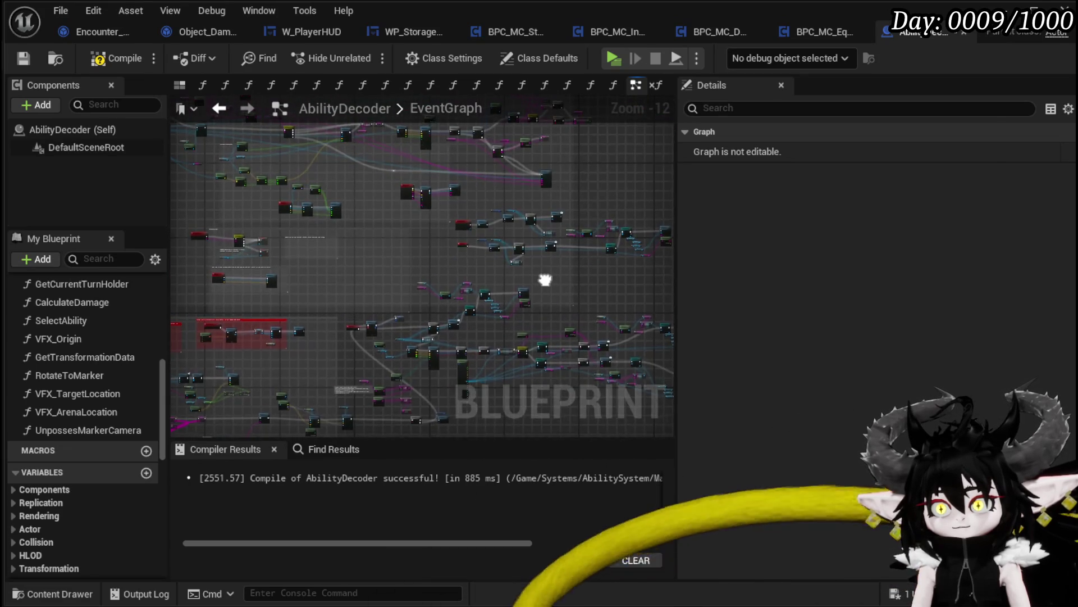
pyautogui.scroll(9, 421, 248)
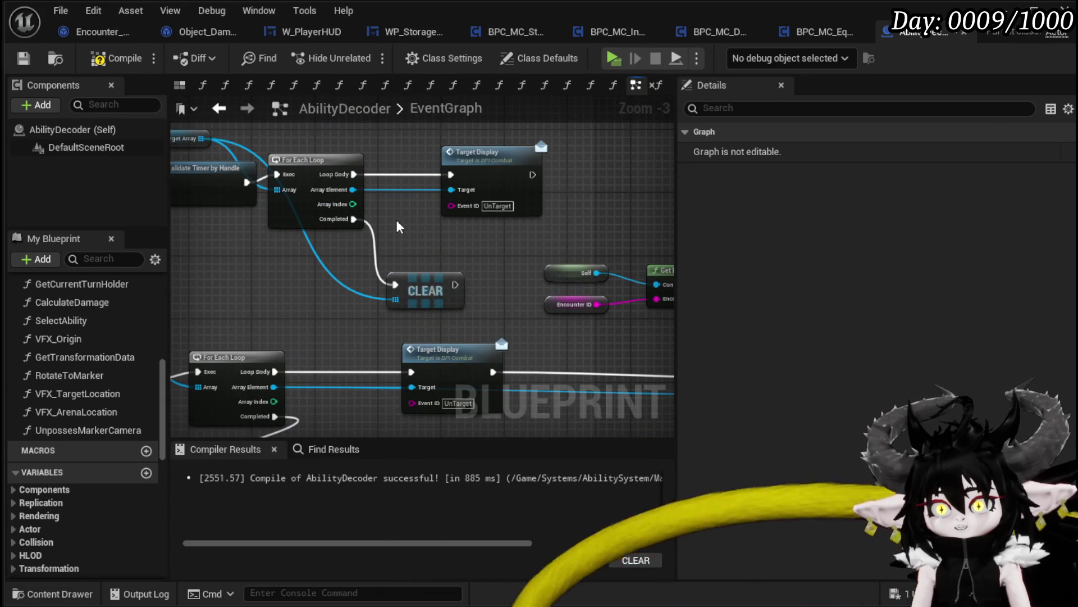
pyautogui.moveTo(396, 220); pyautogui.dragTo(504, 268)
pyautogui.scroll(-4, 327, 176)
pyautogui.moveTo(505, 230)
pyautogui.mouseDown()
pyautogui.moveTo(533, 242)
pyautogui.moveTo(578, 320)
pyautogui.moveTo(396, 250)
pyautogui.moveTo(517, 281)
pyautogui.mouseUp()
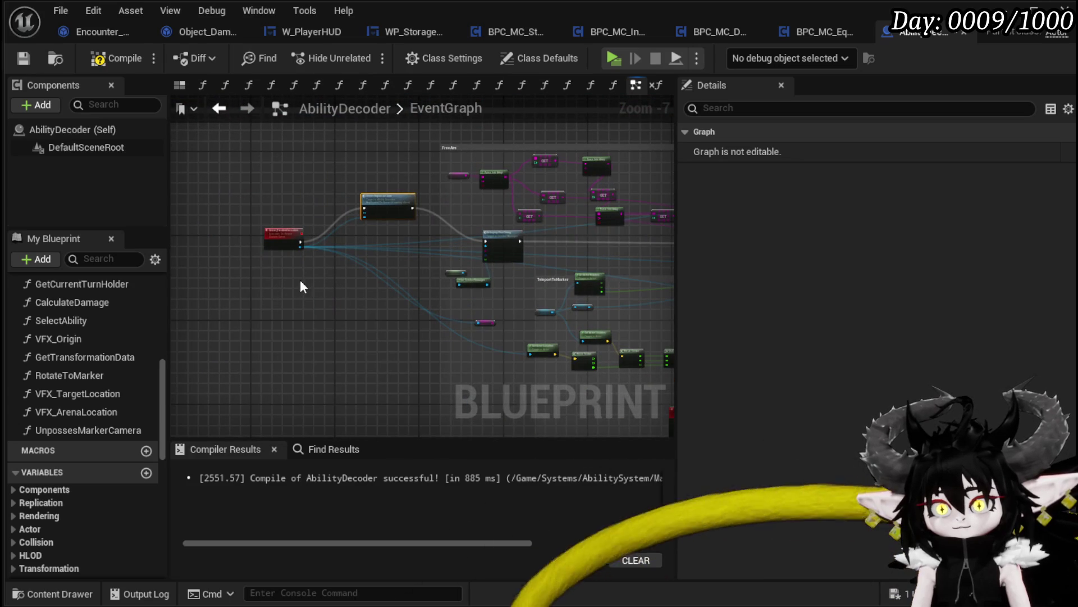
pyautogui.scroll(10, 94, 359)
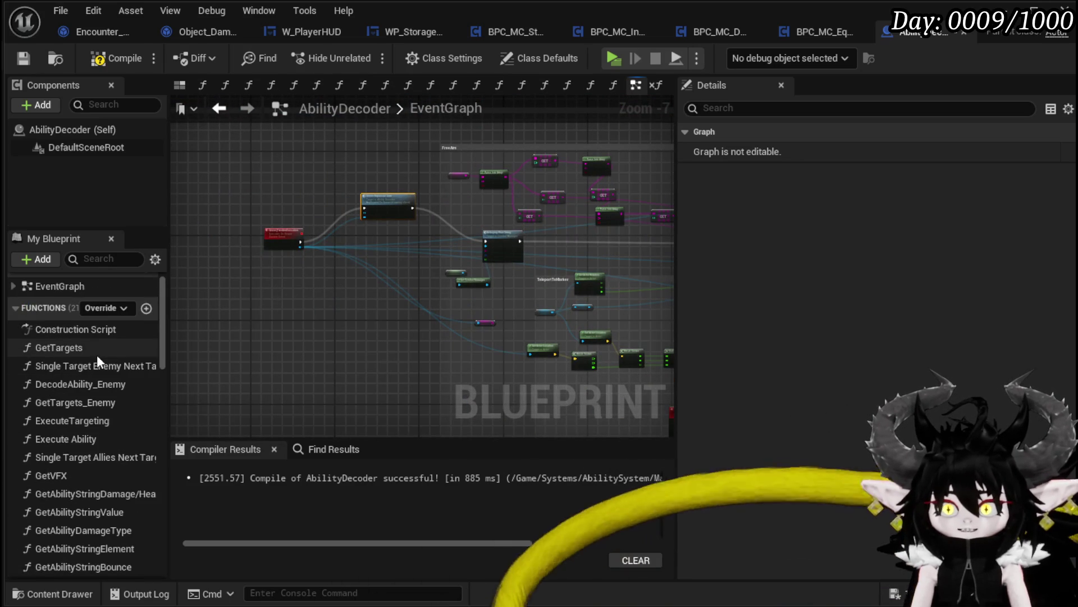
pyautogui.scroll(3, 387, 264)
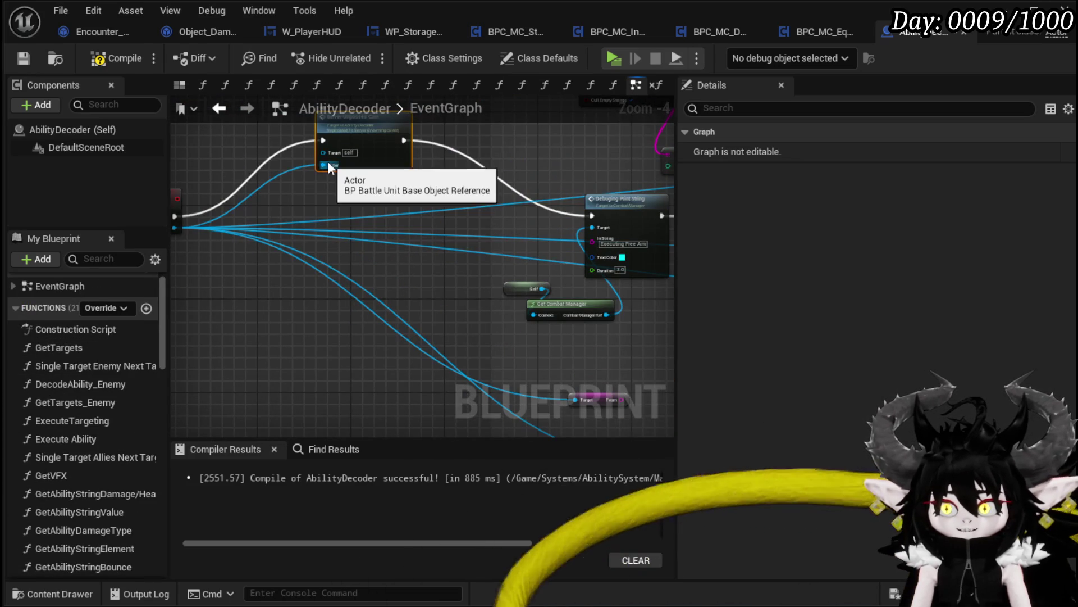
pyautogui.moveTo(330, 169); pyautogui.dragTo(408, 306)
pyautogui.scroll(-1, 137, 367)
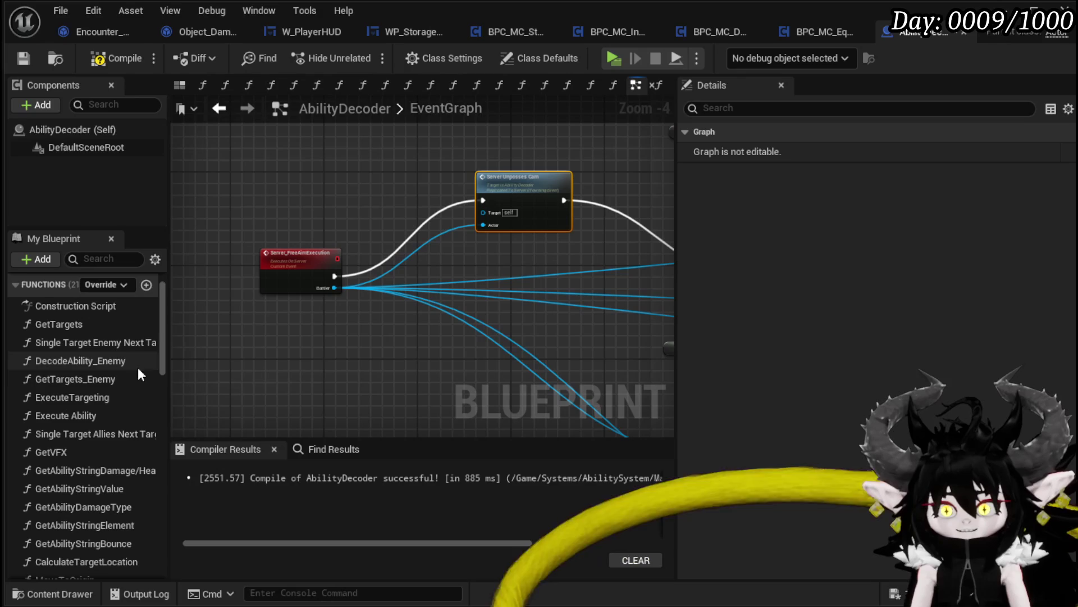
pyautogui.scroll(-3, 149, 379)
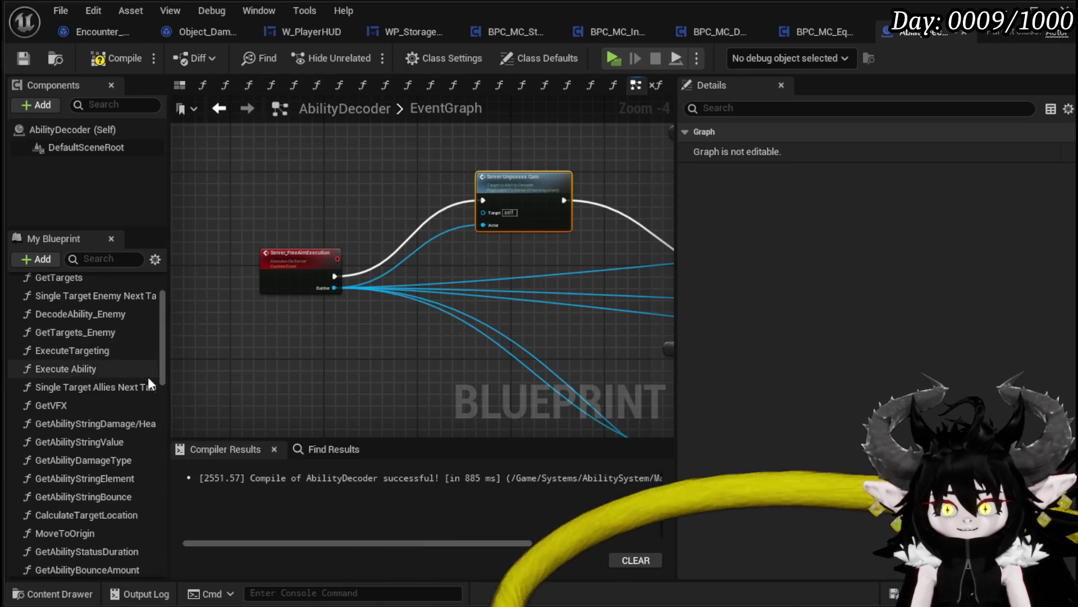
pyautogui.scroll(-4, 147, 376)
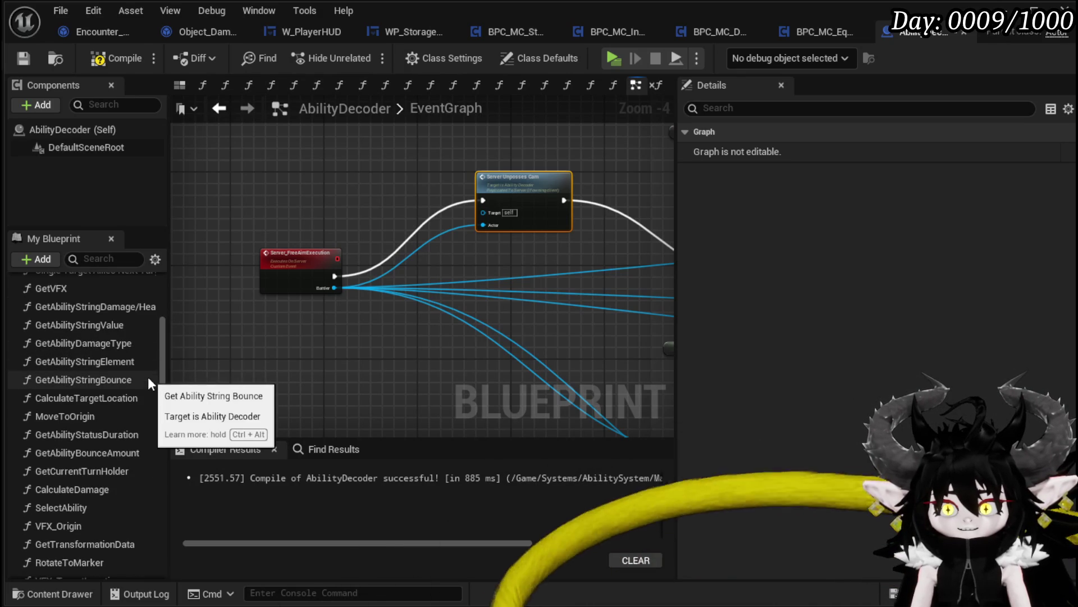
pyautogui.scroll(-1, 147, 376)
# - Wire GetCurrentTurnHolder's Battler into Server Unposses Cam's Actor input and compile AbilityDecoder
pyautogui.moveTo(96, 441)
pyautogui.mouseDown()
pyautogui.moveTo(395, 217)
pyautogui.moveTo(311, 152)
pyautogui.mouseUp()
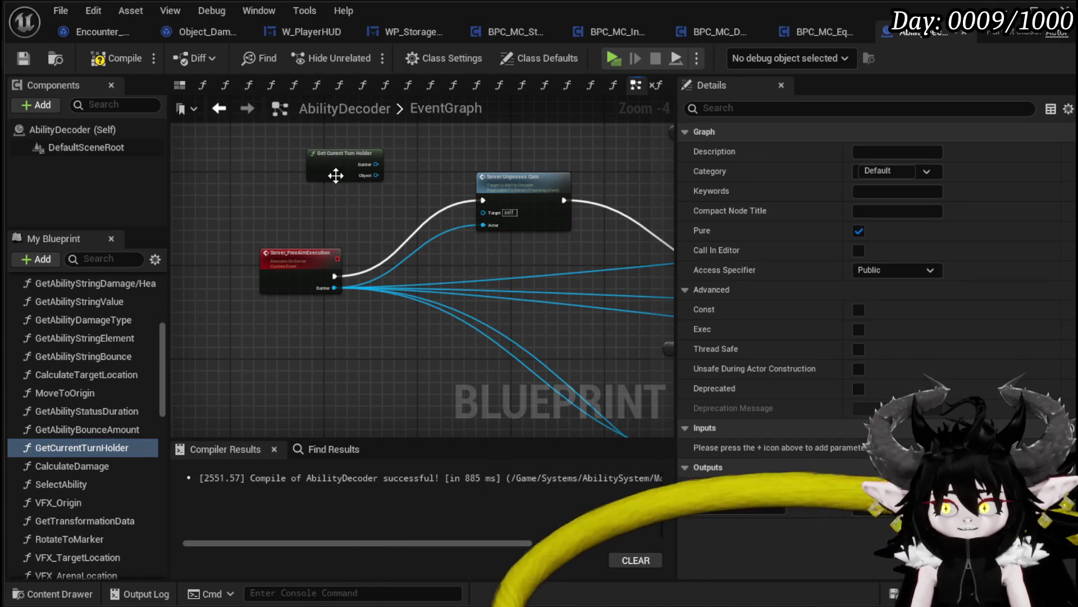
pyautogui.scroll(3, 429, 135)
pyautogui.moveTo(299, 191)
pyautogui.mouseDown()
pyautogui.moveTo(330, 272)
pyautogui.moveTo(543, 299)
pyautogui.mouseUp()
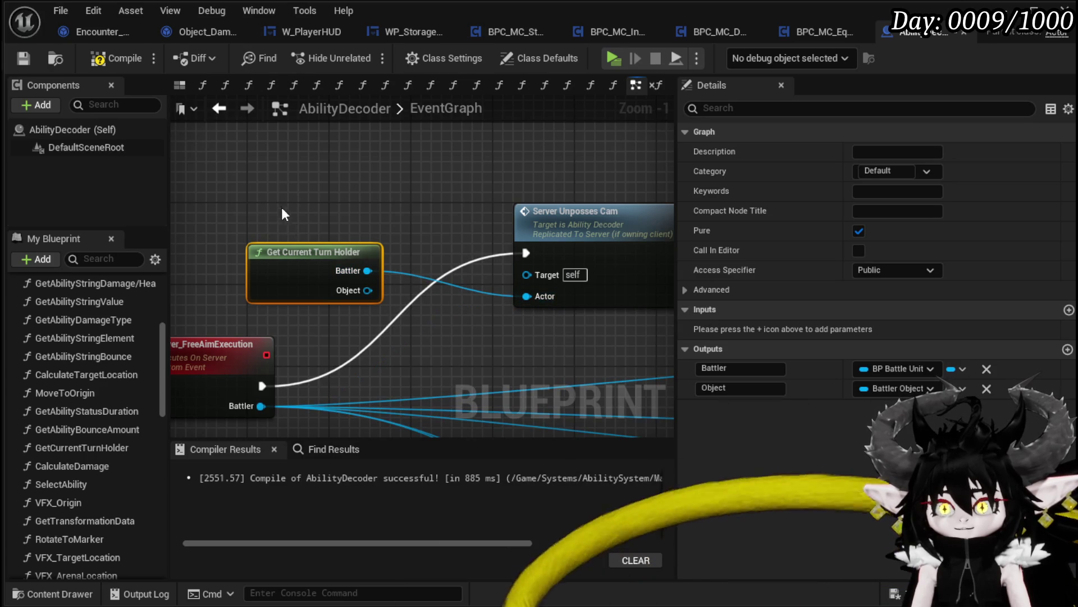
pyautogui.click(456, 199)
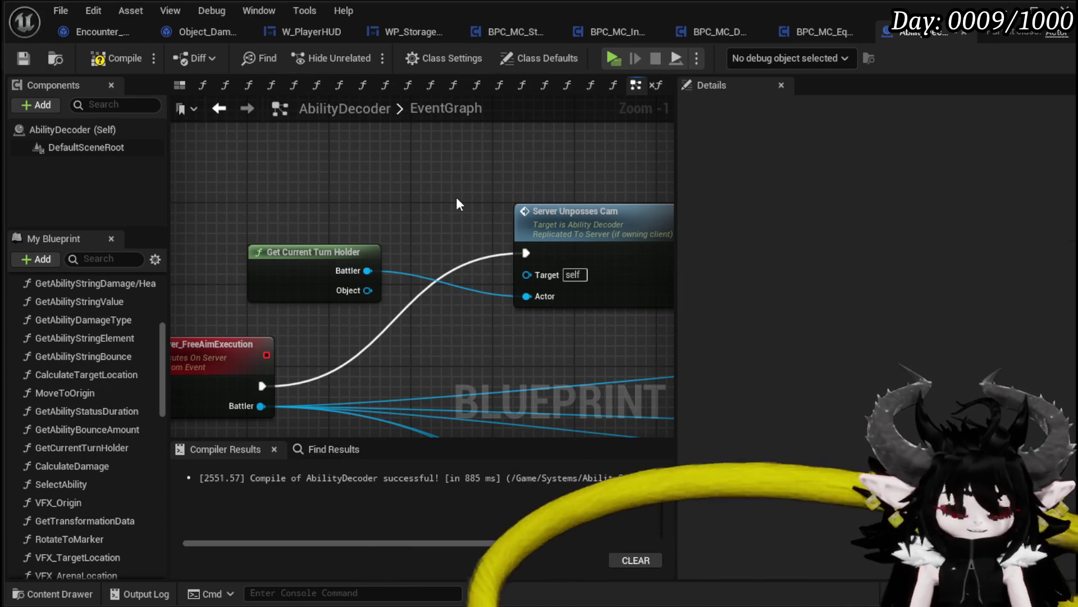
pyautogui.scroll(-2, 443, 198)
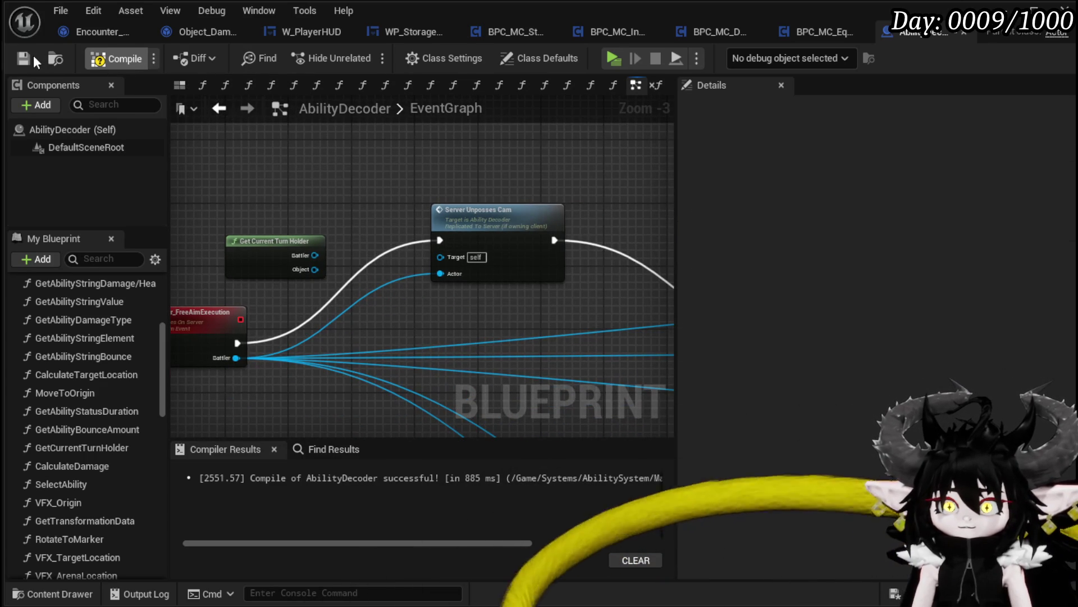
pyautogui.click(28, 57)
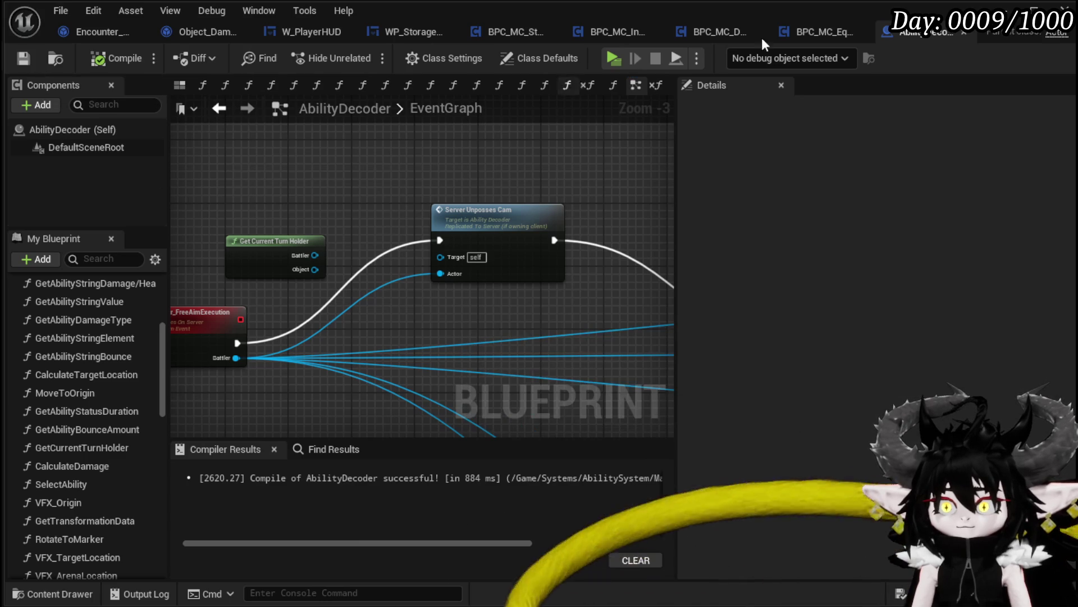
pyautogui.hotkey('alt', 'p')
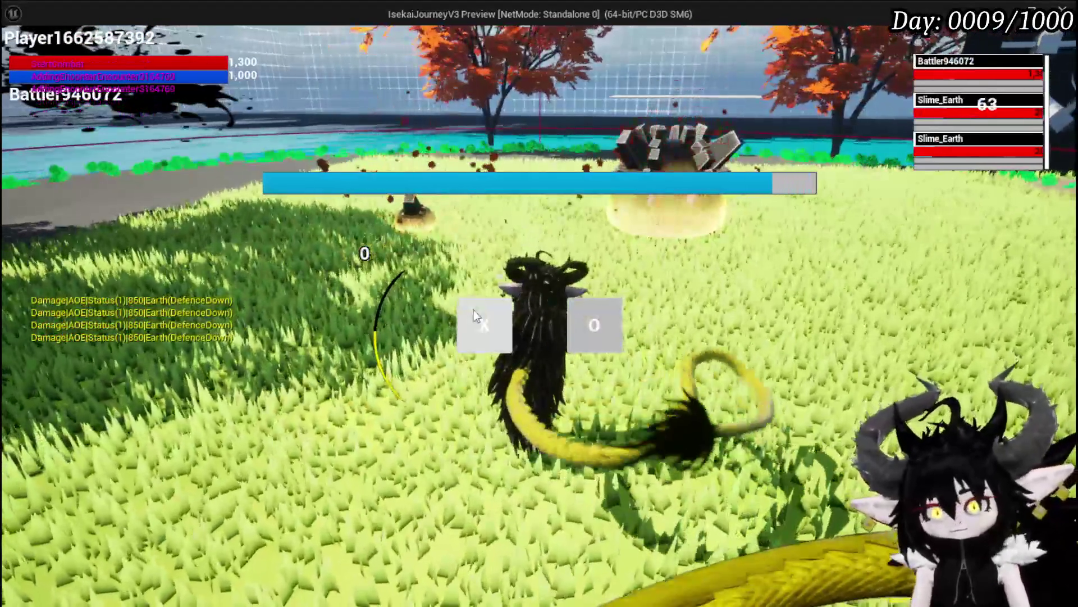
# - Dismiss the choice prompt and cast Splash Move onto an Earth slime
pyautogui.click(475, 313)
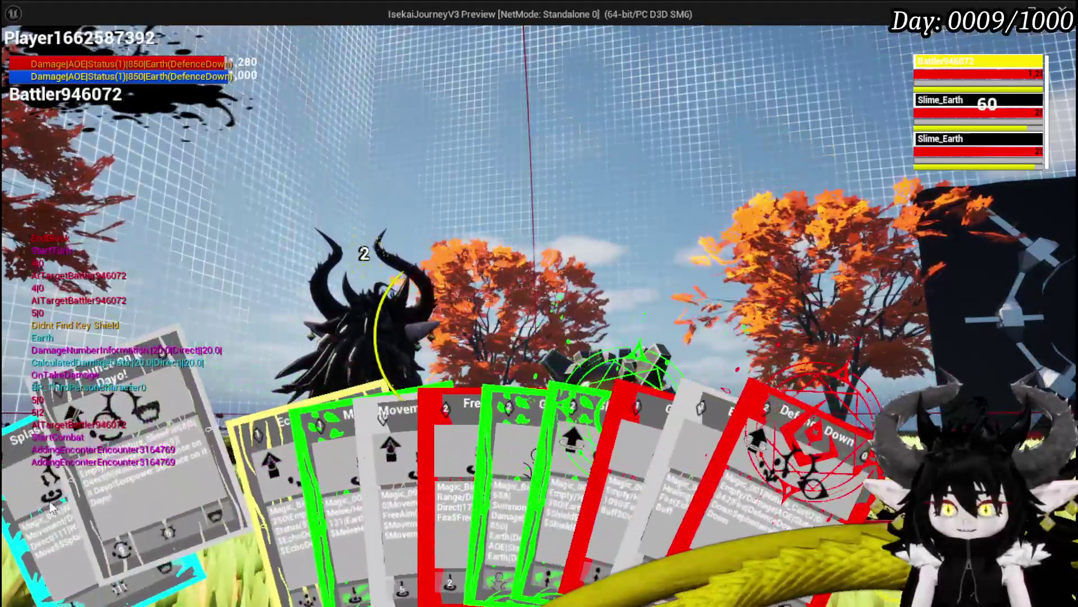
pyautogui.click(50, 506)
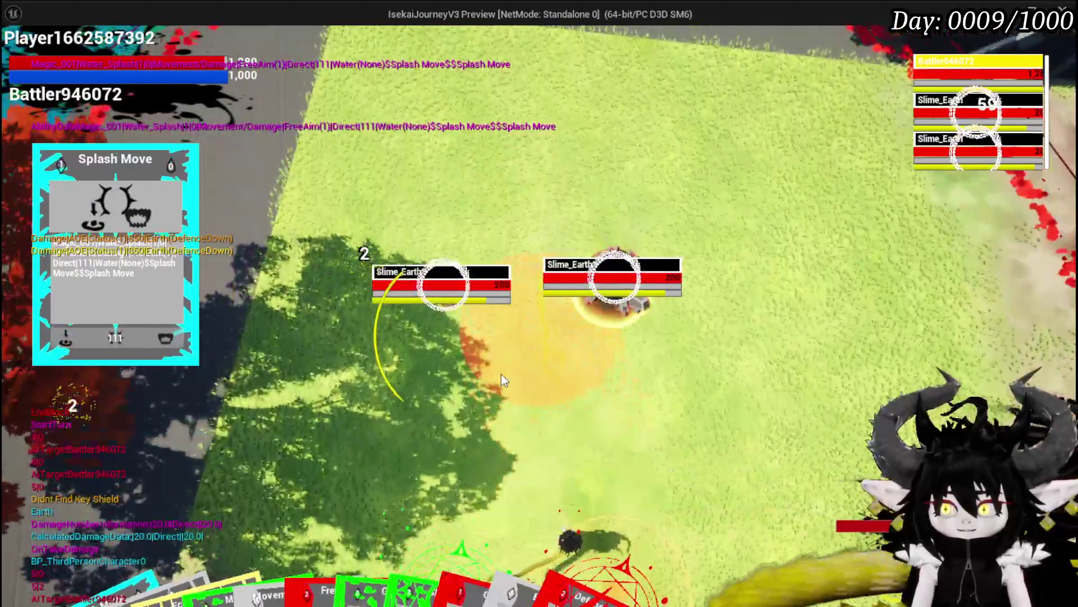
pyautogui.click(501, 373)
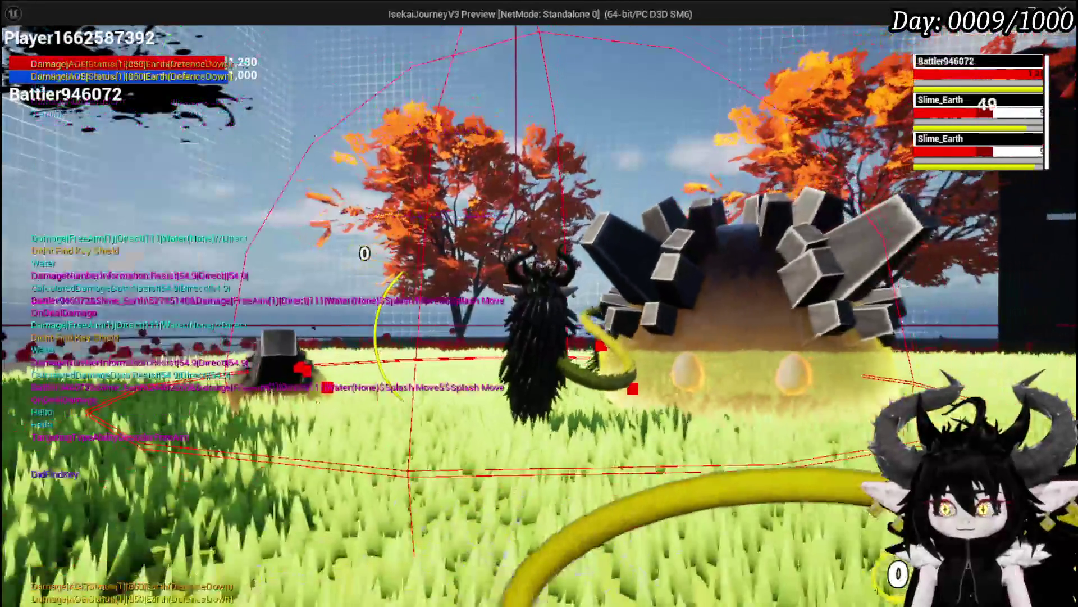
# - Run the character across the field and aim Free AIM Fire at the slimes
pyautogui.press('a')
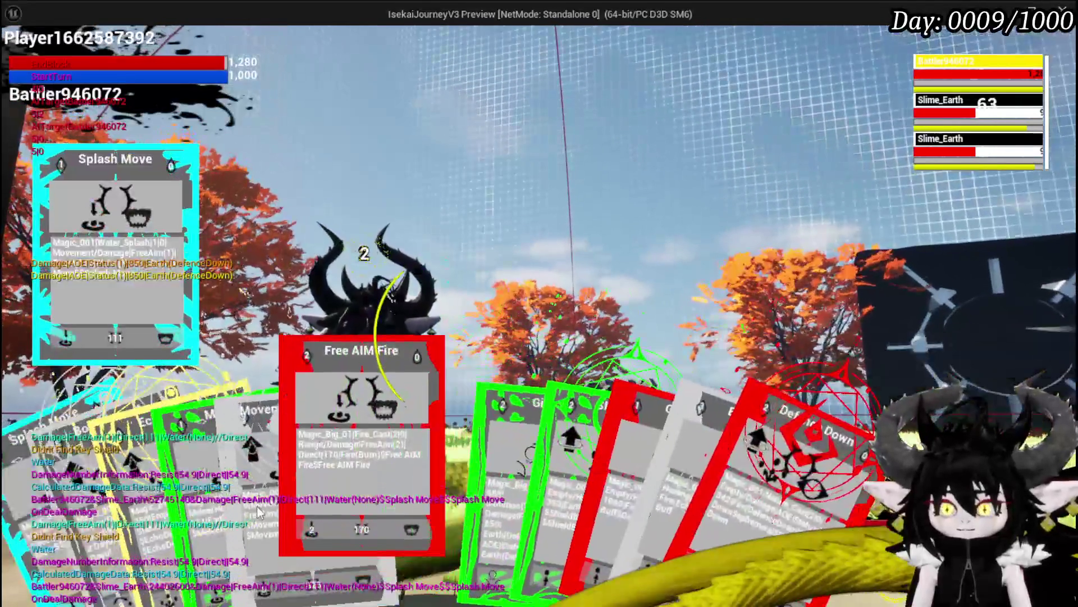
pyautogui.click(406, 461)
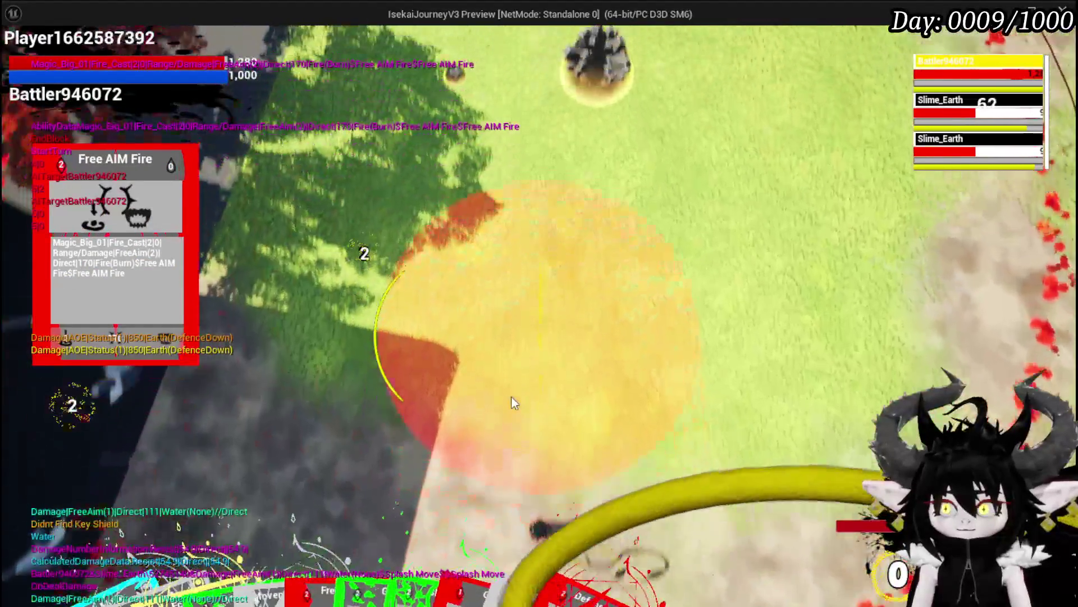
pyautogui.click(511, 396)
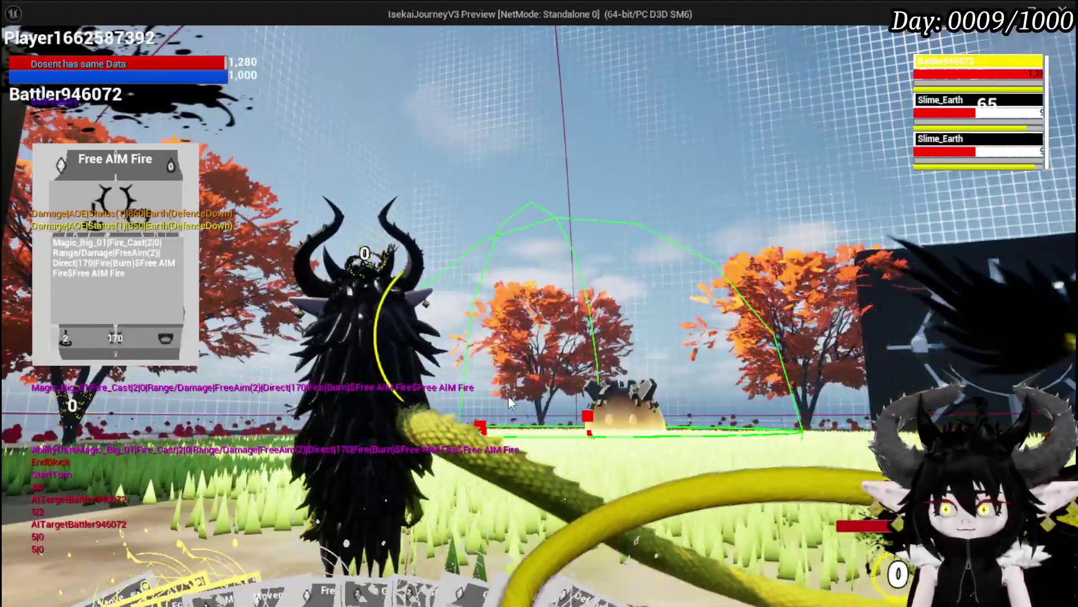
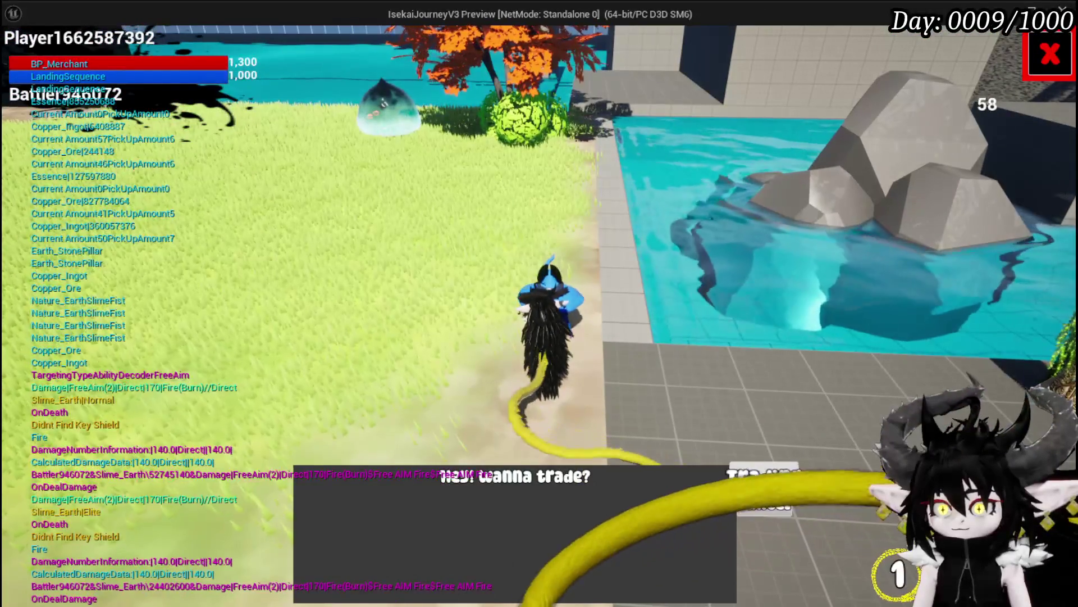
# - Accept the merchant's trade offer, then close the trade screen
pyautogui.click(753, 474)
pyautogui.moveTo(722, 191)
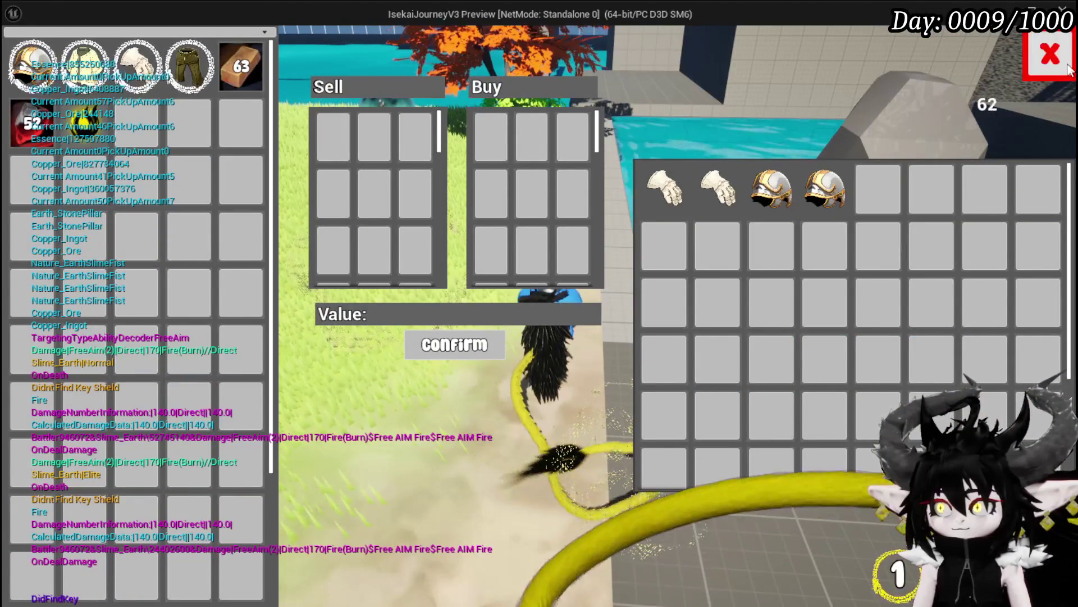
pyautogui.click(1050, 54)
# - At the workbench, add the 30 SP diamond gem slot to Iron_Legs
pyautogui.press('w')
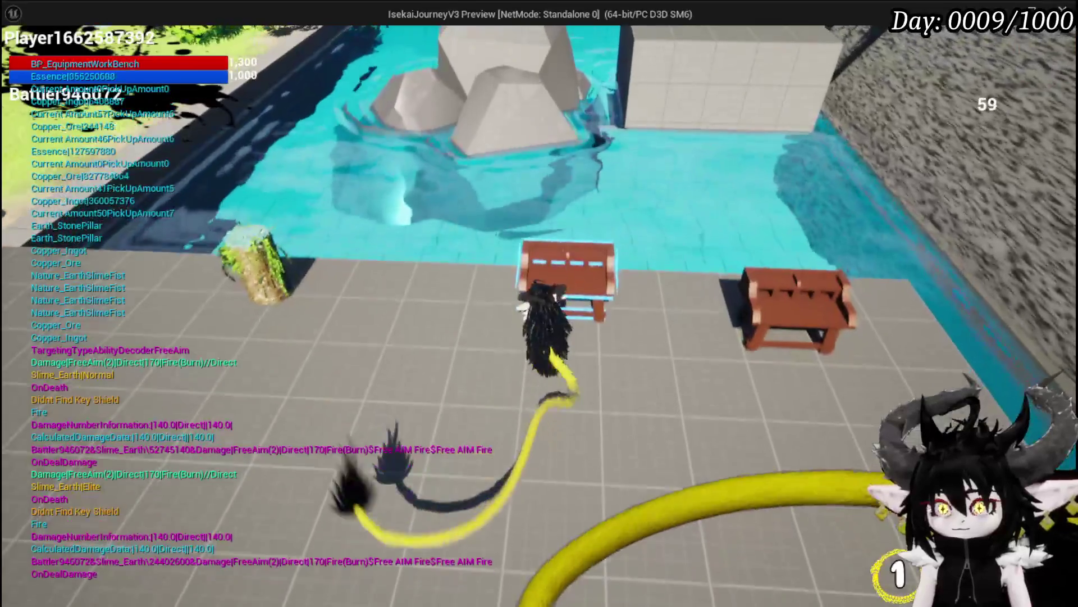
pyautogui.press('e')
pyautogui.click(320, 42)
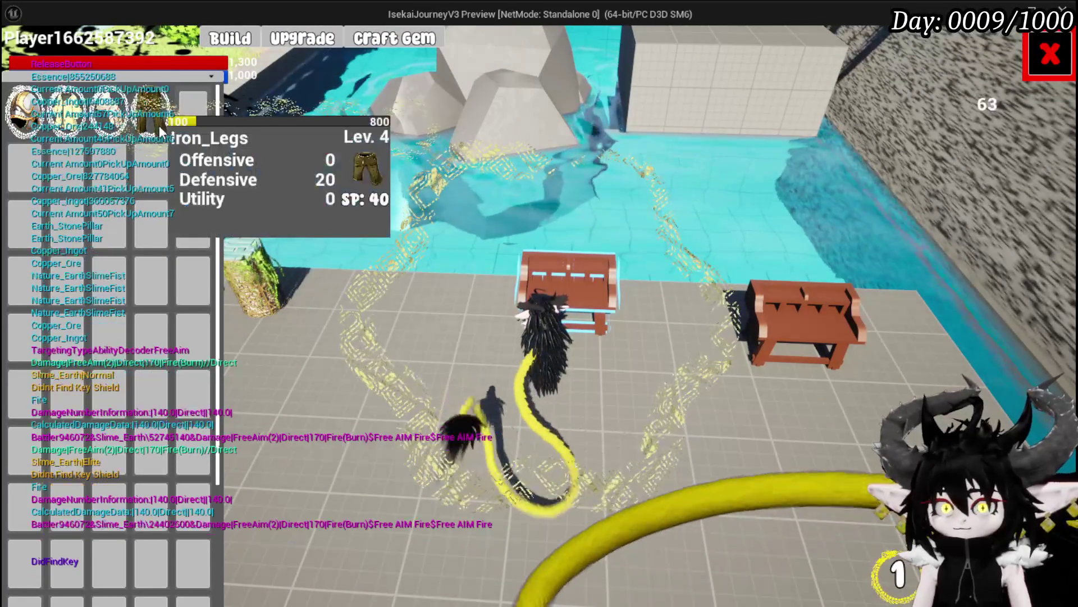
pyautogui.click(150, 110)
pyautogui.click(592, 361)
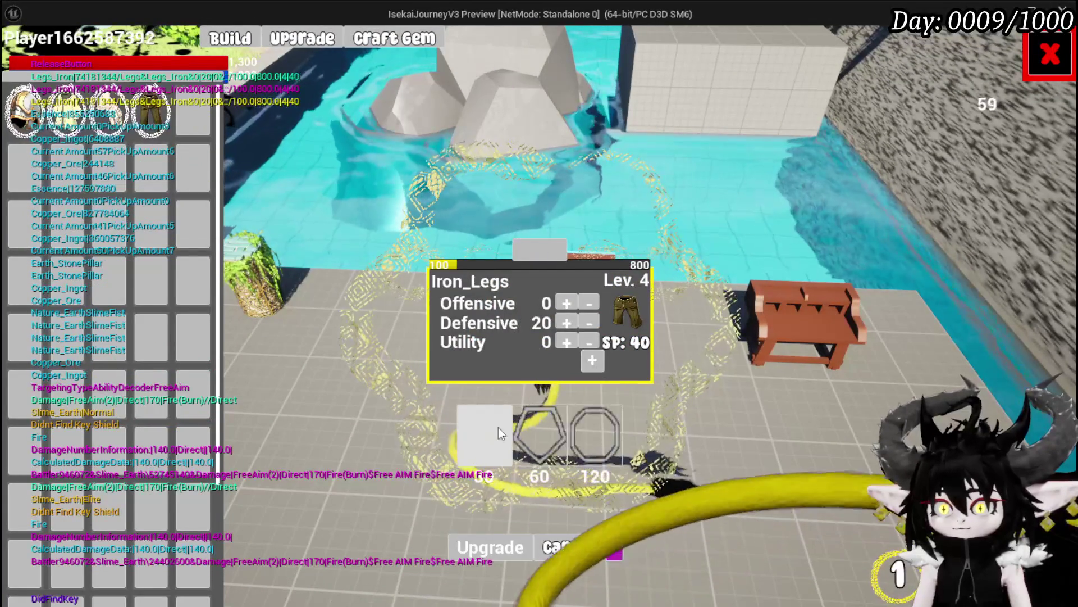
pyautogui.click(495, 428)
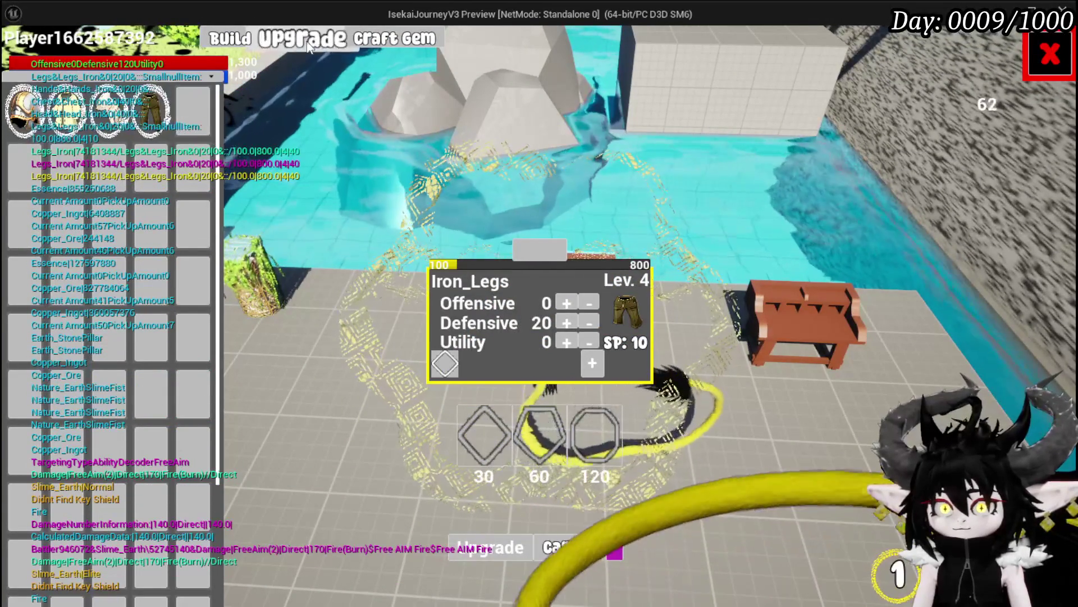
# - Preview a double-arrow gem in the workbench's gem crafting view, then close it
pyautogui.click(375, 44)
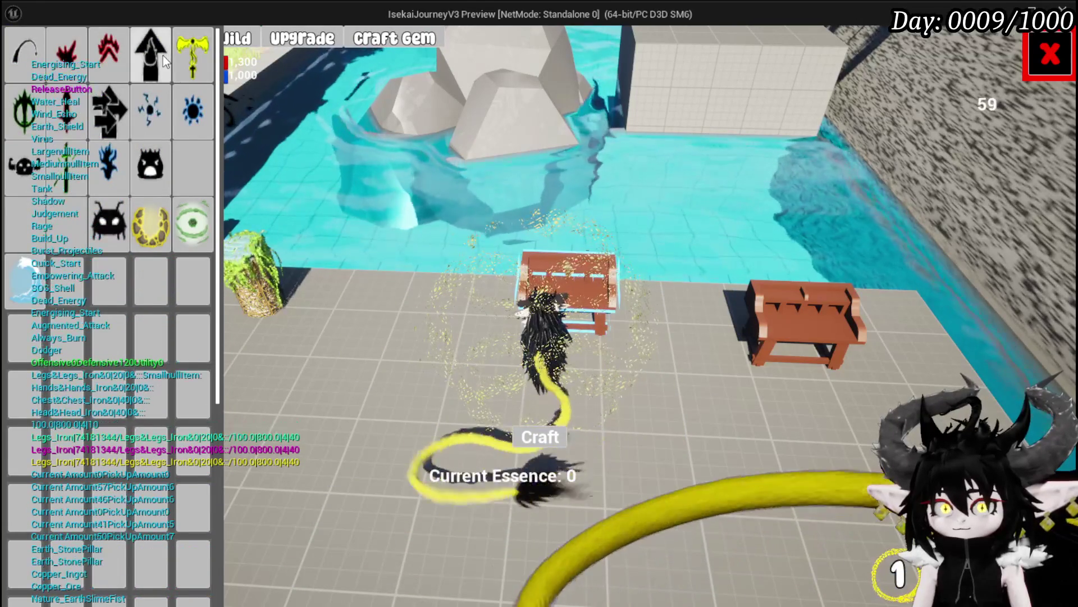
pyautogui.click(108, 111)
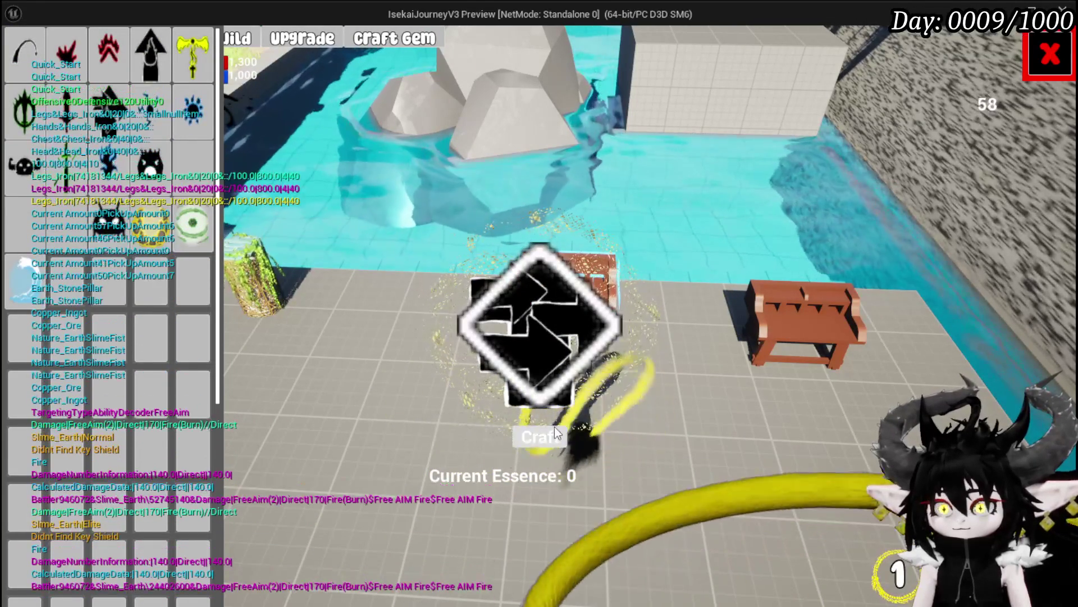
pyautogui.click(556, 434)
# - Sell a batch of copper ingots to the merchant for essence
pyautogui.press('w')
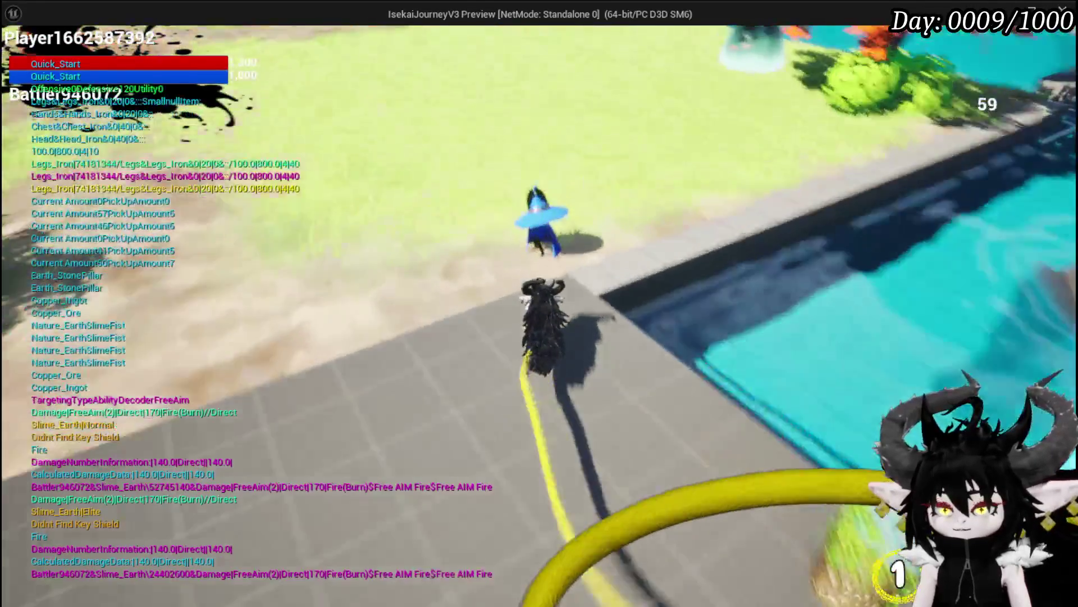
pyautogui.press('e')
pyautogui.click(763, 474)
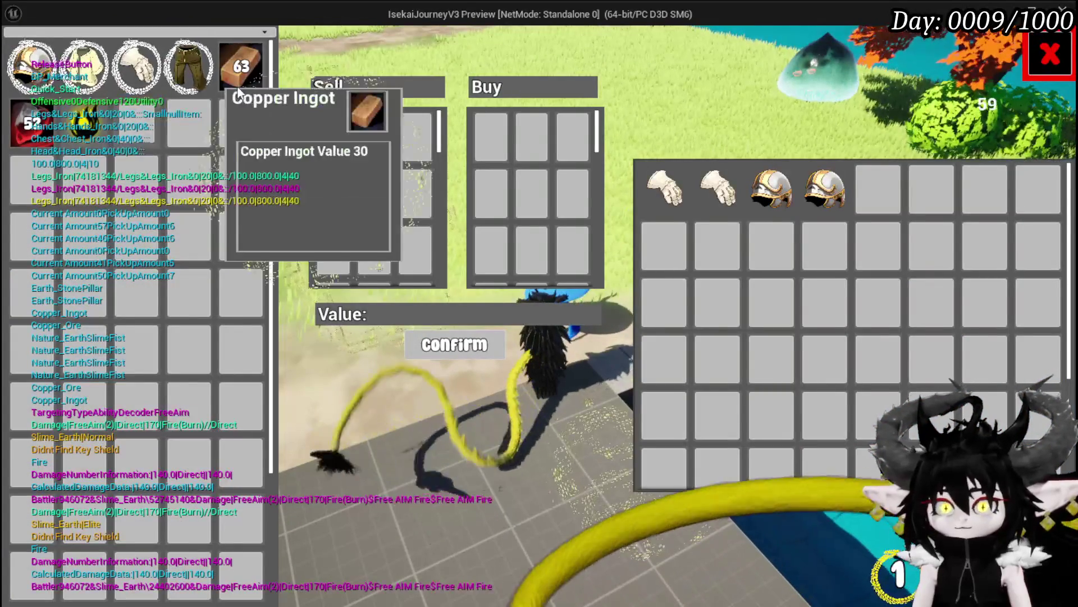
pyautogui.doubleClick(240, 89)
pyautogui.doubleClick(242, 88)
pyautogui.doubleClick(241, 88)
pyautogui.doubleClick(243, 89)
pyautogui.doubleClick(244, 89)
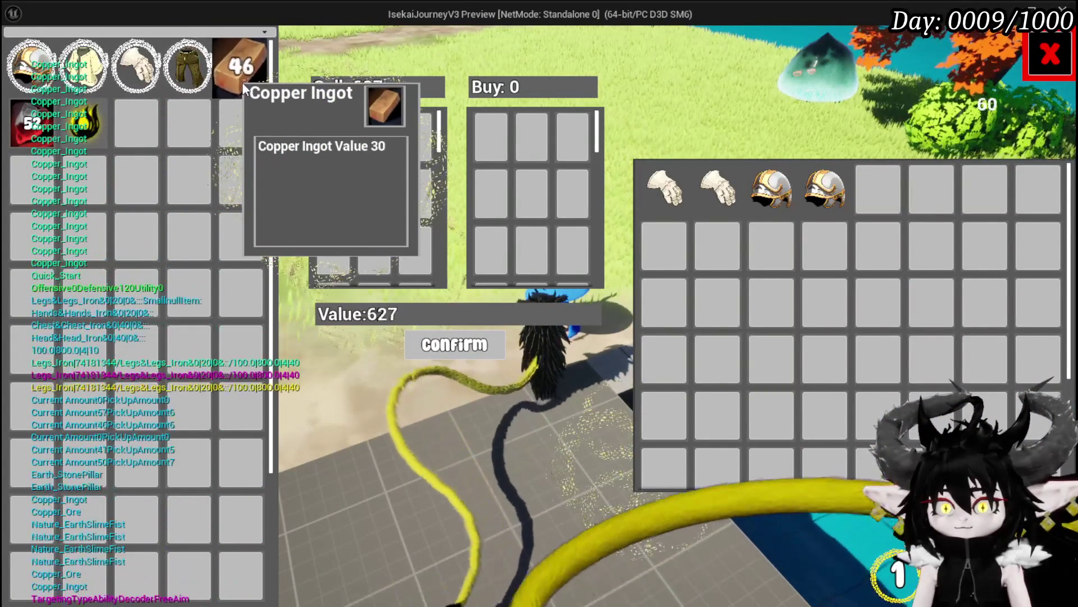
pyautogui.doubleClick(243, 89)
pyautogui.click(464, 354)
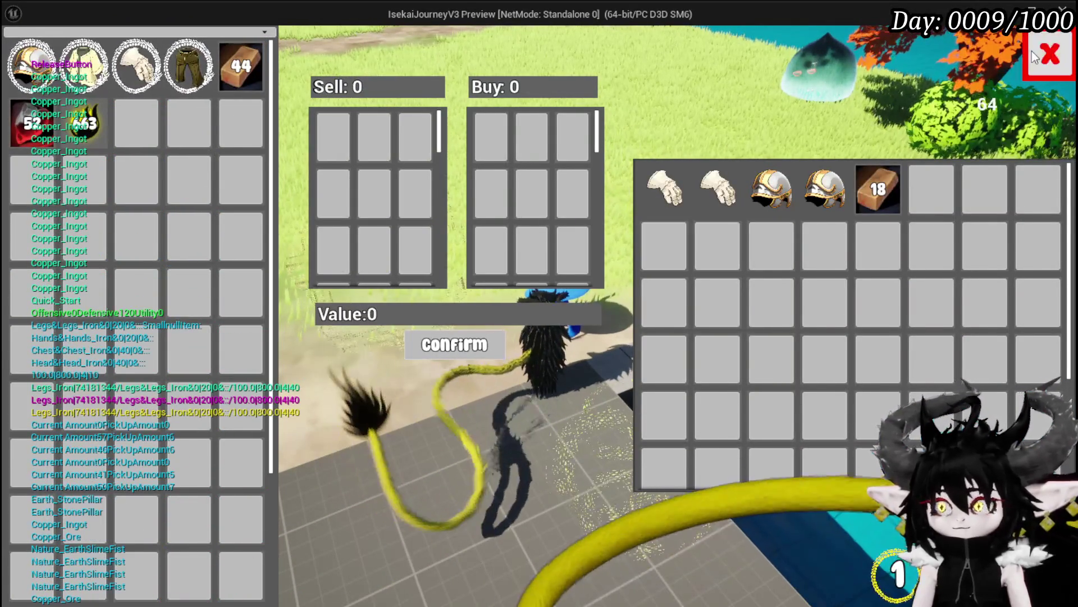
pyautogui.click(1033, 53)
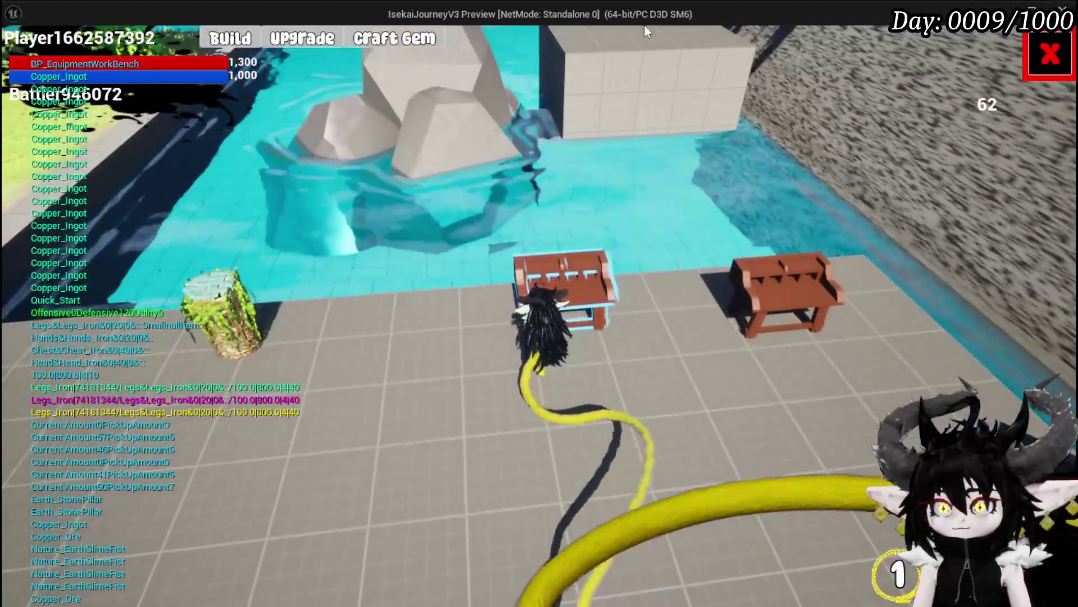
# - Craft a double-arrow gem at the workbench for 100 essence
pyautogui.press('e')
pyautogui.click(540, 436)
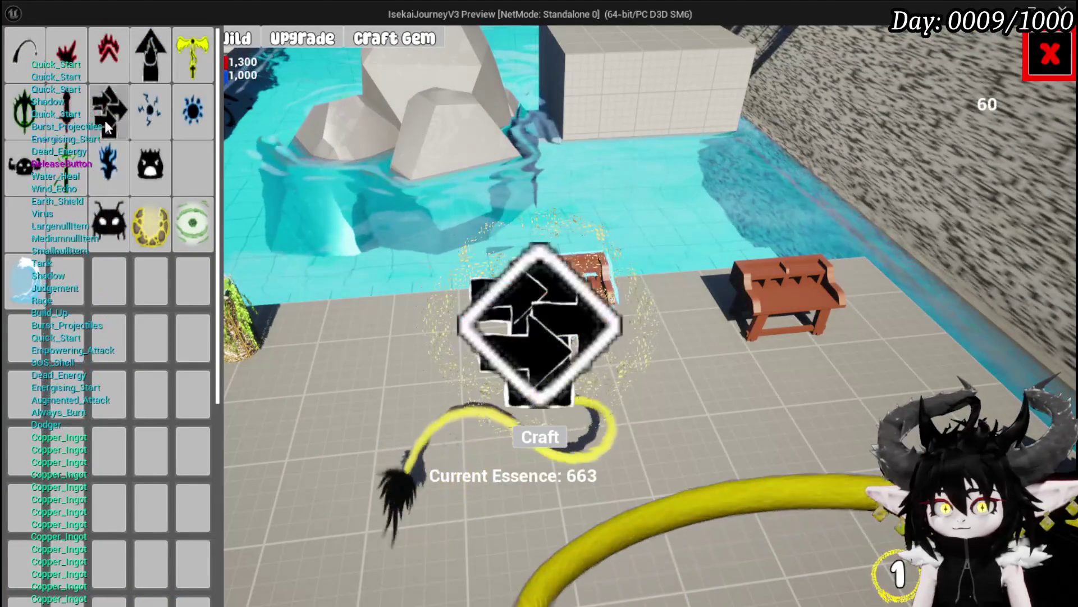
pyautogui.click(549, 436)
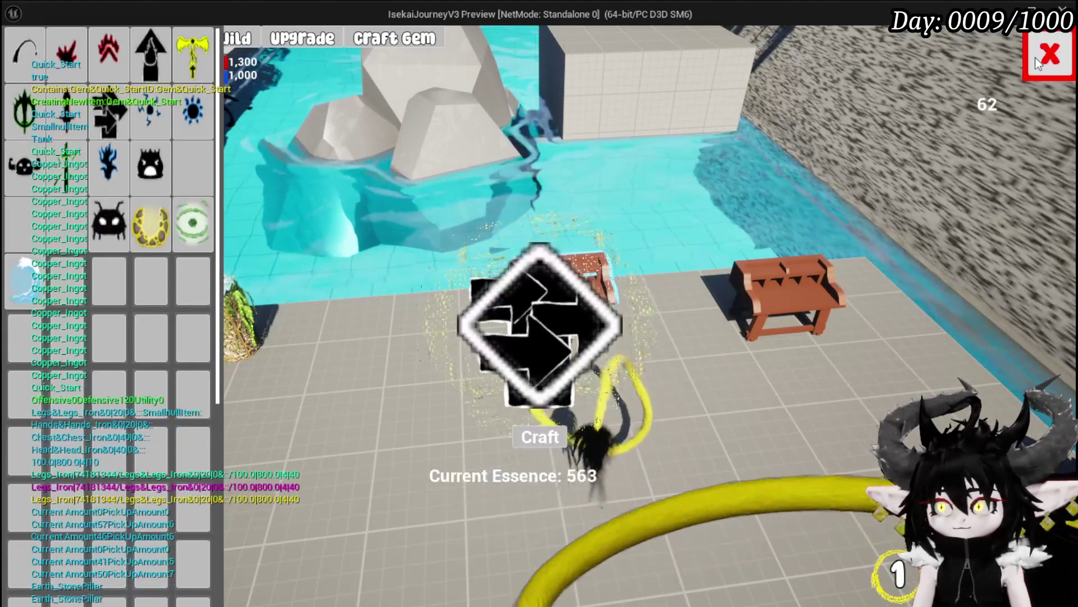
pyautogui.click(247, 44)
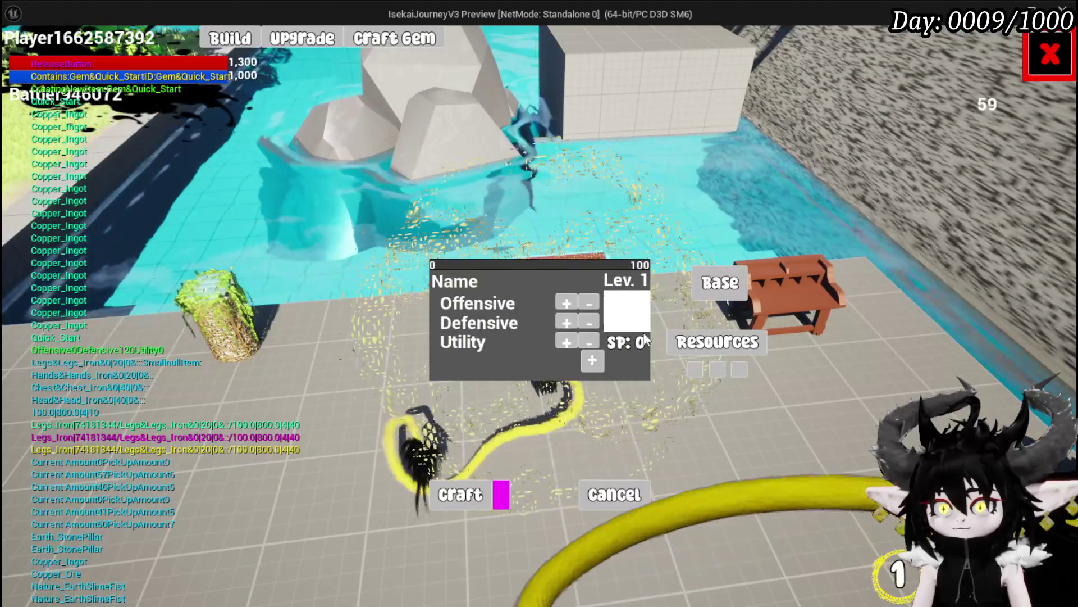
# - Socket the new arrow gem into the Iron_Legs diamond slot and confirm the upgrade
pyautogui.click(306, 41)
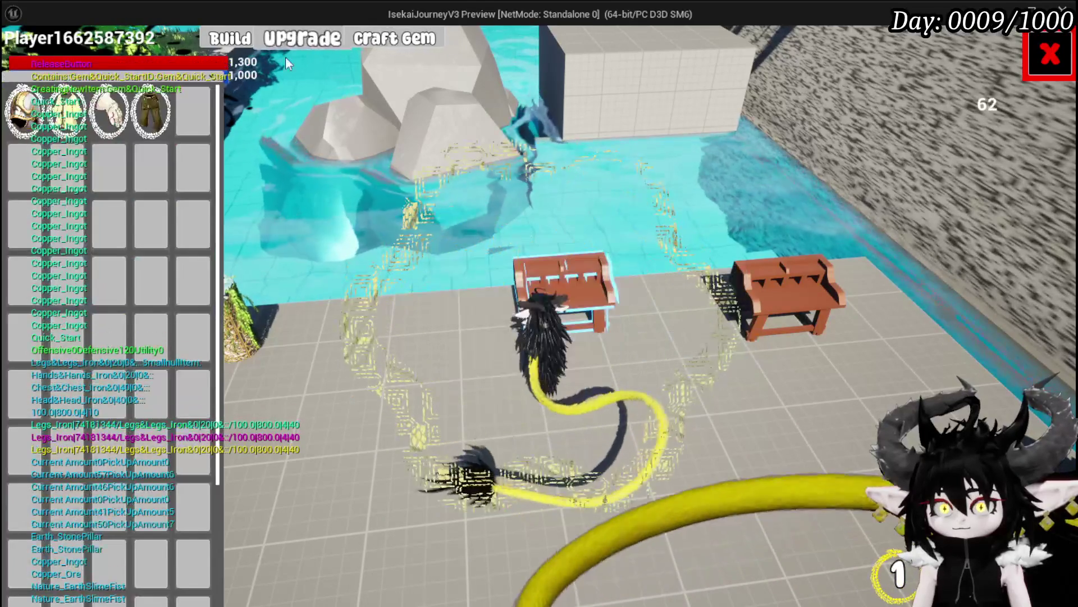
pyautogui.click(150, 111)
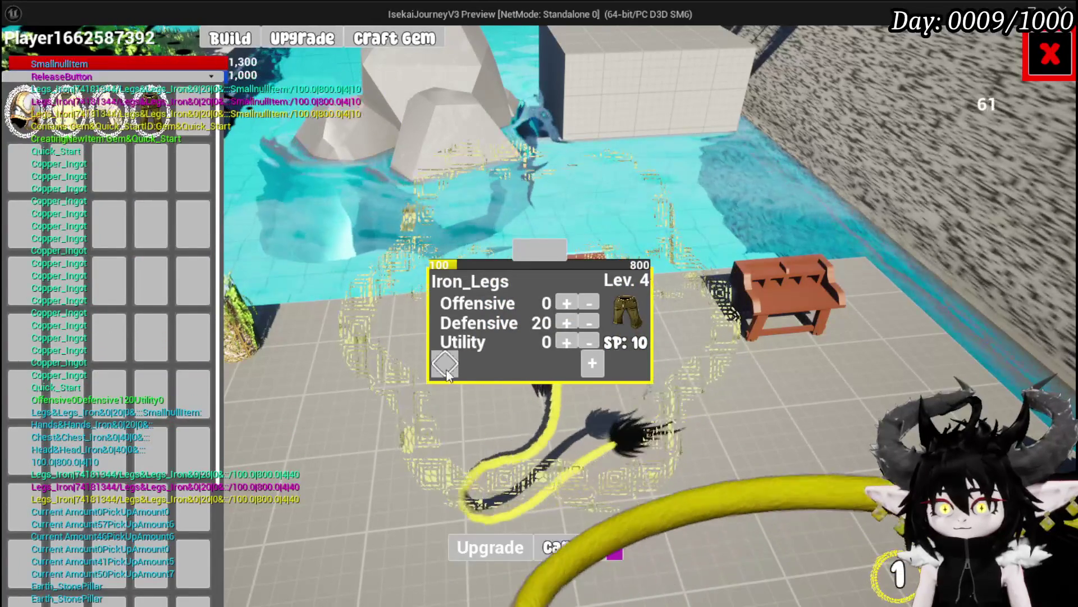
pyautogui.click(444, 364)
pyautogui.click(483, 388)
pyautogui.click(882, 107)
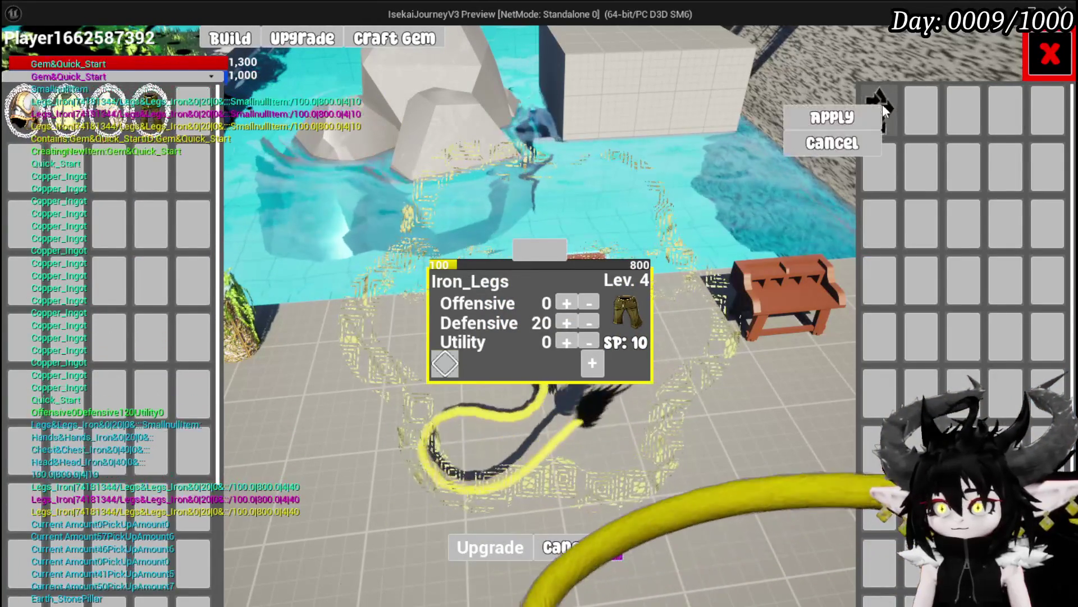
pyautogui.click(814, 121)
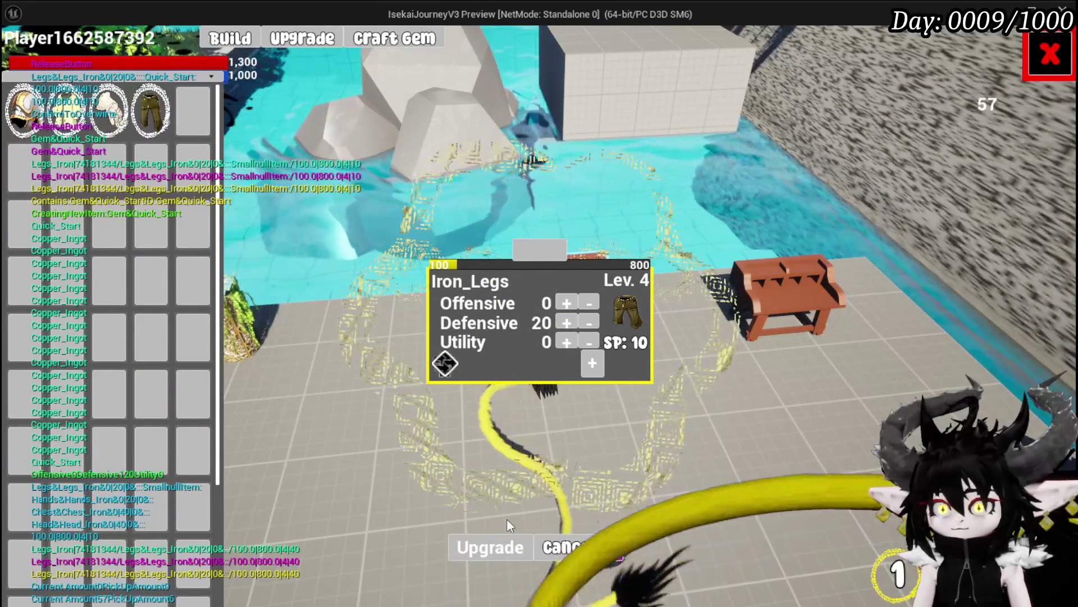
pyautogui.click(470, 550)
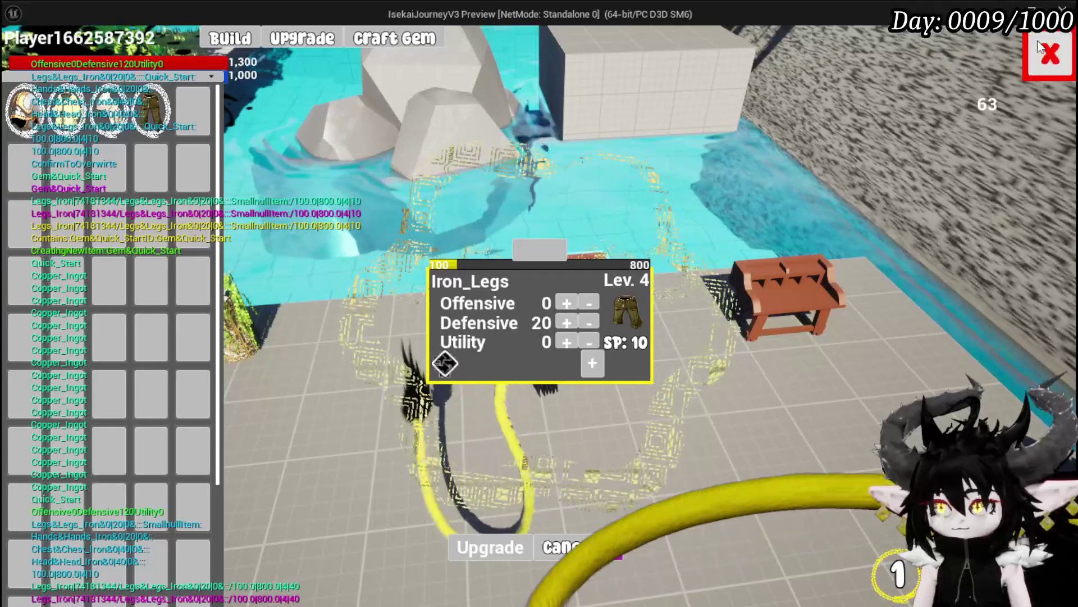
pyautogui.click(1041, 47)
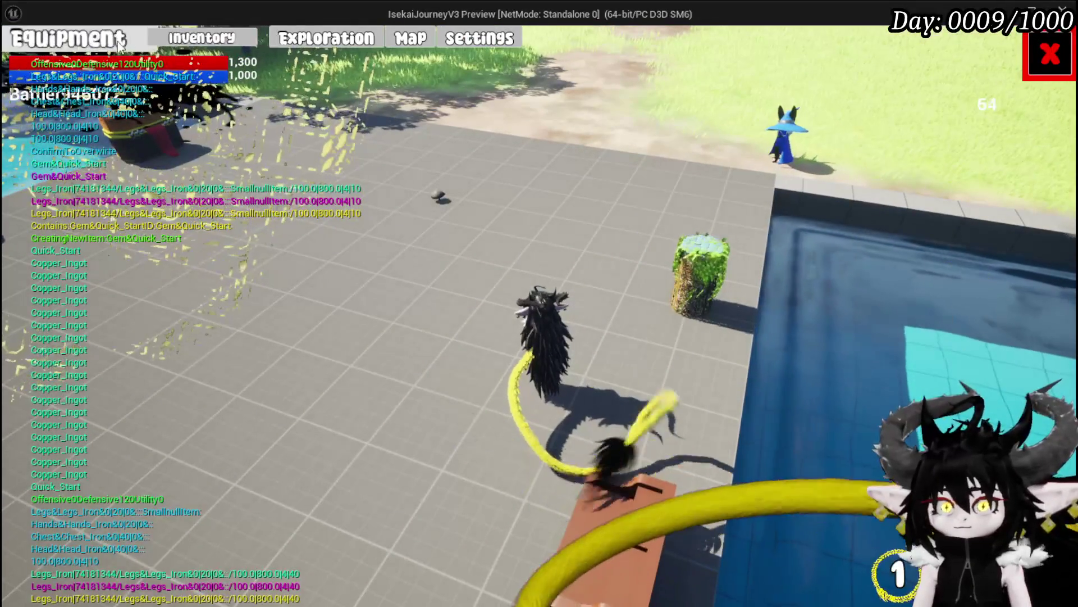
# - Check the equipment stats and perks, then bring up the game's Settings menu
pyautogui.click(120, 47)
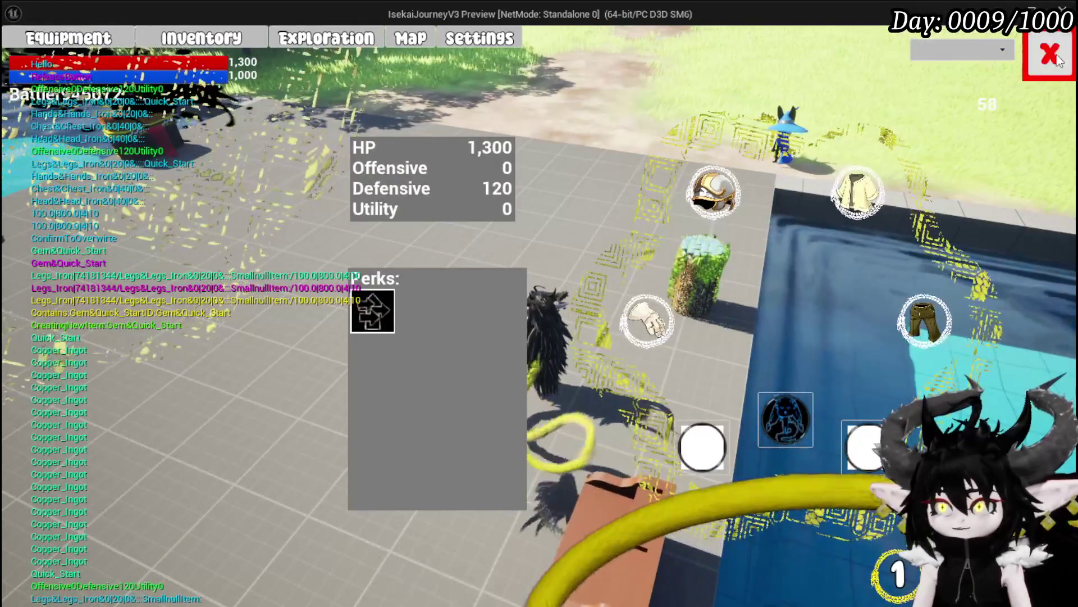
pyautogui.click(1051, 55)
pyautogui.press('Escape')
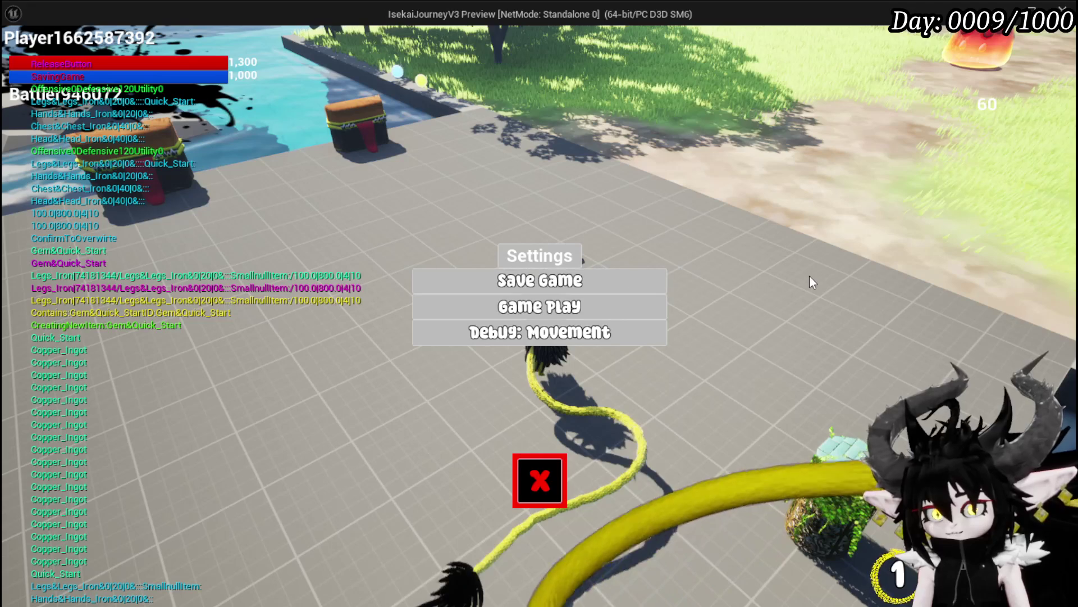
# - Close Settings and stop the play session, returning to L_DungeonCreationTest
pyautogui.click(538, 479)
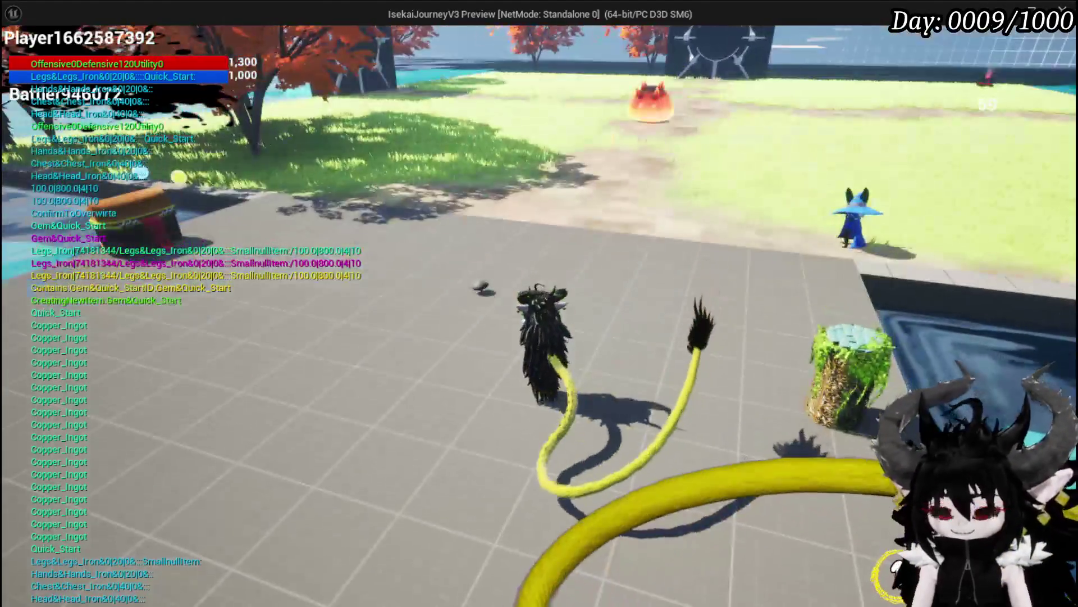
pyautogui.press('Escape')
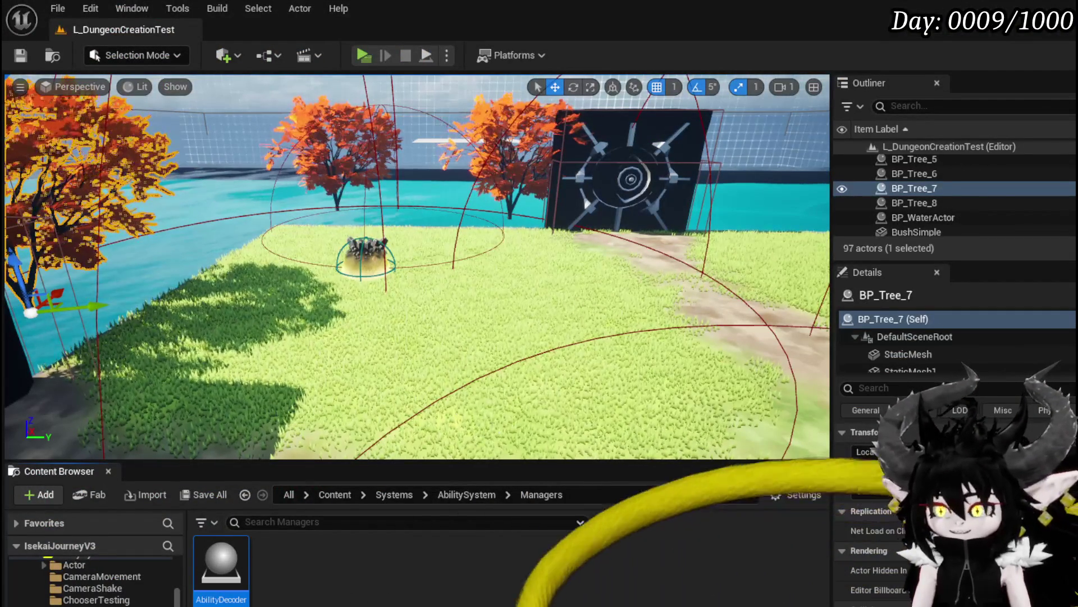
# - Navigate from Server_UnpossesCam into the UnpossesMarkerCamera function graph of AbilityDecoder
pyautogui.hotkey('alt', 'Tab')
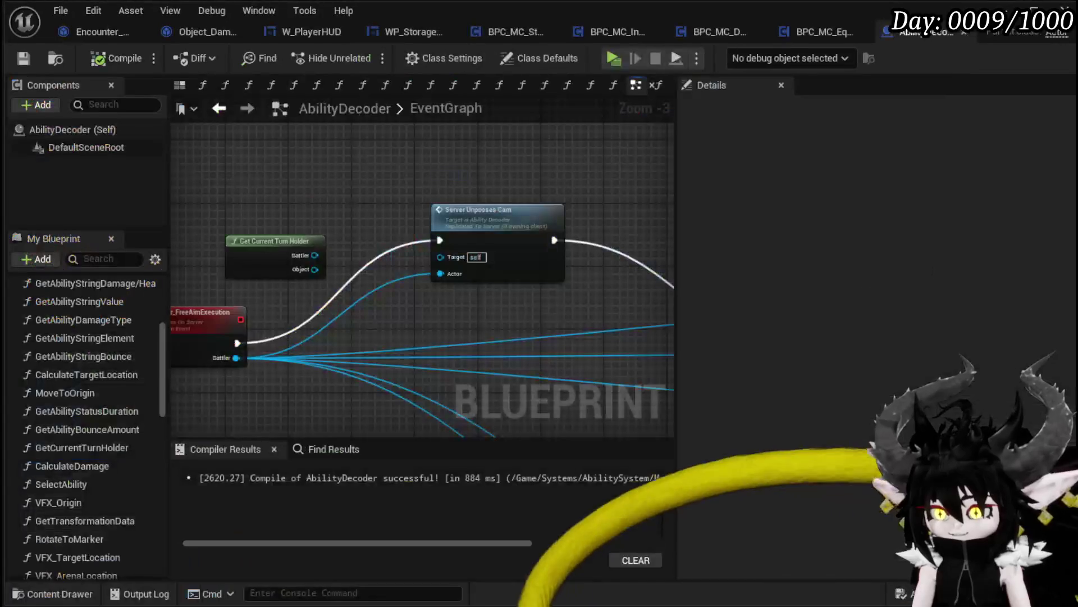
pyautogui.moveTo(349, 269)
pyautogui.mouseDown()
pyautogui.moveTo(421, 282)
pyautogui.moveTo(470, 351)
pyautogui.mouseUp()
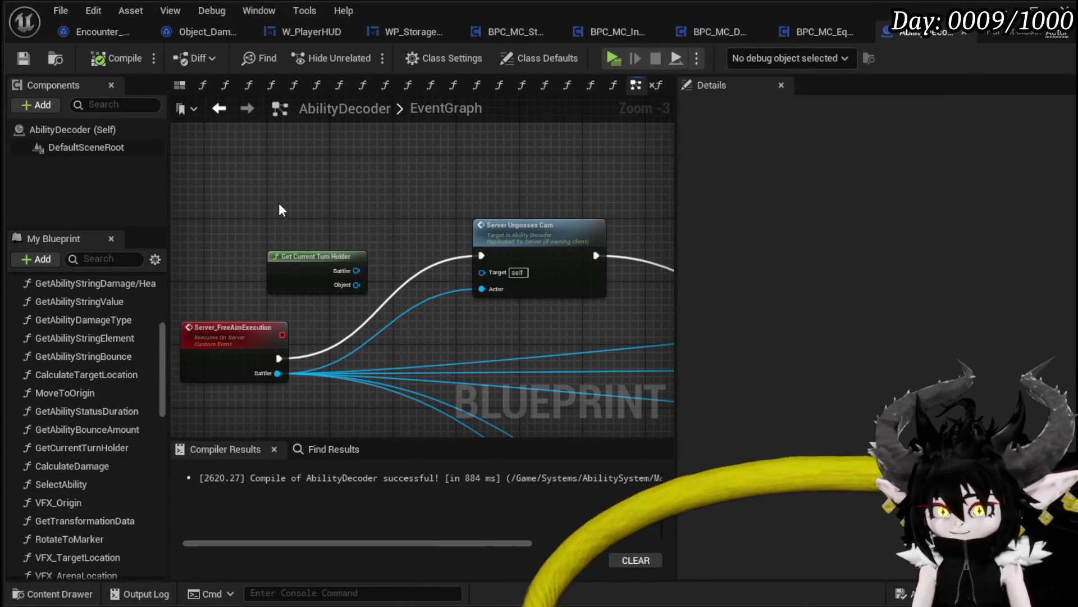
pyautogui.doubleClick(521, 236)
pyautogui.moveTo(362, 270); pyautogui.dragTo(327, 275)
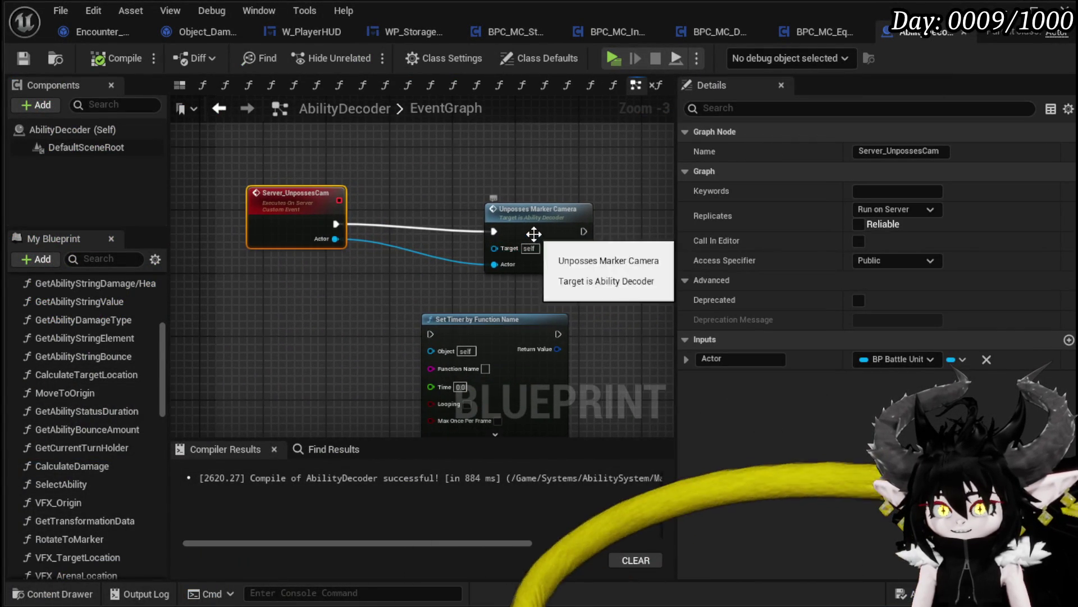
pyautogui.doubleClick(528, 214)
# - Rewire the actor links to a Get Current Turn Holder's Battler, compile, and launch PIE
pyautogui.hotkey('ctrl', 'v')
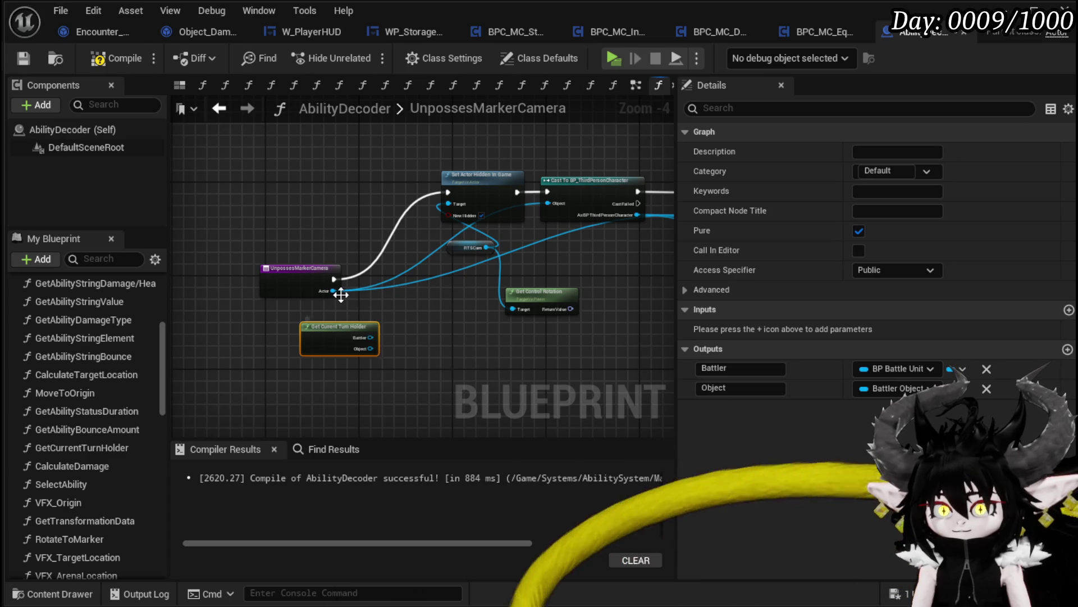
pyautogui.moveTo(390, 331); pyautogui.dragTo(370, 336)
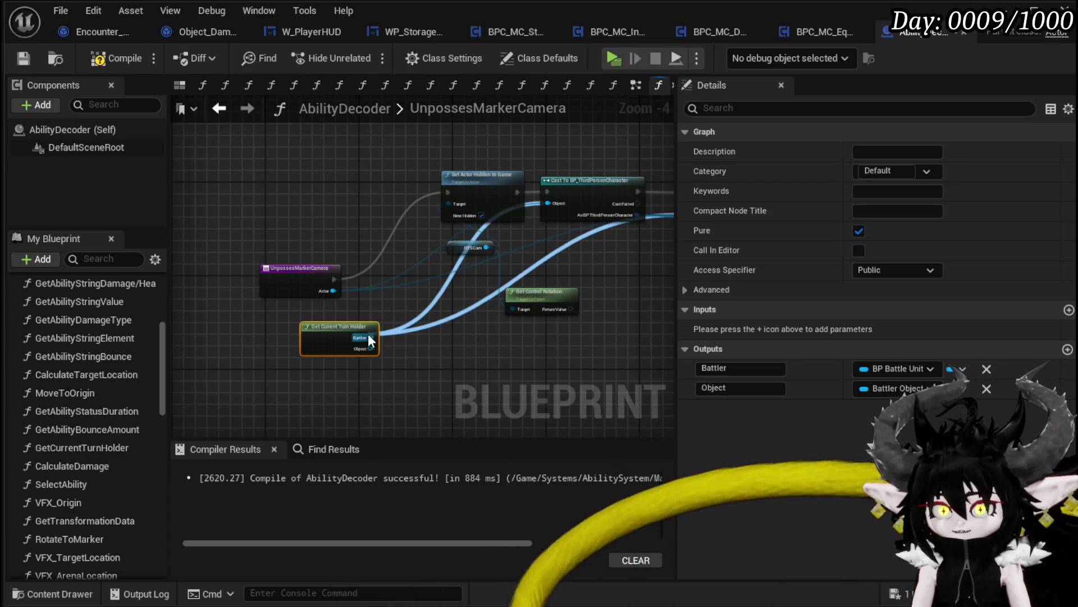
pyautogui.click(395, 320)
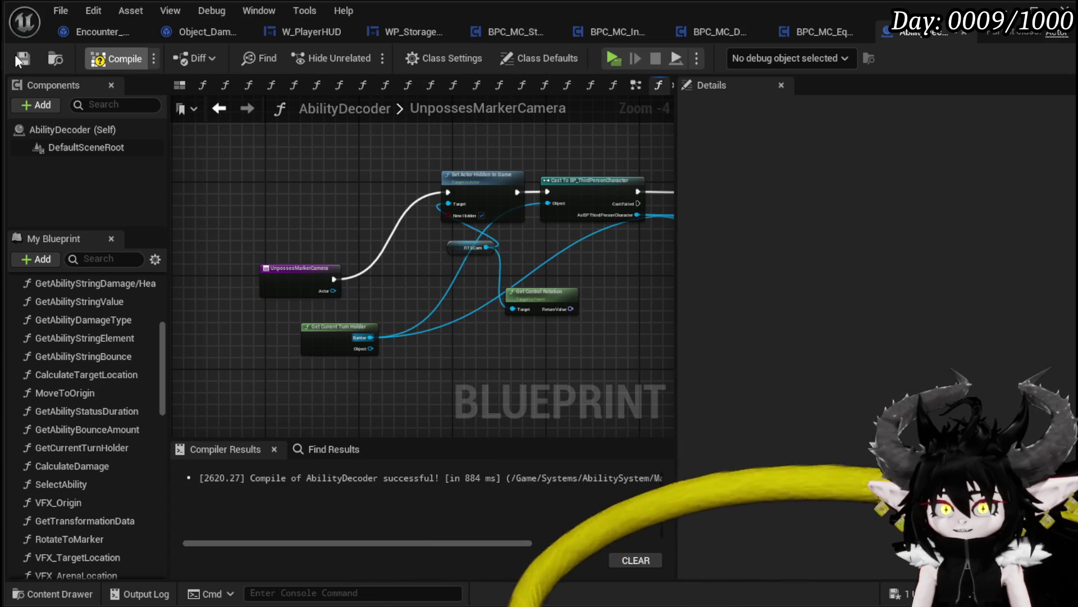
pyautogui.press('F7')
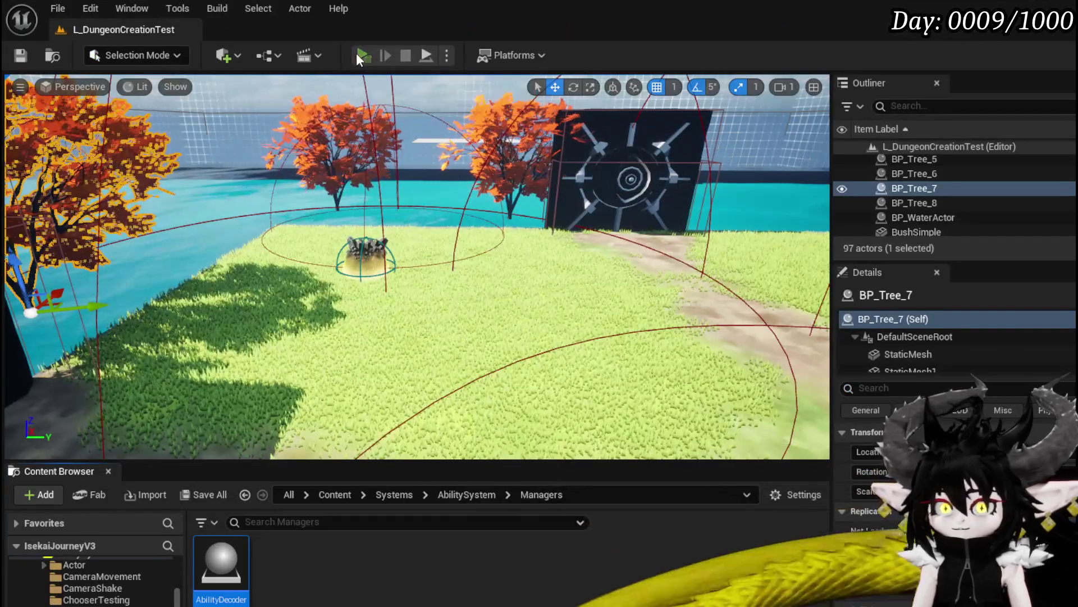
pyautogui.click(356, 53)
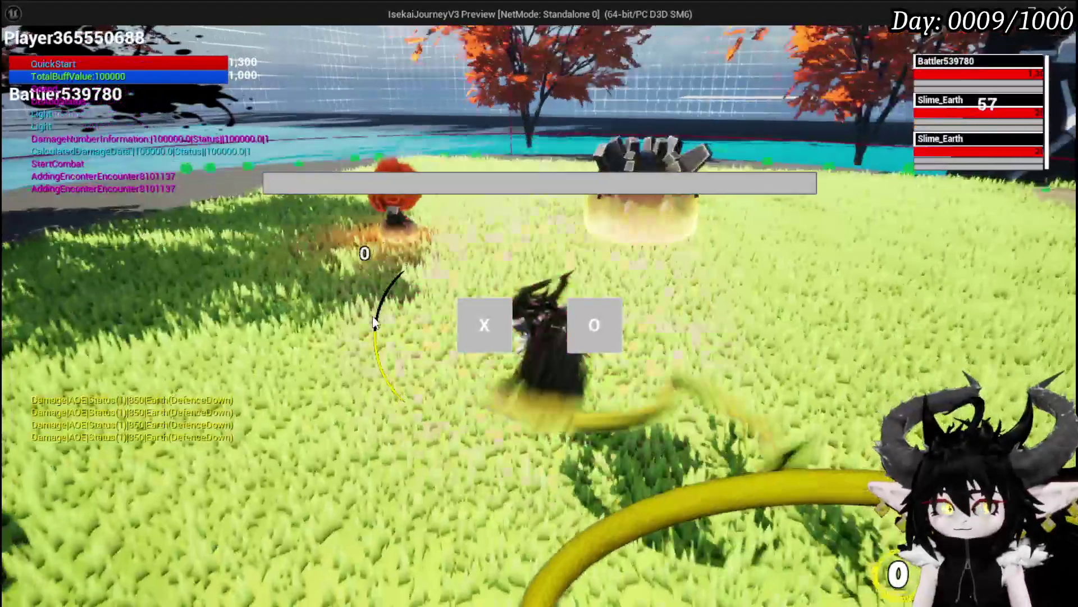
# - Dismiss the X/O prompt, cast Splash Move on the slimes, then exit the test via Settings
pyautogui.click(464, 306)
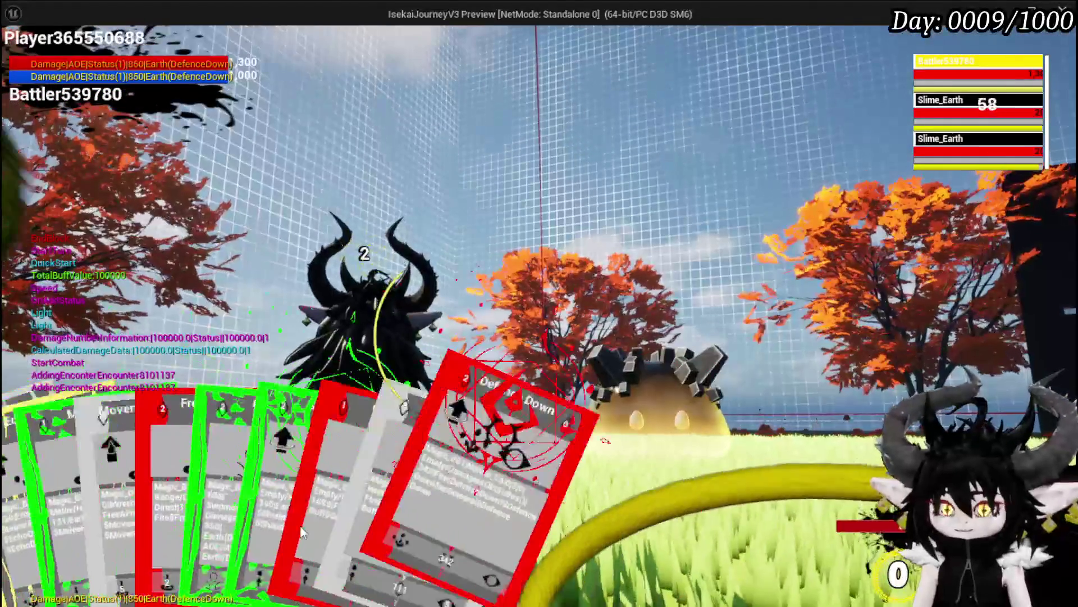
pyautogui.click(95, 477)
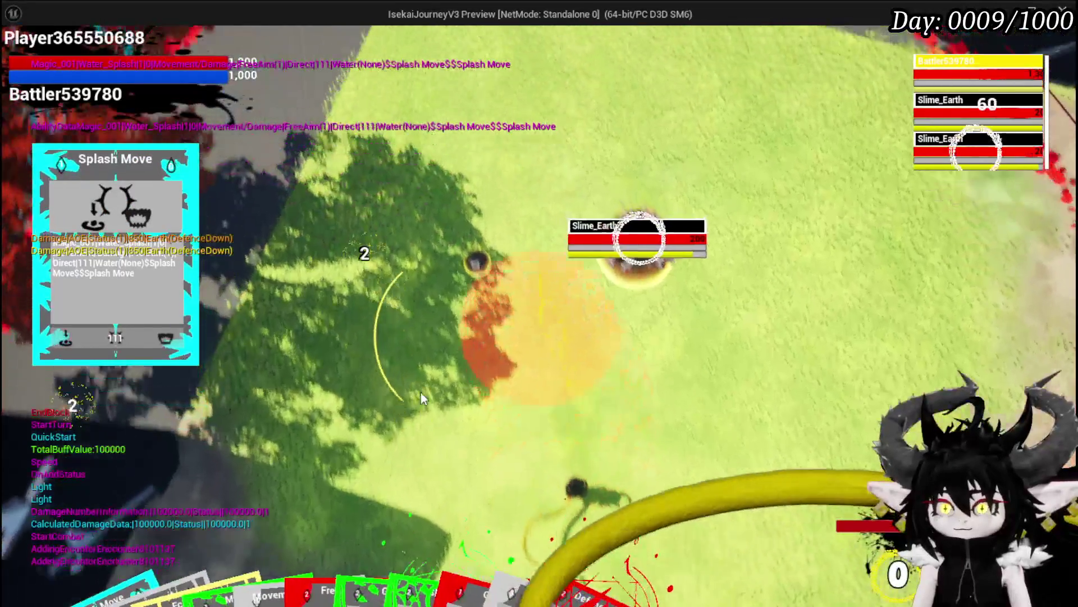
pyautogui.click(421, 398)
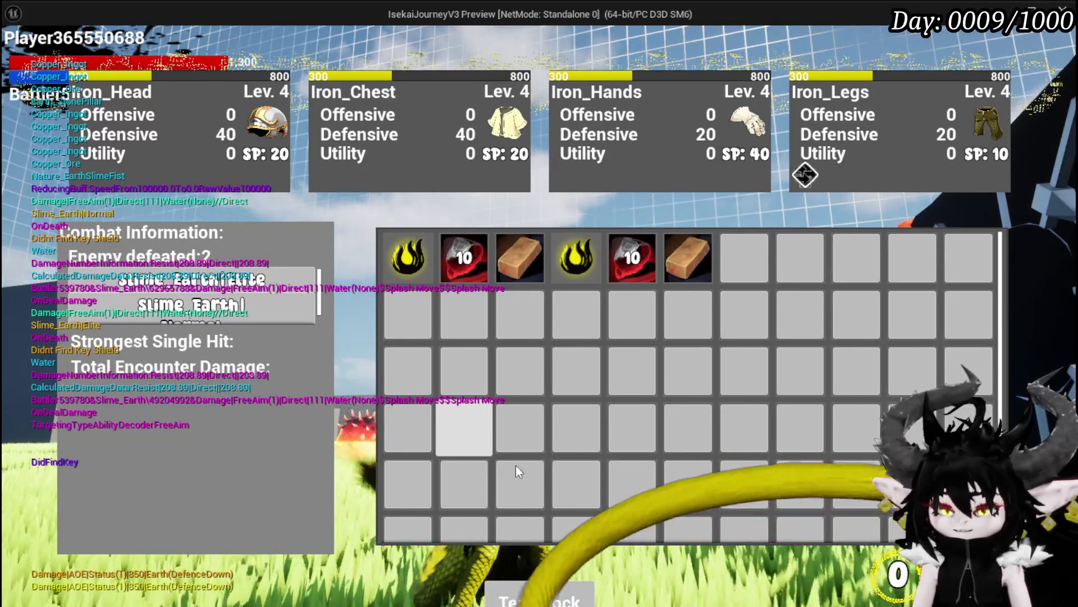
pyautogui.press('i')
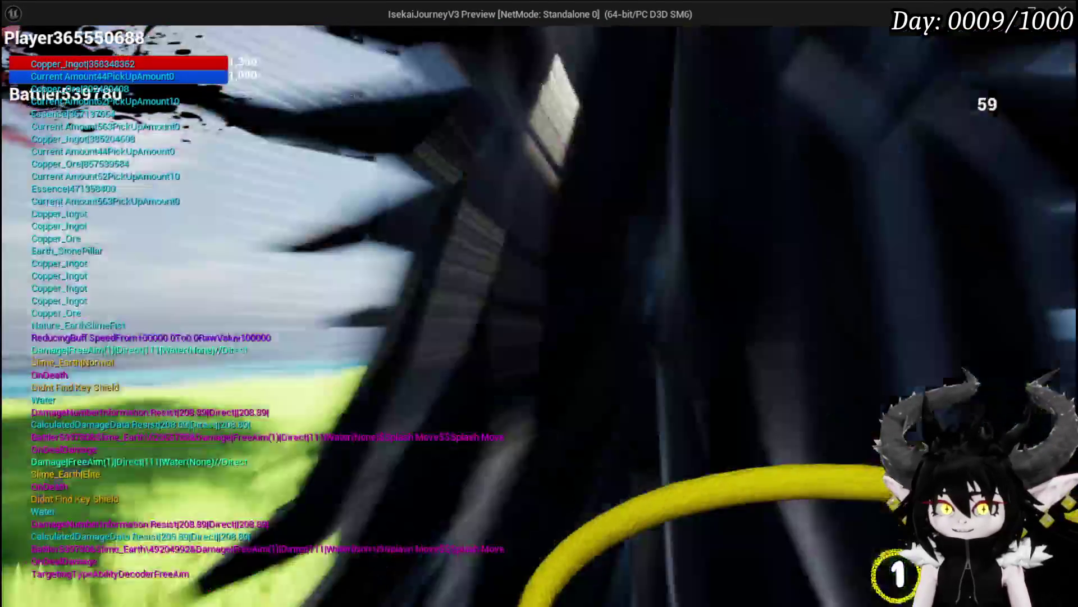
pyautogui.press('Escape')
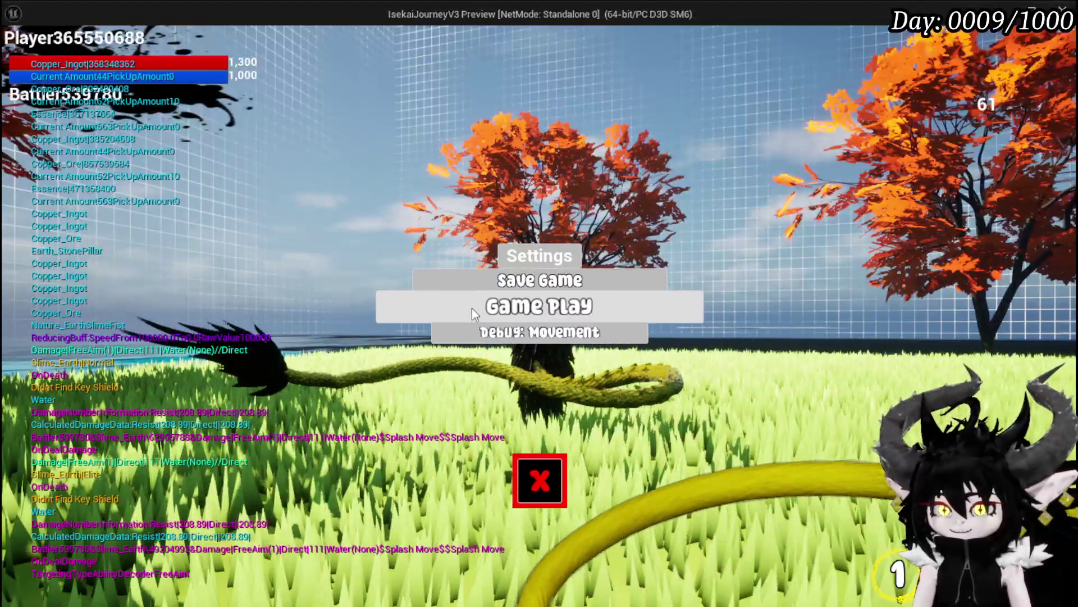
pyautogui.click(538, 482)
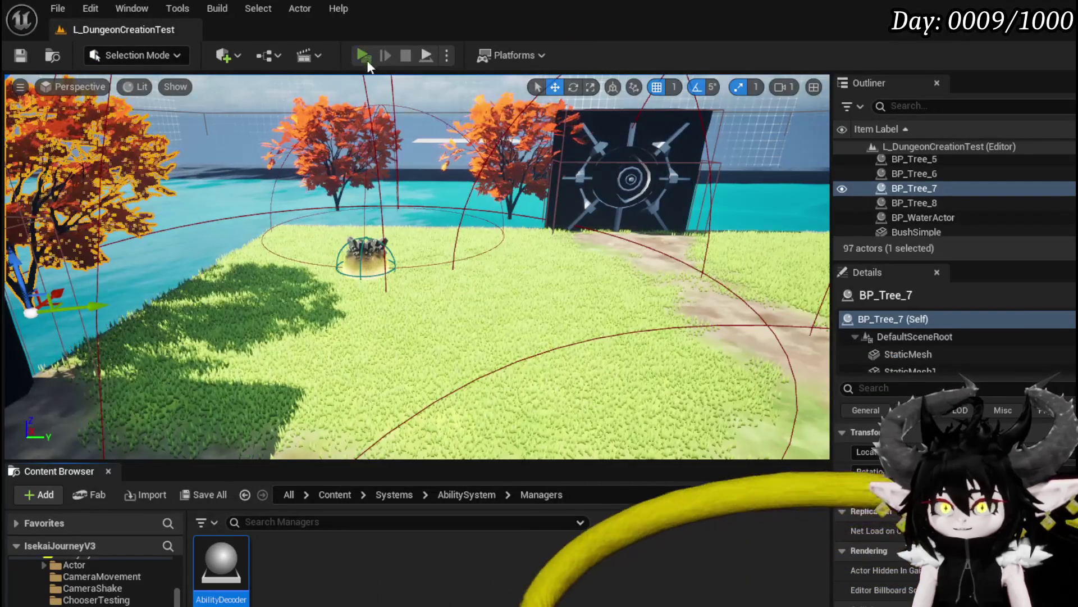
# - Start a test battle casting Free AIM Fire, Giga Ball, then Free AIM Fire on Slime_Earth
pyautogui.click(366, 60)
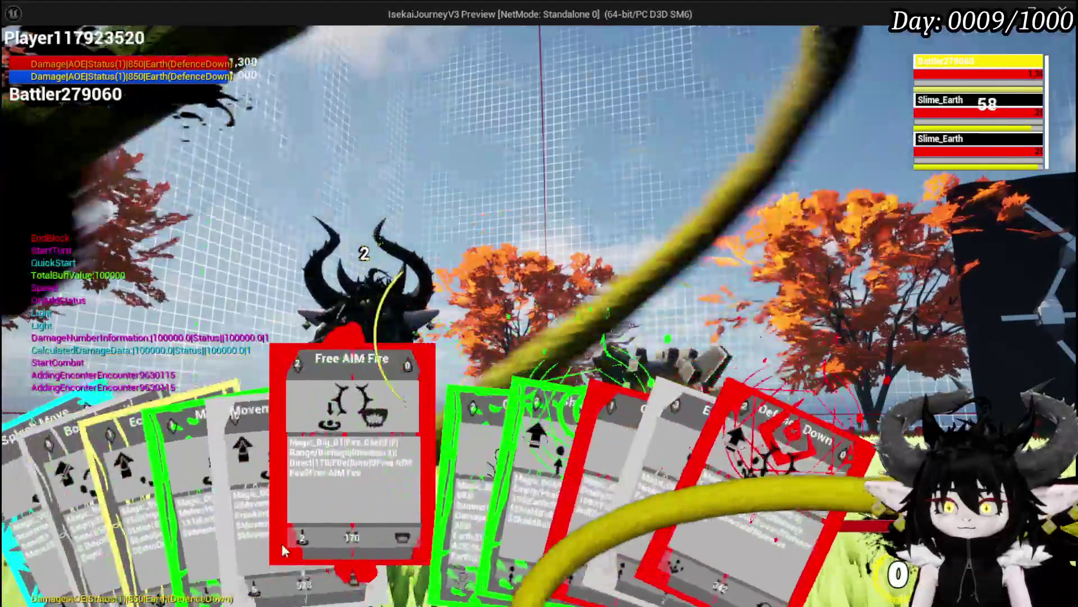
pyautogui.click(281, 543)
pyautogui.click(520, 390)
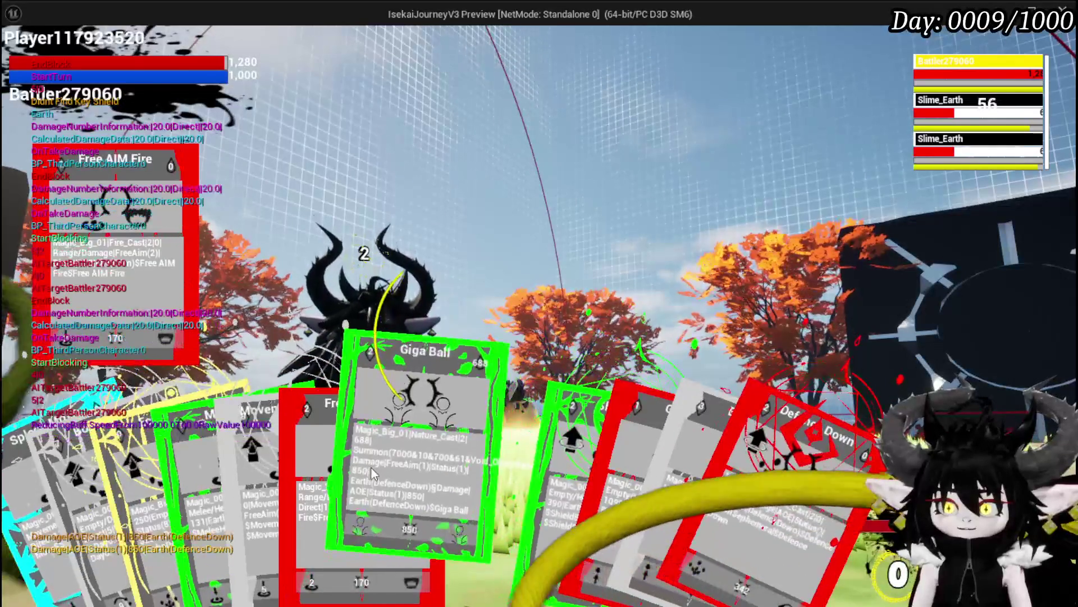
pyautogui.click(393, 443)
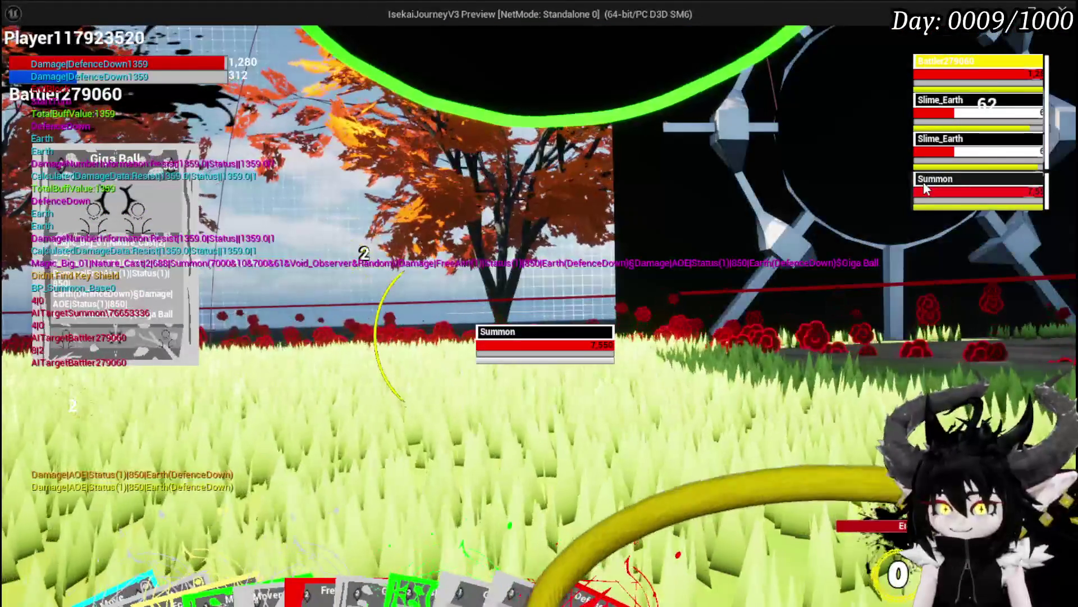
pyautogui.click(920, 118)
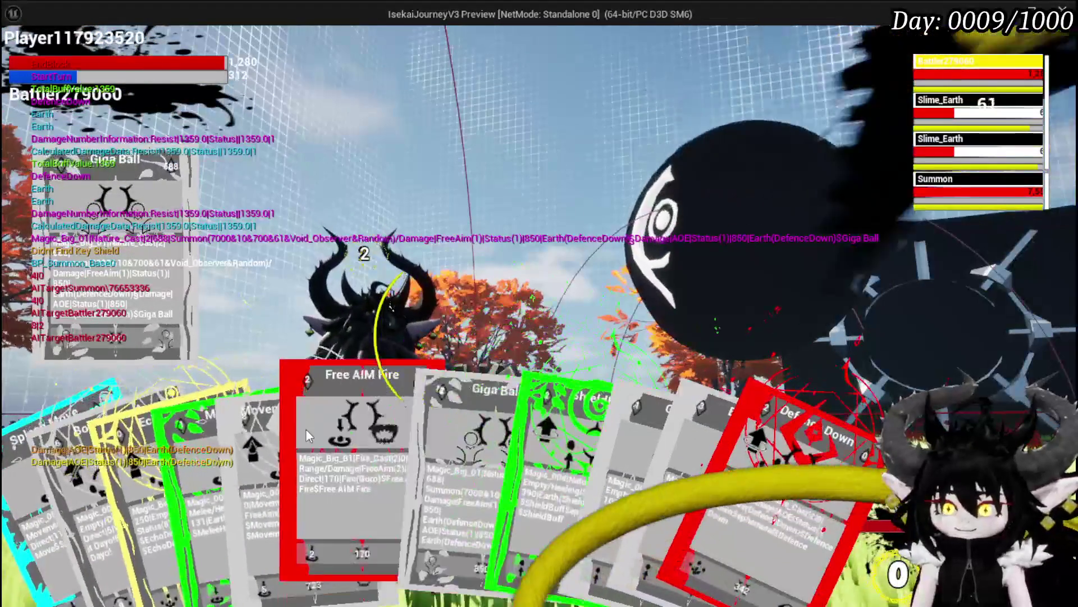
pyautogui.click(315, 426)
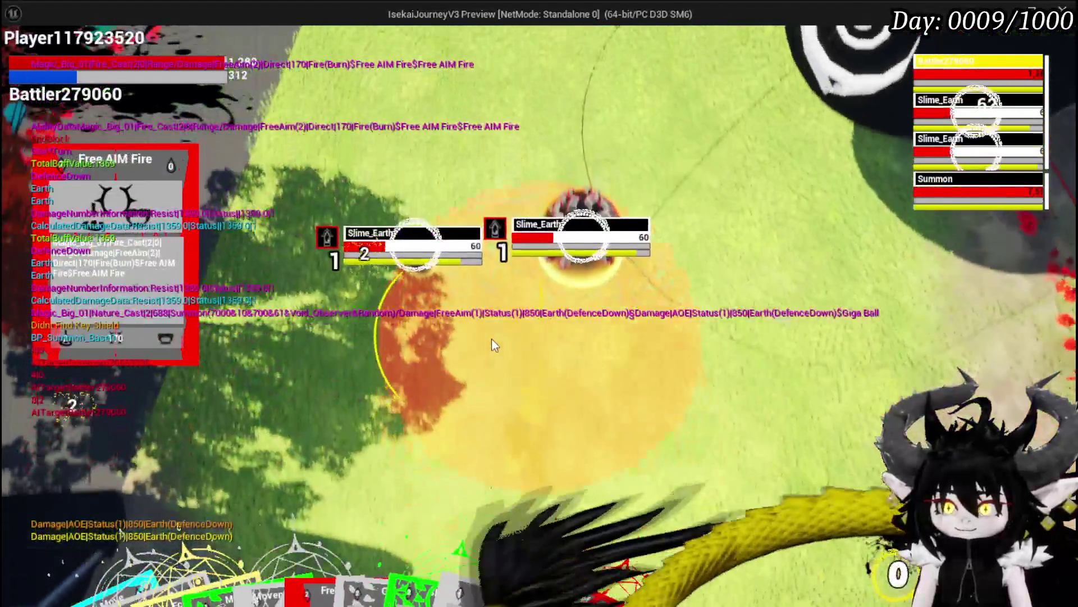
pyautogui.click(492, 340)
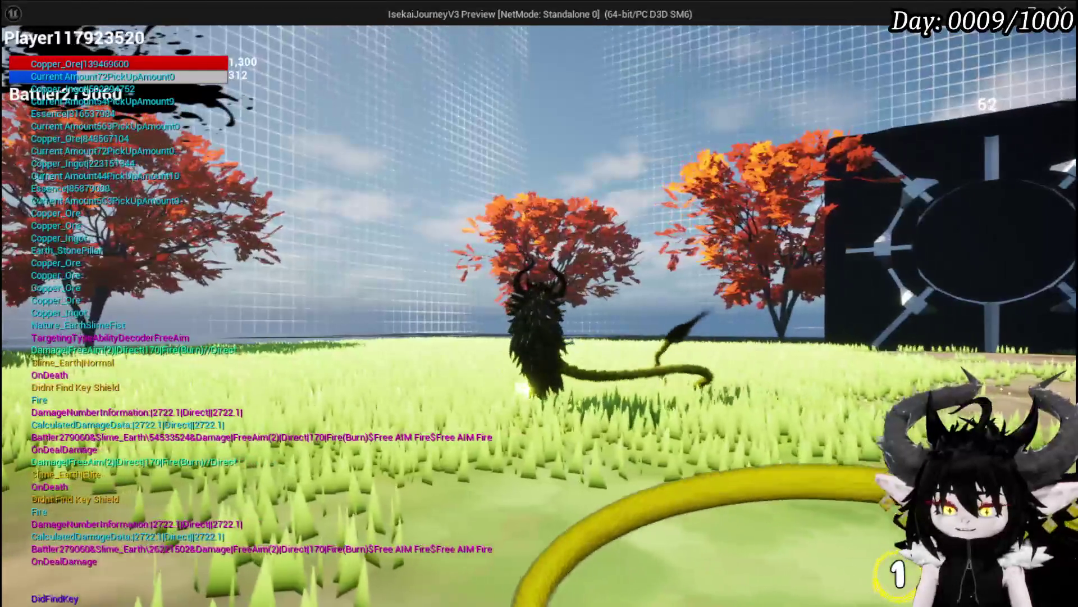
# - Save the game from the in-game Settings menu and close it
pyautogui.press('Escape')
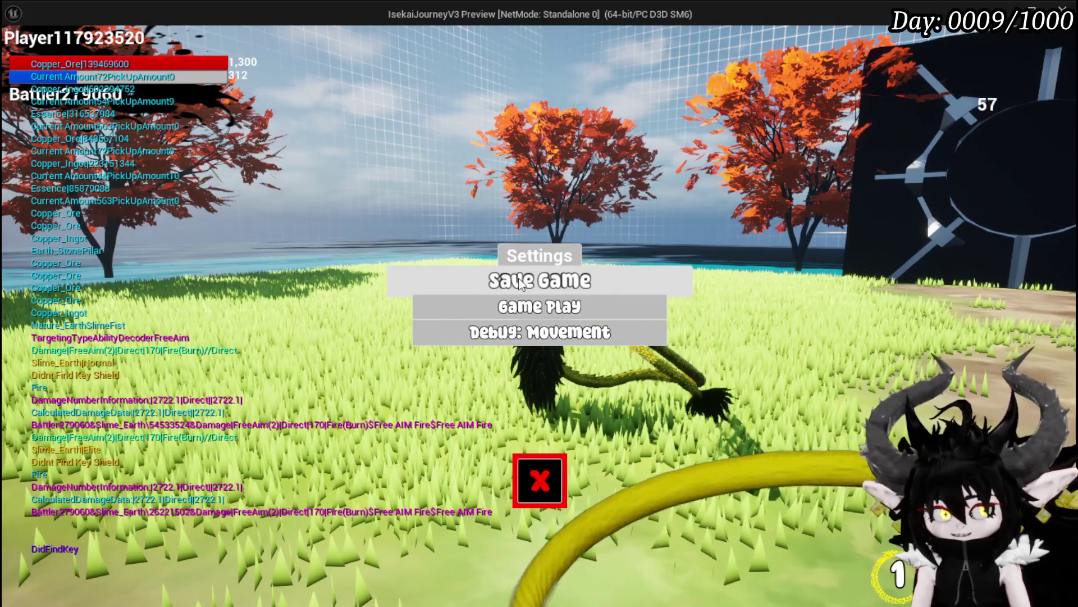
pyautogui.click(436, 274)
pyautogui.click(552, 483)
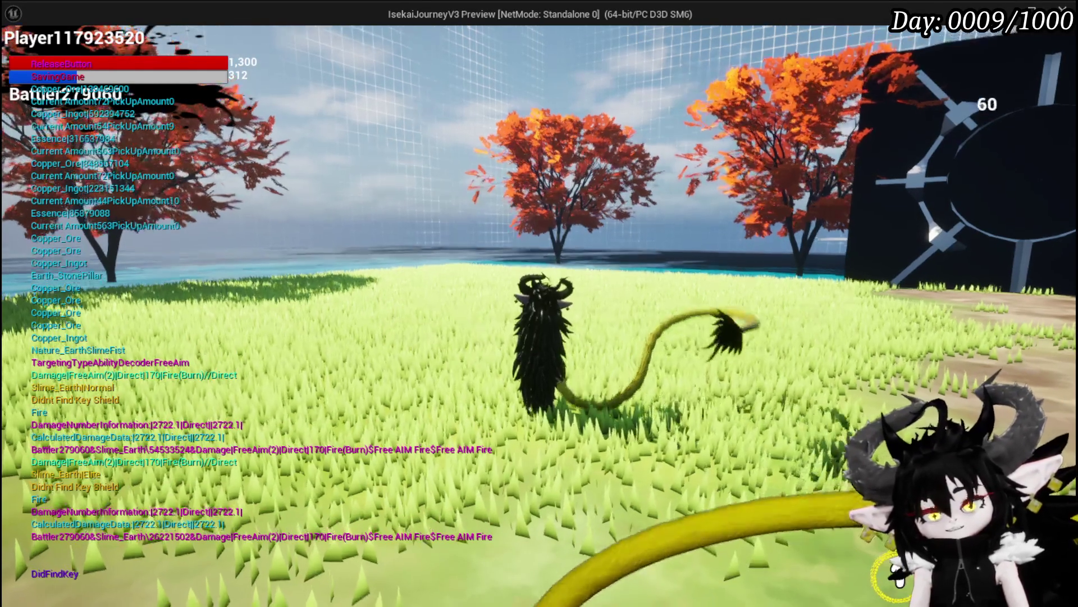
# - Stop the play session, save all packages, and return to the AbilityDecoder blueprint
pyautogui.press('Escape')
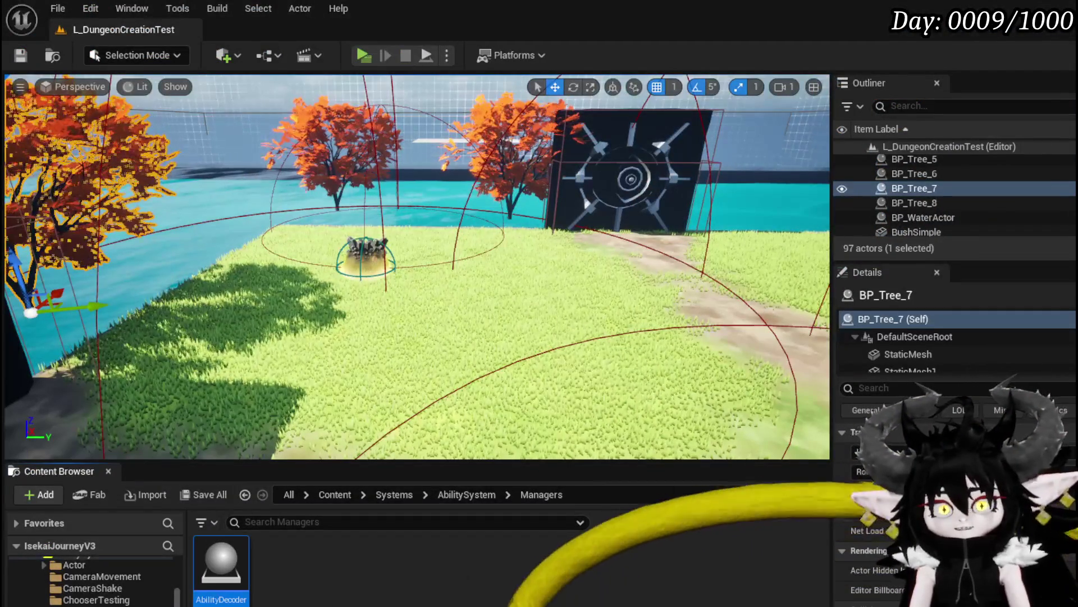
pyautogui.hotkey('ctrl', 's')
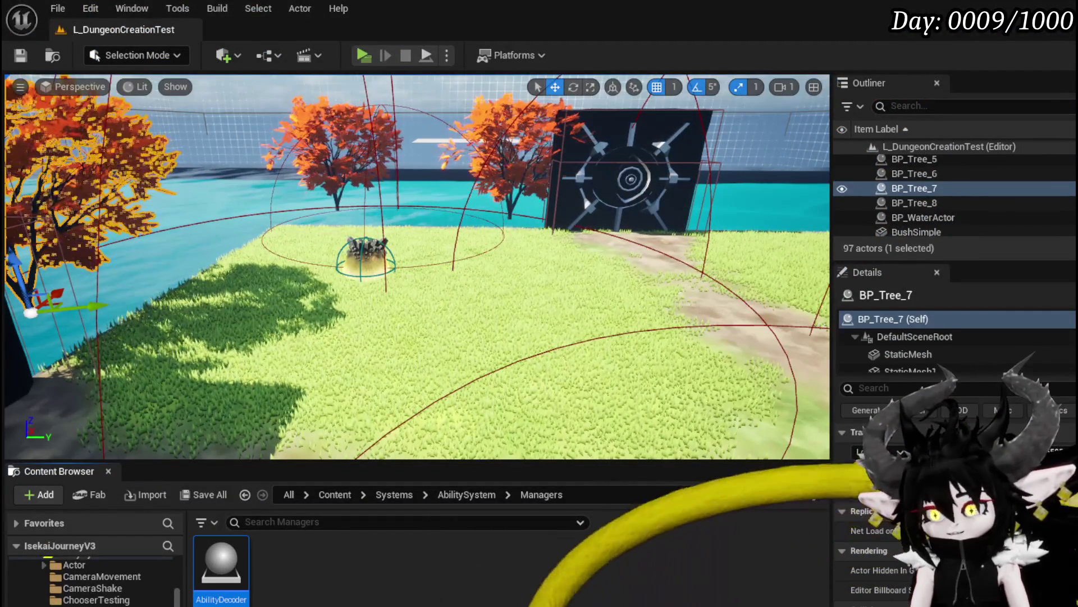
pyautogui.hotkey('alt', 'Tab')
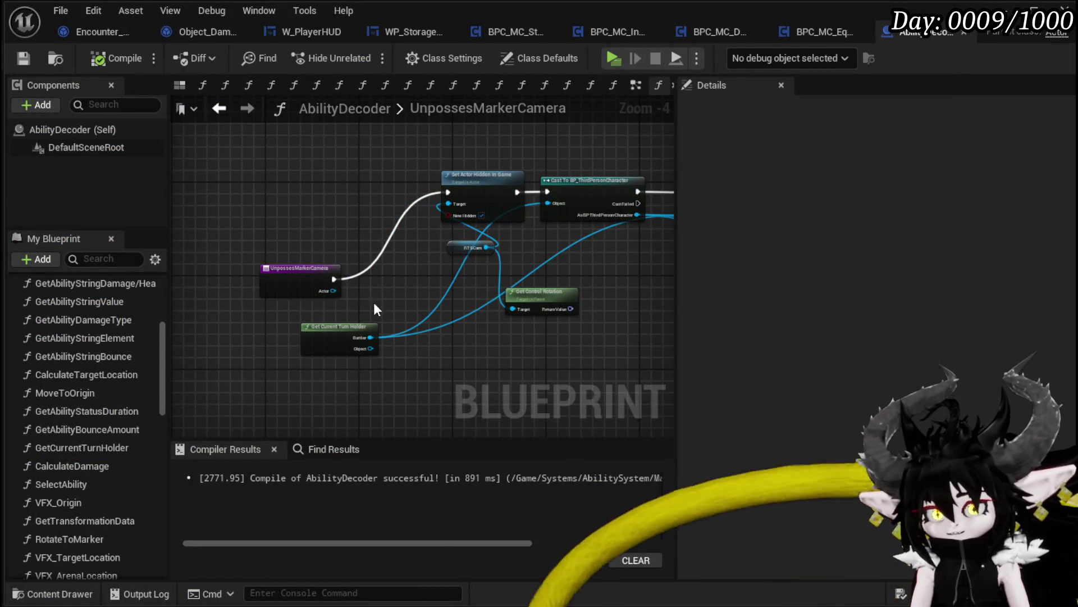
# - Delete UnpossesMarkerCamera's Actor input, refresh the node with the orphaned pin, and recompile
pyautogui.click(308, 284)
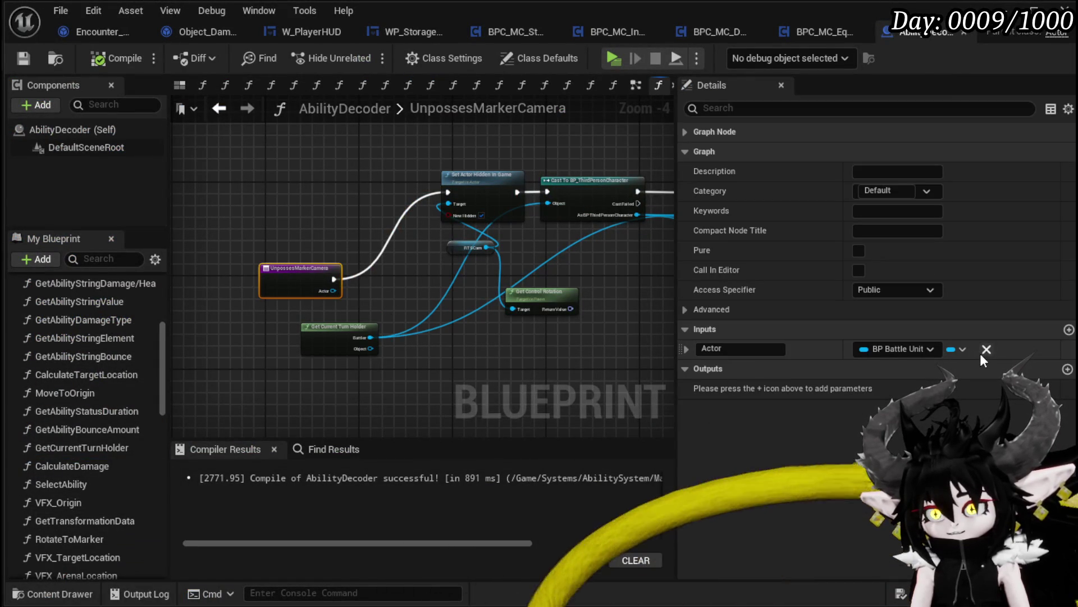
pyautogui.click(985, 350)
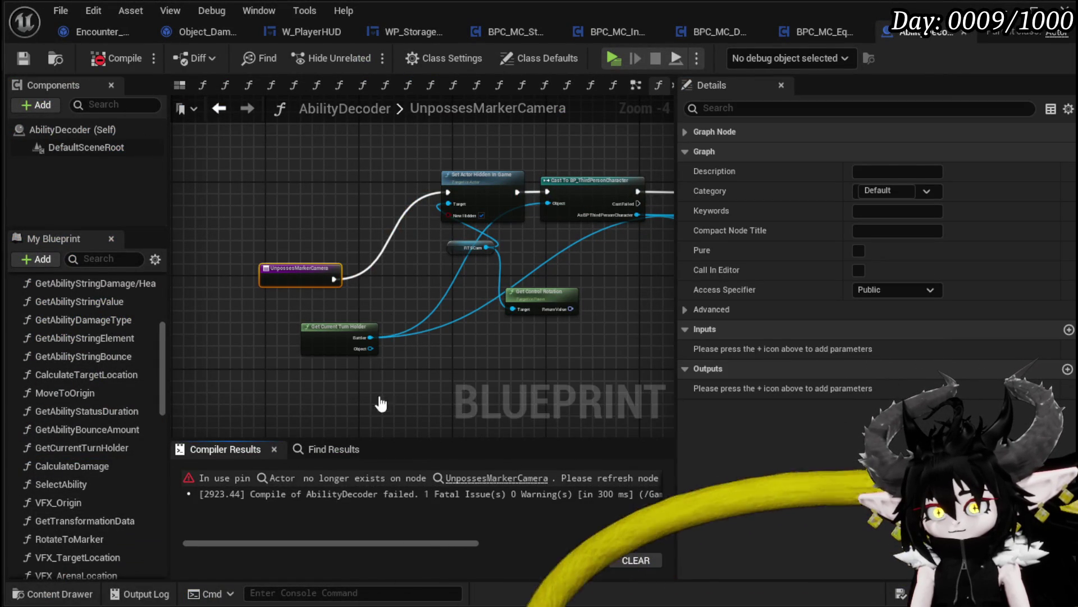
pyautogui.click(282, 478)
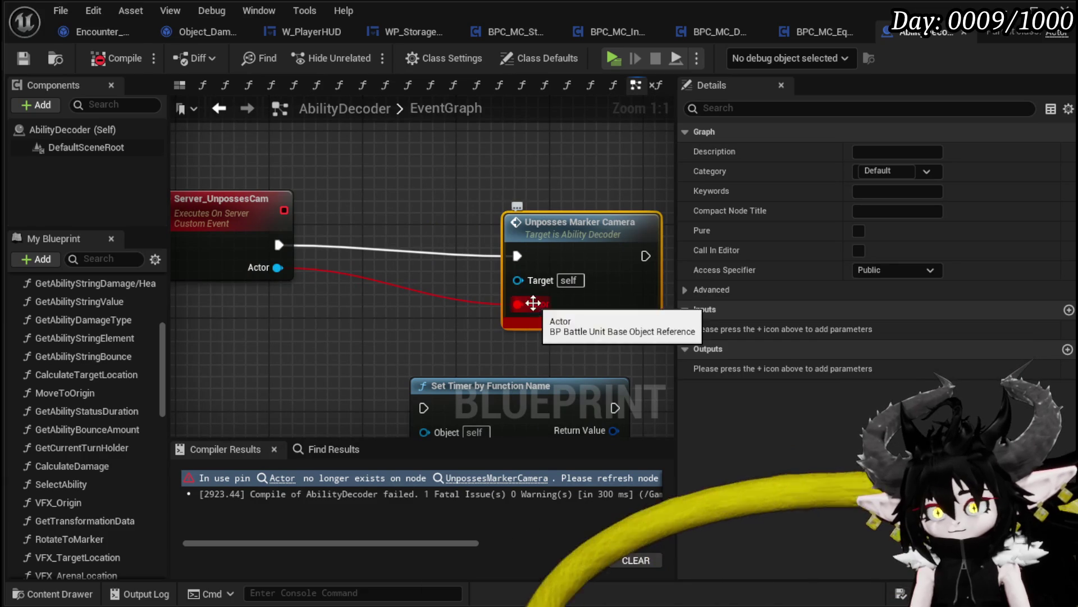
pyautogui.keyDown('alt'); pyautogui.click(533, 303); pyautogui.keyUp('alt')
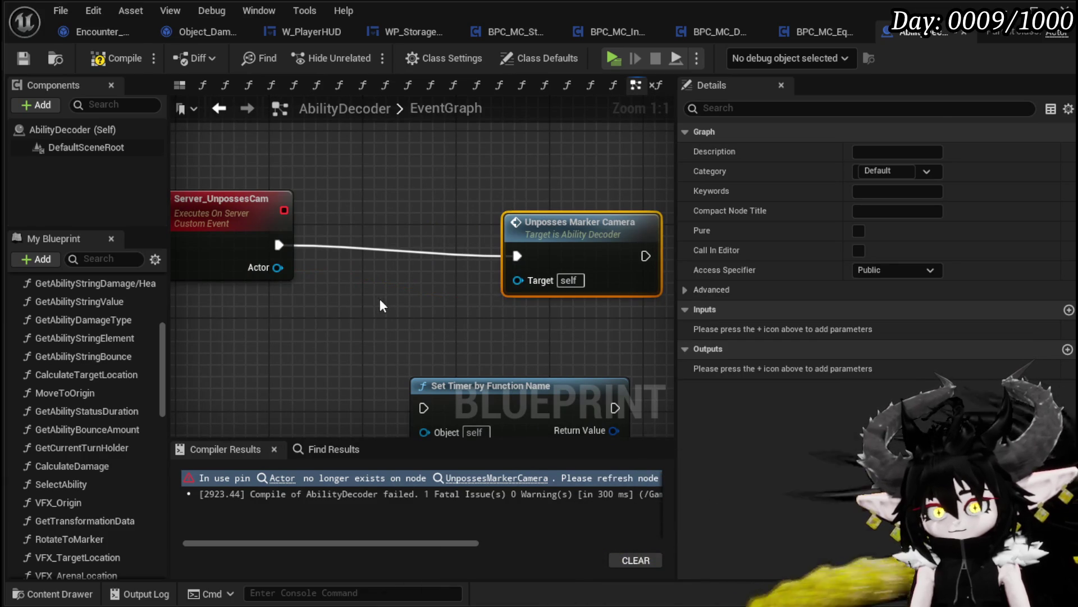
pyautogui.click(17, 59)
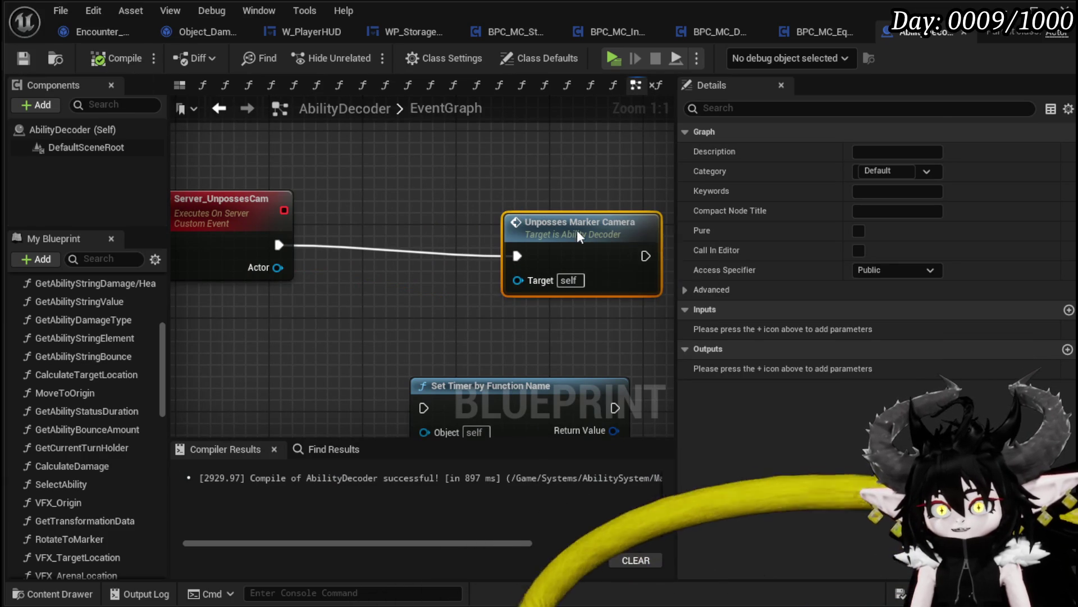
# - Set the Set Timer by Function Name node's Function Name to UnpossesMarkerCamera
pyautogui.moveTo(460, 385)
pyautogui.mouseDown()
pyautogui.moveTo(482, 273)
pyautogui.moveTo(615, 174)
pyautogui.mouseUp()
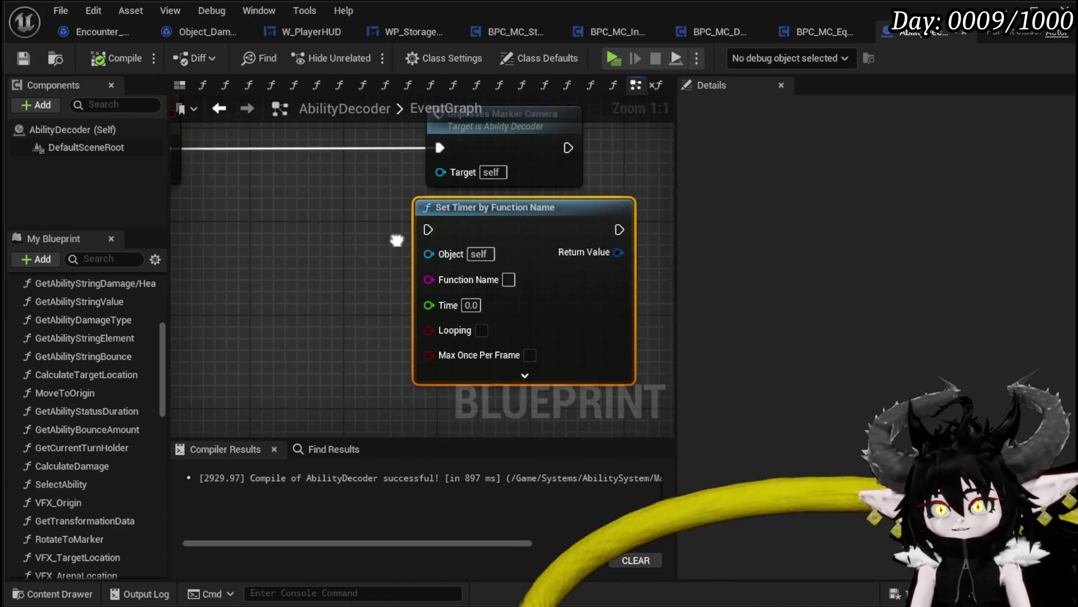
pyautogui.moveTo(396, 240); pyautogui.dragTo(344, 272)
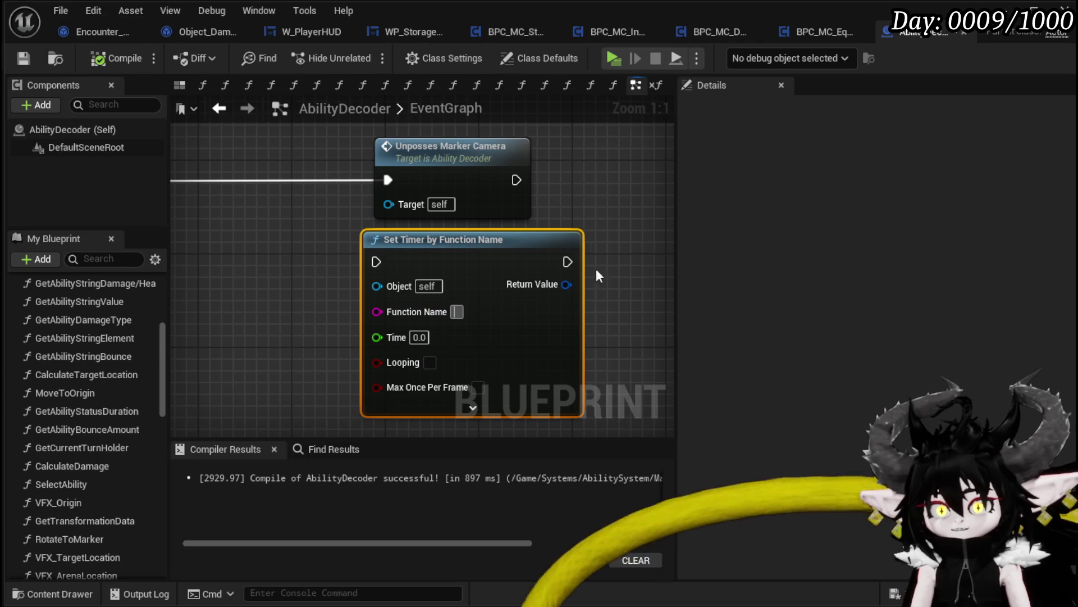
pyautogui.scroll(-5, 47, 527)
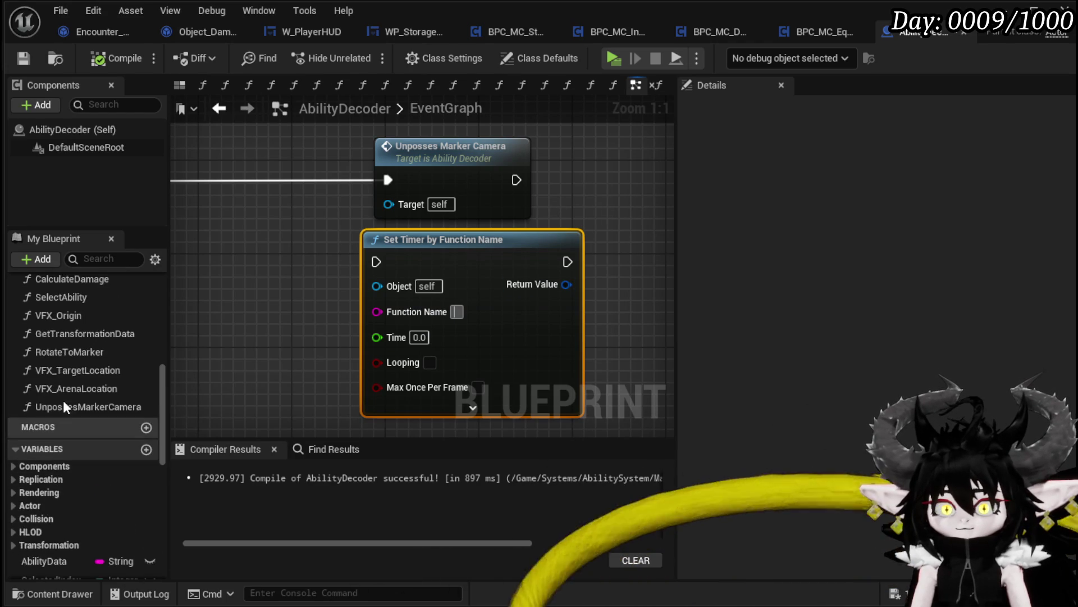
pyautogui.click(69, 407)
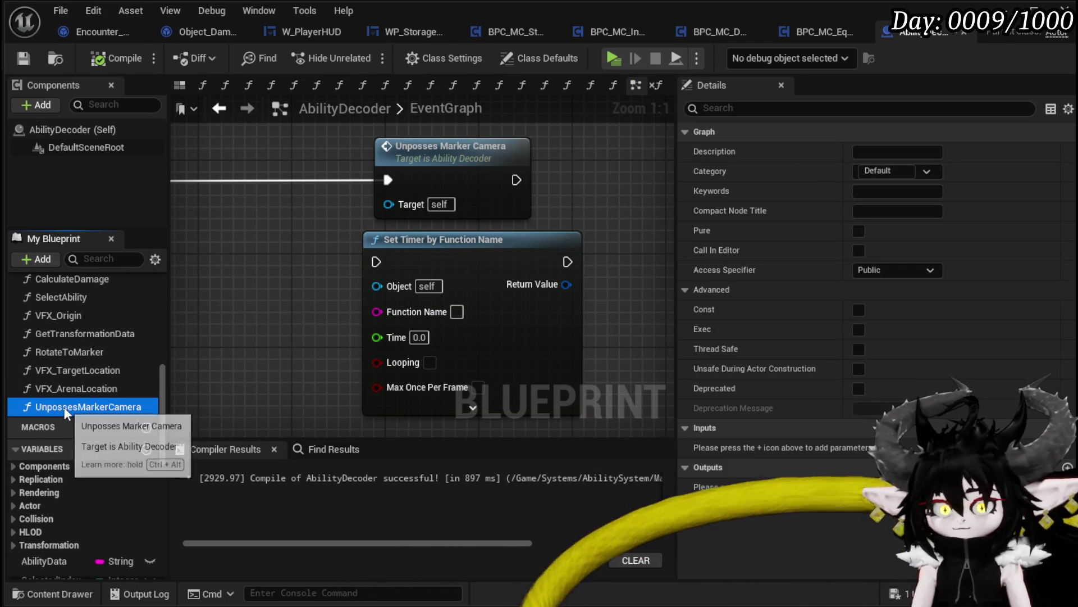
pyautogui.press('F2')
pyautogui.hotkey('ctrl', 'c')
pyautogui.click(456, 311)
pyautogui.hotkey('ctrl', 'v')
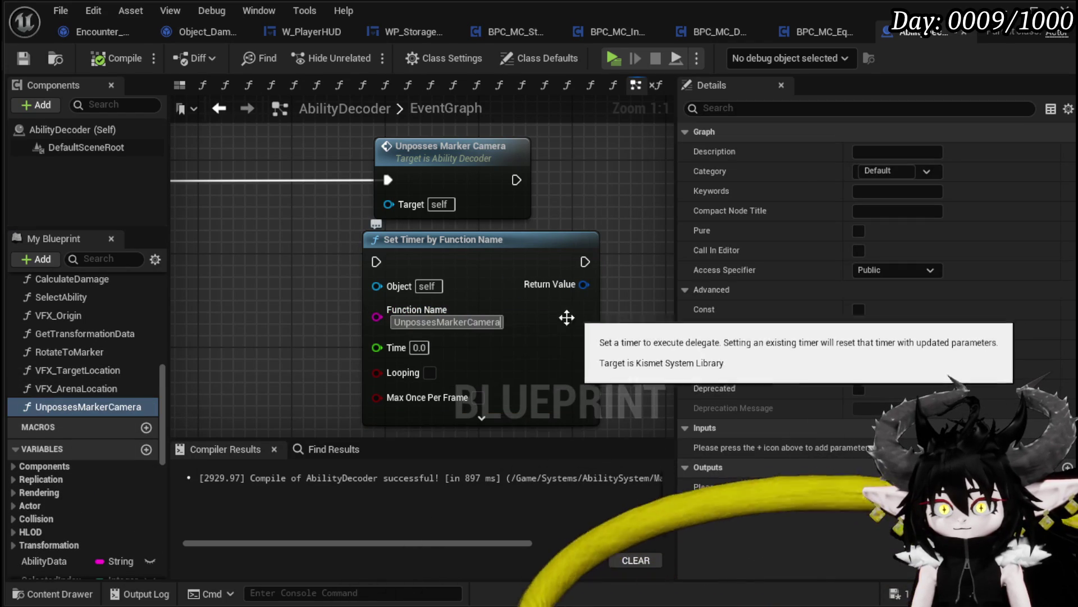
# - Wire Server_UnpossesCam's execution into the Set Timer node and commit its 5.0 second Time
pyautogui.moveTo(311, 319); pyautogui.dragTo(366, 306)
pyautogui.scroll(-2, 367, 313)
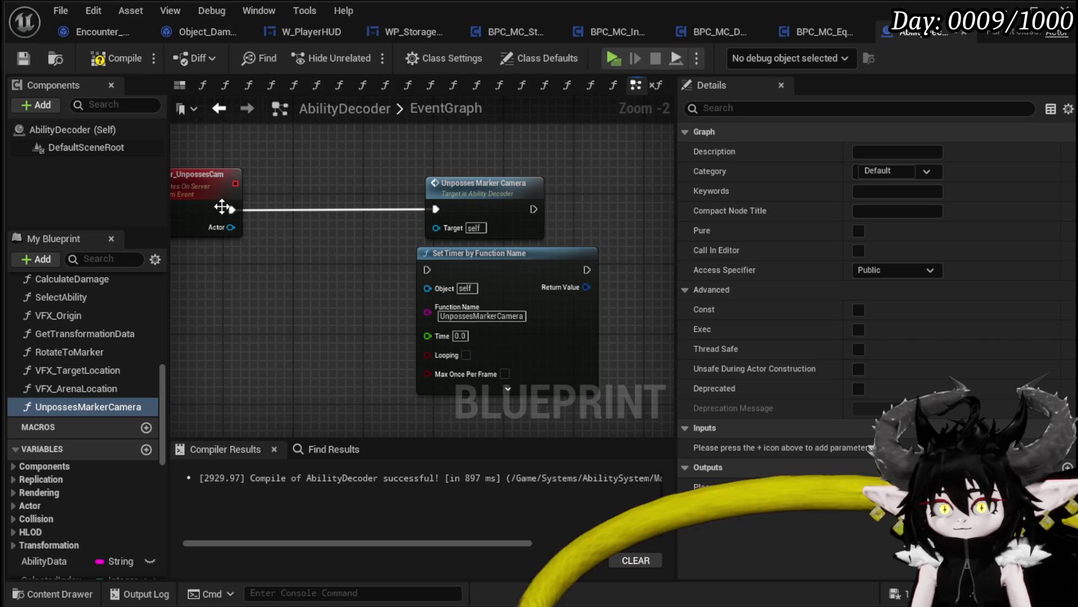
pyautogui.moveTo(231, 209); pyautogui.dragTo(429, 270)
pyautogui.scroll(2, 413, 331)
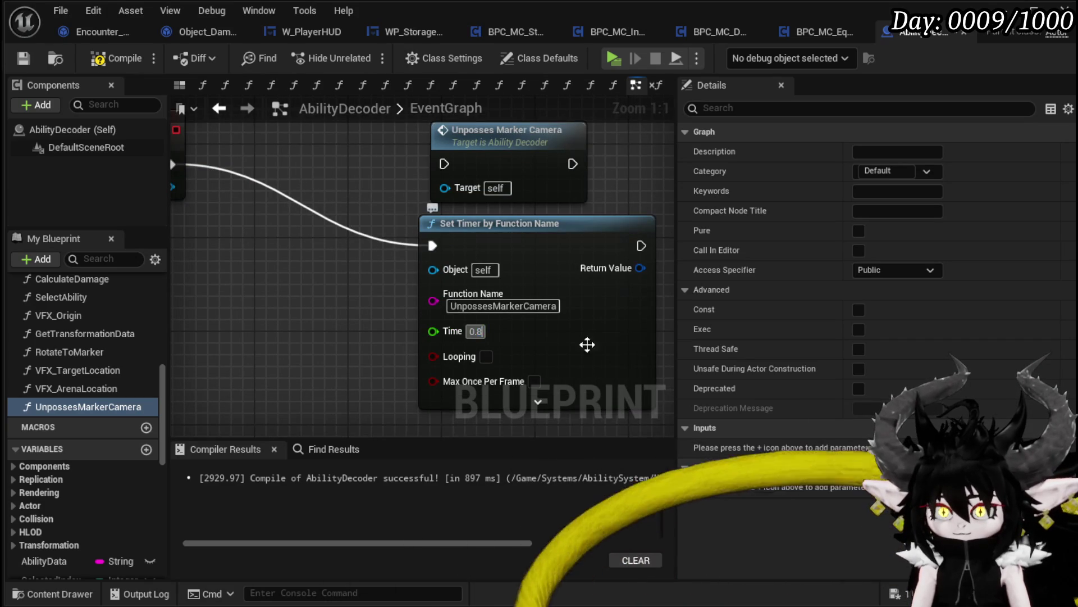
pyautogui.click(302, 320)
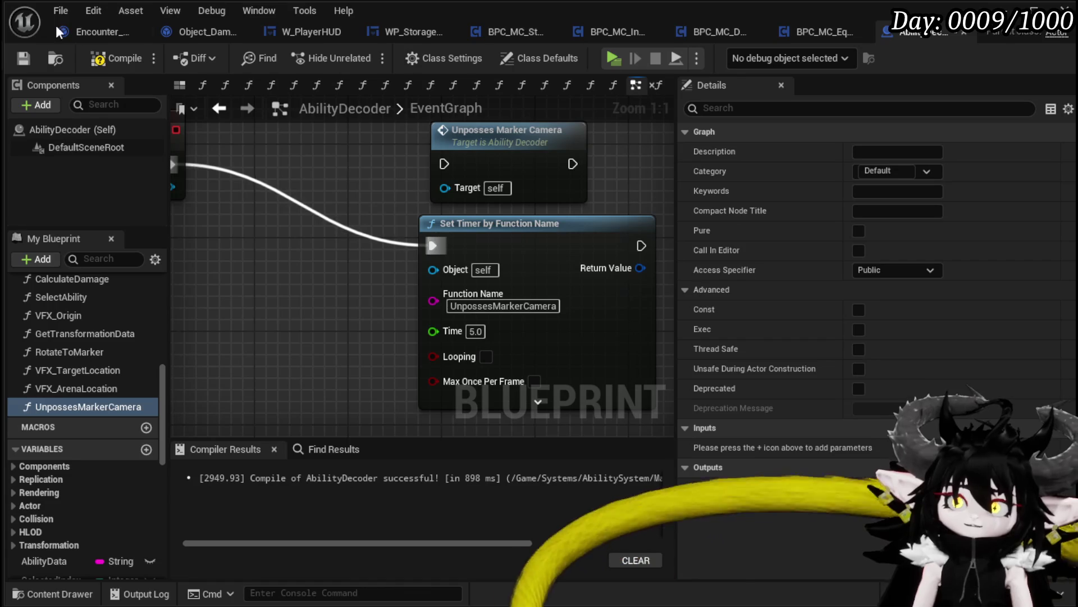
# - Recompile AbilityDecoder, play the level, cast Free AIM Fire on the two slimes, then stop
pyautogui.click(21, 59)
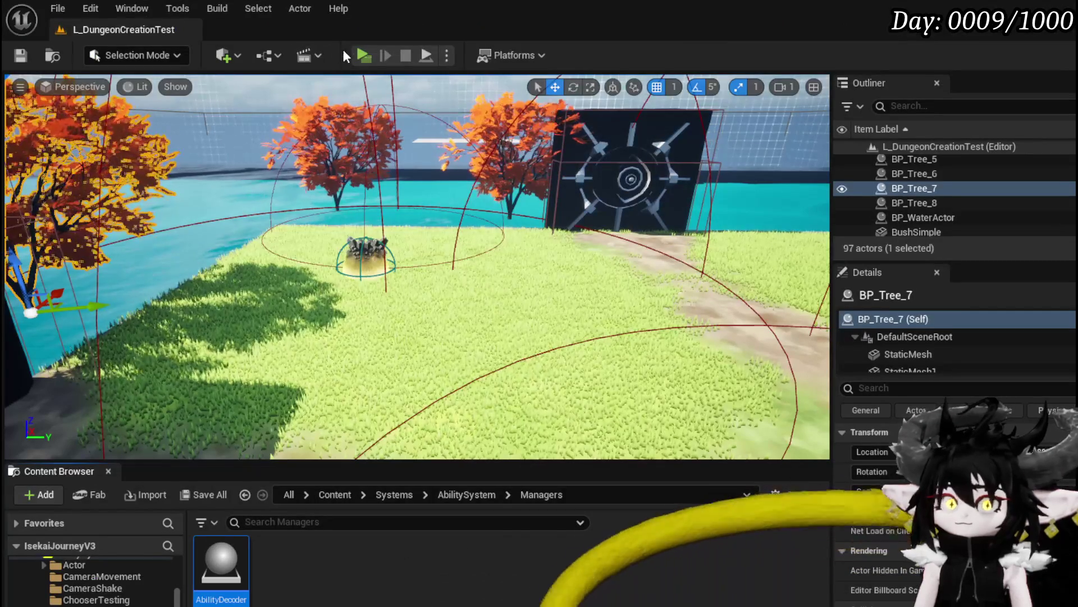
pyautogui.click(362, 56)
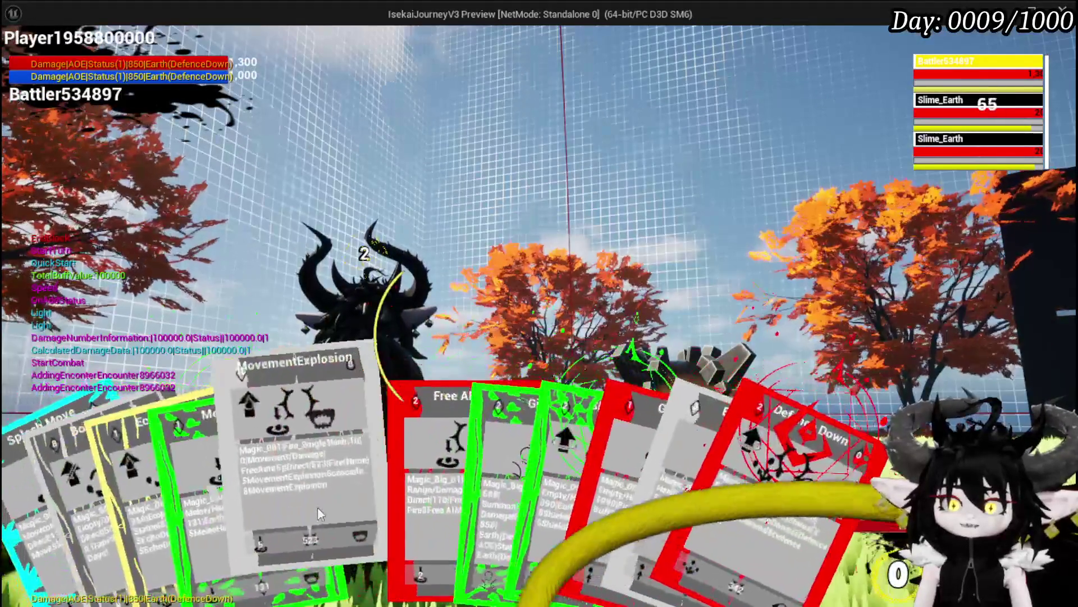
pyautogui.click(379, 482)
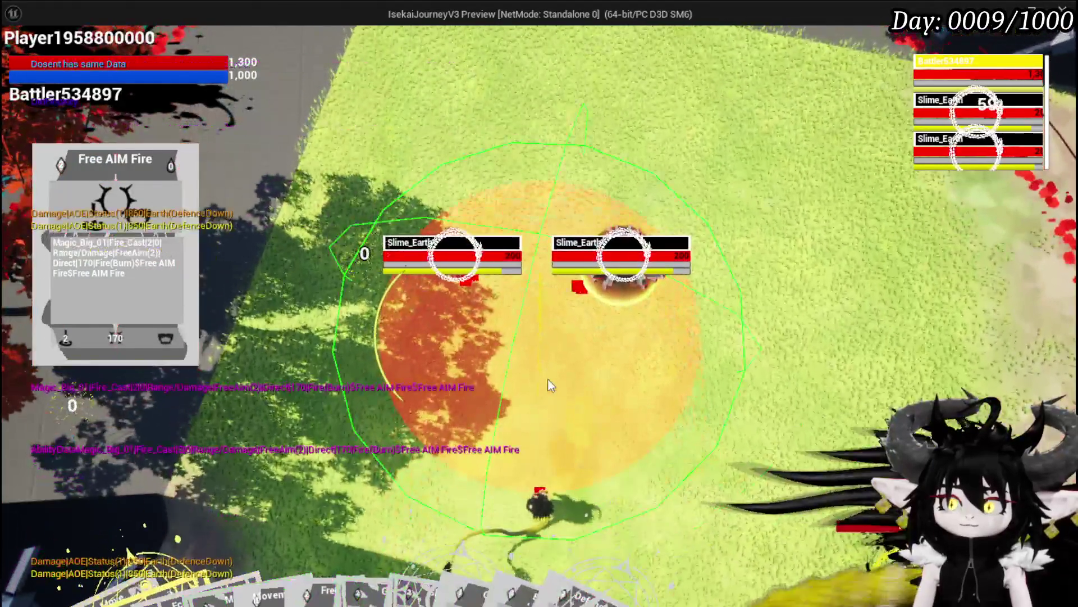
pyautogui.click(548, 380)
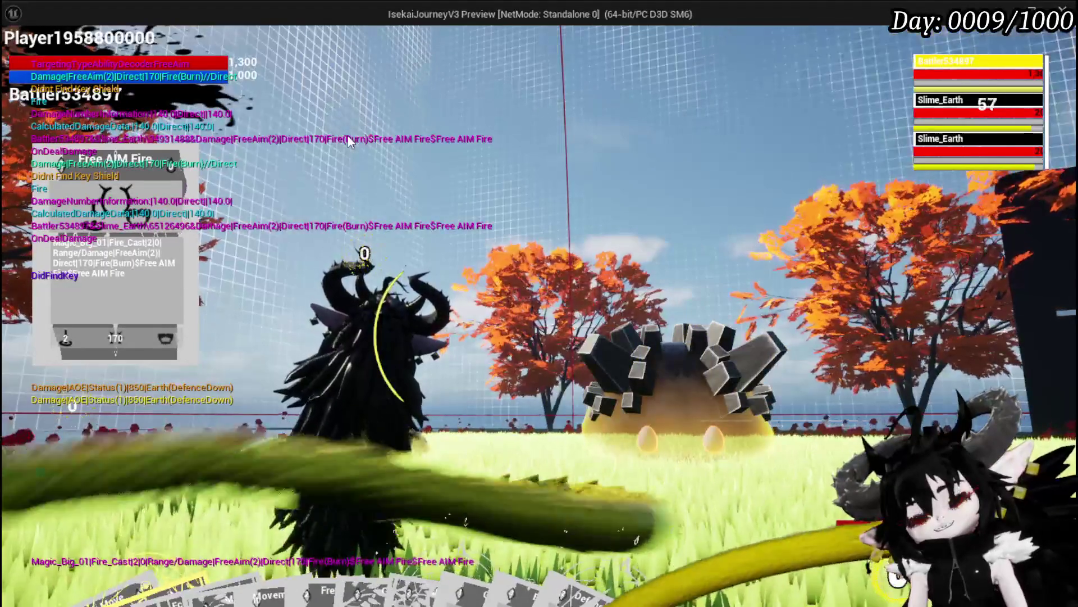
pyautogui.press('Escape')
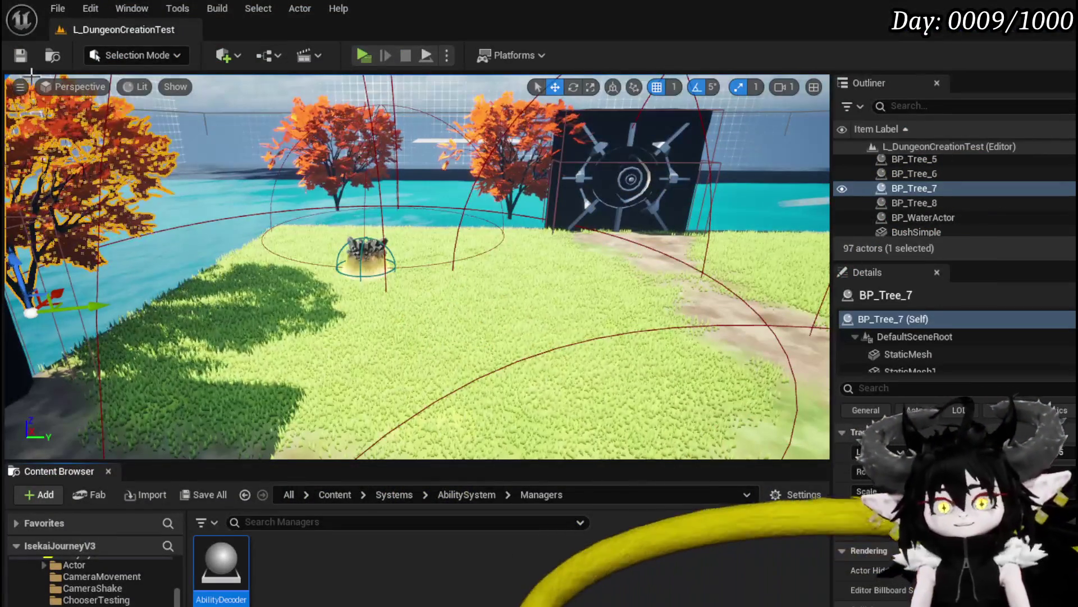
# - Save all assets and pan the event graph to locate the MC Ability Montage call
pyautogui.click(20, 55)
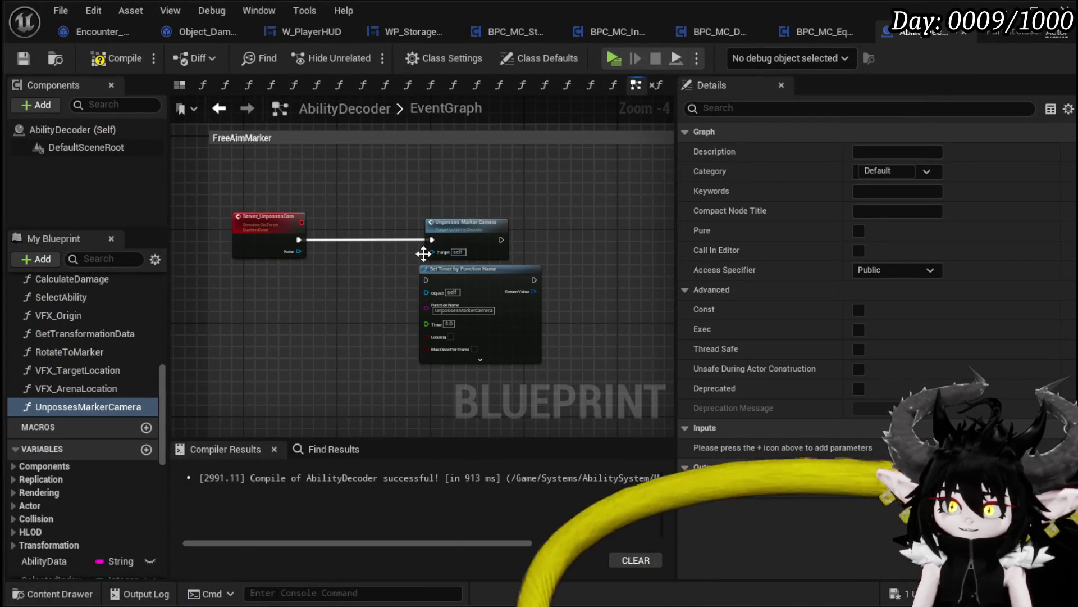
pyautogui.scroll(-3, 337, 298)
pyautogui.scroll(4, 426, 314)
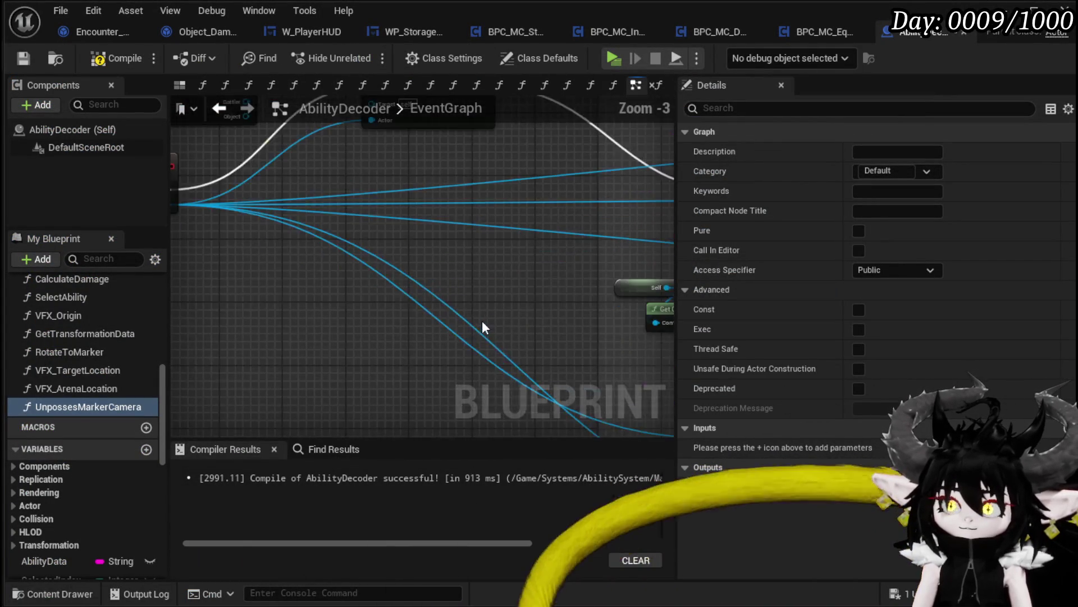
pyautogui.moveTo(308, 296); pyautogui.dragTo(663, 348)
pyautogui.scroll(-3, 428, 309)
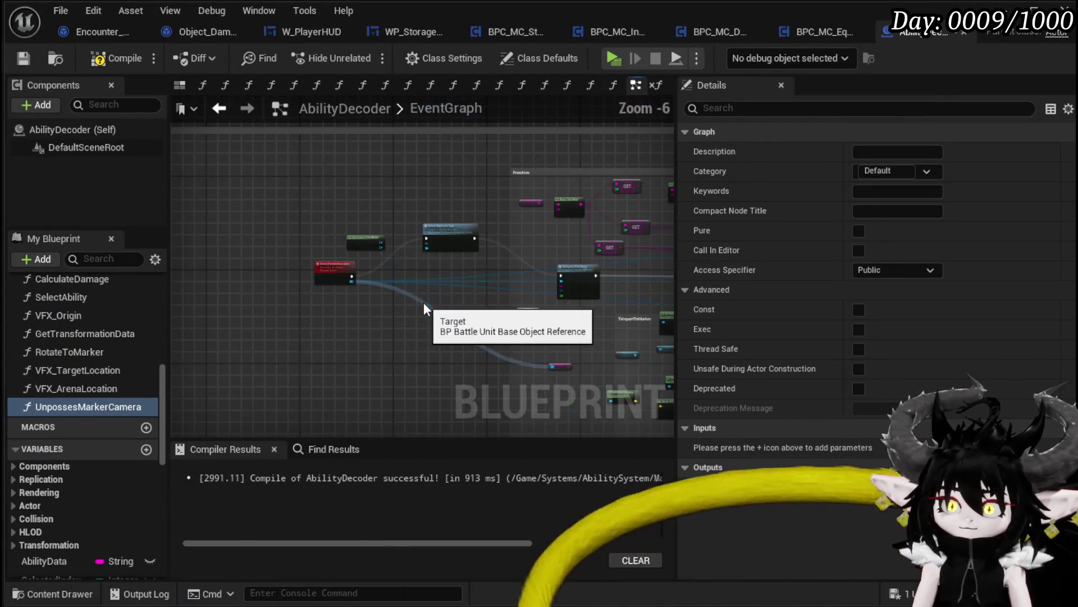
pyautogui.scroll(3, 545, 323)
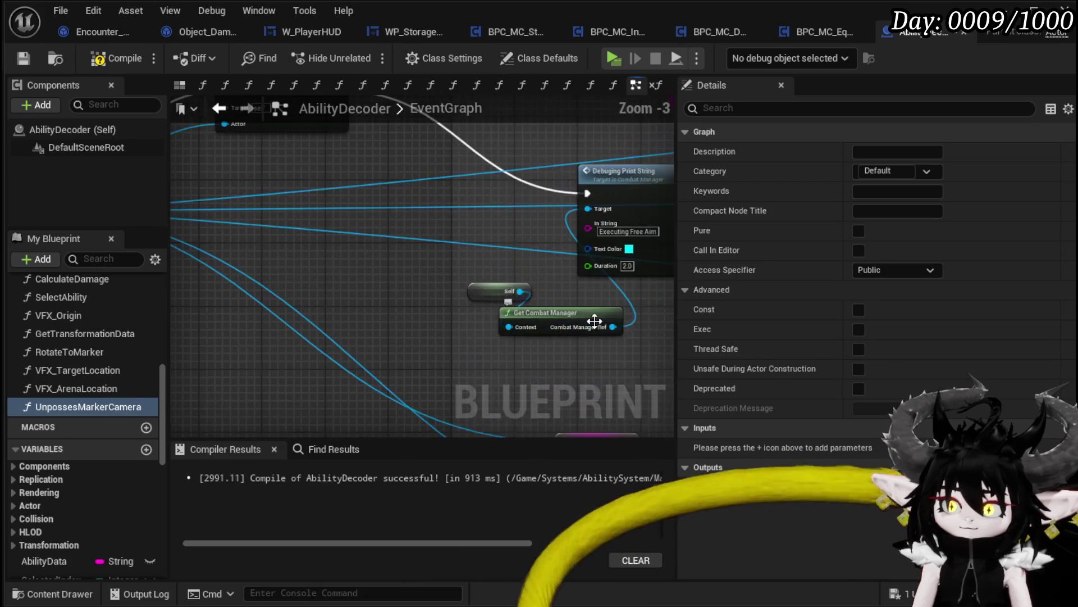
pyautogui.scroll(-1, 546, 323)
pyautogui.scroll(-2, 530, 297)
pyautogui.moveTo(530, 296); pyautogui.dragTo(337, 273)
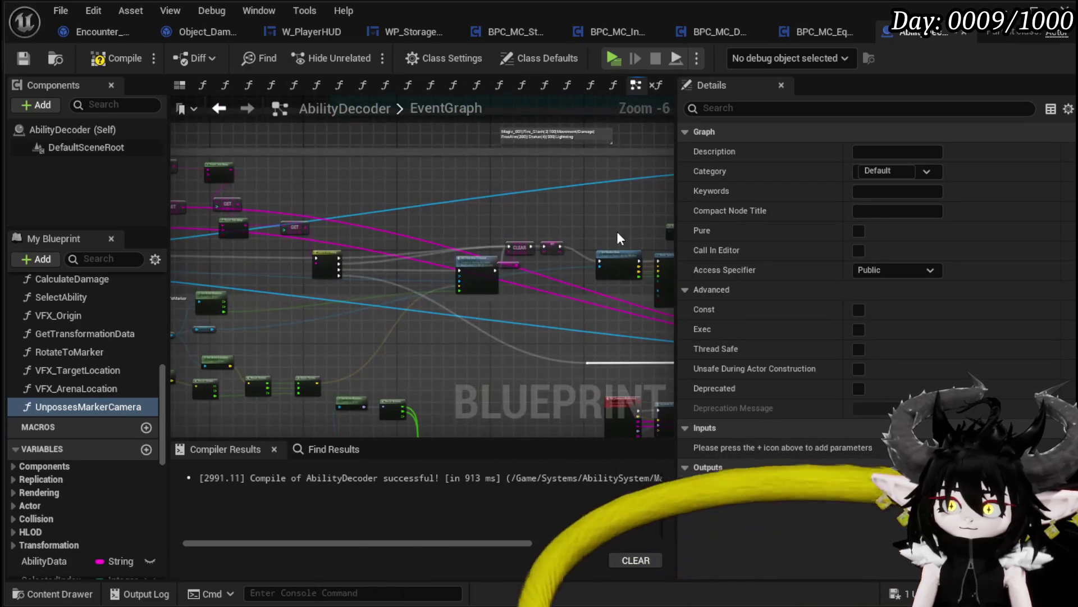
pyautogui.moveTo(618, 231); pyautogui.dragTo(313, 232)
pyautogui.moveTo(501, 240); pyautogui.dragTo(317, 254)
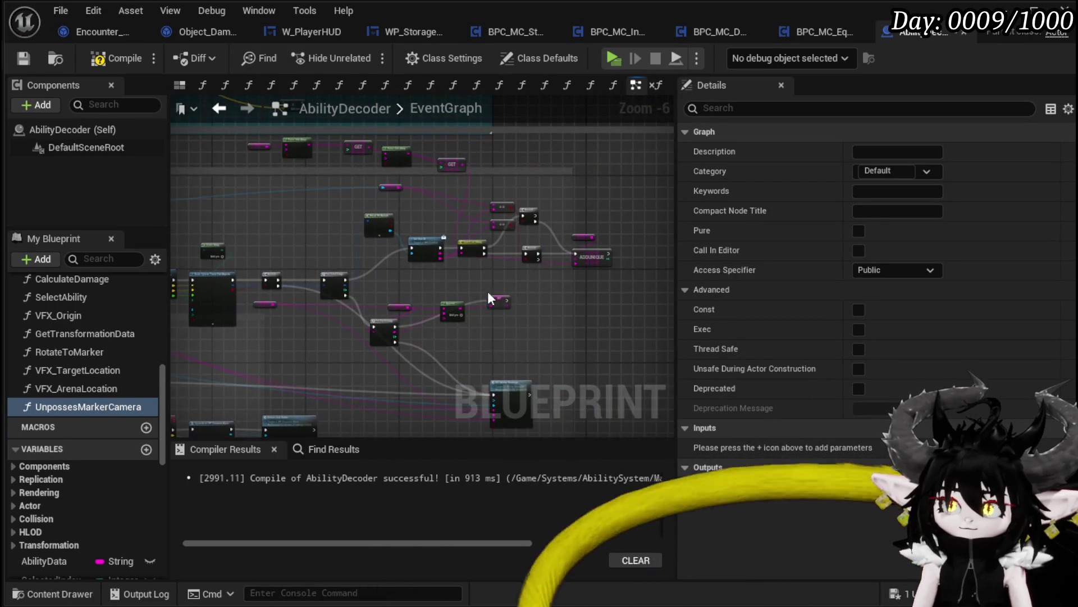
pyautogui.scroll(3, 488, 298)
pyautogui.scroll(-2, 552, 295)
pyautogui.scroll(1, 505, 225)
pyautogui.scroll(2, 531, 261)
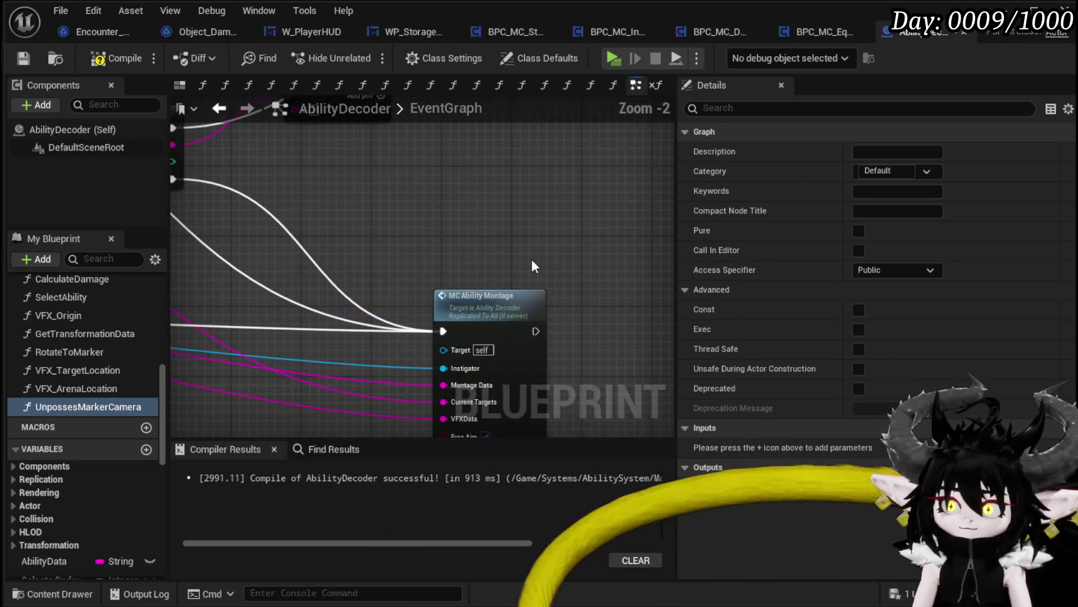
pyautogui.scroll(-1, 534, 266)
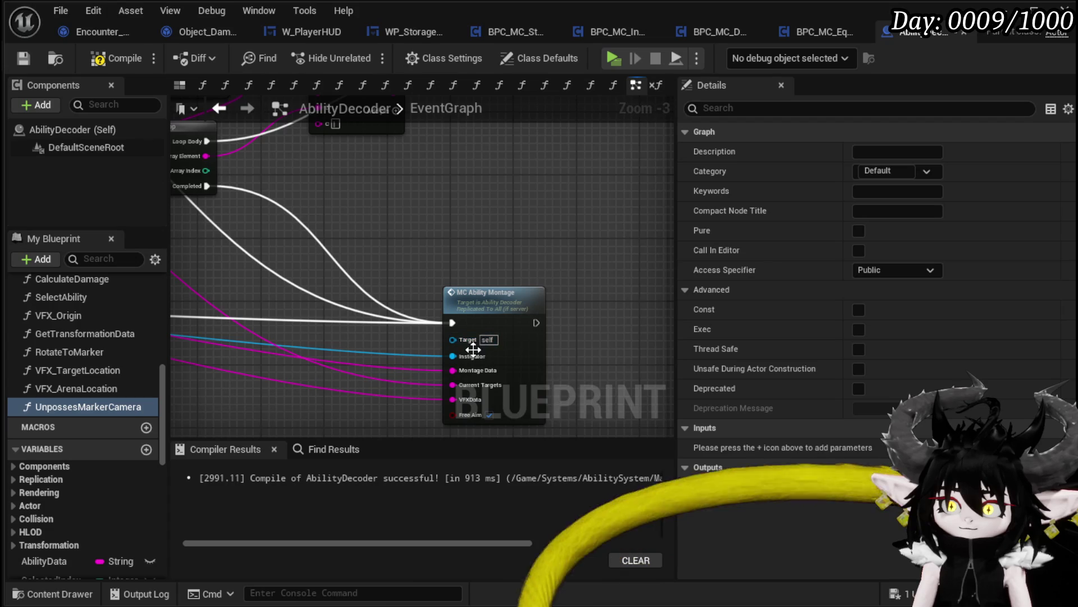
pyautogui.scroll(-3, 475, 359)
pyautogui.scroll(3, 573, 299)
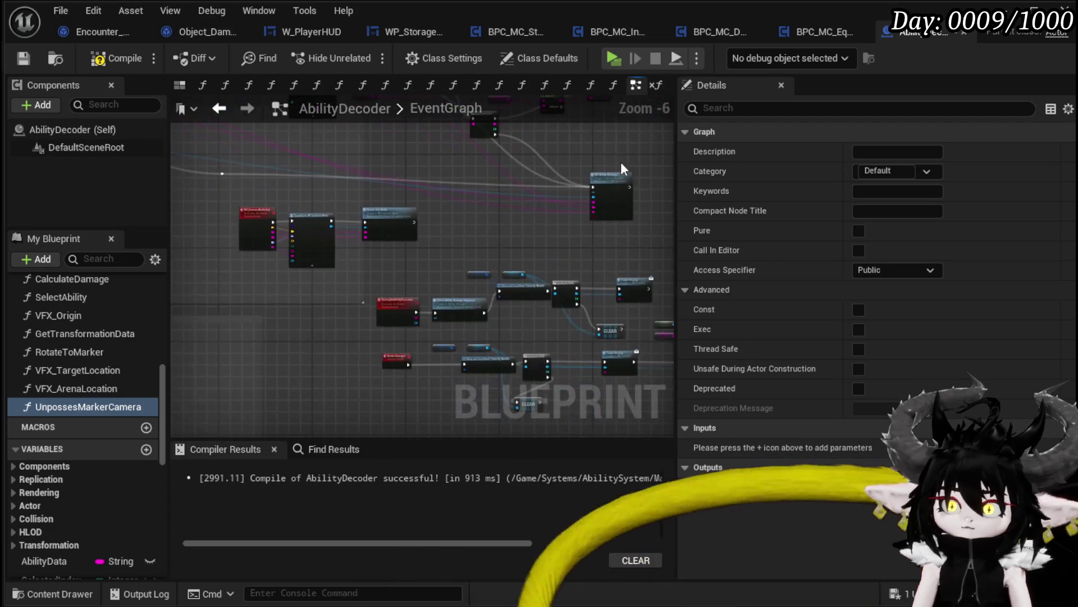
pyautogui.moveTo(574, 299); pyautogui.dragTo(597, 304)
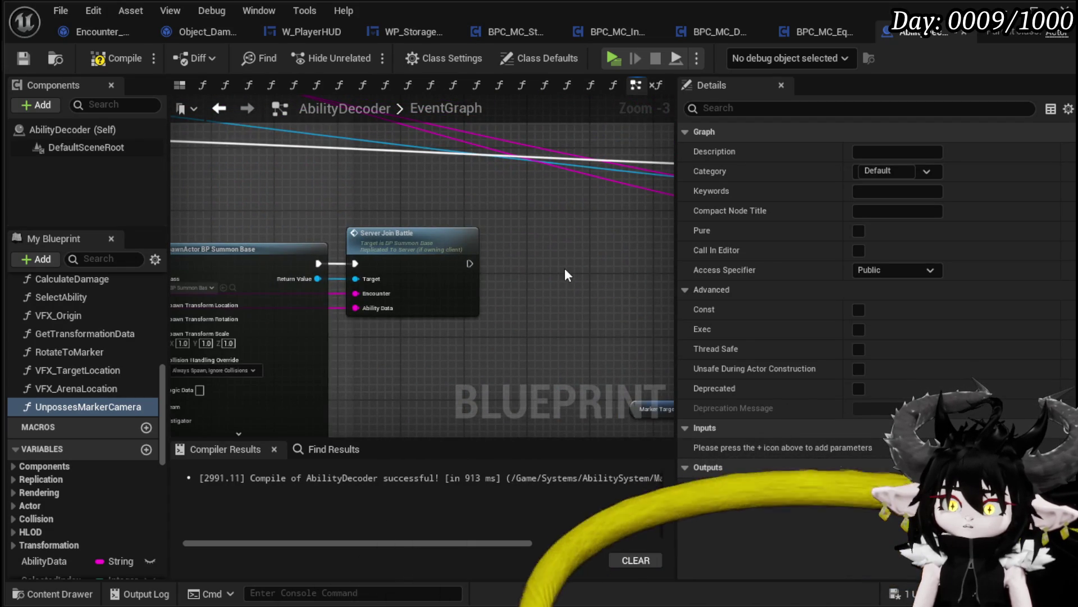
pyautogui.scroll(-5, 563, 266)
pyautogui.moveTo(416, 291)
pyautogui.mouseDown()
pyautogui.moveTo(662, 305)
pyautogui.moveTo(312, 272)
pyautogui.moveTo(490, 281)
pyautogui.moveTo(440, 383)
pyautogui.moveTo(533, 314)
pyautogui.moveTo(625, 274)
pyautogui.moveTo(477, 321)
pyautogui.moveTo(546, 141)
pyautogui.moveTo(483, 249)
pyautogui.moveTo(536, 131)
pyautogui.moveTo(583, 151)
pyautogui.mouseUp()
pyautogui.scroll(3, 490, 280)
pyautogui.scroll(3, 483, 249)
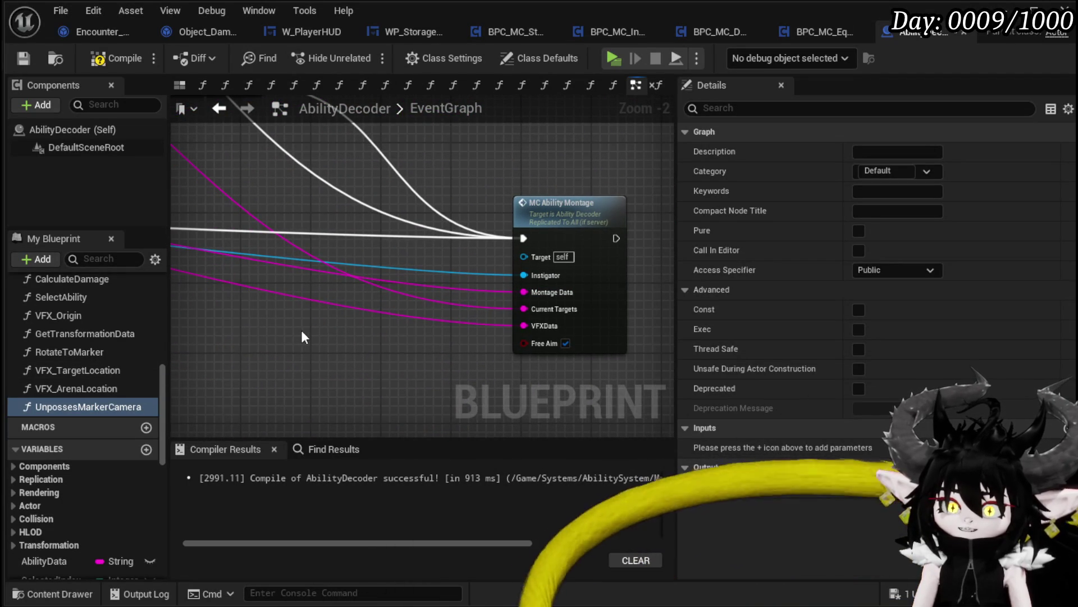
pyautogui.scroll(5, 135, 331)
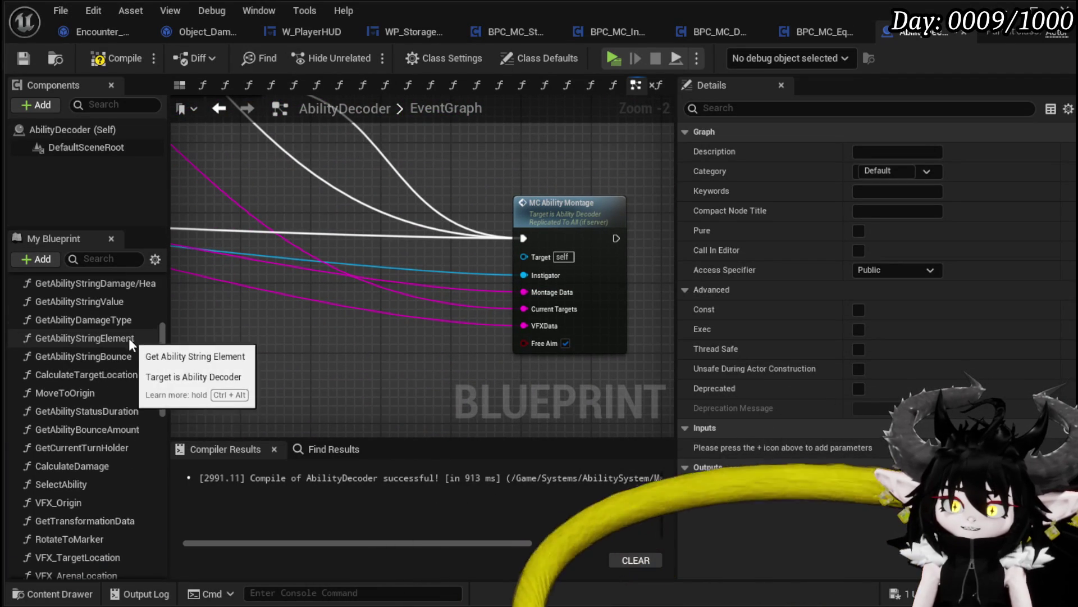
pyautogui.scroll(-2, 129, 338)
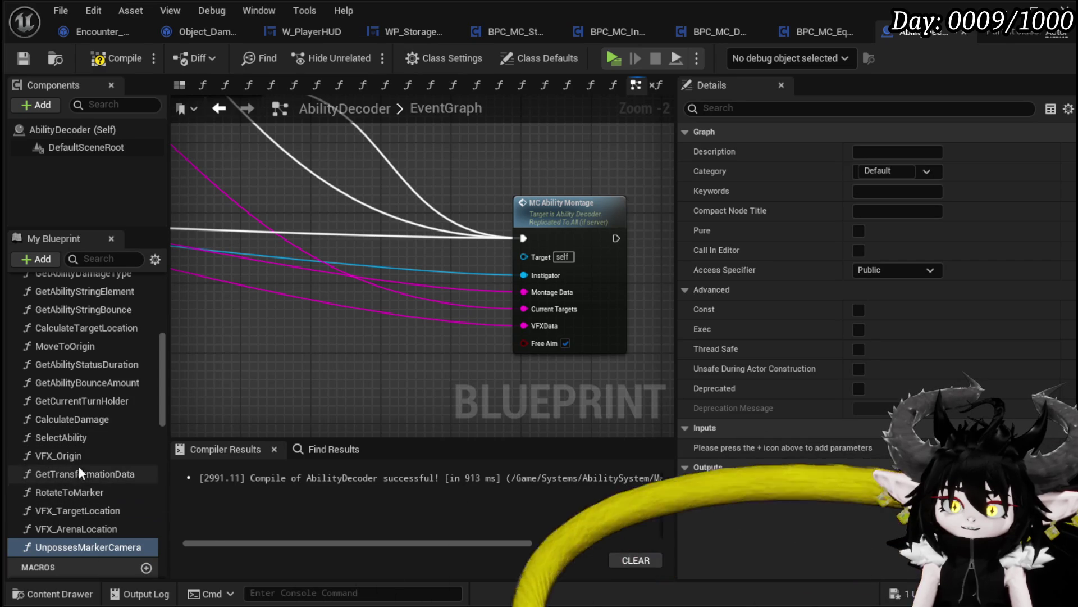
# - Add Get Current Turn Holder, wire its Battler into Instigator, and compile AbilityDecoder
pyautogui.moveTo(79, 400)
pyautogui.mouseDown()
pyautogui.moveTo(413, 304)
pyautogui.moveTo(342, 278)
pyautogui.mouseUp()
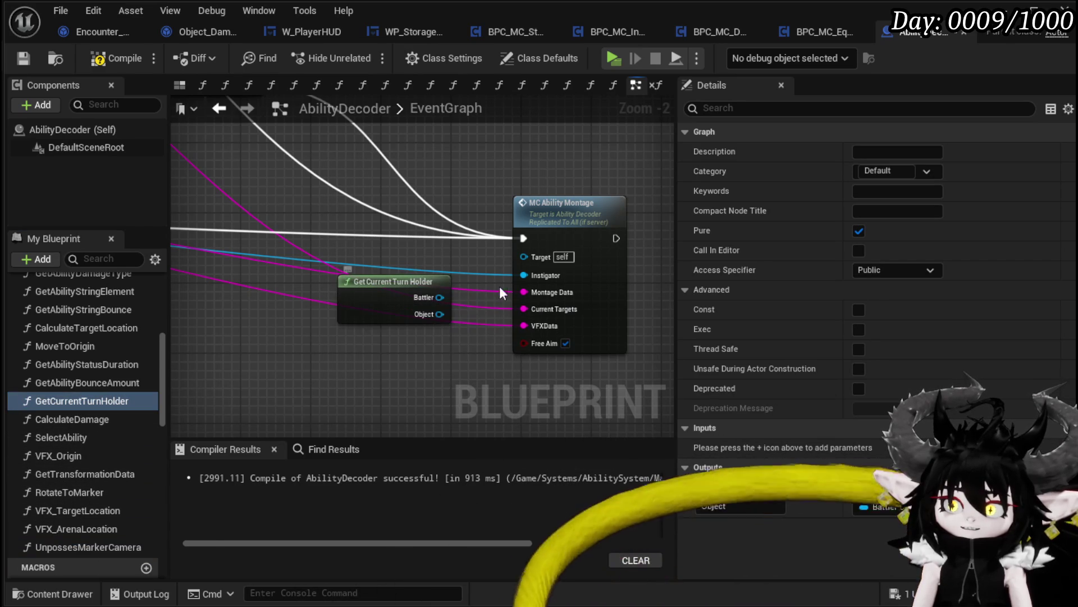
pyautogui.moveTo(438, 298); pyautogui.dragTo(524, 275)
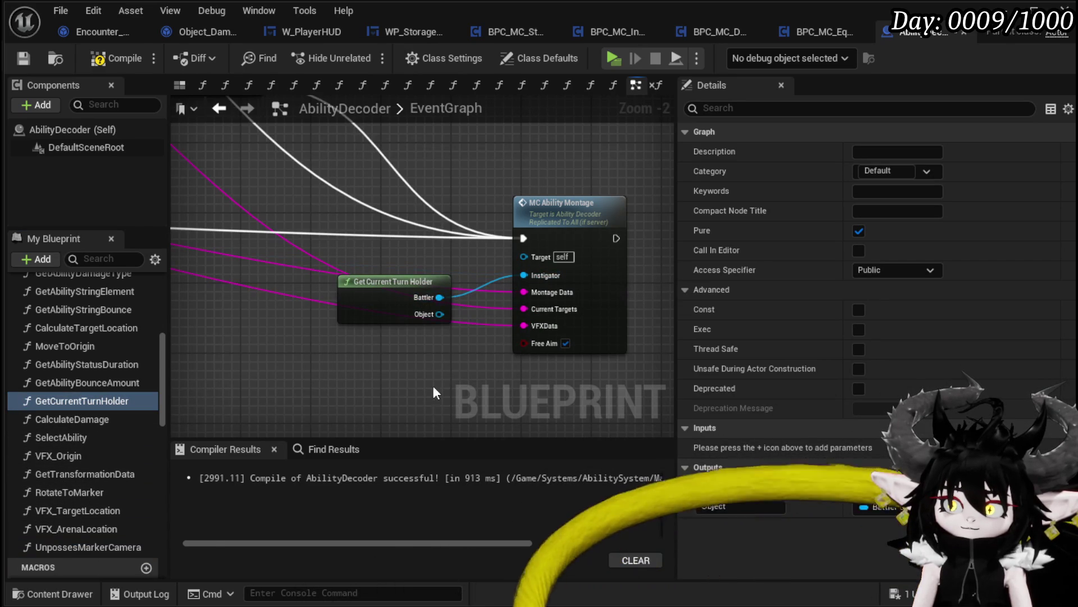
pyautogui.moveTo(387, 291); pyautogui.dragTo(386, 265)
pyautogui.scroll(-2, 387, 265)
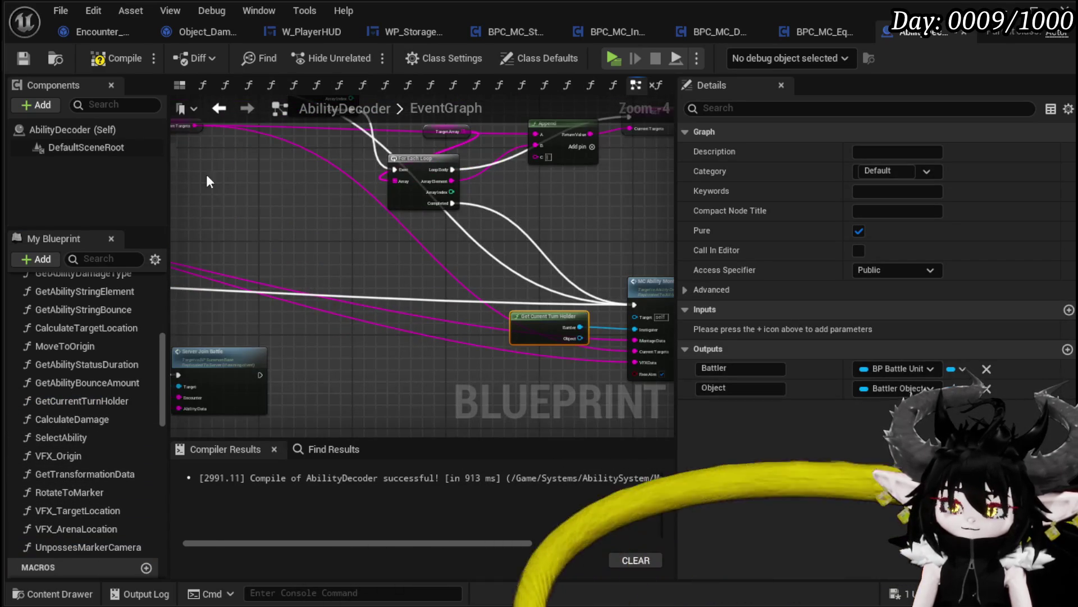
pyautogui.click(27, 58)
# - Run another play test that casts Free AIM Fire at the slimes, then stop it
pyautogui.click(1033, 12)
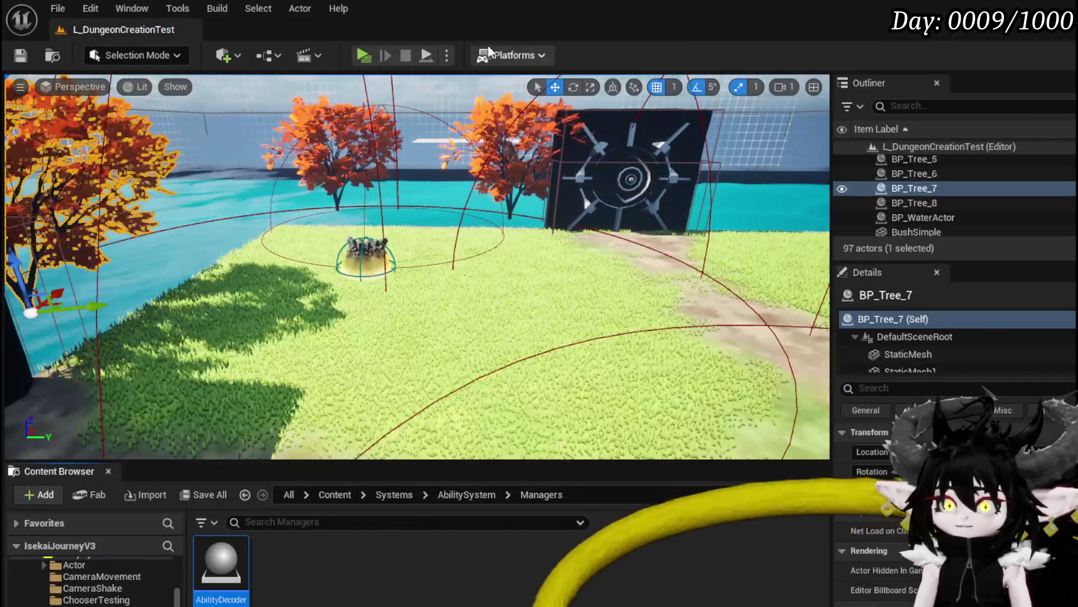
pyautogui.click(373, 53)
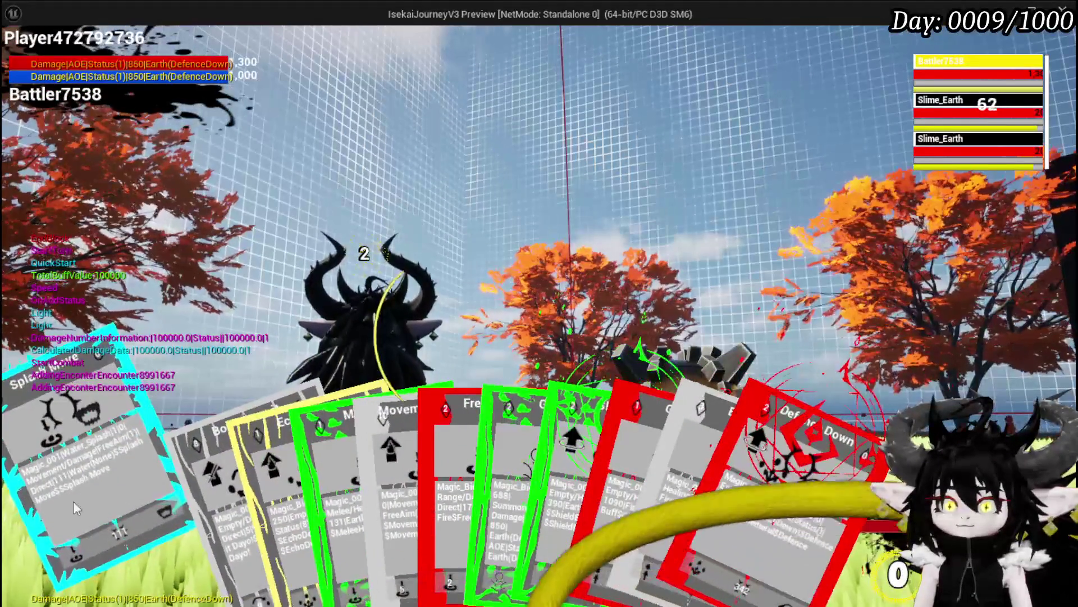
pyautogui.click(438, 472)
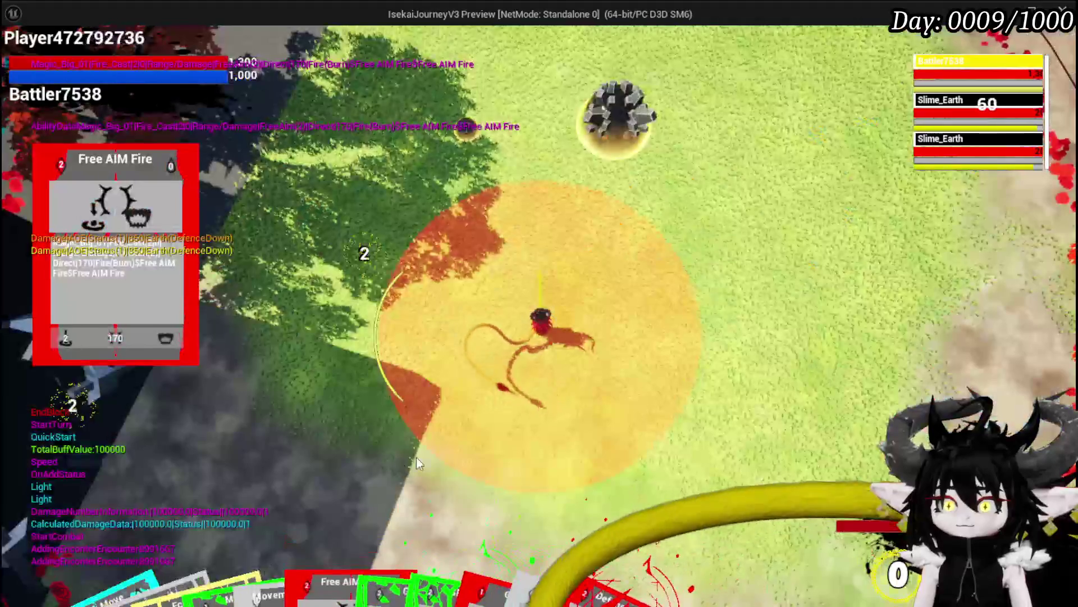
pyautogui.click(552, 437)
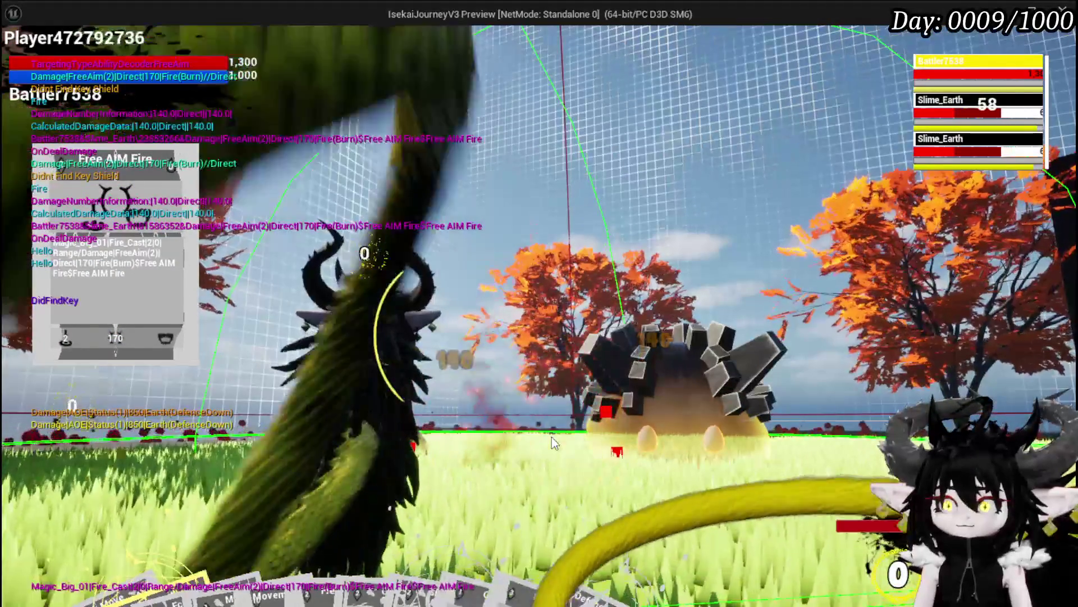
pyautogui.press('Escape')
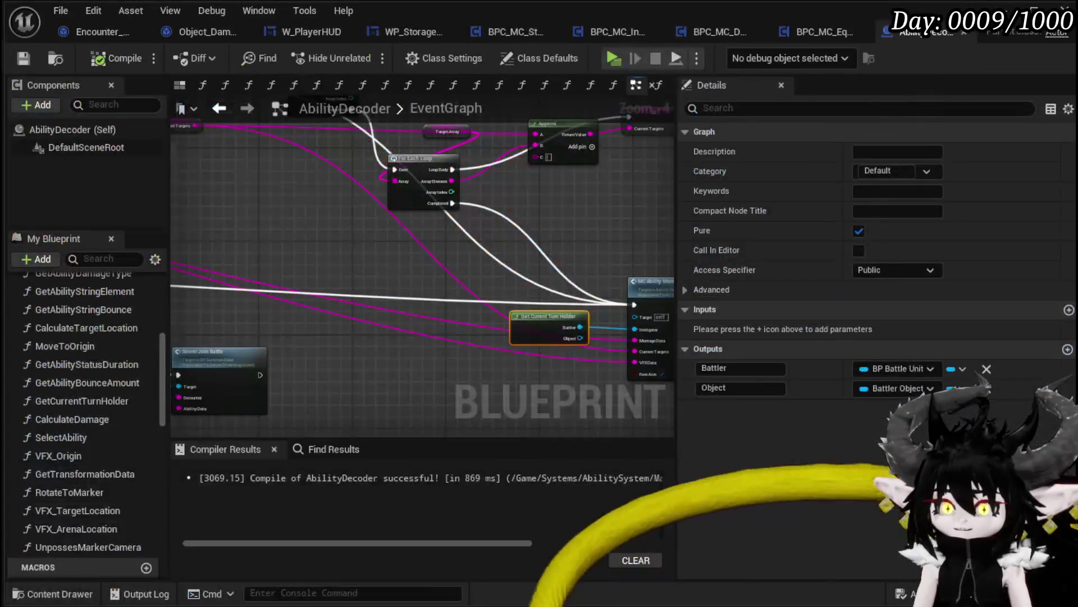
# - Wire Server_UnpossesCam straight into Set Timer by Function Name, compile AbilityDecoder, and launch a standalone preview
pyautogui.scroll(-5, 254, 323)
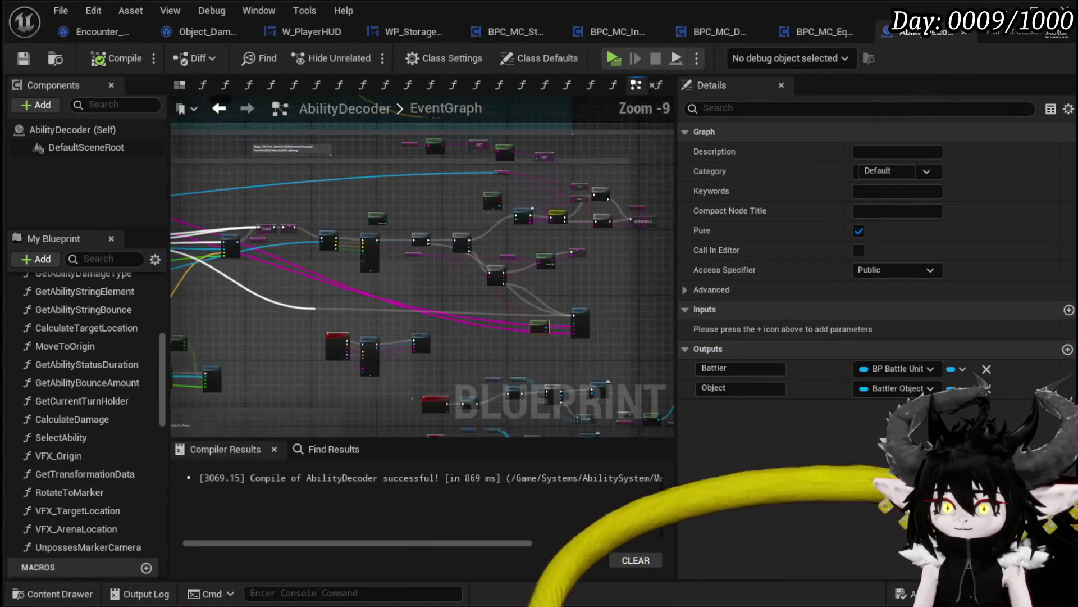
pyautogui.scroll(4, 255, 323)
pyautogui.doubleClick(406, 209)
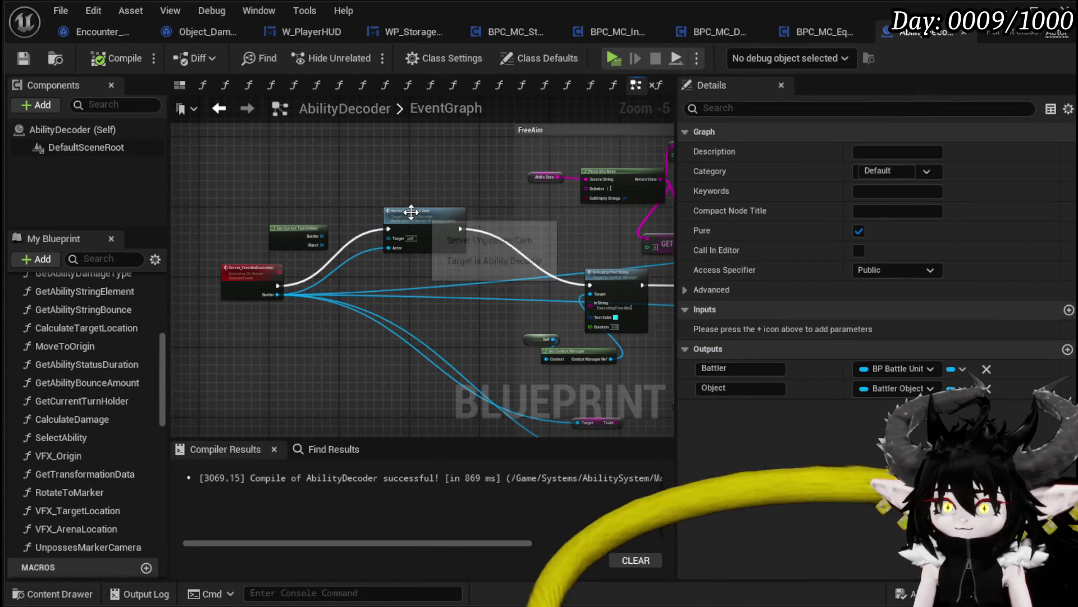
pyautogui.scroll(4, 391, 292)
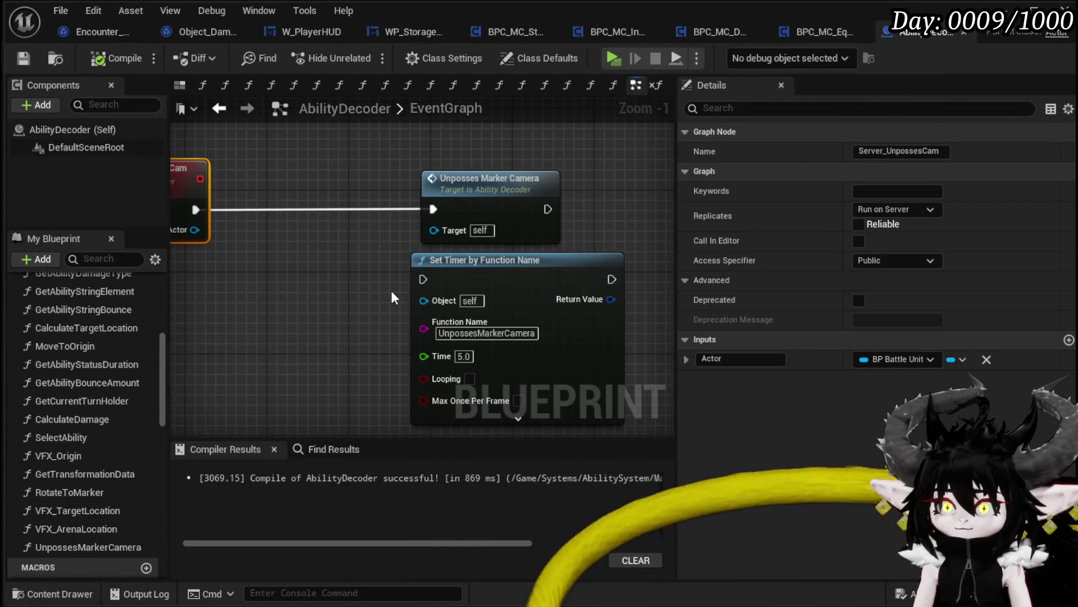
pyautogui.moveTo(196, 210); pyautogui.dragTo(423, 279)
pyautogui.click(222, 254)
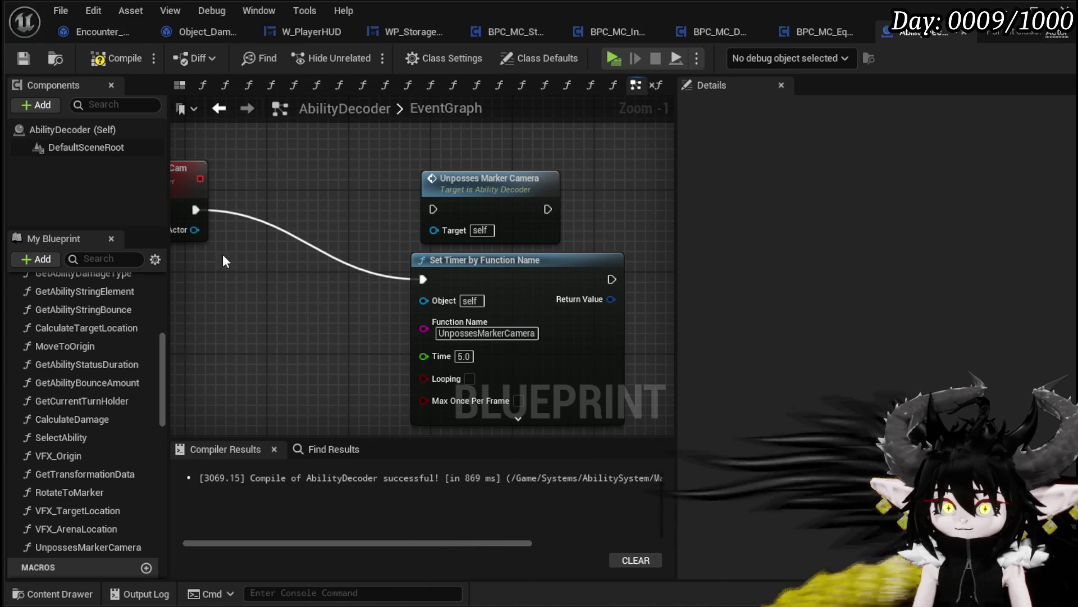
pyautogui.click(23, 59)
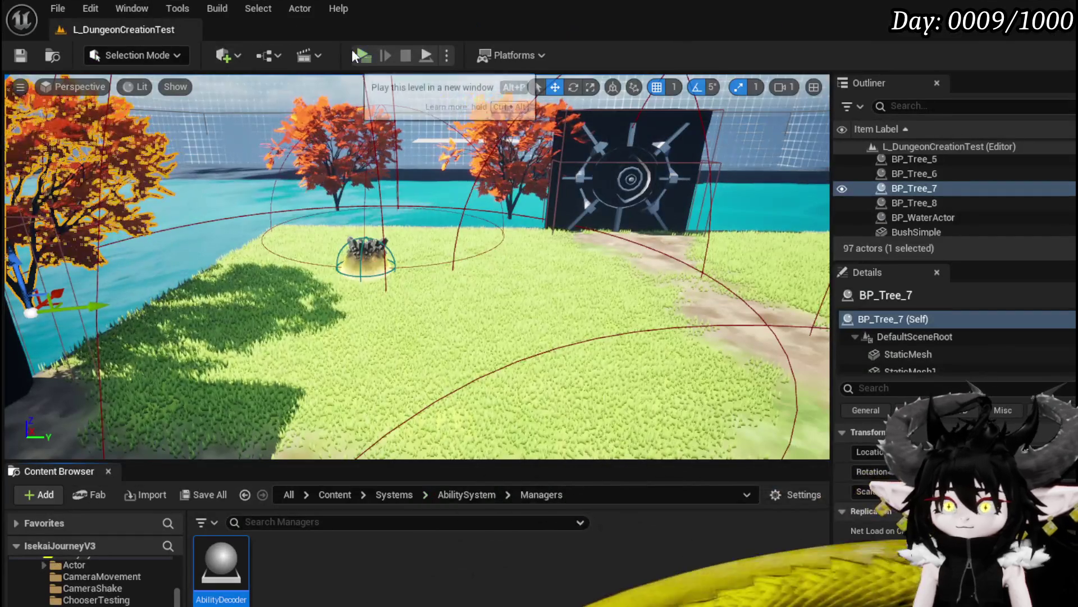
pyautogui.click(352, 49)
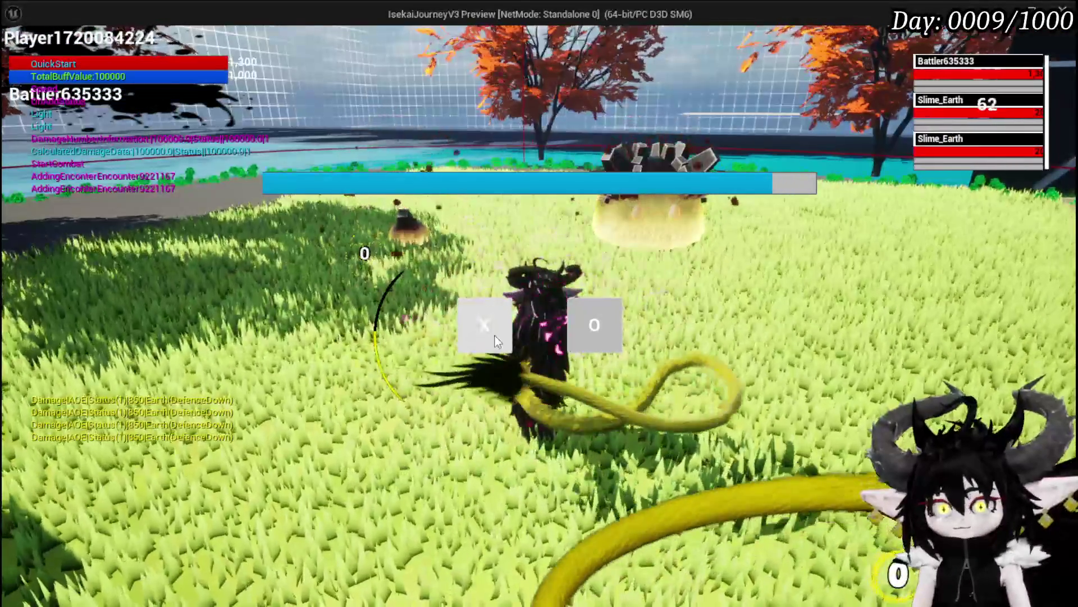
# - Continue combat, hit both Slime_Earth with Free AIM Fire for 140, then stop and save L_DungeonCreationTest
pyautogui.click(494, 336)
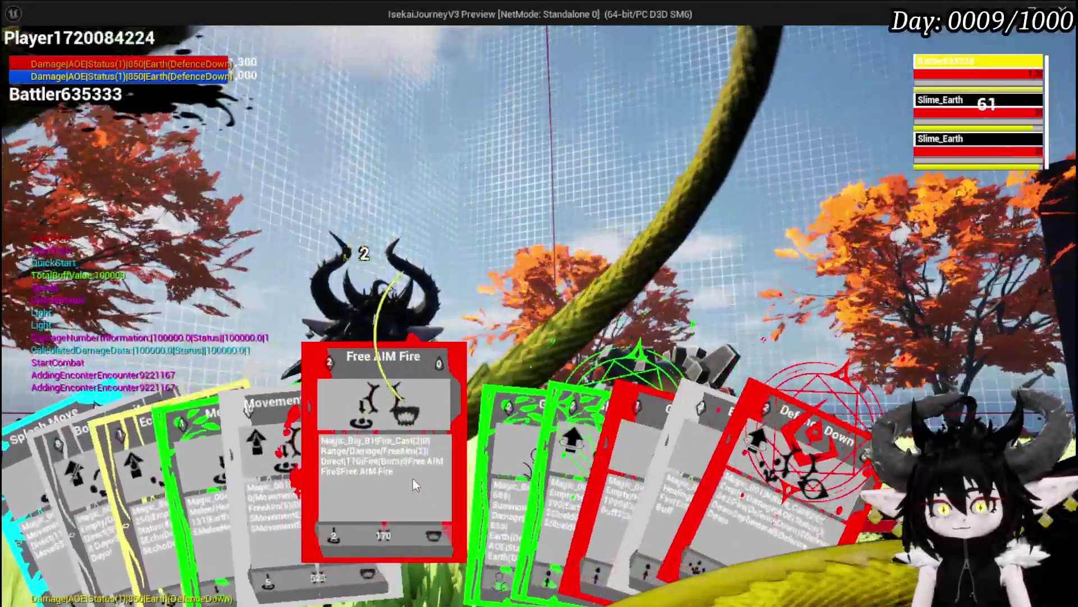
pyautogui.click(413, 480)
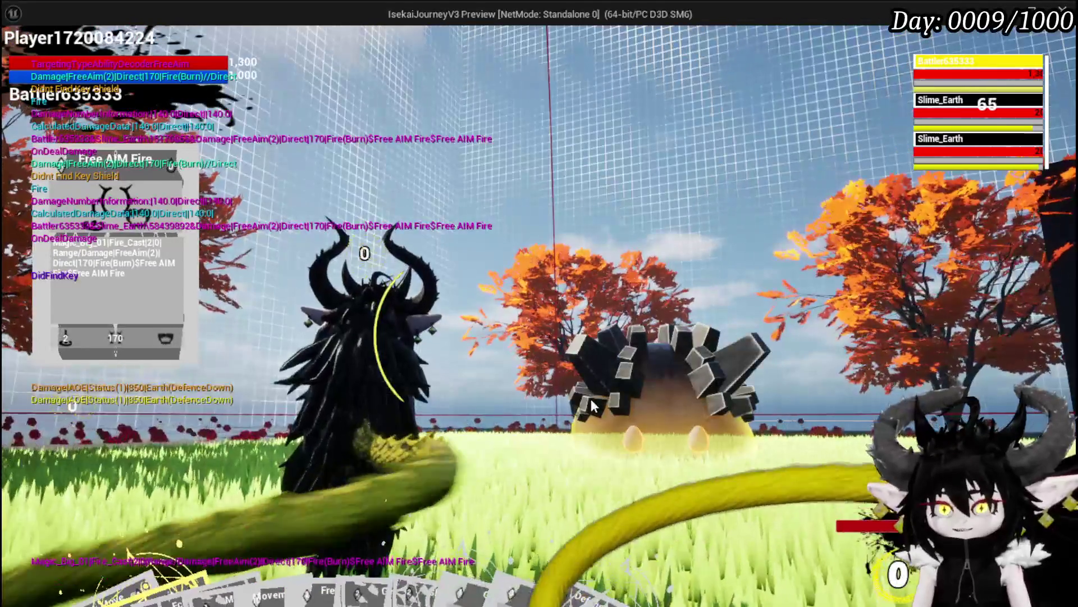
pyautogui.hotkey('alt', 'Tab')
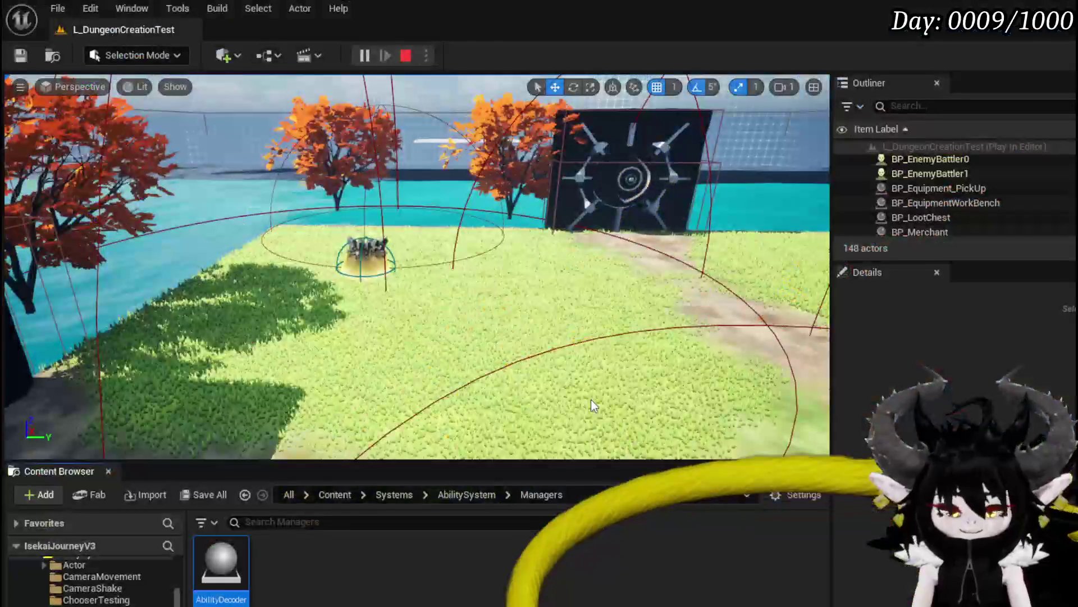
pyautogui.press('Escape')
pyautogui.click(16, 55)
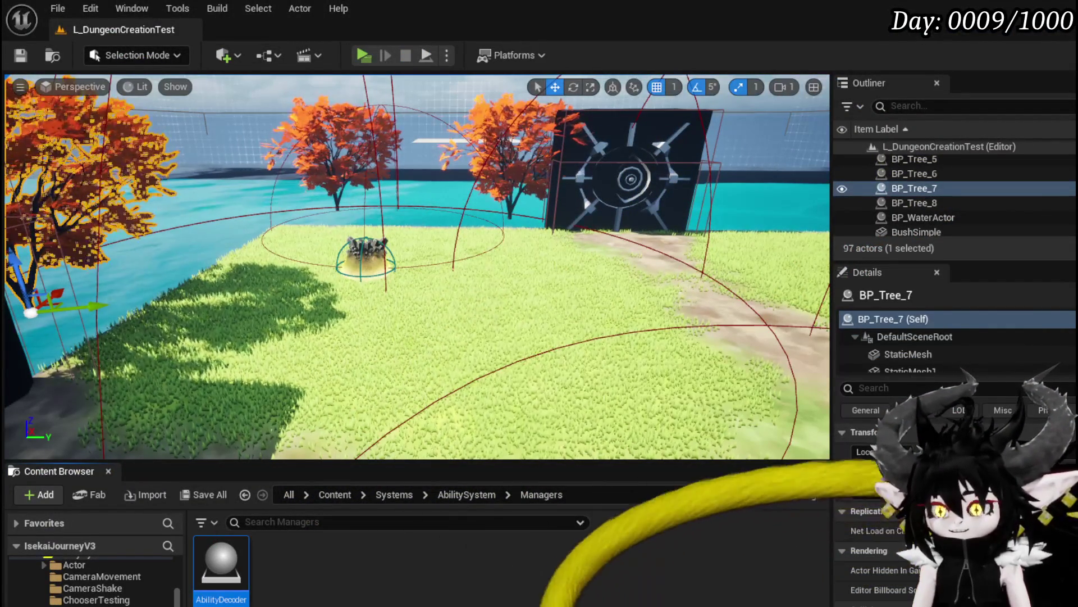
# - Back in AbilityDecoder, nudge the Server_UnpossesCam event node down and reselect it
pyautogui.hotkey('alt', 'Tab')
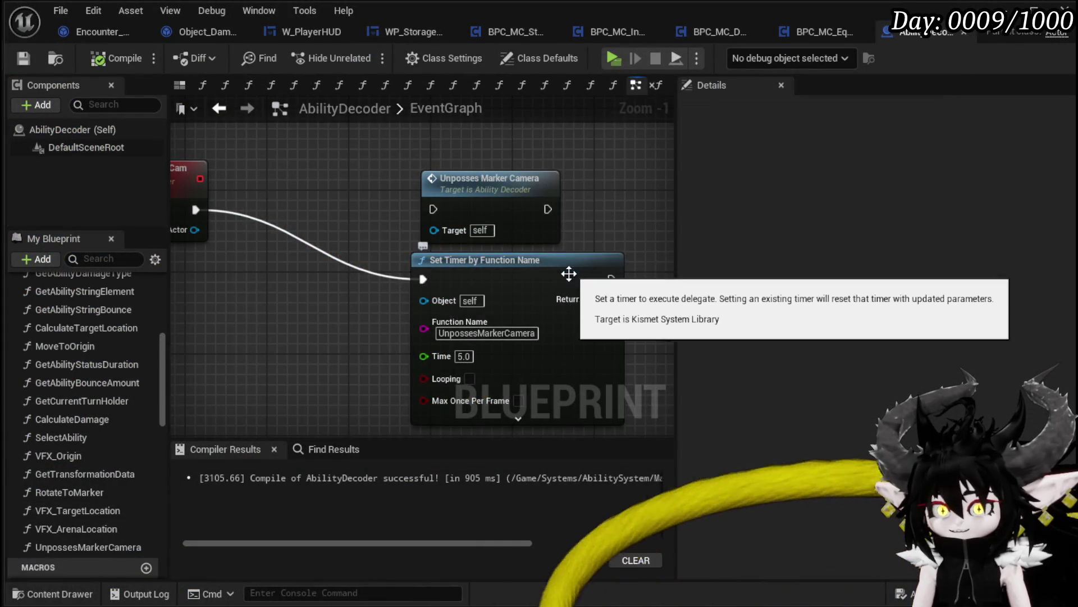
pyautogui.moveTo(302, 204)
pyautogui.mouseDown()
pyautogui.moveTo(276, 258)
pyautogui.moveTo(258, 261)
pyautogui.mouseUp()
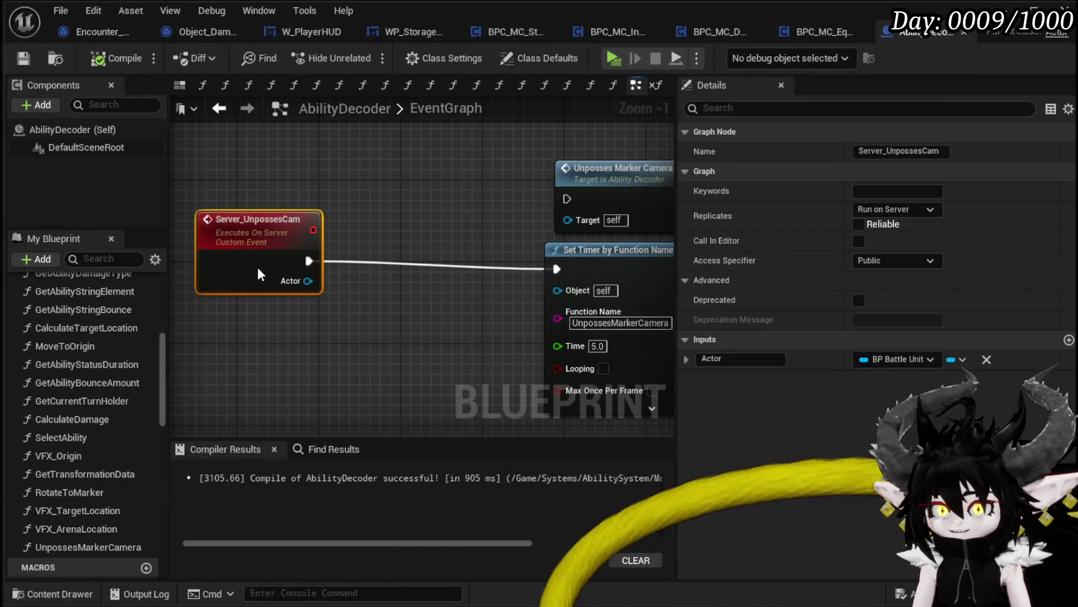
pyautogui.moveTo(437, 233)
pyautogui.mouseDown()
pyautogui.moveTo(303, 240)
pyautogui.moveTo(436, 224)
pyautogui.mouseUp()
pyautogui.click(237, 239)
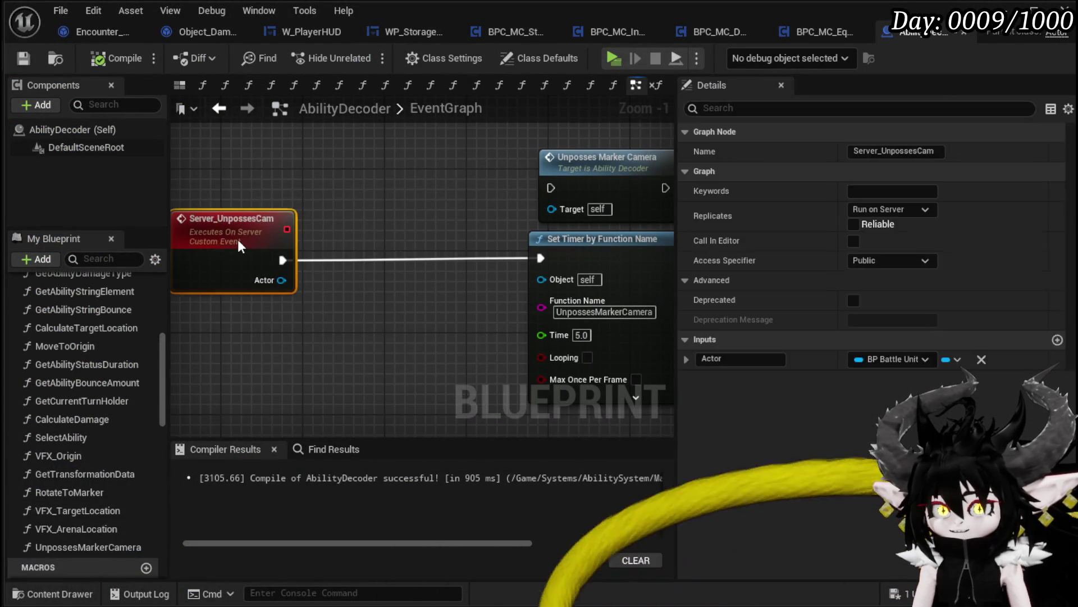
# - Follow the UnpossesMarkerCamera chain to Server Unposses and open its event in BP_AbilityCameraPawn
pyautogui.doubleClick(579, 163)
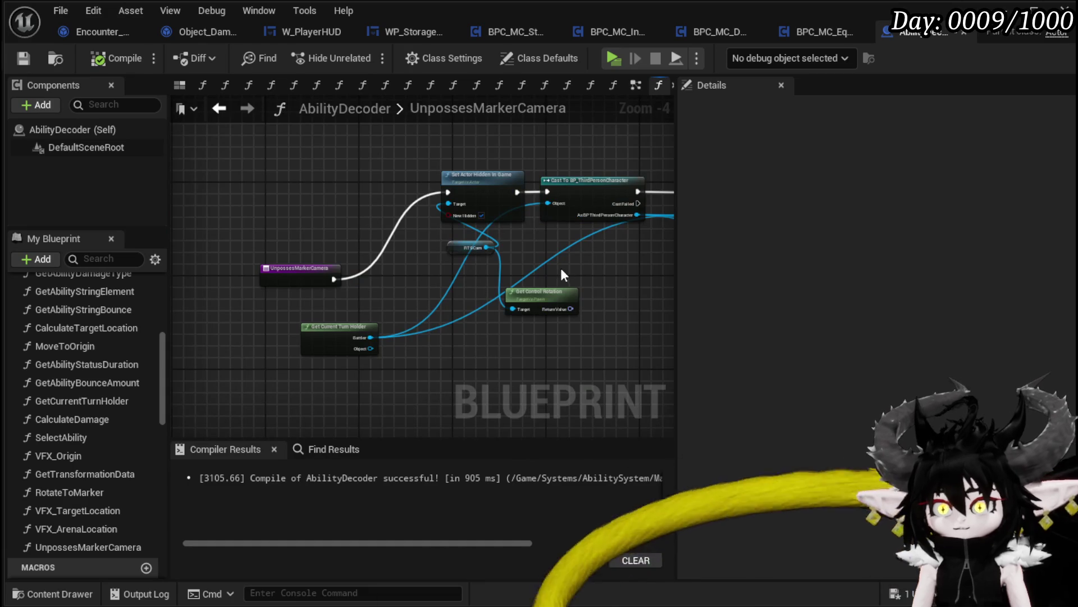
pyautogui.scroll(3, 564, 275)
pyautogui.moveTo(551, 283); pyautogui.dragTo(417, 283)
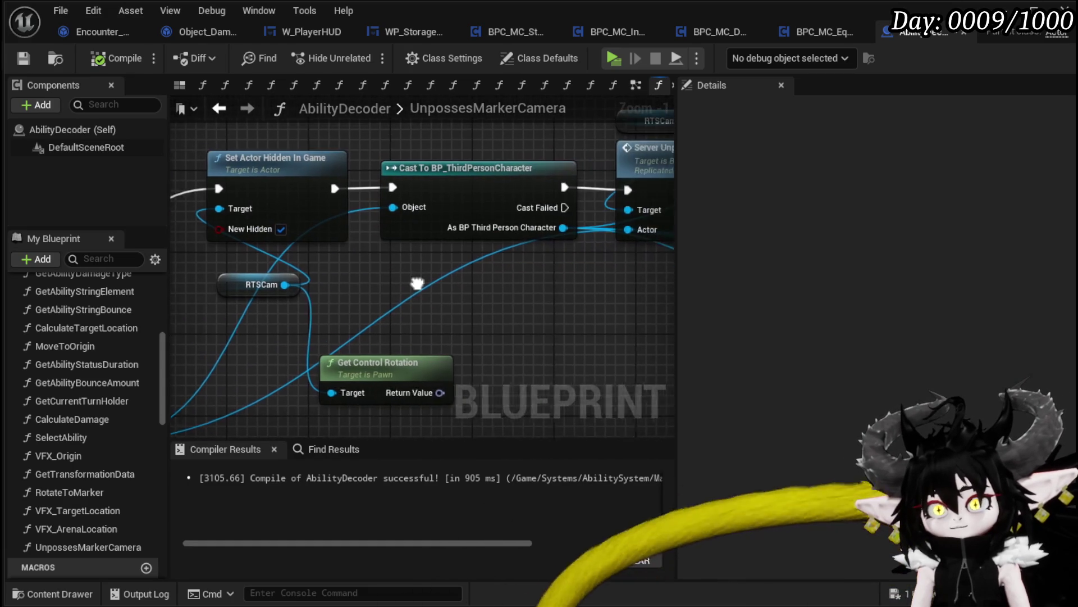
pyautogui.scroll(-2, 465, 312)
pyautogui.moveTo(465, 312); pyautogui.dragTo(427, 318)
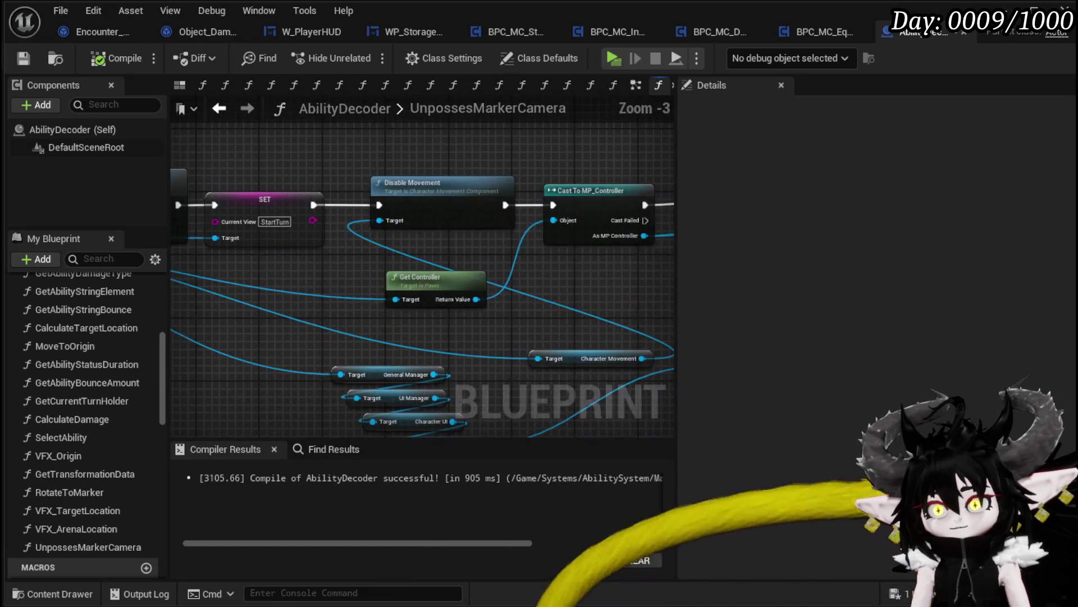
pyautogui.moveTo(464, 282); pyautogui.dragTo(343, 279)
pyautogui.moveTo(541, 308)
pyautogui.mouseDown()
pyautogui.moveTo(325, 308)
pyautogui.moveTo(242, 294)
pyautogui.mouseUp()
pyautogui.moveTo(614, 340)
pyautogui.mouseDown()
pyautogui.moveTo(344, 344)
pyautogui.moveTo(253, 286)
pyautogui.moveTo(474, 297)
pyautogui.moveTo(146, 282)
pyautogui.moveTo(588, 298)
pyautogui.mouseUp()
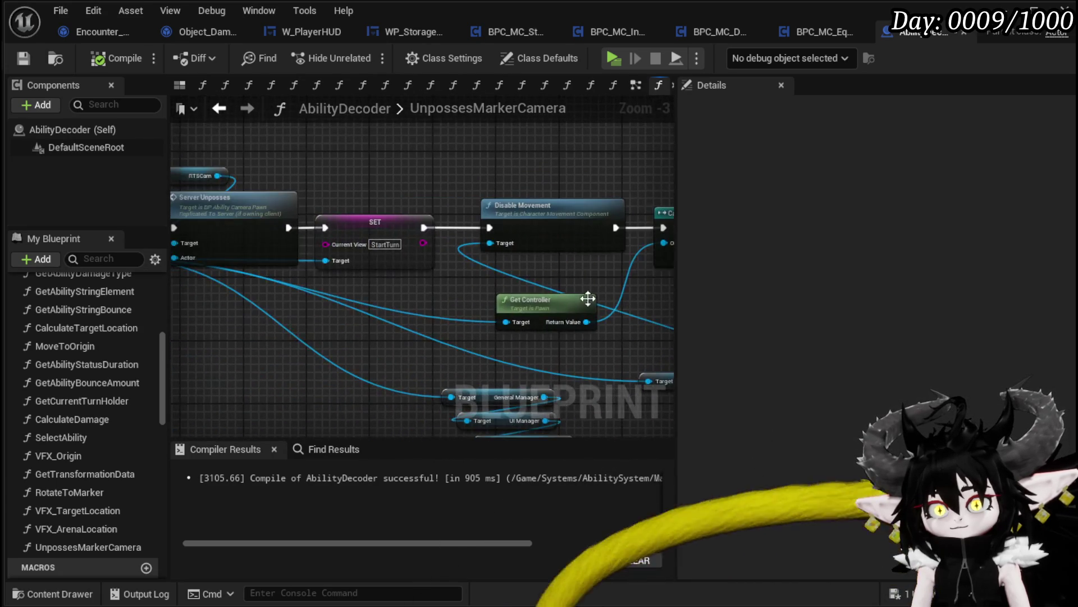
pyautogui.moveTo(383, 288); pyautogui.dragTo(634, 301)
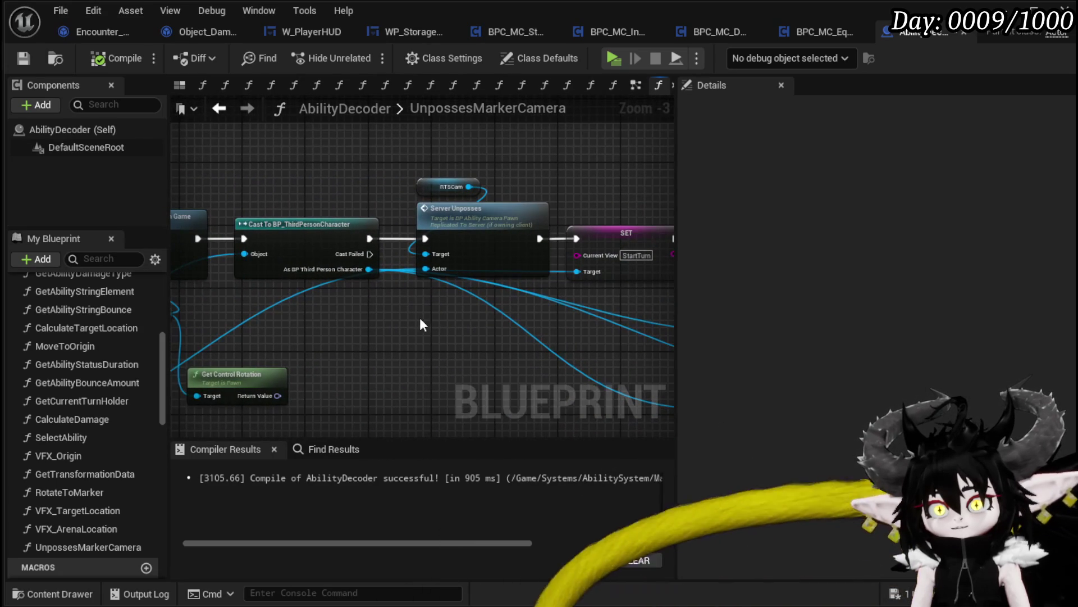
pyautogui.doubleClick(457, 237)
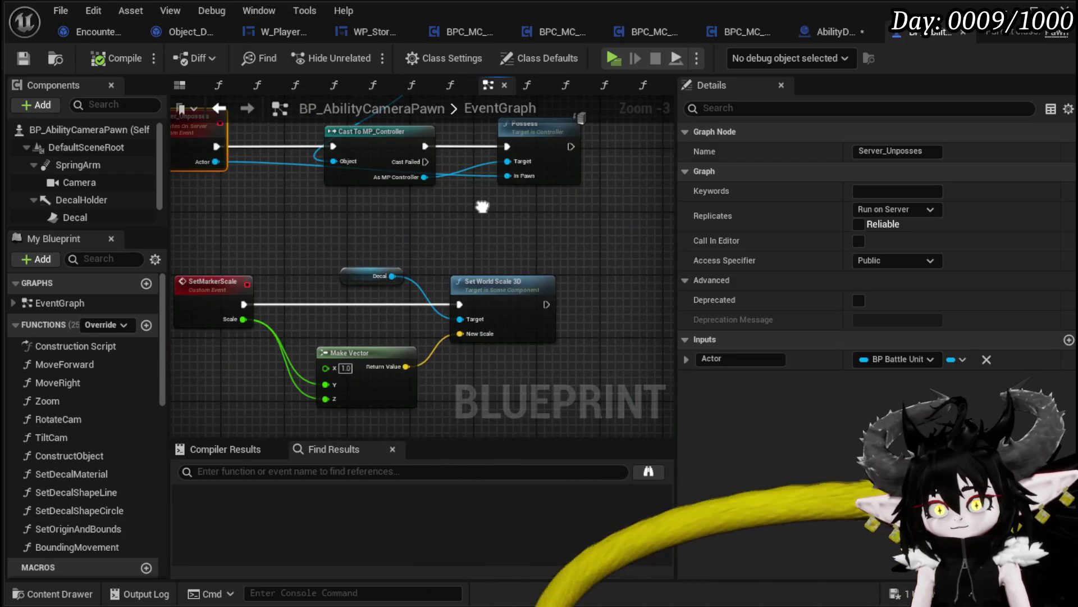
# - Reposition the Cast To MP_Controller and Get Controller nodes beside the Possess chain in BP_AbilityCameraPawn
pyautogui.click(546, 251)
pyautogui.moveTo(494, 177); pyautogui.dragTo(478, 205)
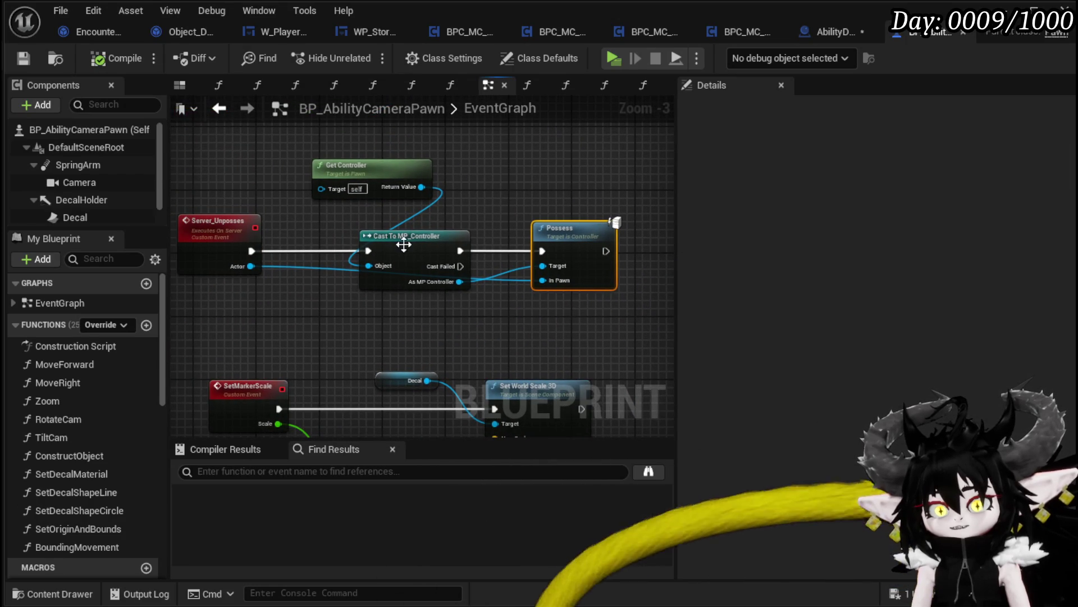
pyautogui.moveTo(404, 244)
pyautogui.mouseDown()
pyautogui.moveTo(369, 240)
pyautogui.moveTo(379, 229)
pyautogui.mouseUp()
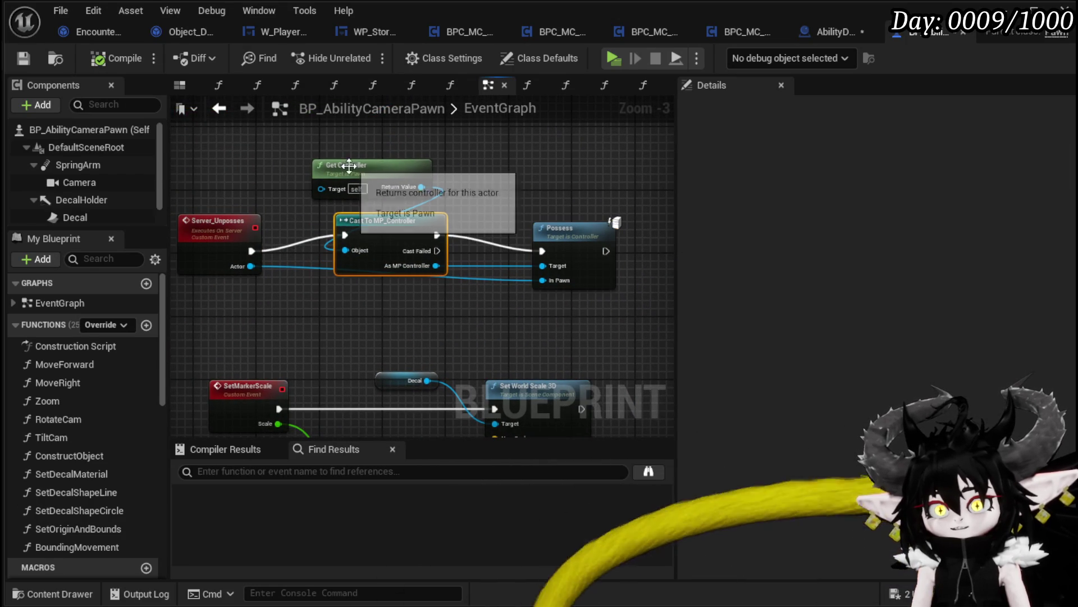
pyautogui.moveTo(349, 165); pyautogui.dragTo(365, 180)
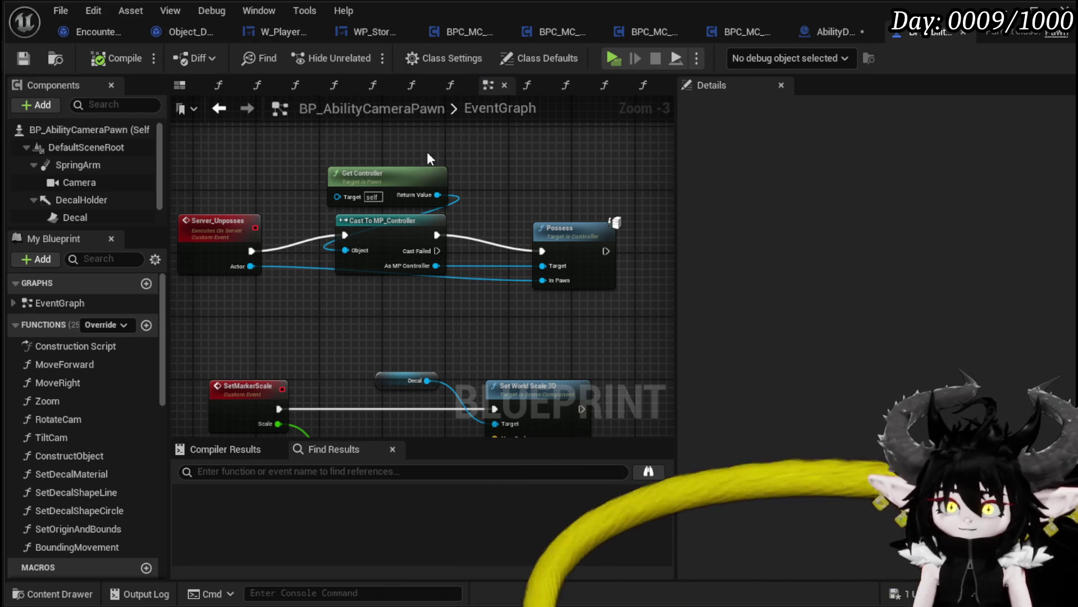
pyautogui.moveTo(449, 302)
pyautogui.mouseDown()
pyautogui.moveTo(397, 192)
pyautogui.moveTo(459, 344)
pyautogui.mouseUp()
pyautogui.scroll(-3, 457, 337)
pyautogui.scroll(4, 448, 303)
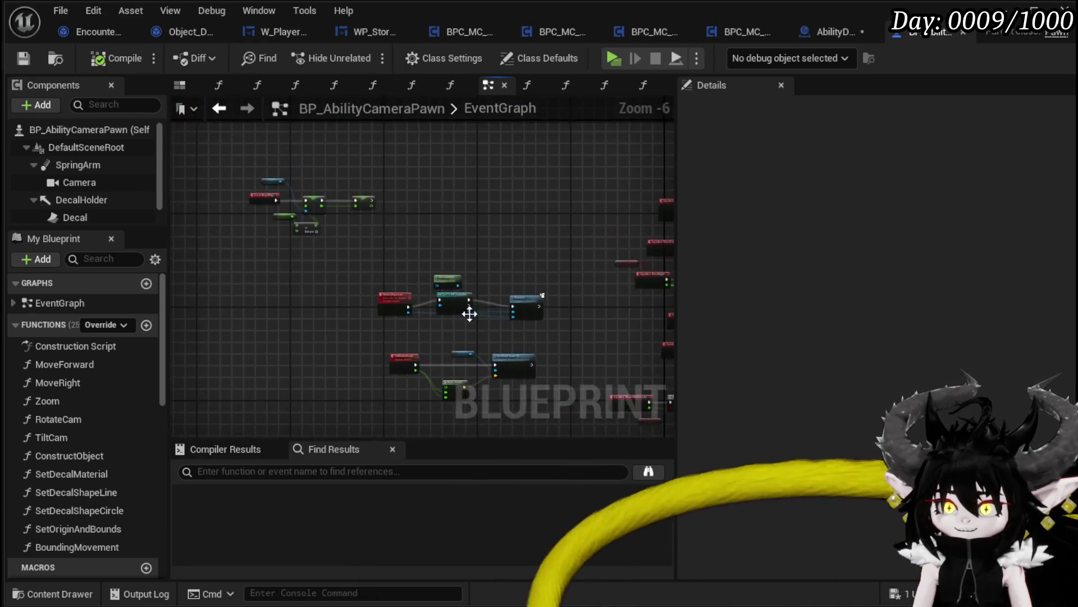
pyautogui.moveTo(599, 232)
pyautogui.mouseDown()
pyautogui.moveTo(376, 214)
pyautogui.moveTo(616, 223)
pyautogui.moveTo(515, 221)
pyautogui.mouseUp()
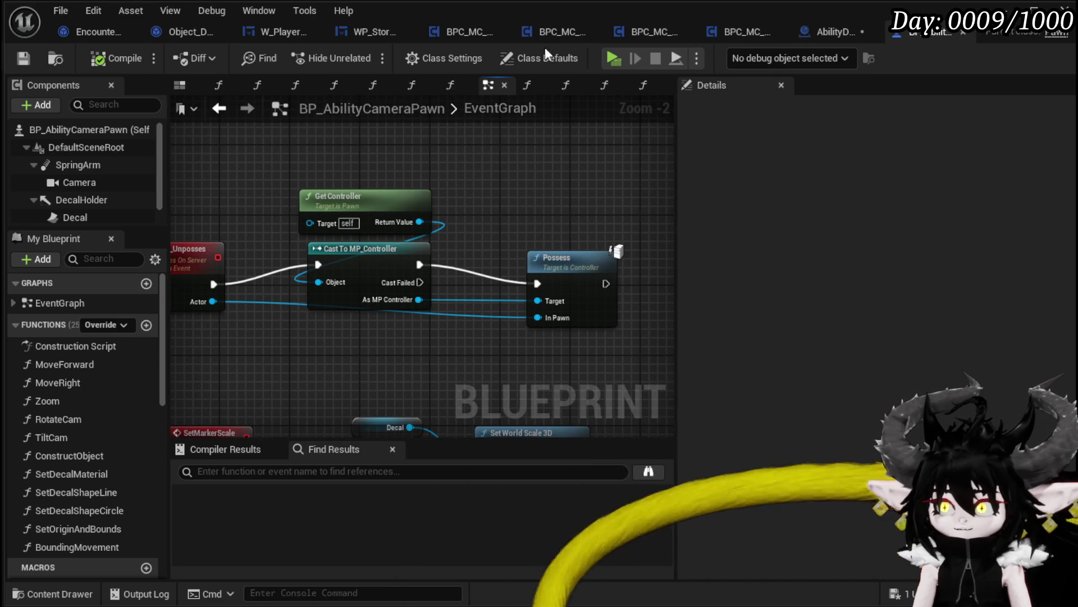
pyautogui.click(821, 40)
# - Save AbilityDecoder and move the RTSCam and Server Unposses nodes down out of the execution line
pyautogui.hotkey('ctrl', 's')
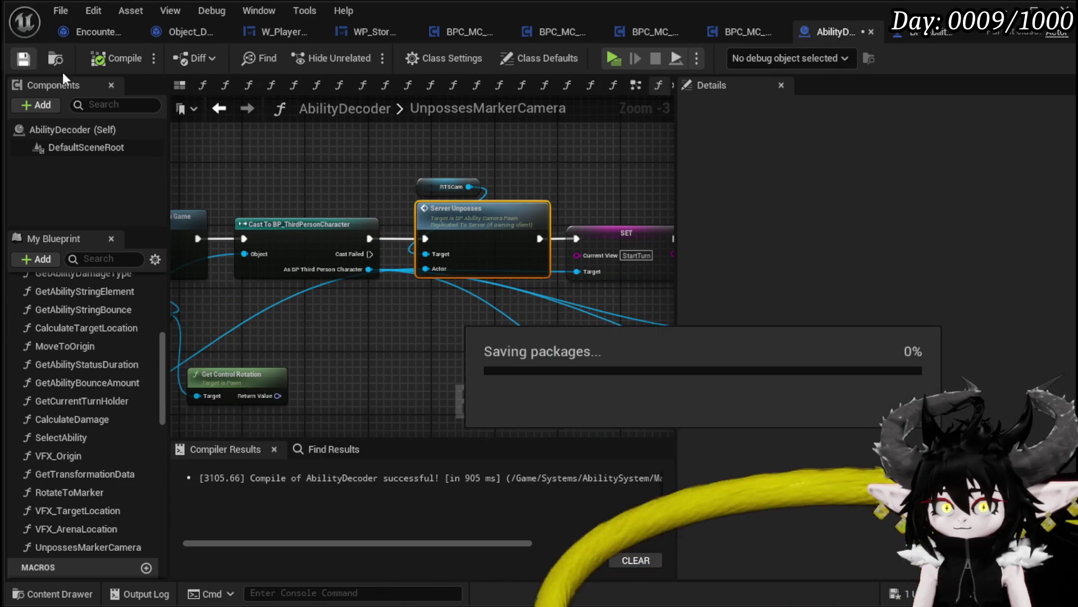
pyautogui.moveTo(528, 183); pyautogui.dragTo(568, 178)
pyautogui.moveTo(371, 221)
pyautogui.mouseDown()
pyautogui.moveTo(349, 138)
pyautogui.moveTo(347, 151)
pyautogui.mouseUp()
pyautogui.moveTo(533, 182); pyautogui.dragTo(494, 278)
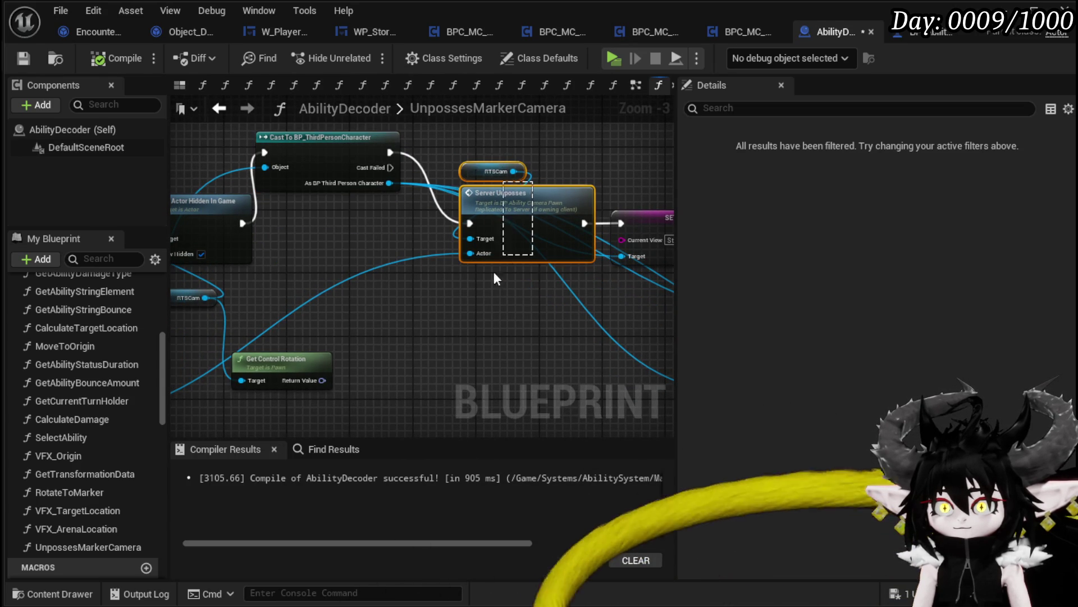
pyautogui.moveTo(501, 206)
pyautogui.mouseDown()
pyautogui.moveTo(492, 333)
pyautogui.moveTo(475, 371)
pyautogui.mouseUp()
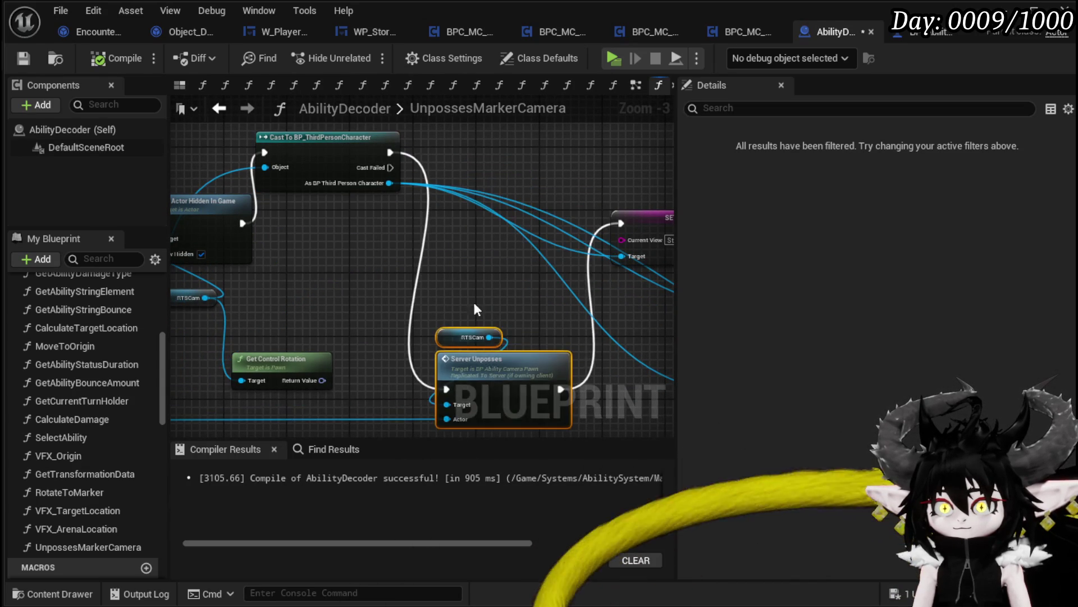
# - Connect Cast To BP_ThirdPersonCharacter's exec output directly to the SET Current View node
pyautogui.moveTo(388, 250)
pyautogui.mouseDown()
pyautogui.moveTo(593, 255)
pyautogui.moveTo(322, 237)
pyautogui.moveTo(268, 254)
pyautogui.mouseUp()
pyautogui.moveTo(398, 230); pyautogui.dragTo(248, 262)
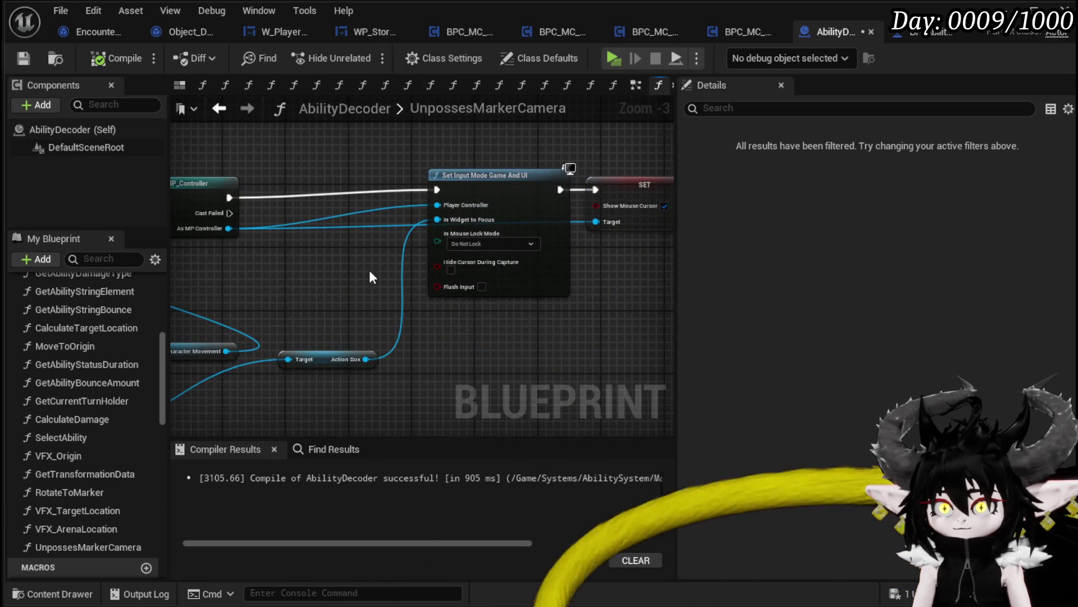
pyautogui.moveTo(370, 275); pyautogui.dragTo(205, 269)
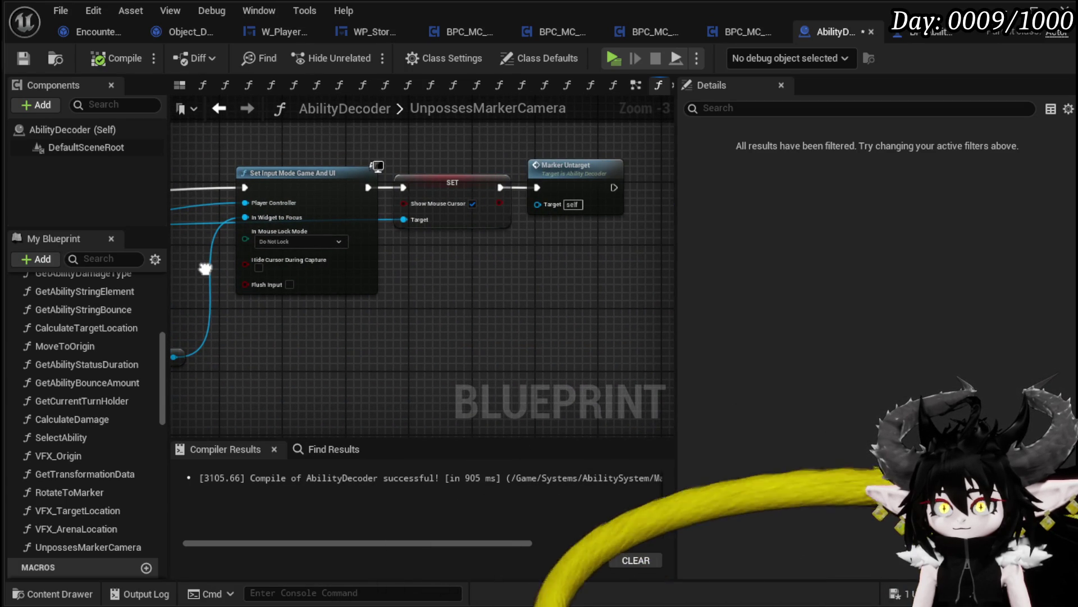
pyautogui.moveTo(205, 268)
pyautogui.mouseDown()
pyautogui.moveTo(385, 284)
pyautogui.moveTo(550, 275)
pyautogui.moveTo(359, 264)
pyautogui.moveTo(421, 253)
pyautogui.moveTo(419, 234)
pyautogui.moveTo(329, 174)
pyautogui.moveTo(404, 231)
pyautogui.mouseUp()
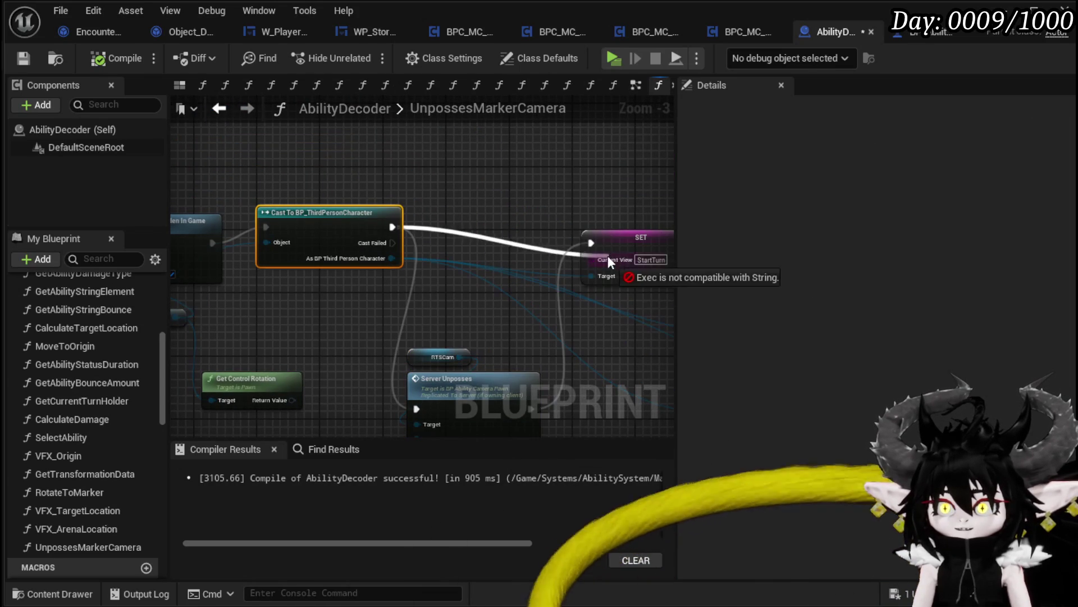
pyautogui.moveTo(582, 241)
pyautogui.mouseDown()
pyautogui.moveTo(500, 230)
pyautogui.moveTo(611, 208)
pyautogui.mouseUp()
# - Rearrange the Cast and RTSCam nodes and select RTSCam together with Server Unposses
pyautogui.moveTo(386, 215); pyautogui.dragTo(402, 230)
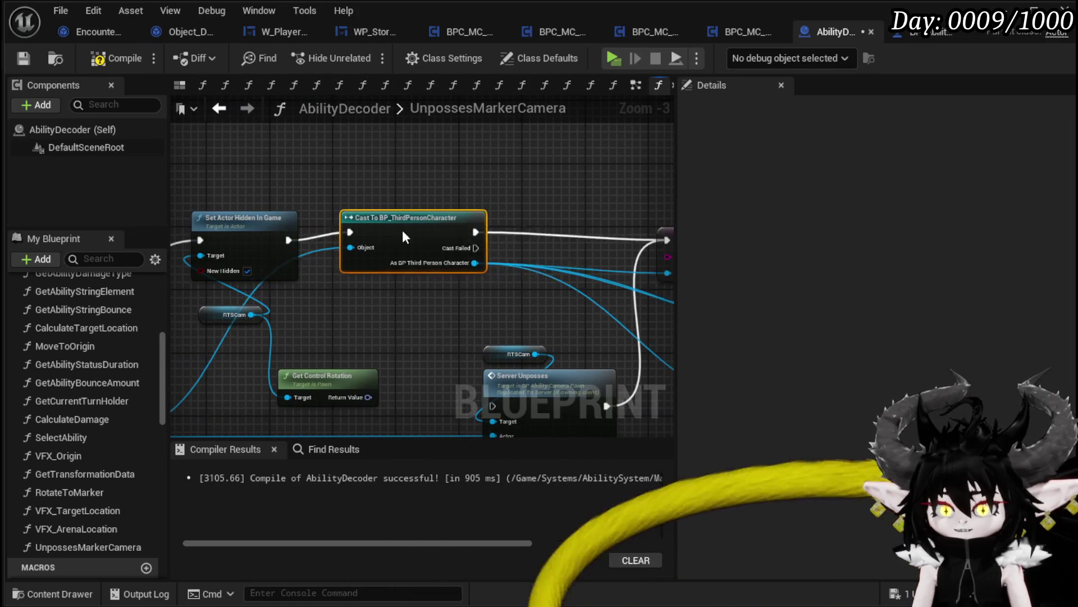
pyautogui.moveTo(515, 317); pyautogui.dragTo(538, 356)
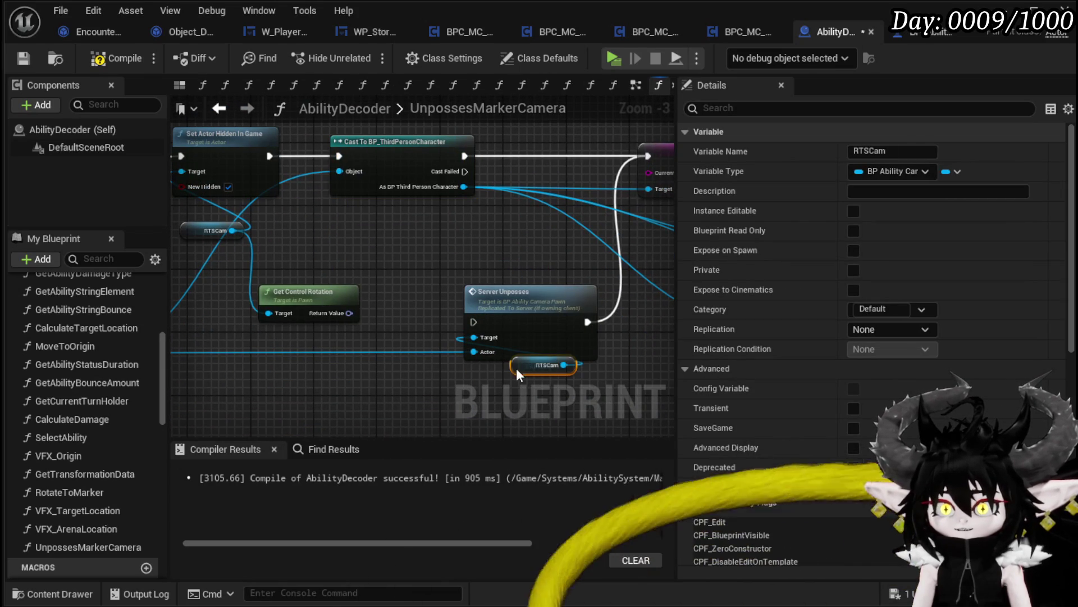
pyautogui.moveTo(451, 254); pyautogui.dragTo(472, 225)
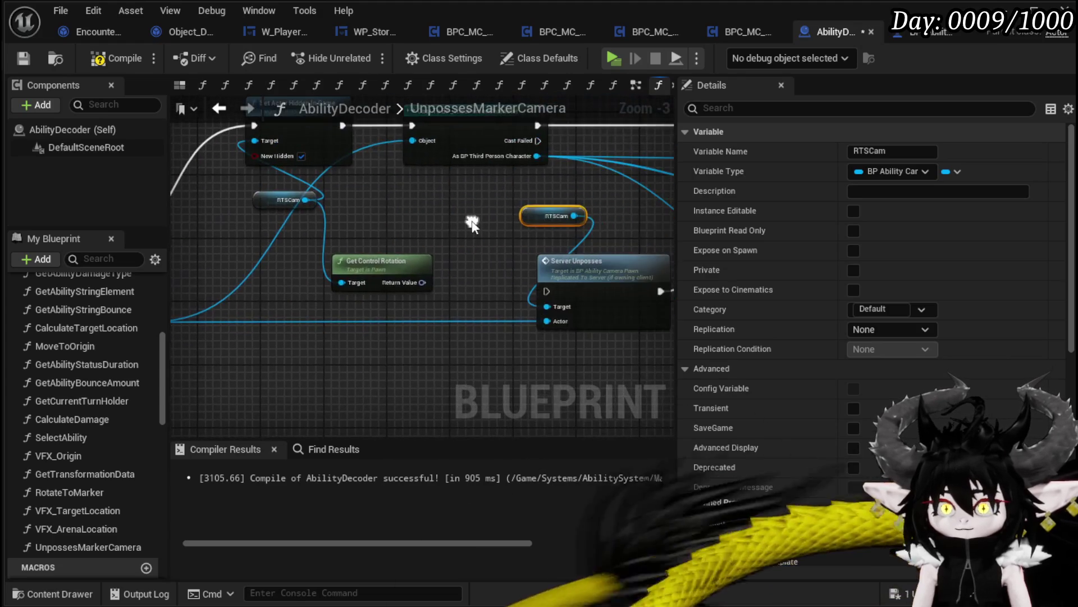
pyautogui.keyDown('shift'); pyautogui.click(568, 272); pyautogui.keyUp('shift')
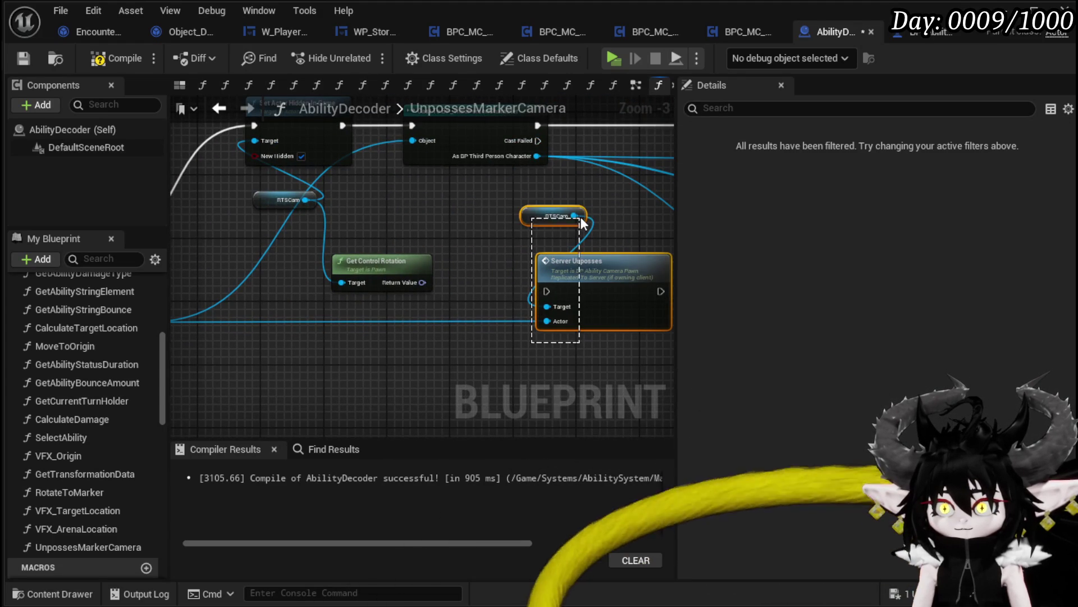
pyautogui.moveTo(325, 339)
pyautogui.mouseDown()
pyautogui.moveTo(513, 303)
pyautogui.moveTo(361, 306)
pyautogui.moveTo(372, 301)
pyautogui.moveTo(492, 311)
pyautogui.mouseUp()
# - Cut RTSCam and Server Unposses out of UnpossesMarkerCamera and compile AbilityDecoder
pyautogui.press('Delete')
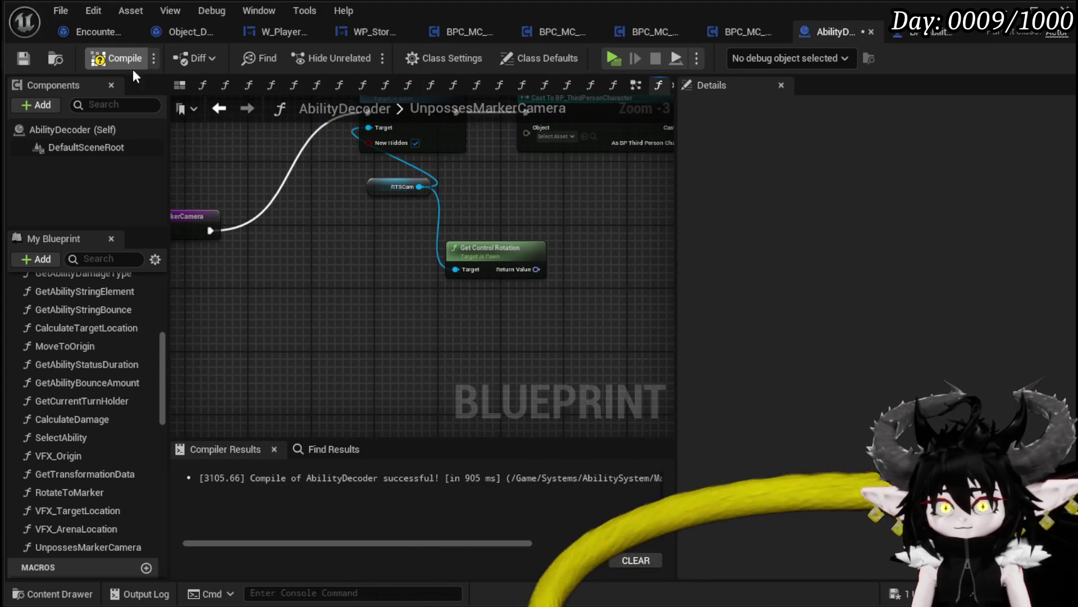
pyautogui.moveTo(562, 220); pyautogui.dragTo(443, 255)
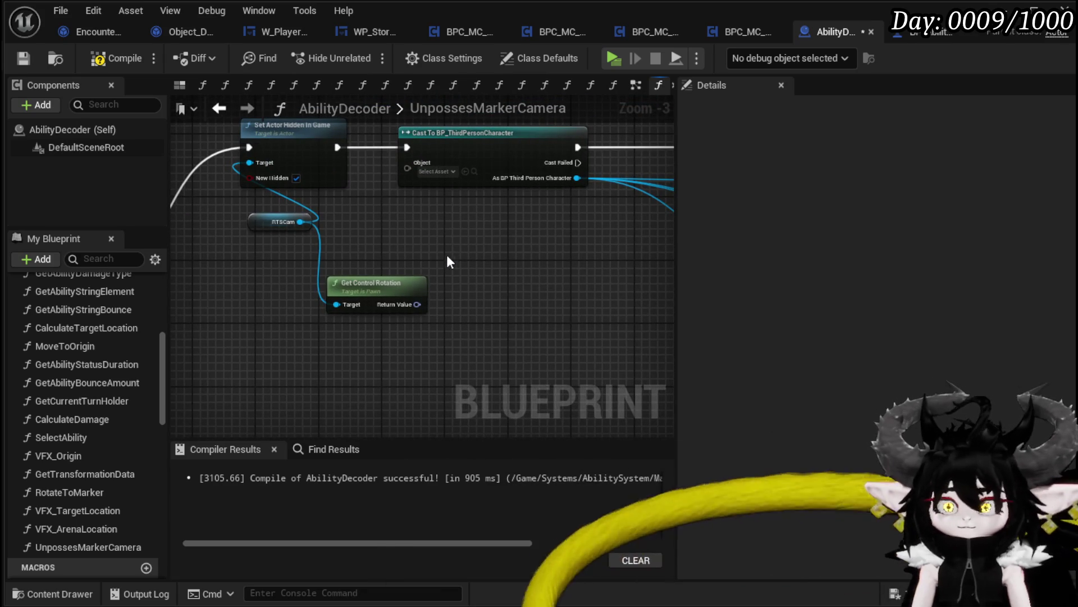
pyautogui.hotkey('ctrl', 'z')
pyautogui.keyDown('ctrl'); pyautogui.click(571, 295); pyautogui.keyUp('ctrl')
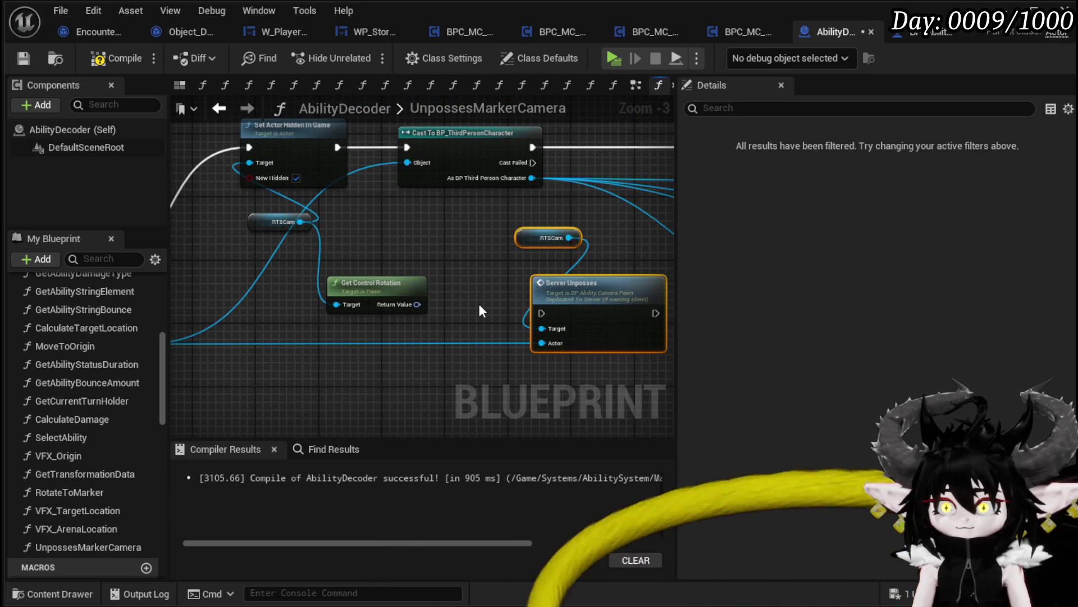
pyautogui.press('Delete')
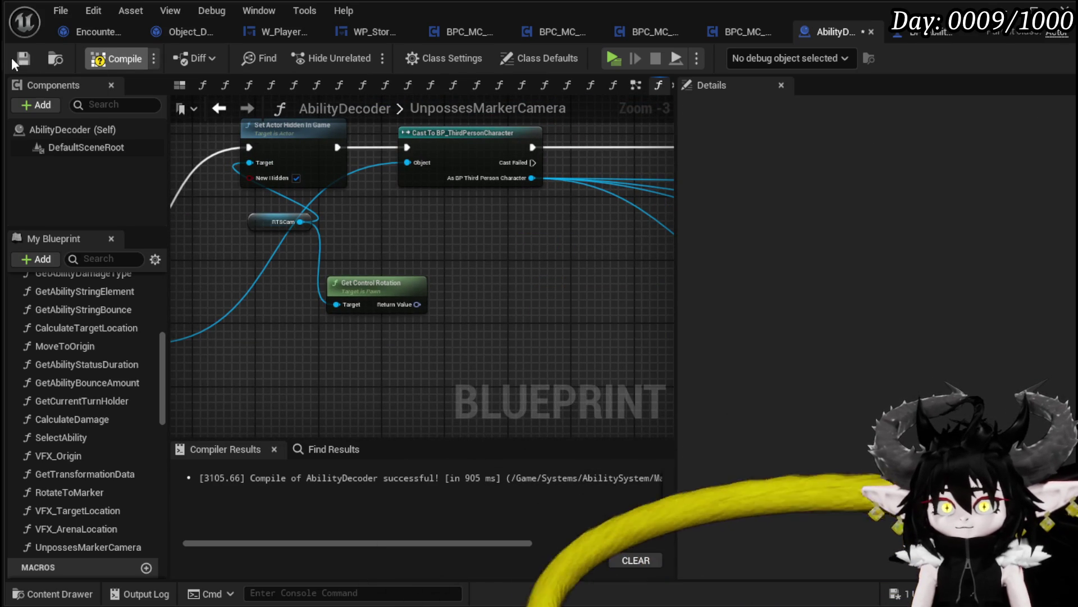
pyautogui.click(14, 57)
# - Paste them into the EventGraph between Server_UnpossesCam and Set Timer, then recompile
pyautogui.hotkey('alt', 'Left')
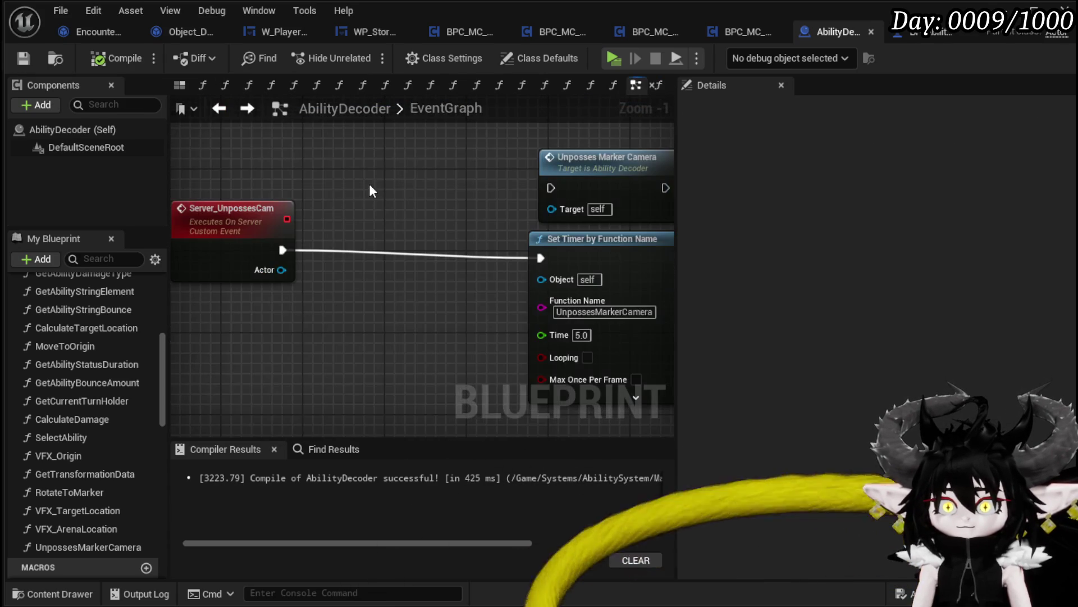
pyautogui.moveTo(357, 212)
pyautogui.mouseDown()
pyautogui.moveTo(369, 176)
pyautogui.moveTo(344, 162)
pyautogui.moveTo(368, 169)
pyautogui.mouseUp()
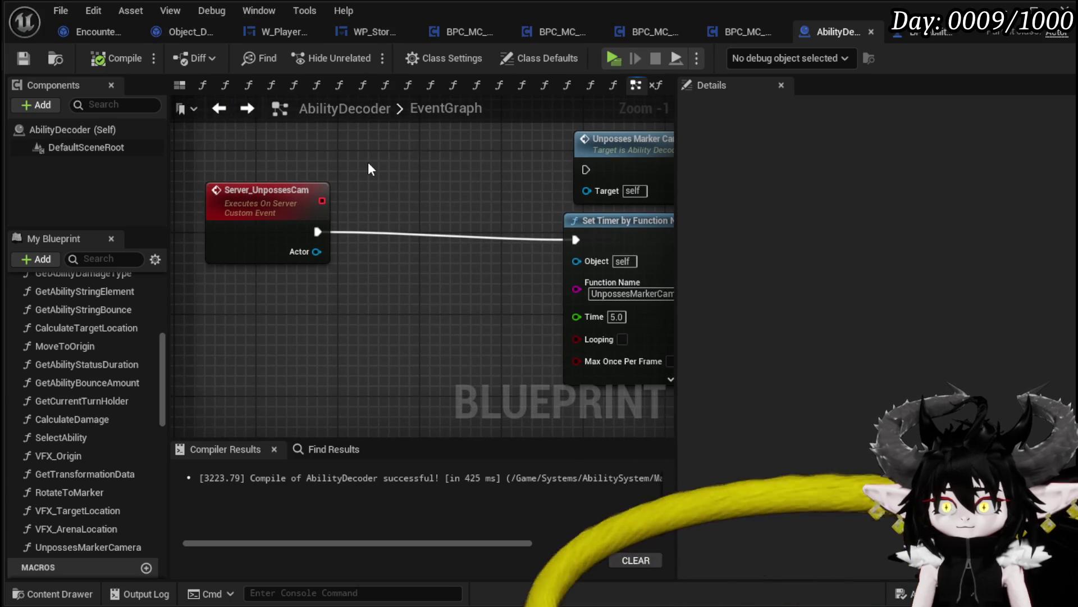
pyautogui.hotkey('ctrl', 'v')
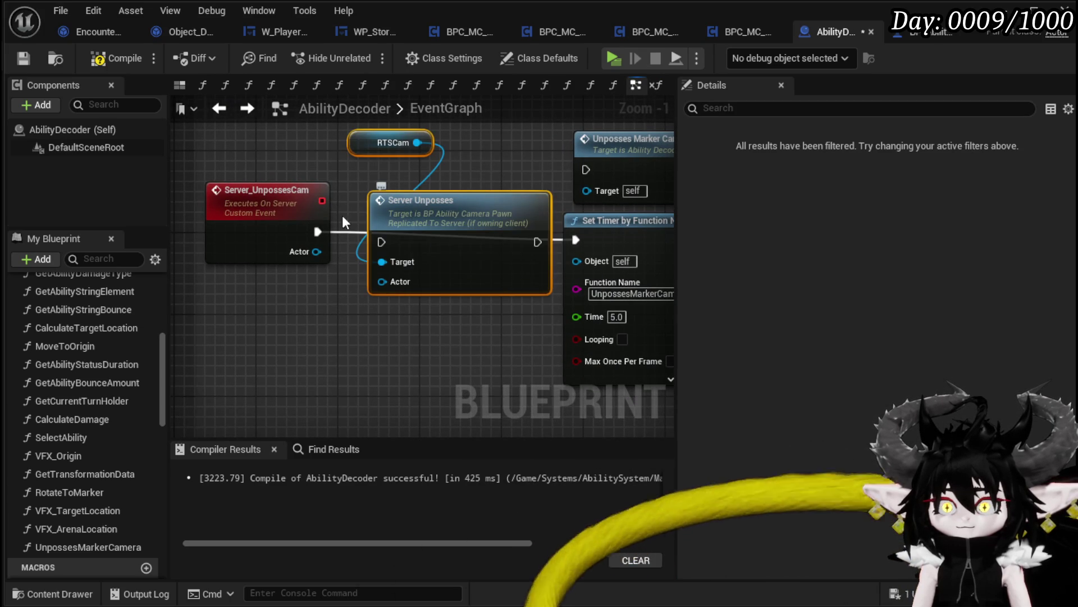
pyautogui.moveTo(382, 244); pyautogui.dragTo(382, 243)
pyautogui.moveTo(442, 221); pyautogui.dragTo(432, 212)
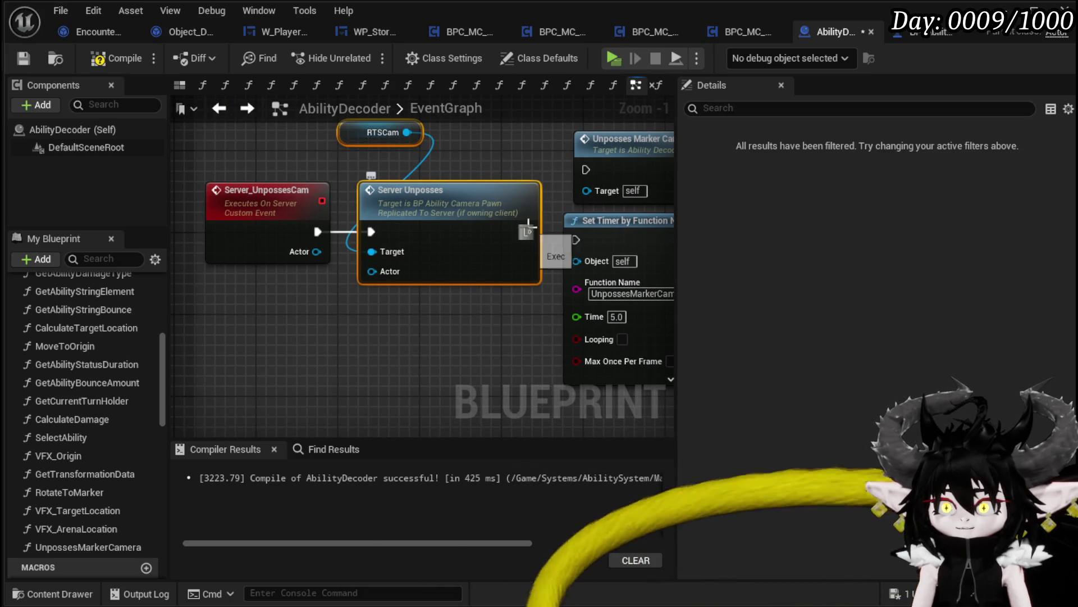
pyautogui.click(553, 253)
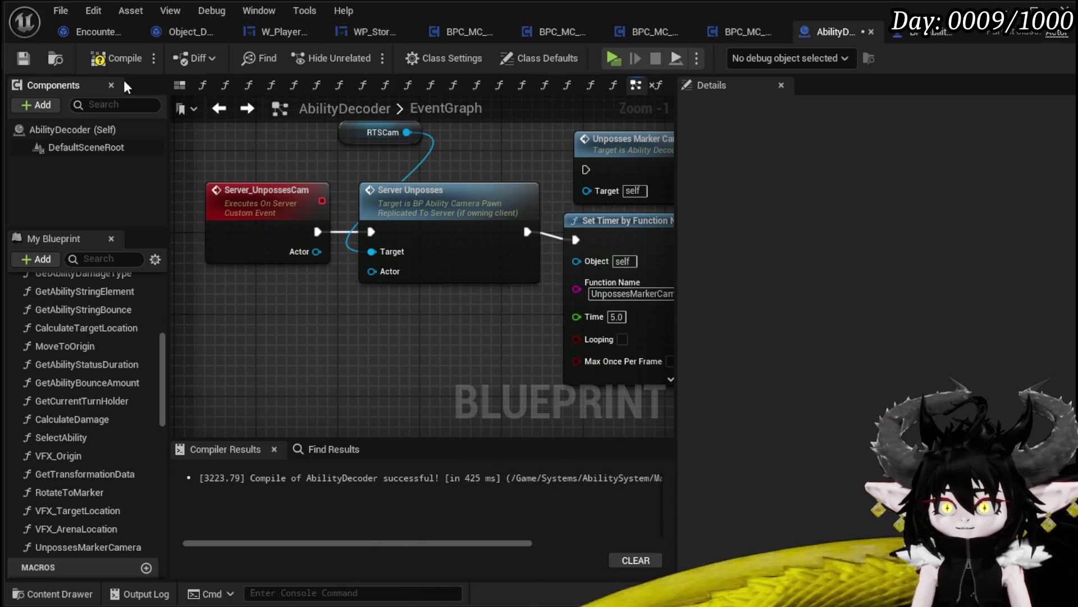
pyautogui.click(21, 58)
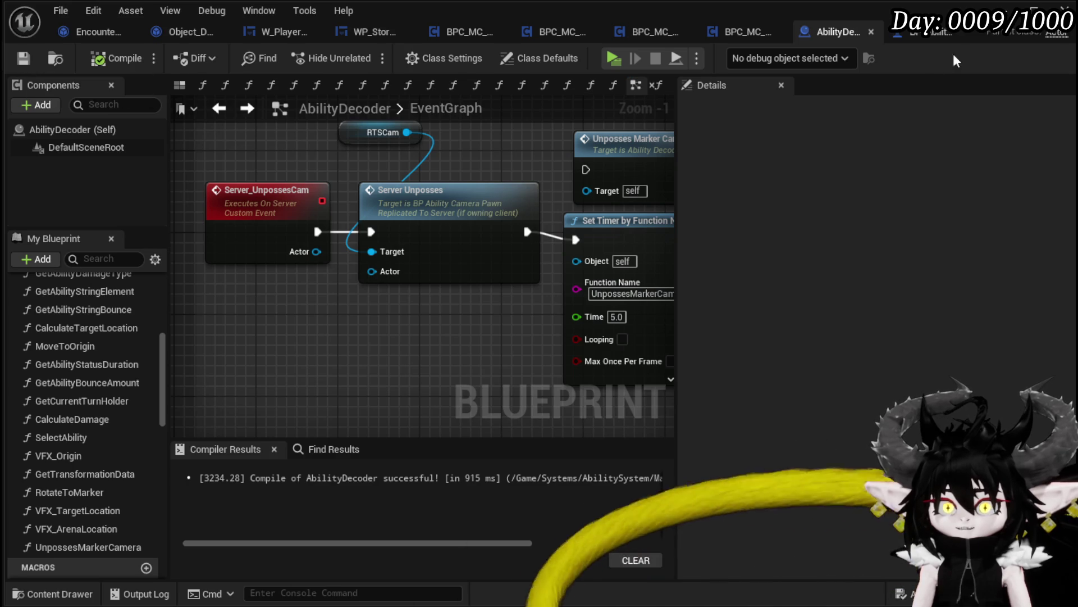
pyautogui.click(1034, 9)
# - In a new play session, land on the grass and cast Free AIM Fire at both slimes
pyautogui.click(361, 53)
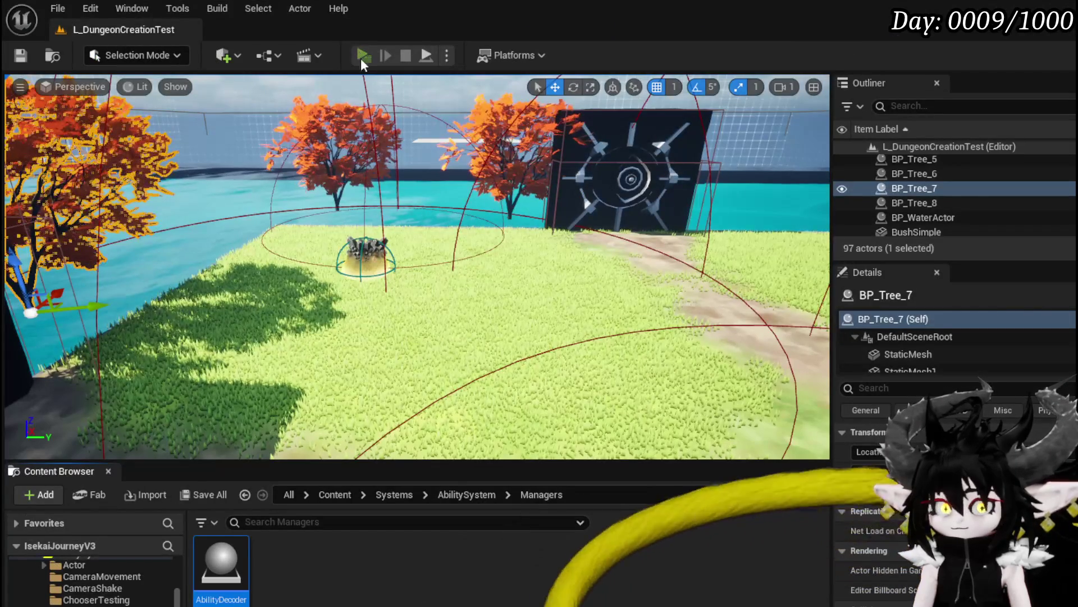
pyautogui.press('w')
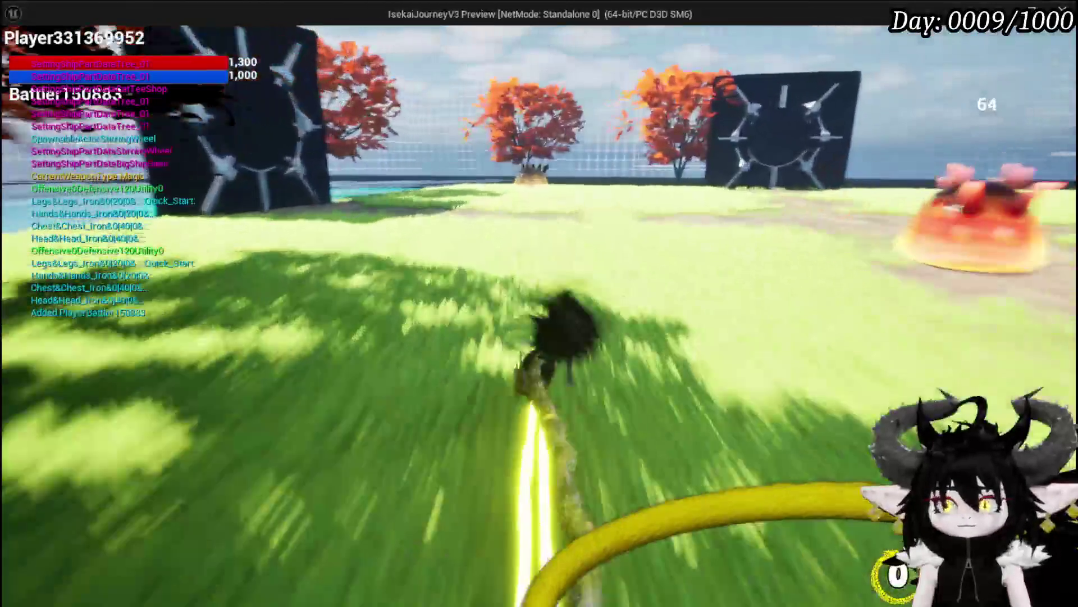
pyautogui.press('space')
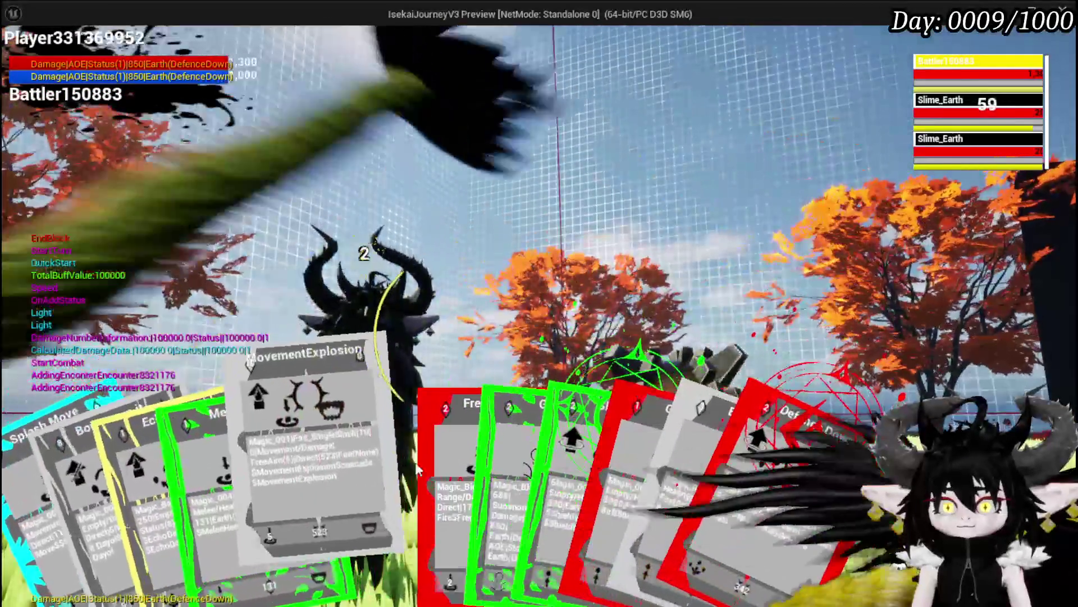
pyautogui.click(394, 460)
pyautogui.click(394, 460)
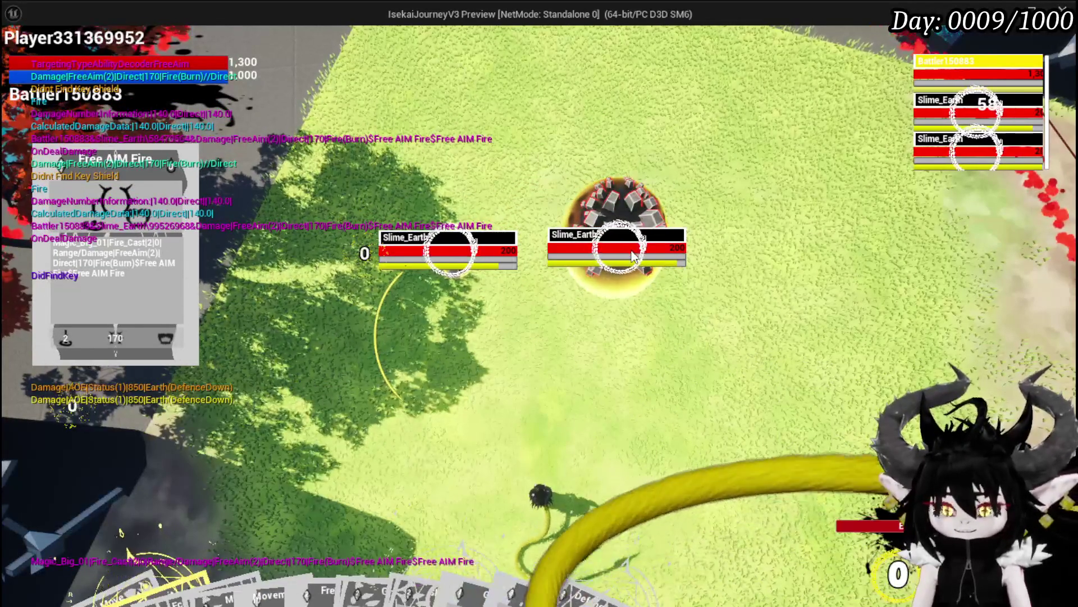
# - End the play session, save, and select the Set Timer by Function Name node
pyautogui.press('Escape')
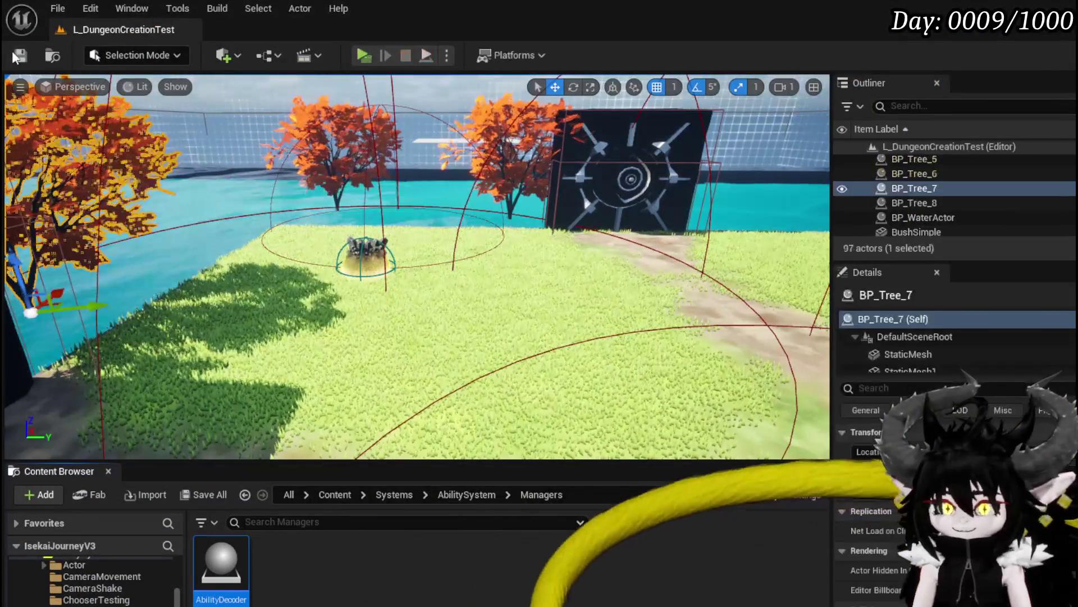
pyautogui.hotkey('ctrl', 's')
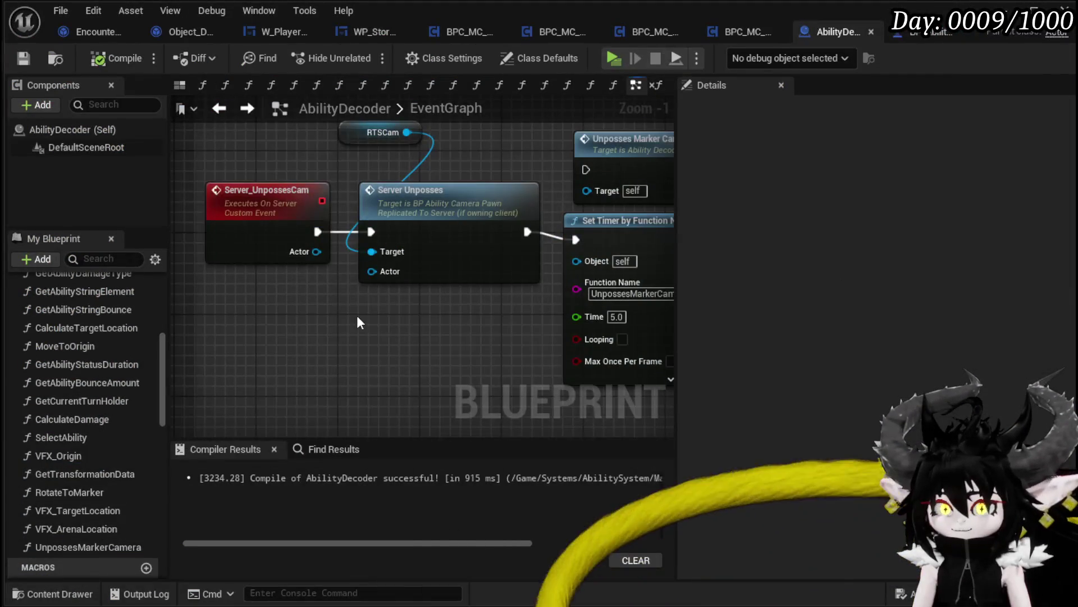
pyautogui.moveTo(356, 316); pyautogui.dragTo(258, 309)
pyautogui.moveTo(556, 190)
pyautogui.mouseDown()
pyautogui.moveTo(484, 187)
pyautogui.moveTo(528, 214)
pyautogui.moveTo(544, 273)
pyautogui.mouseUp()
pyautogui.click(513, 264)
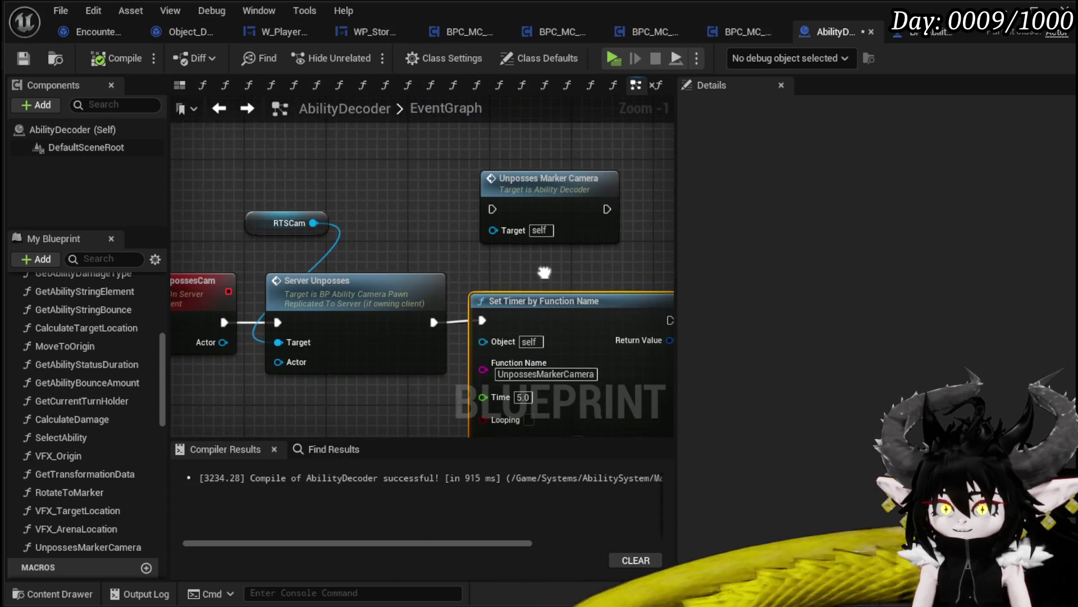
# - Add a breakpoint on the UnpossesMarkerCamera function's entry node
pyautogui.doubleClick(84, 547)
pyautogui.moveTo(433, 241); pyautogui.dragTo(583, 248)
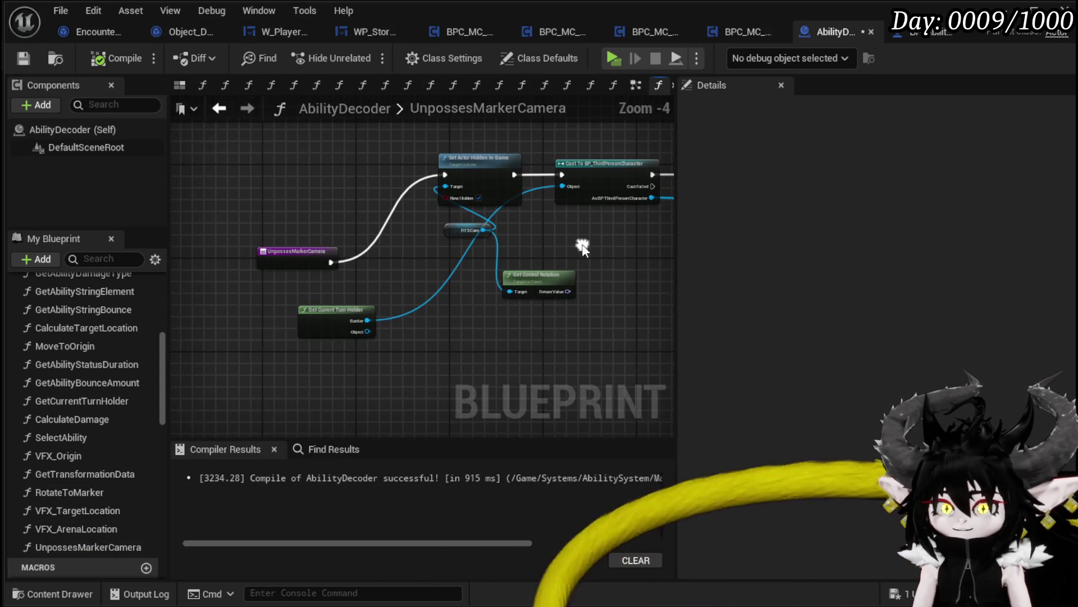
pyautogui.rightClick(311, 258)
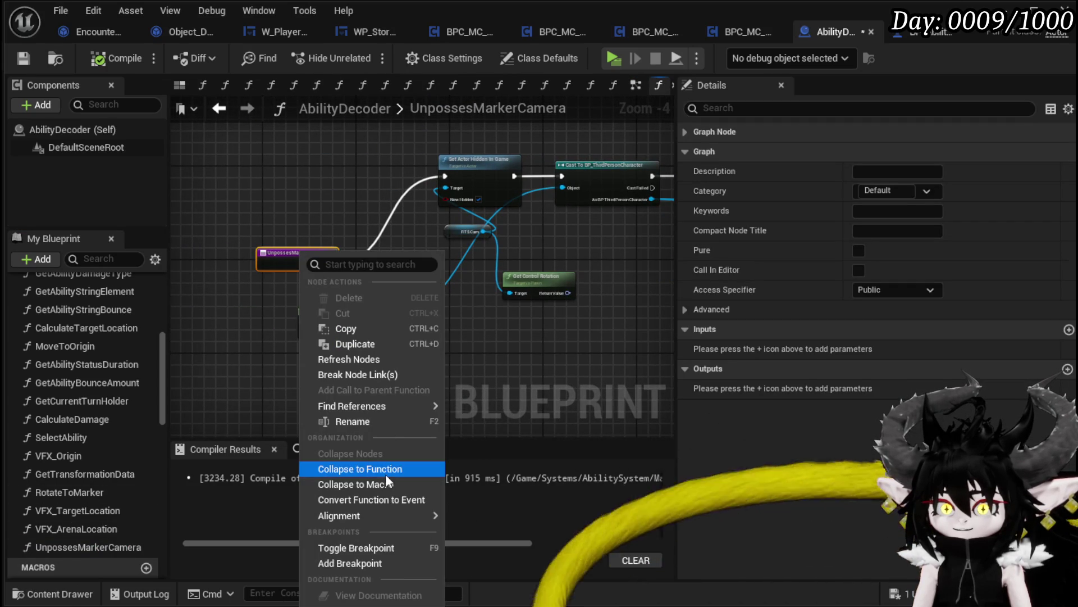
pyautogui.click(340, 557)
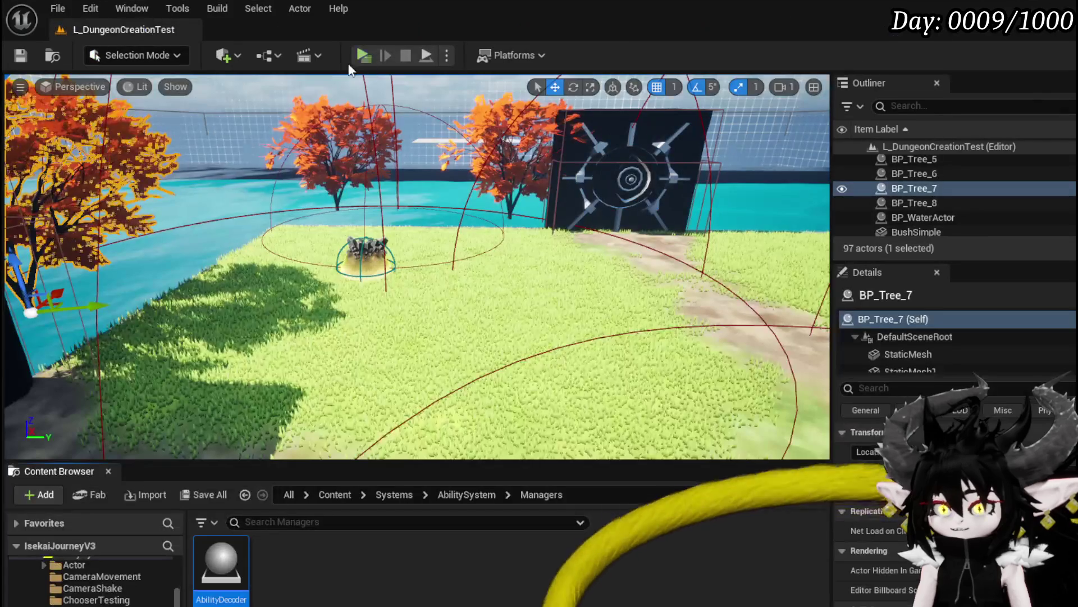
# - Start and stop a quick play session, then return to AbilityDecoder's EventGraph
pyautogui.click(364, 55)
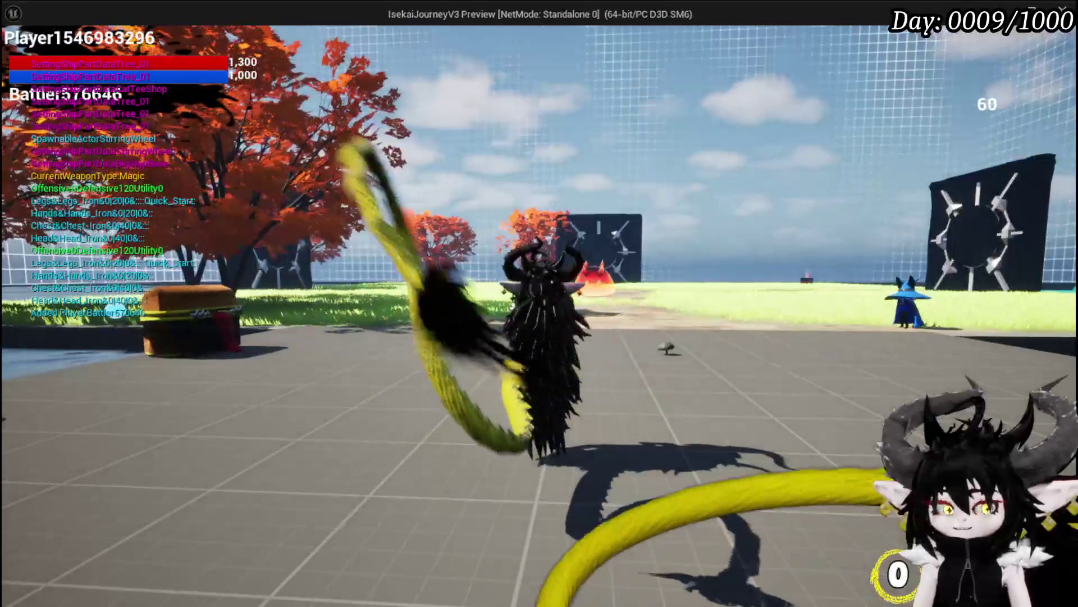
pyautogui.press('Escape')
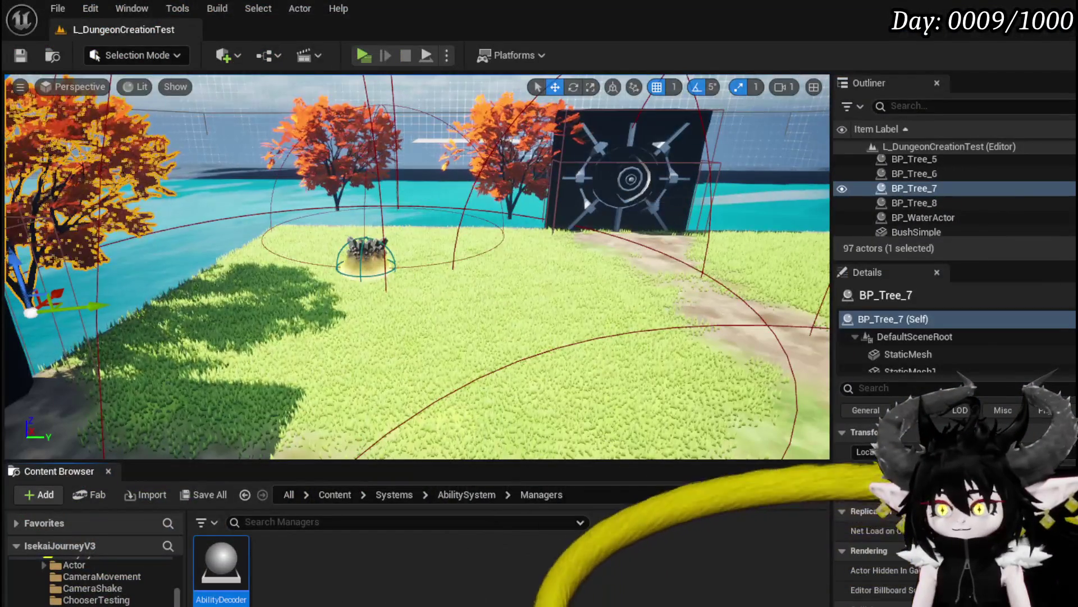
pyautogui.scroll(-1, 595, 314)
pyautogui.scroll(1, 535, 174)
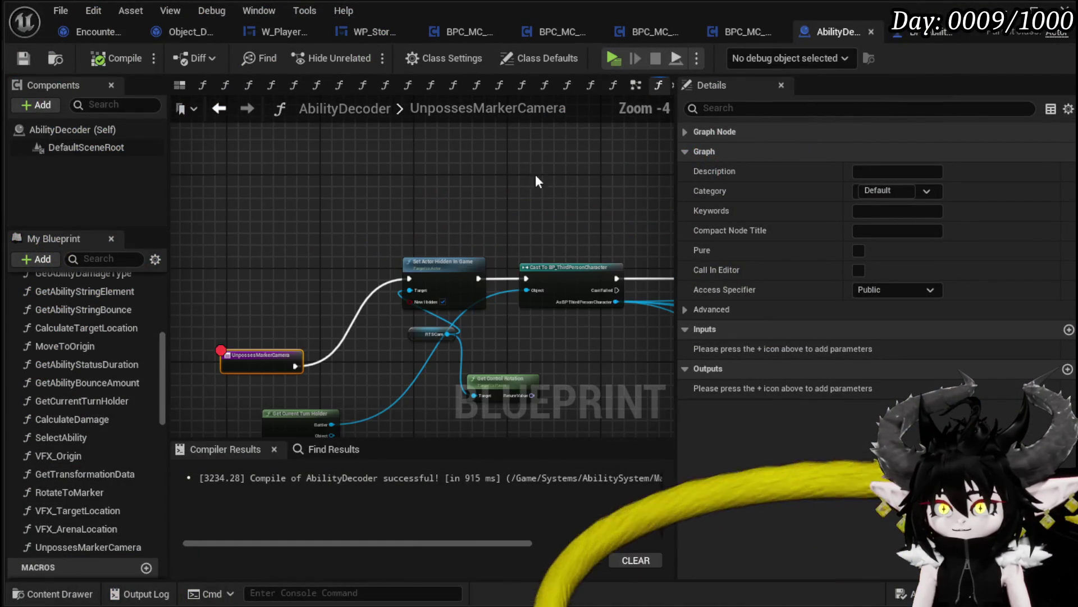
pyautogui.click(223, 112)
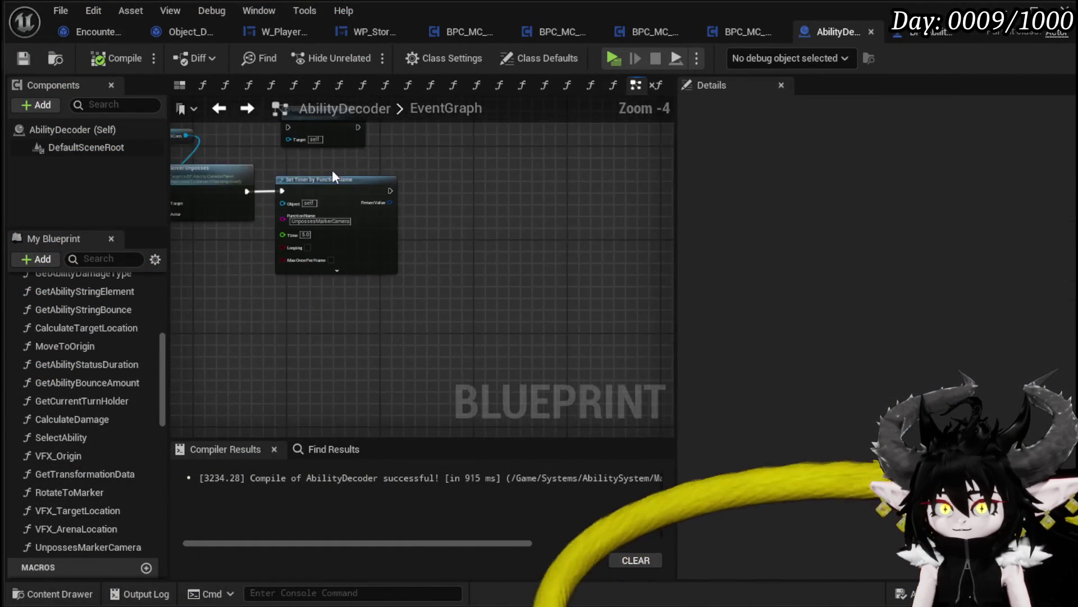
# - Add a breakpoint on the Server Unposses Cam call node
pyautogui.scroll(-3, 332, 169)
pyautogui.scroll(5, 541, 188)
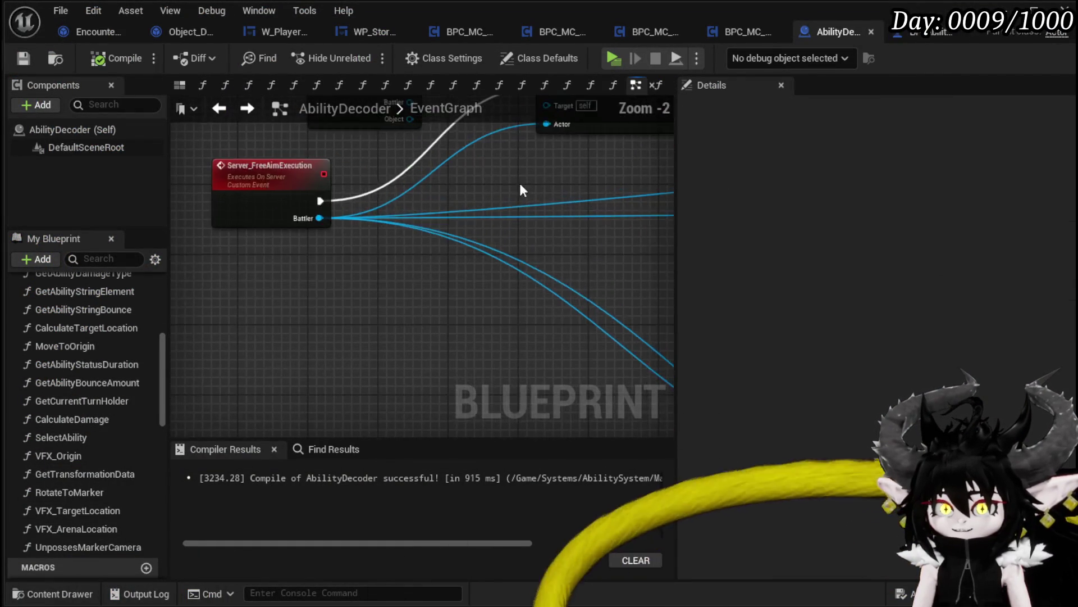
pyautogui.click(489, 232)
pyautogui.moveTo(490, 231); pyautogui.dragTo(594, 234)
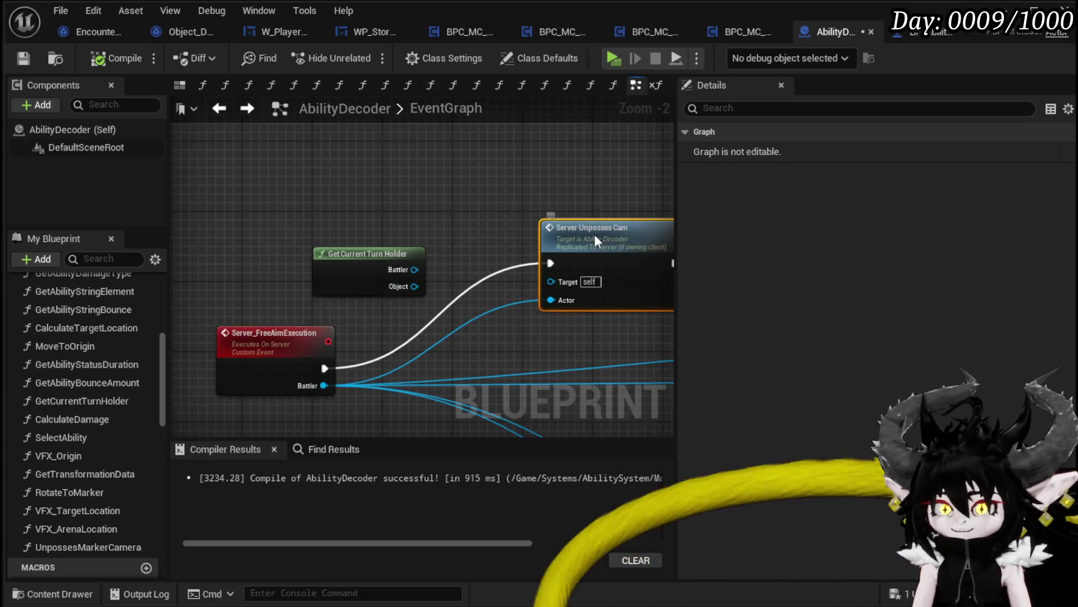
pyautogui.rightClick(594, 234)
pyautogui.click(640, 533)
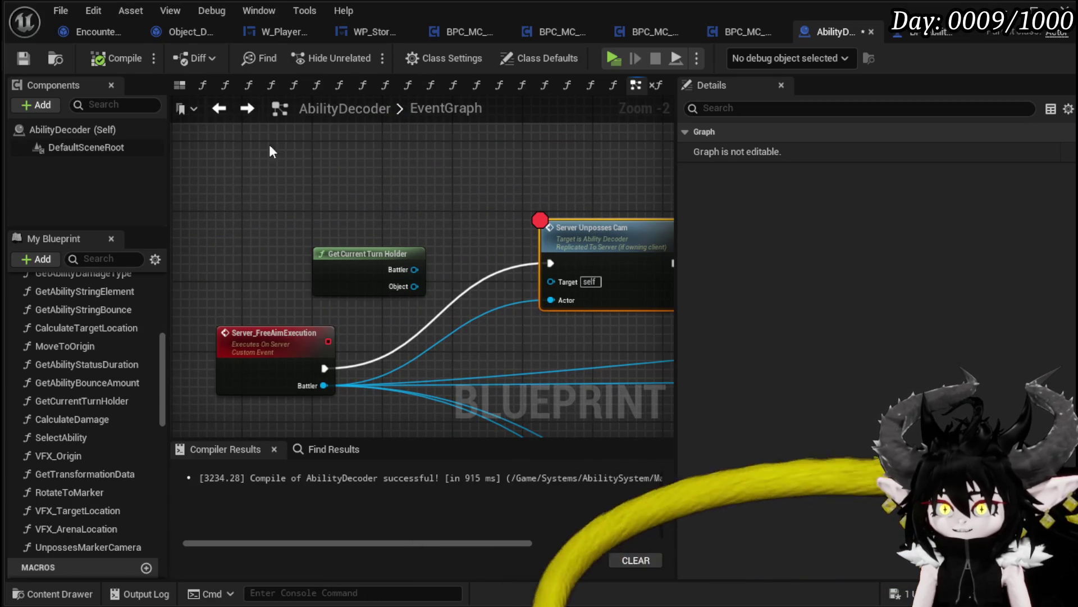
pyautogui.scroll(-4, 383, 199)
pyautogui.moveTo(471, 267); pyautogui.dragTo(560, 218)
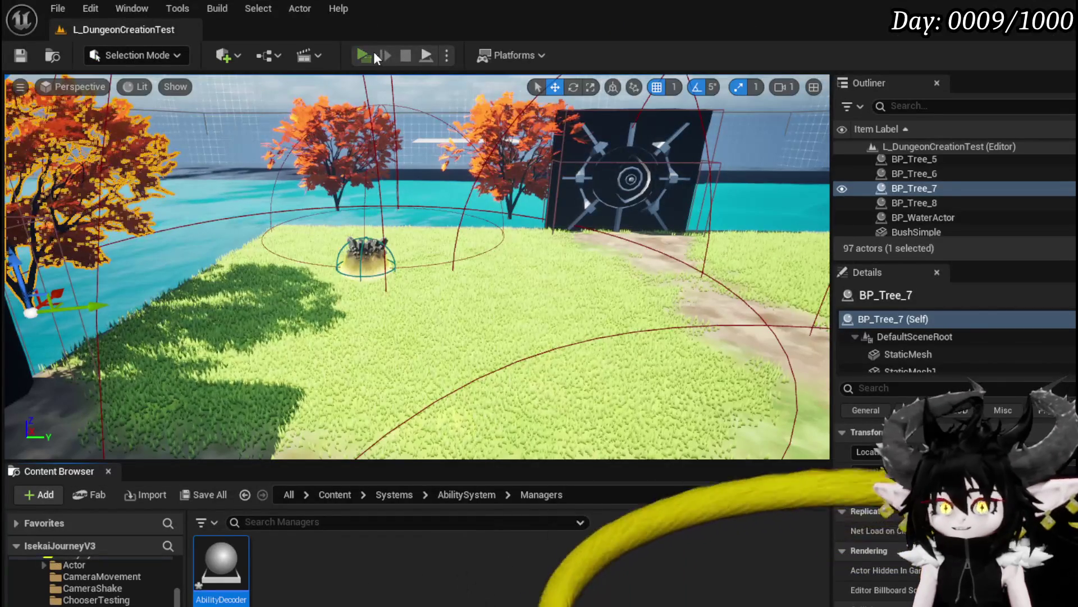
# - Start a new-window play session, begin the battle and cast the Free AIM Fire card
pyautogui.click(373, 52)
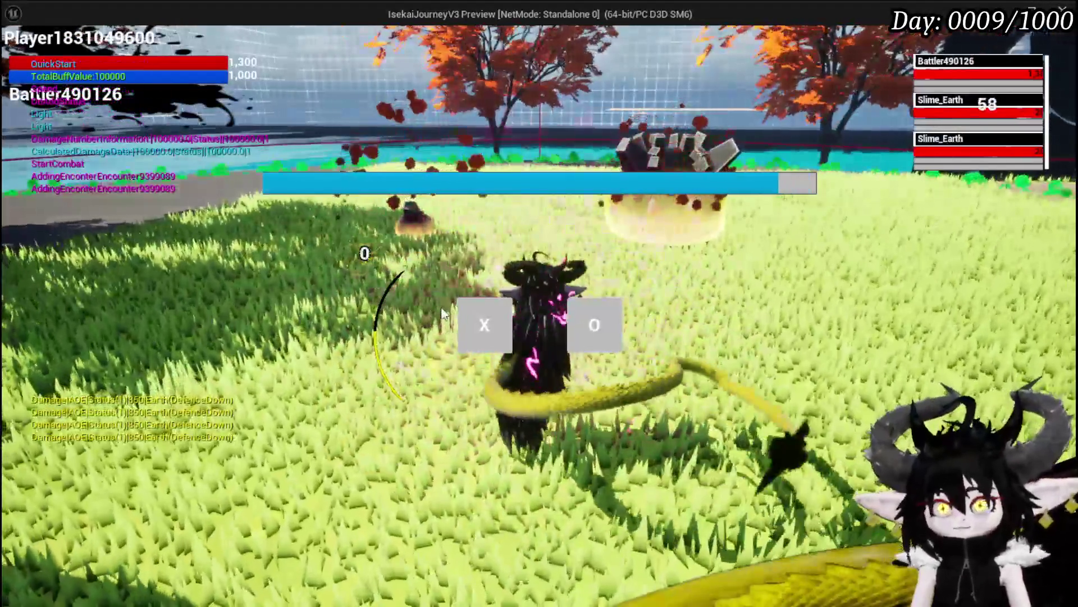
pyautogui.click(462, 314)
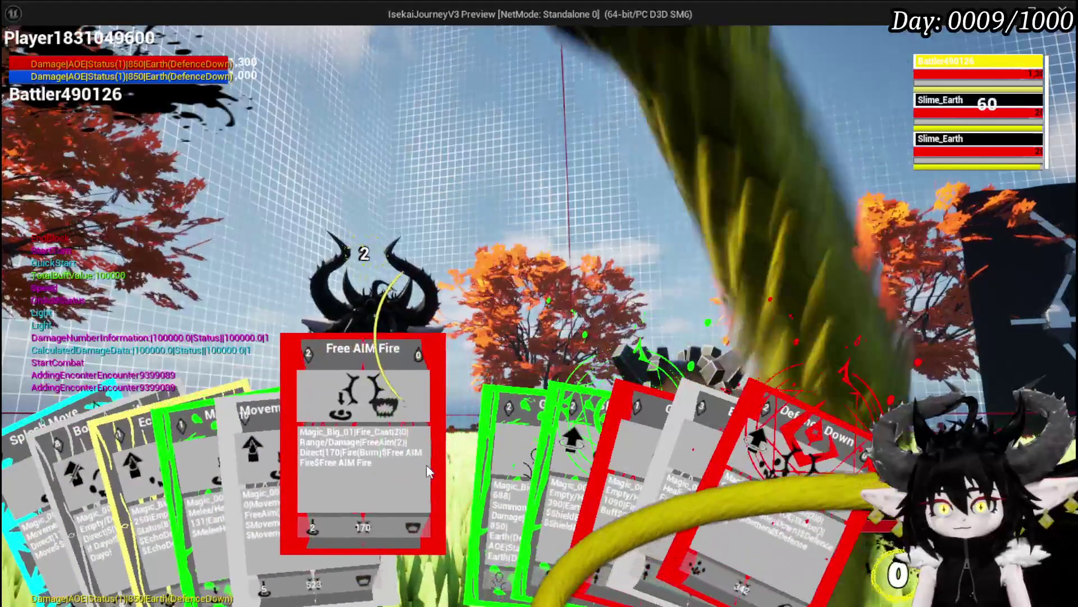
pyautogui.click(348, 416)
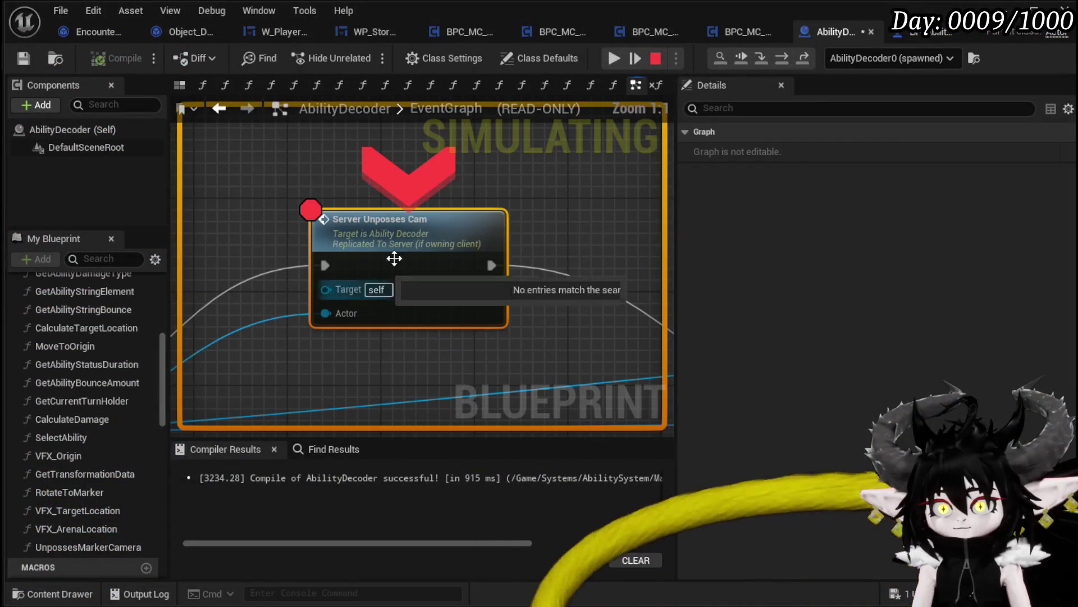
# - Step from Server_UnpossesCam into BP_AbilityCameraPawn's Server_Unposses event
pyautogui.click(763, 58)
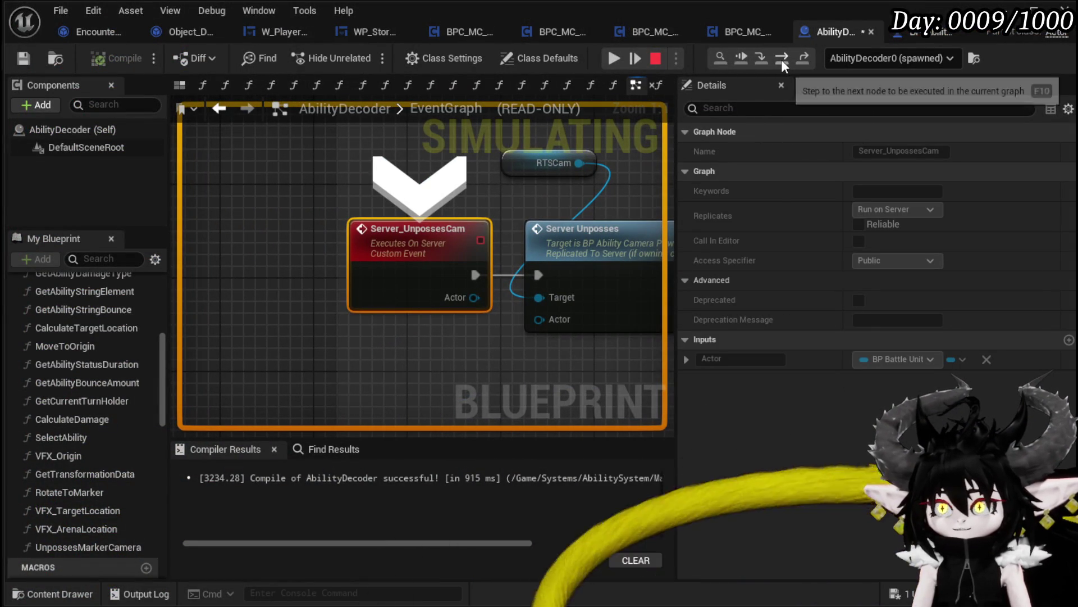
pyautogui.click(782, 58)
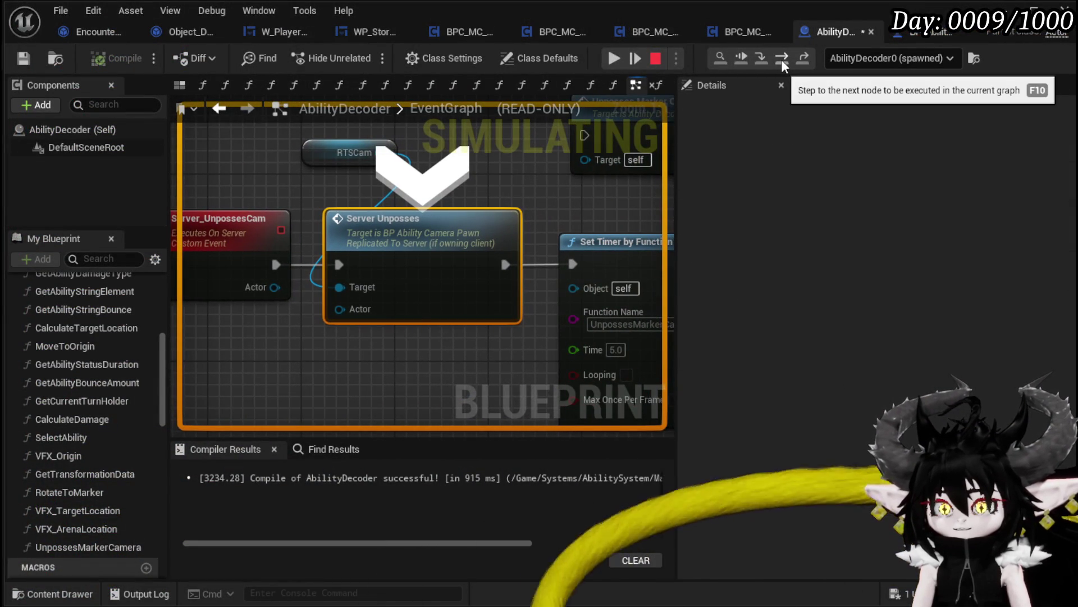
pyautogui.moveTo(355, 312)
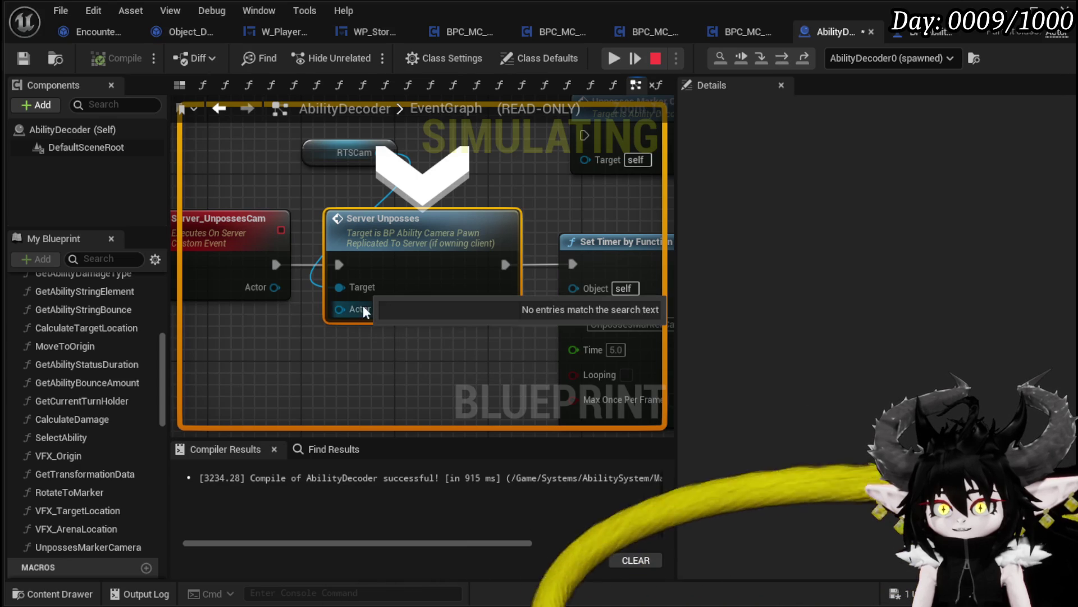
pyautogui.click(761, 59)
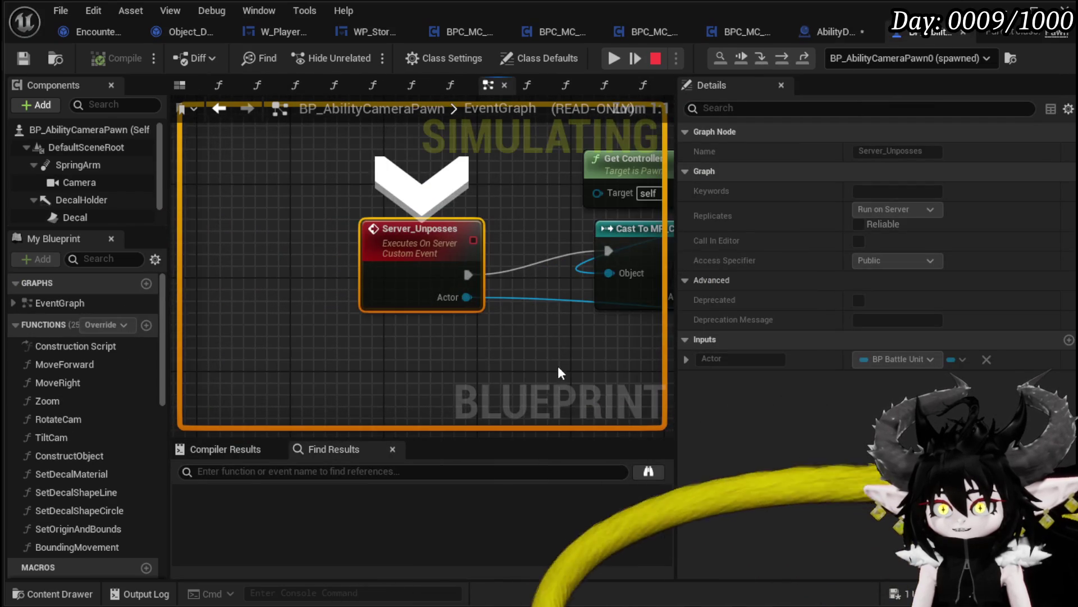
pyautogui.scroll(-2, 558, 365)
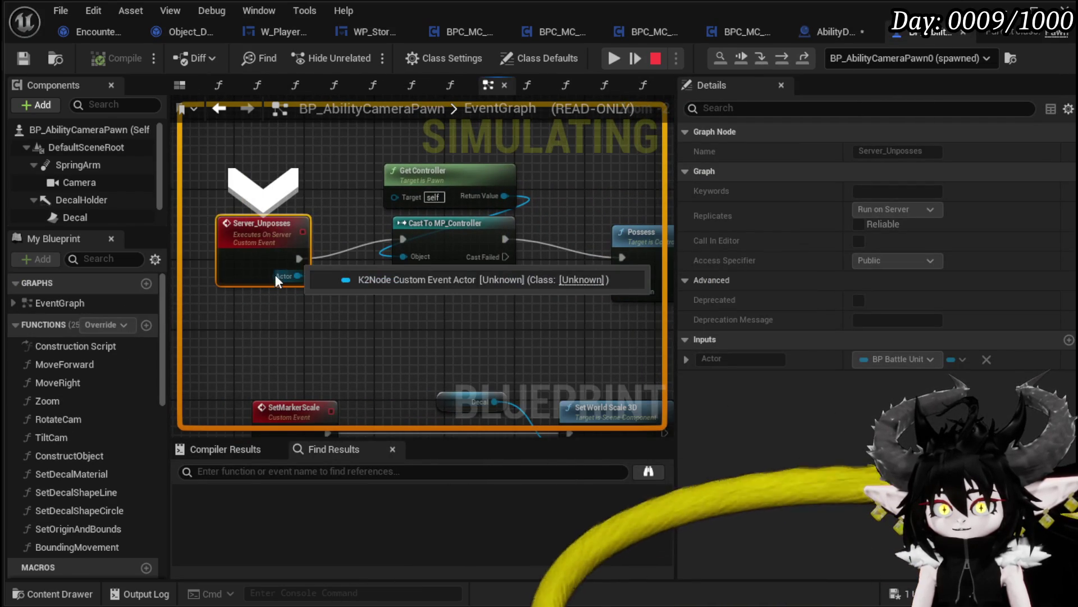
# - Resume play, then return to AbilityDecoder's event graph framing the Server Unposses nodes
pyautogui.click(612, 60)
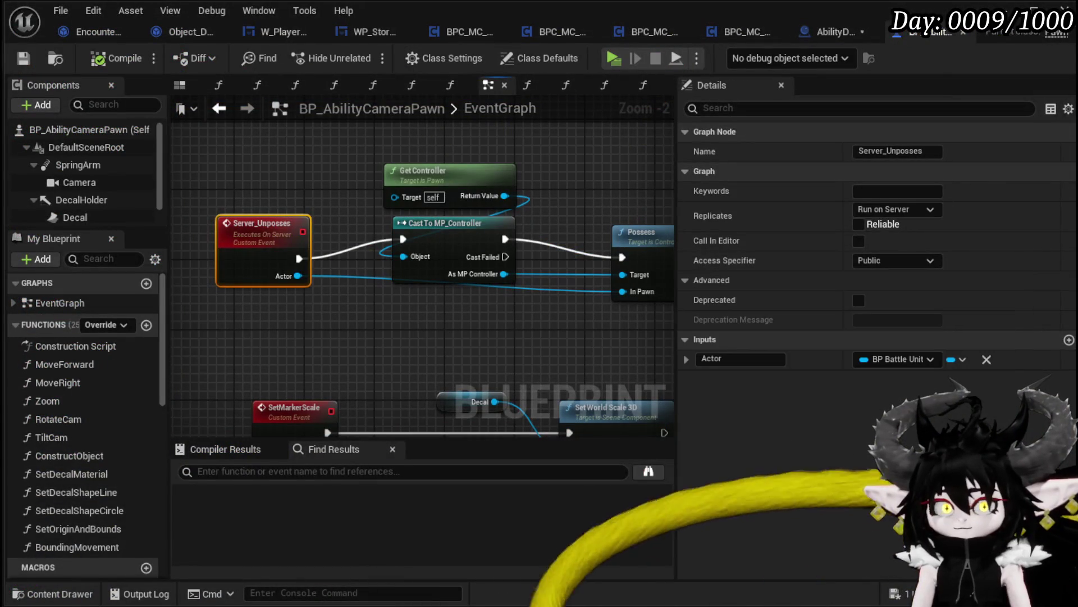
pyautogui.click(224, 109)
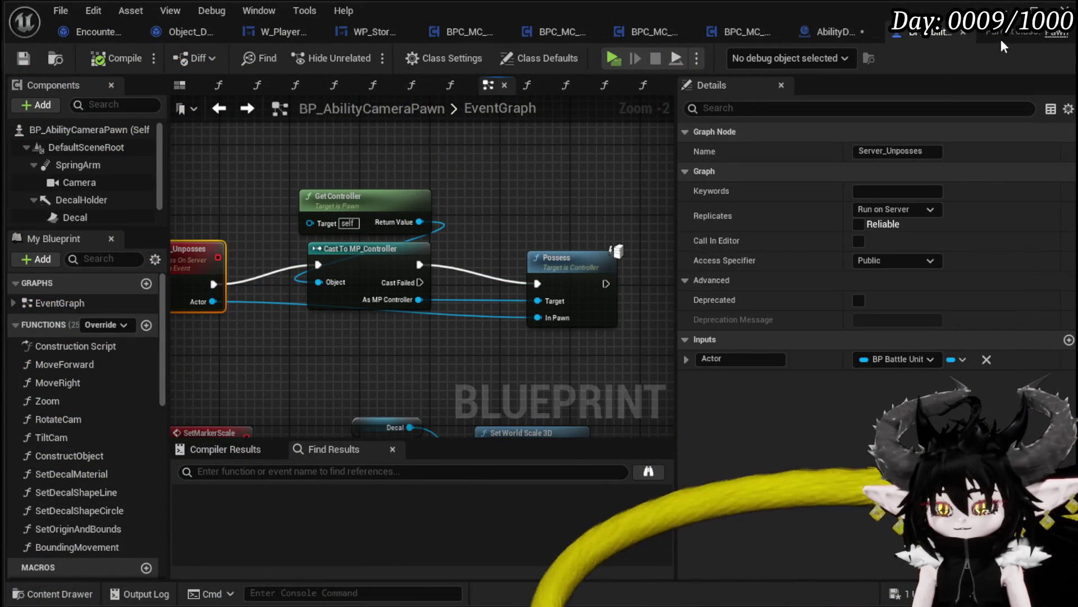
pyautogui.click(843, 33)
pyautogui.moveTo(331, 365)
pyautogui.mouseDown()
pyautogui.moveTo(438, 315)
pyautogui.moveTo(258, 327)
pyautogui.moveTo(421, 317)
pyautogui.mouseUp()
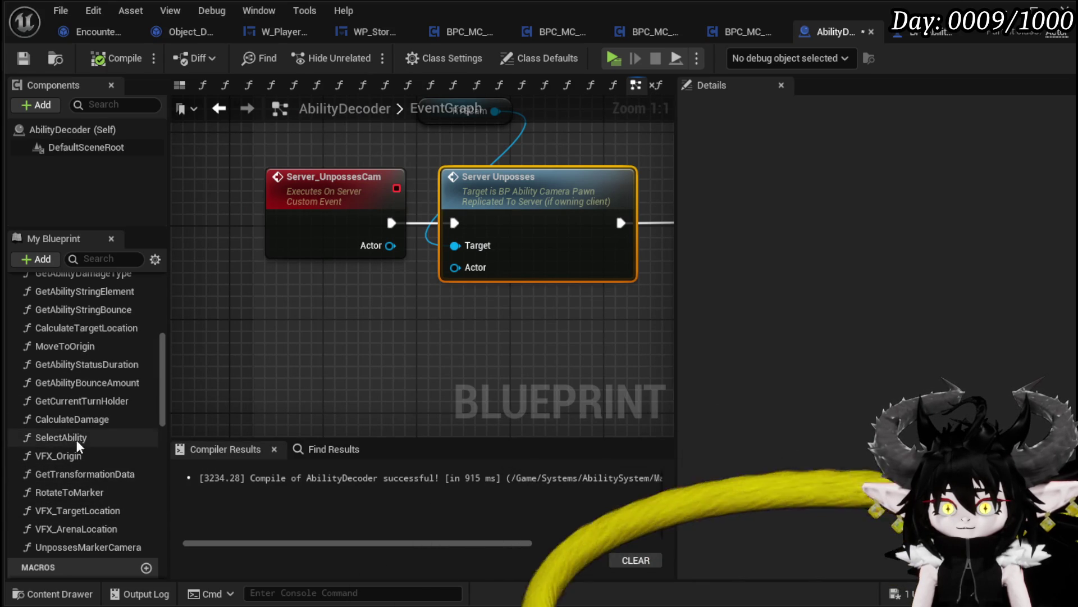
# - Wire Get Current Turn Holder's Battler into Server Unposses's Actor, recompile, and launch the standalone preview
pyautogui.moveTo(82, 400)
pyautogui.mouseDown()
pyautogui.moveTo(414, 308)
pyautogui.moveTo(402, 304)
pyautogui.moveTo(455, 267)
pyautogui.mouseUp()
pyautogui.click(543, 334)
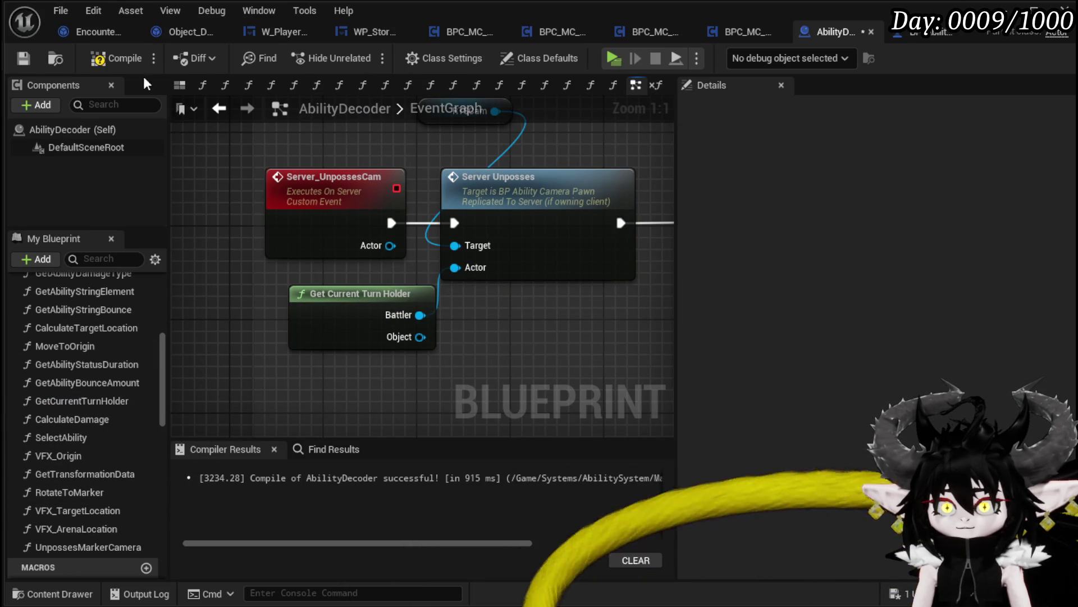
pyautogui.click(19, 59)
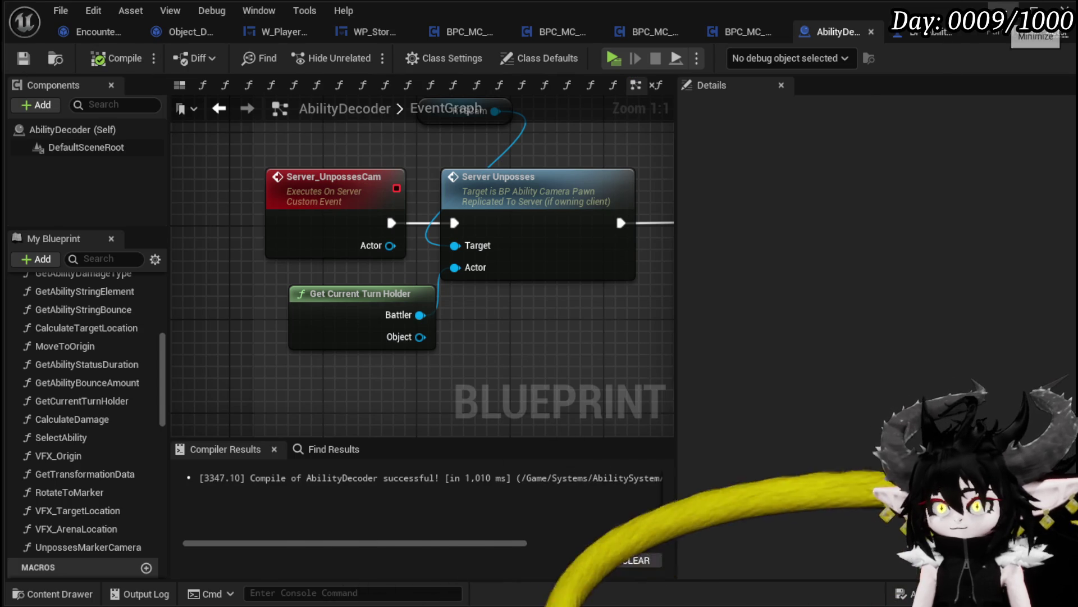
pyautogui.click(1034, 10)
pyautogui.click(373, 56)
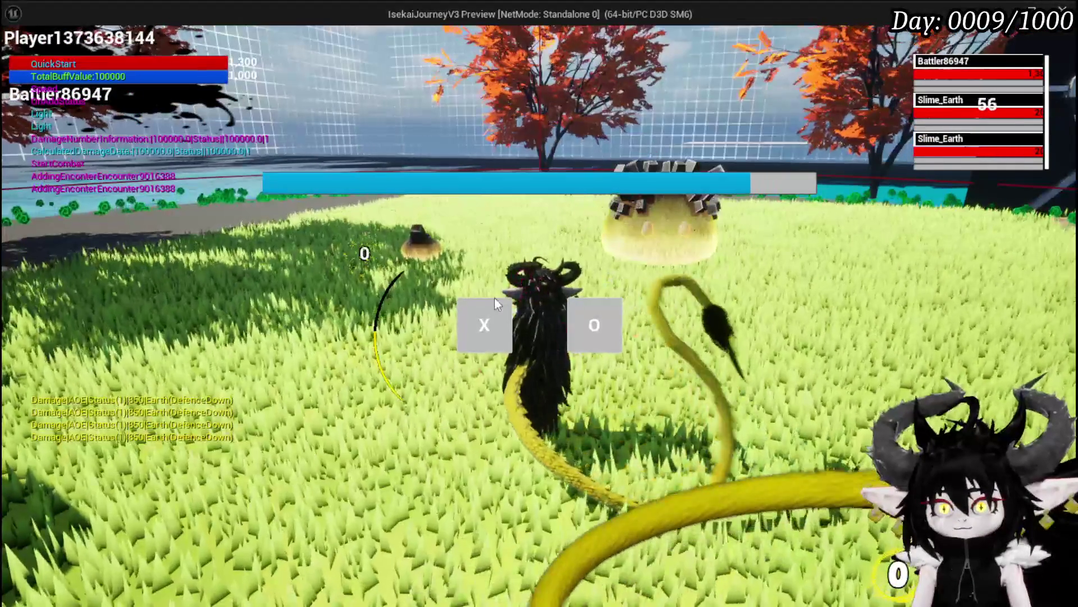
# - Answer the X/O prompt, play an attack card, step to Server Unposses, then resume to UnpossesMarkerCamera
pyautogui.click(495, 303)
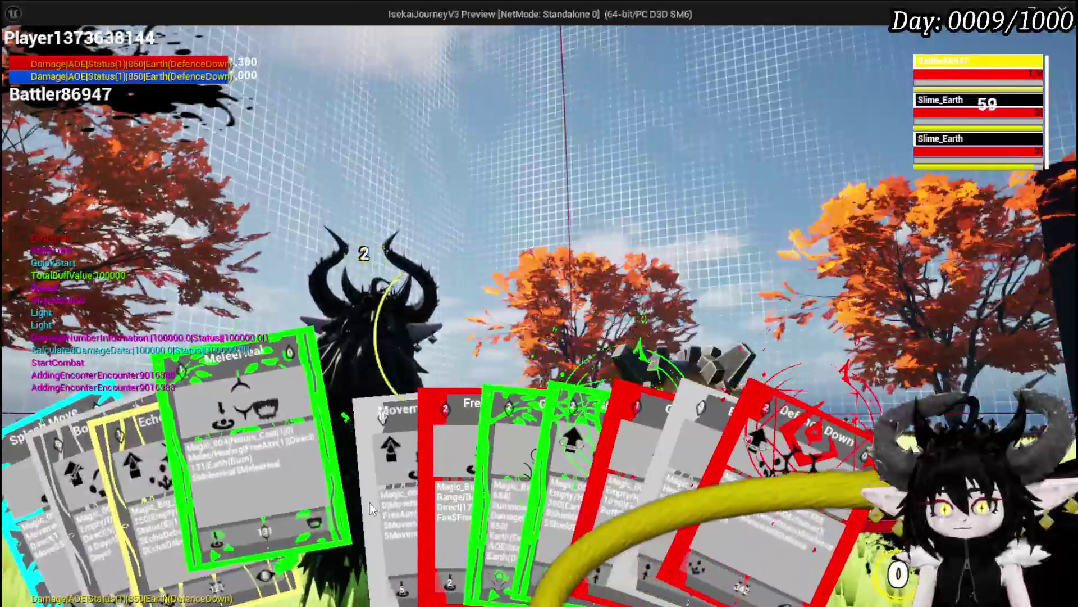
pyautogui.click(328, 475)
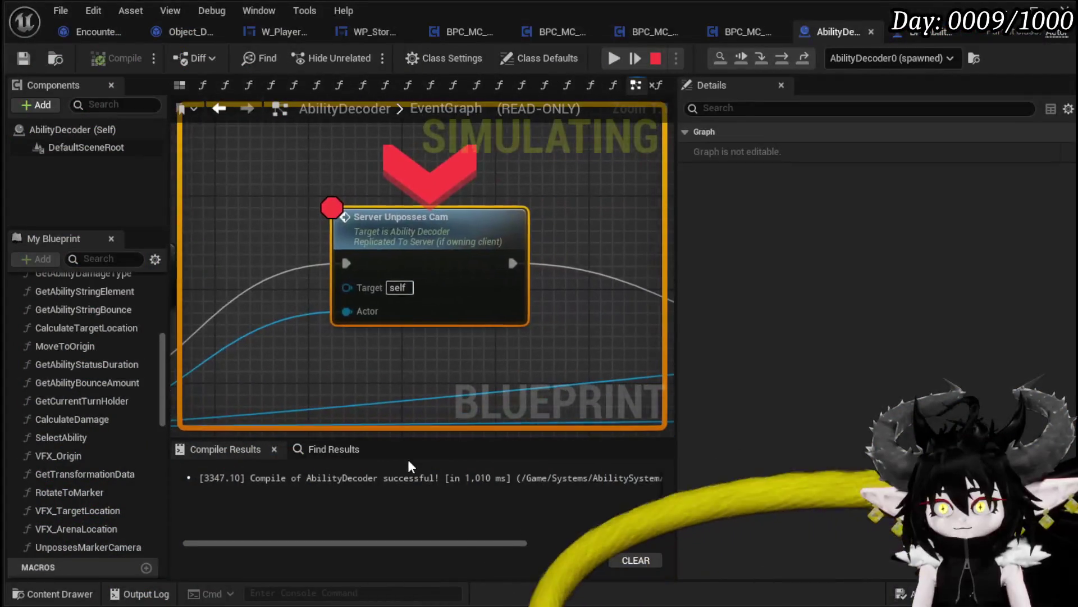
pyautogui.click(755, 58)
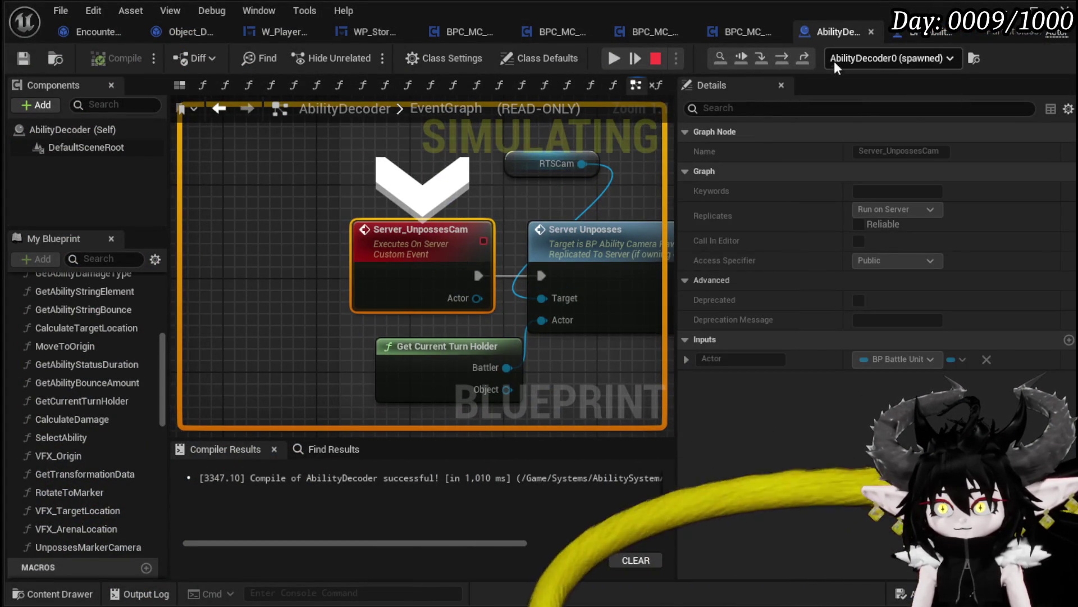
pyautogui.click(776, 58)
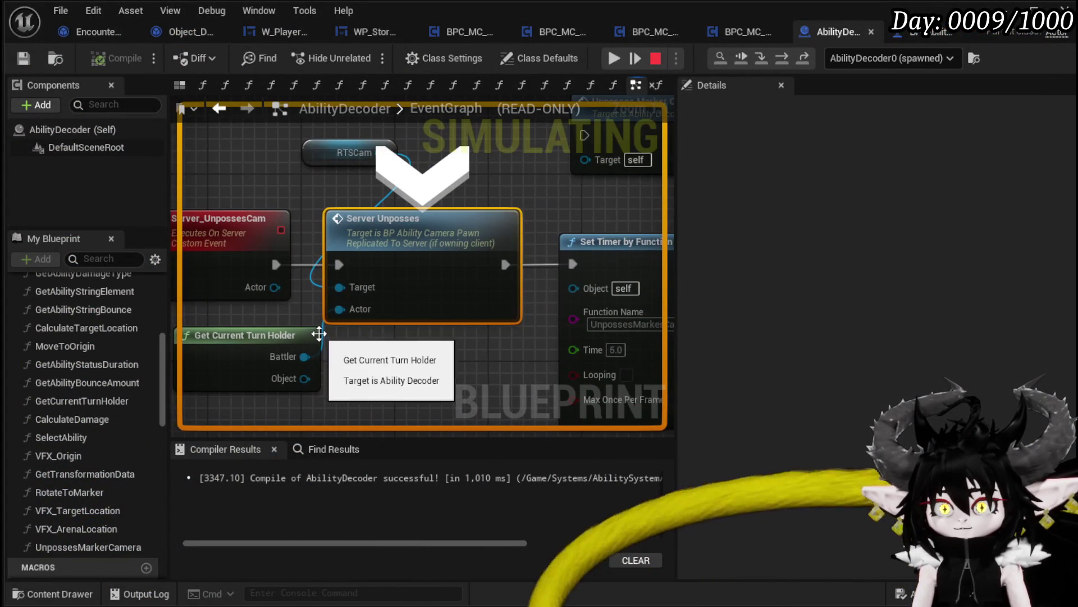
pyautogui.moveTo(325, 327)
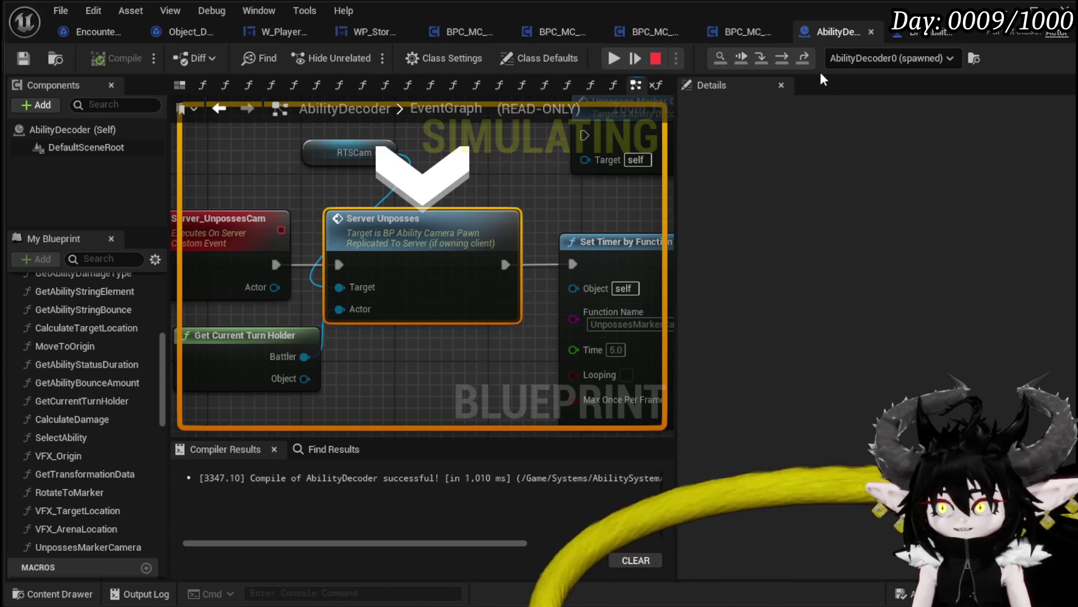
pyautogui.click(615, 58)
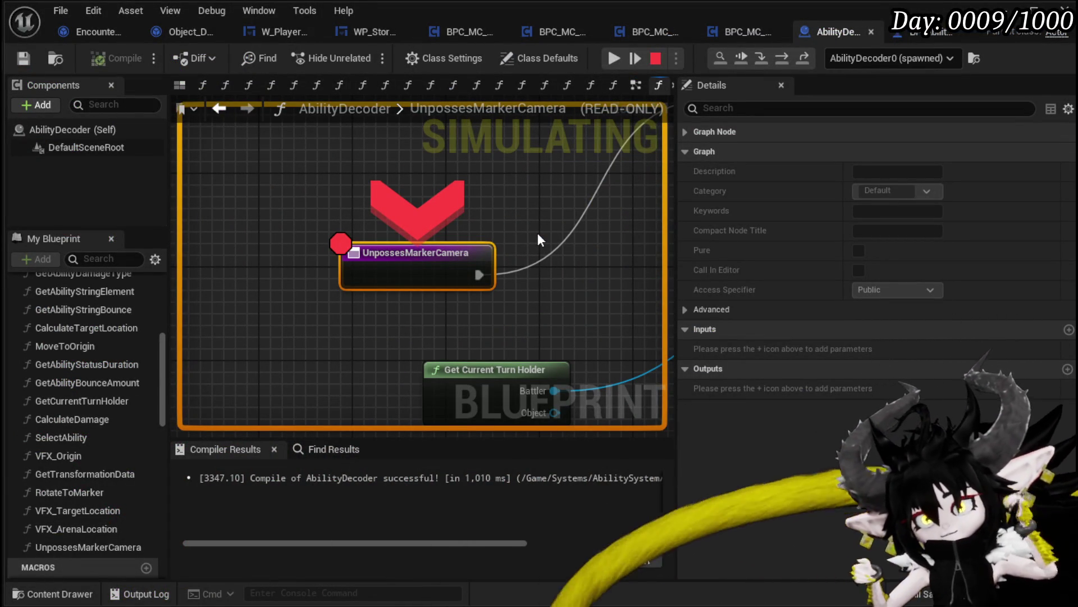
# - Step over nine nodes, through Set Input Mode and Show Mouse Cursor, to Marker Untarget, then resume
pyautogui.click(787, 59)
pyautogui.click(787, 58)
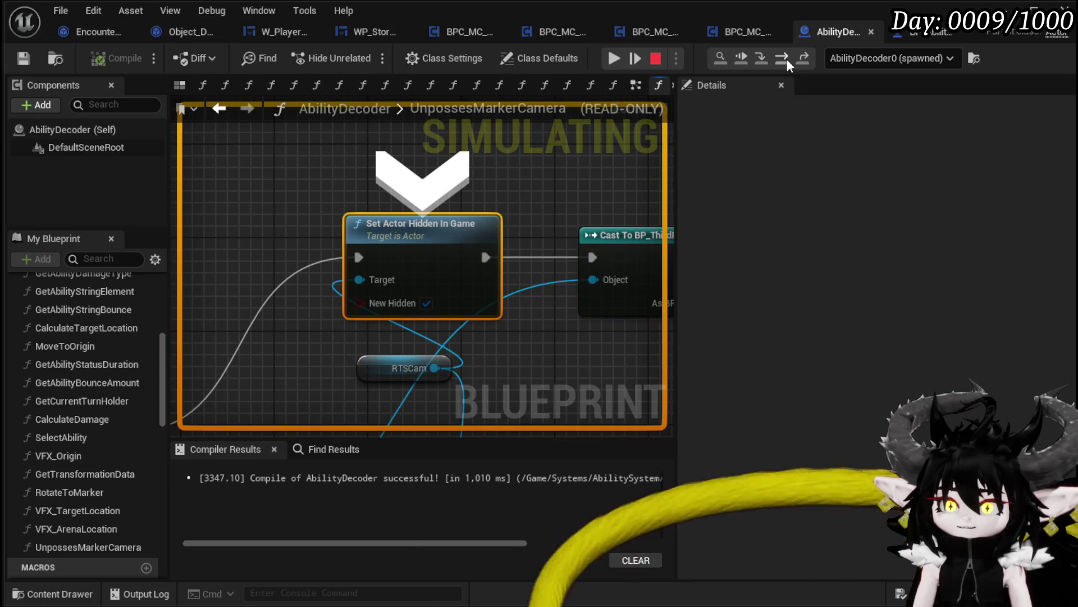
pyautogui.click(786, 58)
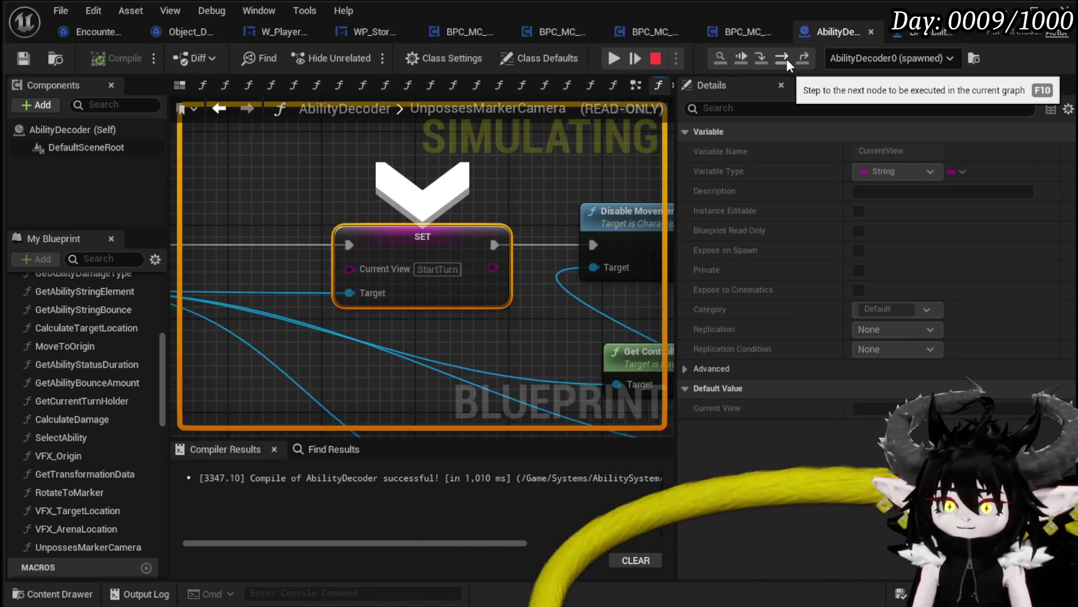
pyautogui.click(786, 58)
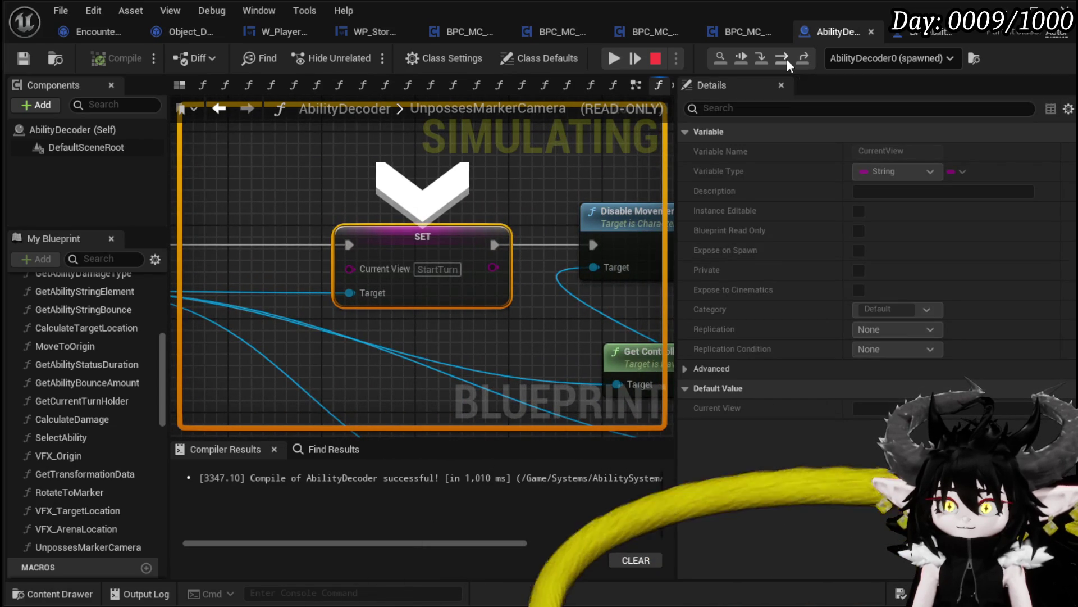
pyautogui.click(786, 58)
pyautogui.click(787, 59)
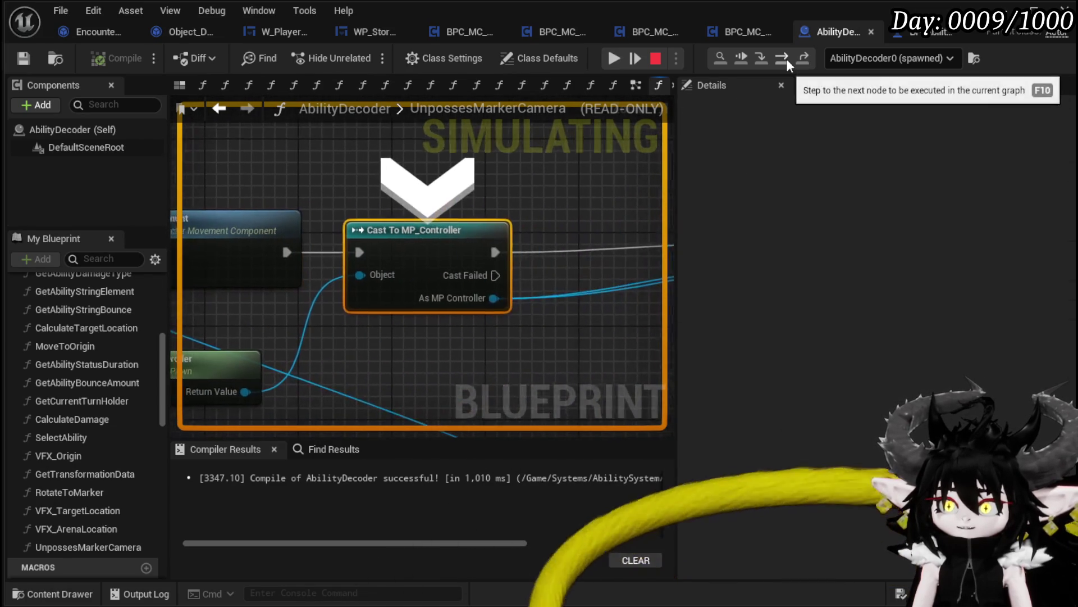
pyautogui.click(786, 58)
pyautogui.click(786, 58)
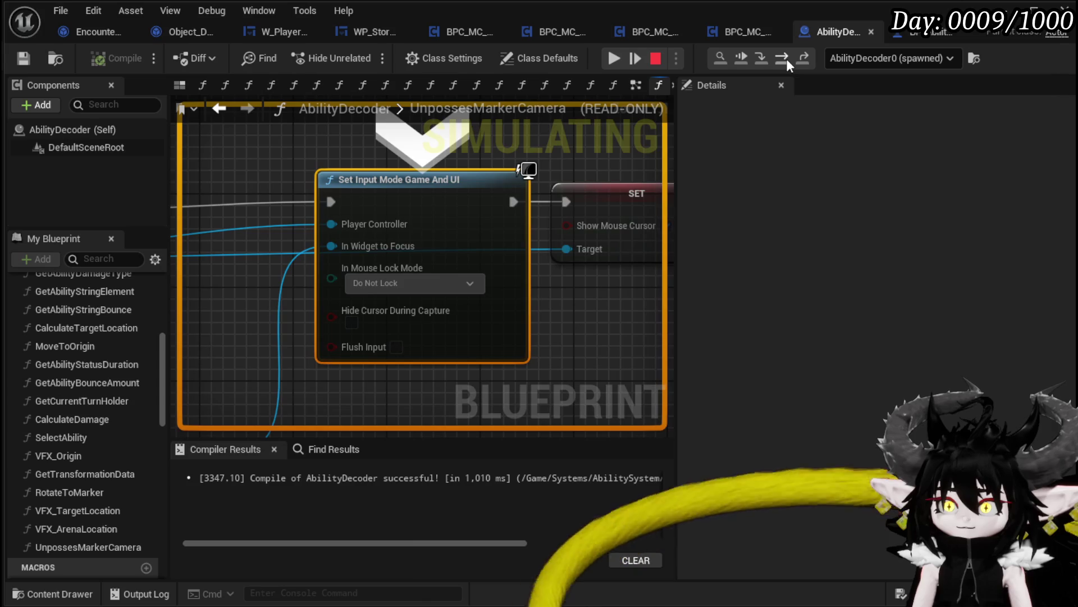
pyautogui.click(787, 58)
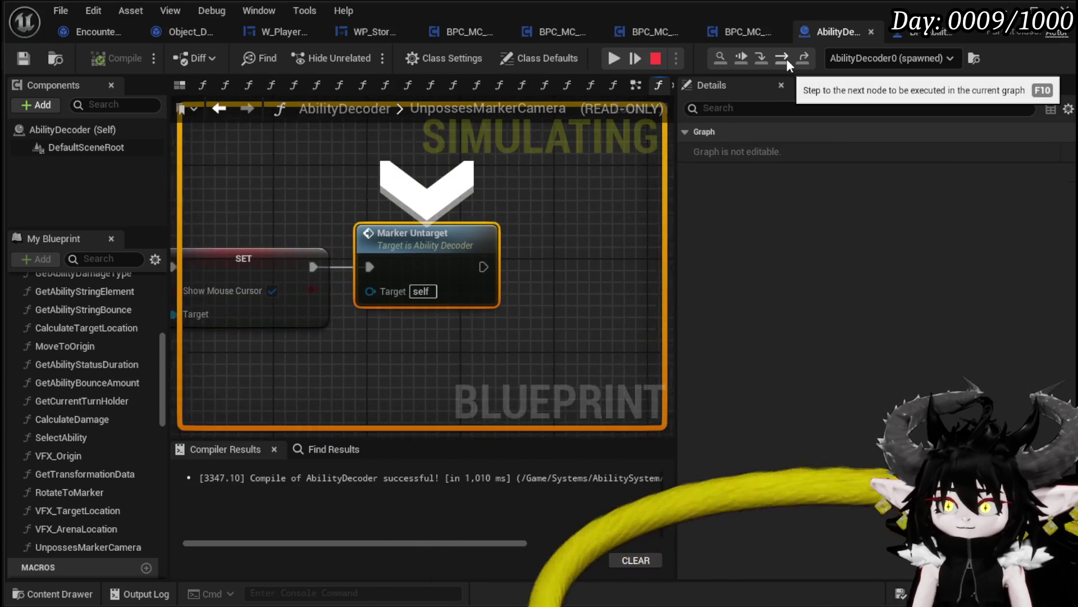
pyautogui.click(621, 63)
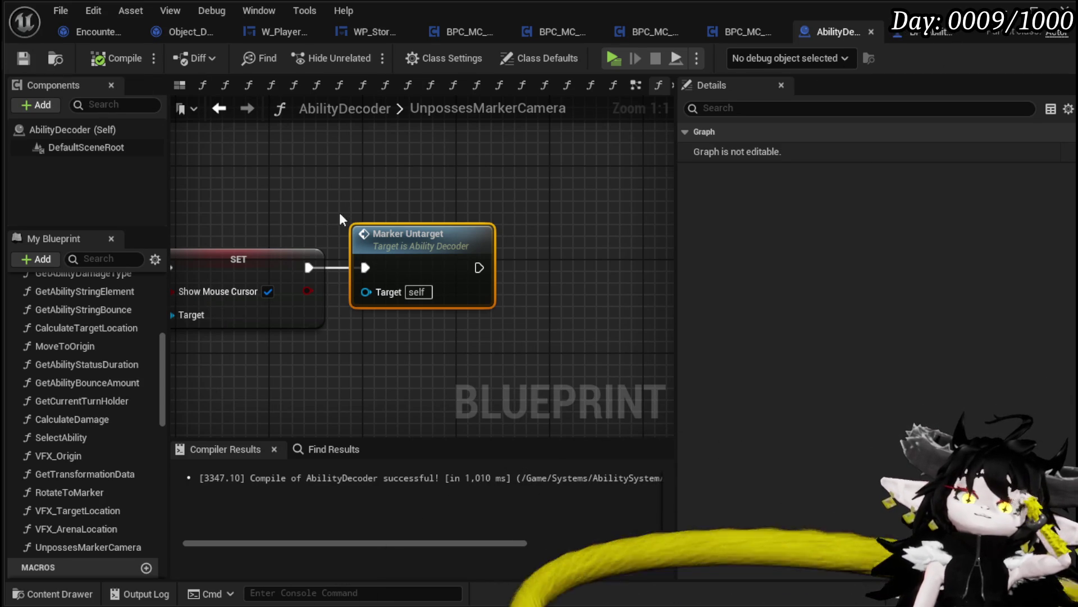
# - Inspect the UnpossesMarkerCamera function, box-selecting its nodes and reviewing the SET and Marker Untarget nodes
pyautogui.scroll(-4, 329, 176)
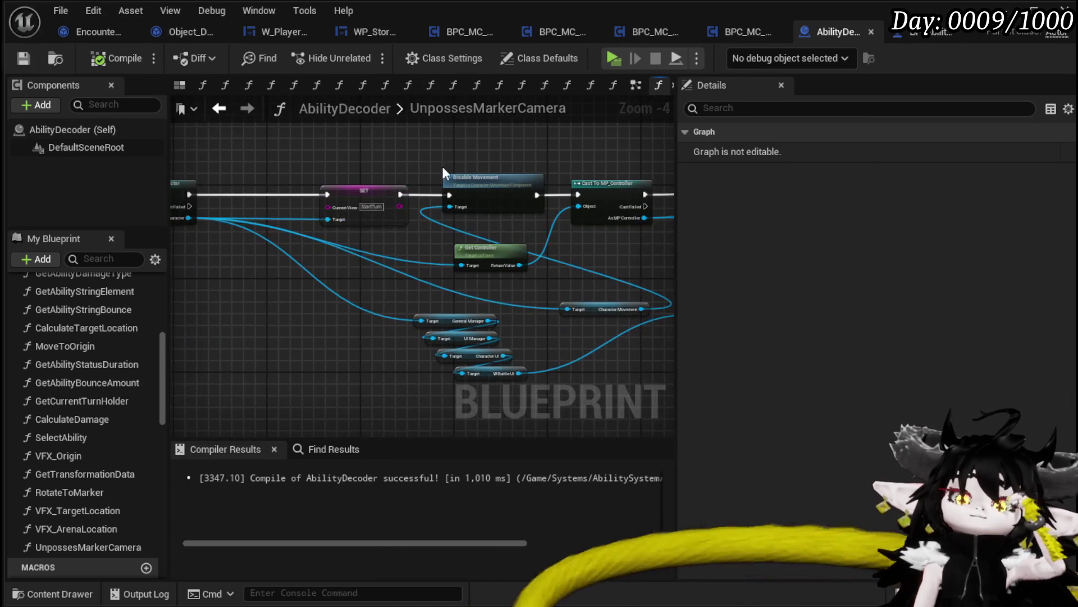
pyautogui.scroll(-4, 354, 165)
pyautogui.moveTo(207, 151); pyautogui.dragTo(311, 157)
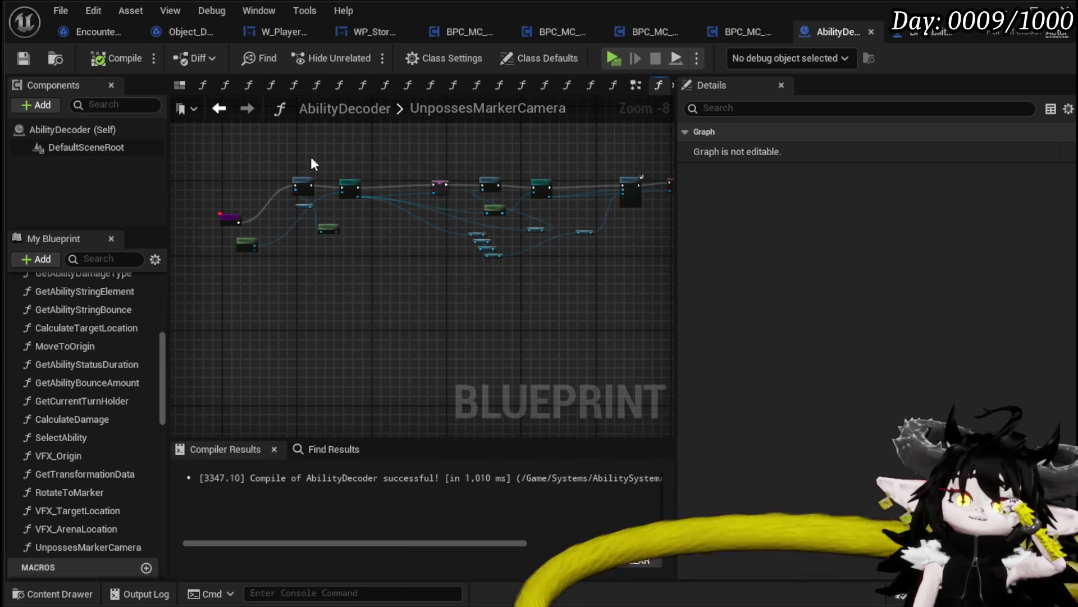
pyautogui.click(216, 174)
pyautogui.moveTo(237, 171)
pyautogui.mouseDown()
pyautogui.moveTo(382, 233)
pyautogui.moveTo(438, 312)
pyautogui.mouseUp()
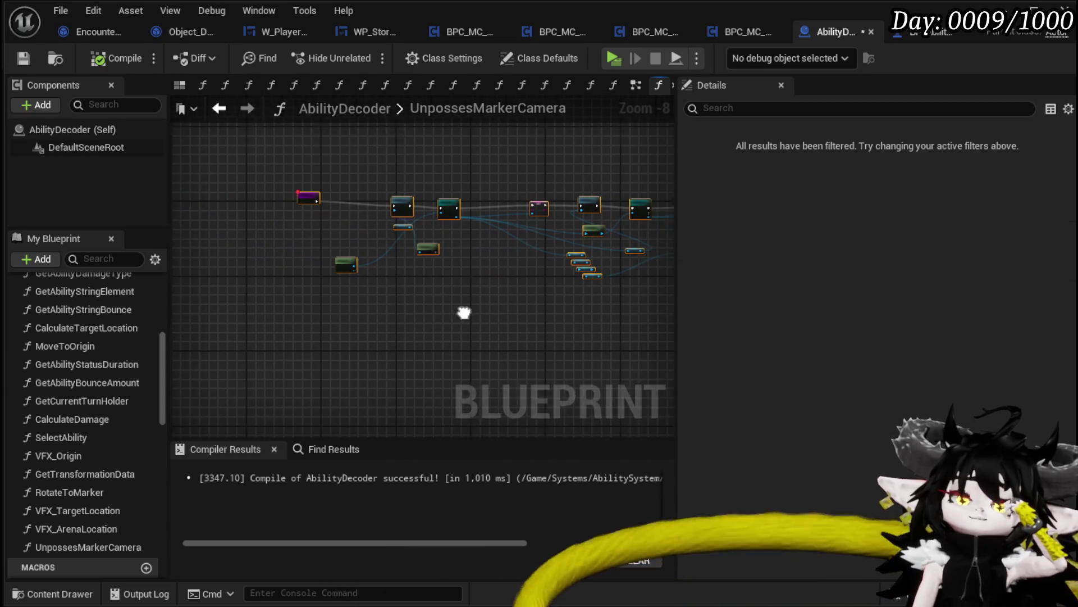
pyautogui.click(224, 117)
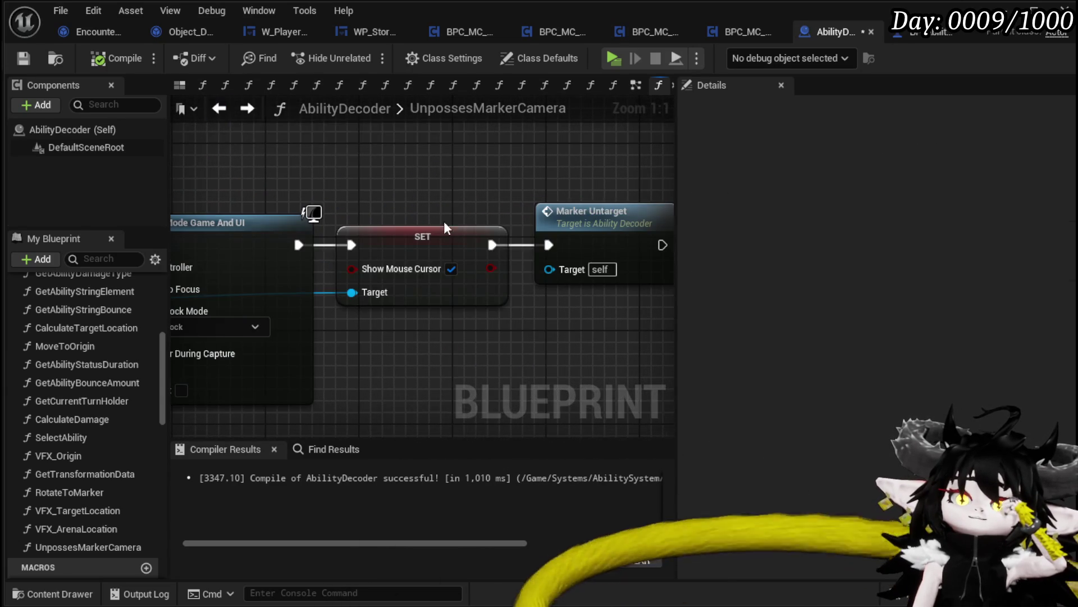
pyautogui.scroll(-3, 444, 221)
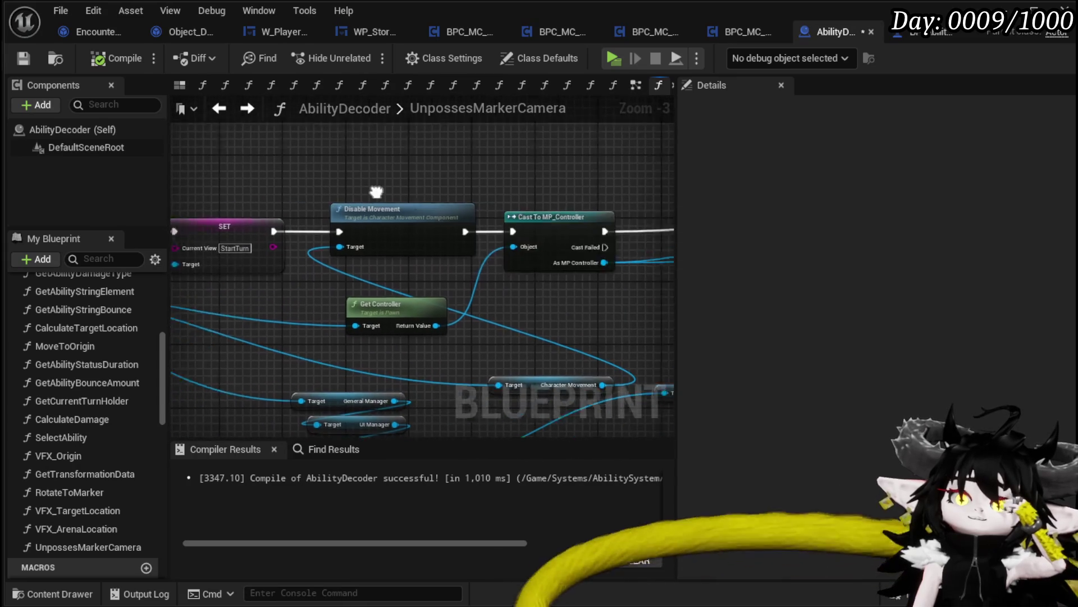
pyautogui.moveTo(373, 187)
pyautogui.mouseDown()
pyautogui.moveTo(467, 184)
pyautogui.moveTo(514, 197)
pyautogui.mouseUp()
pyautogui.scroll(-3, 572, 199)
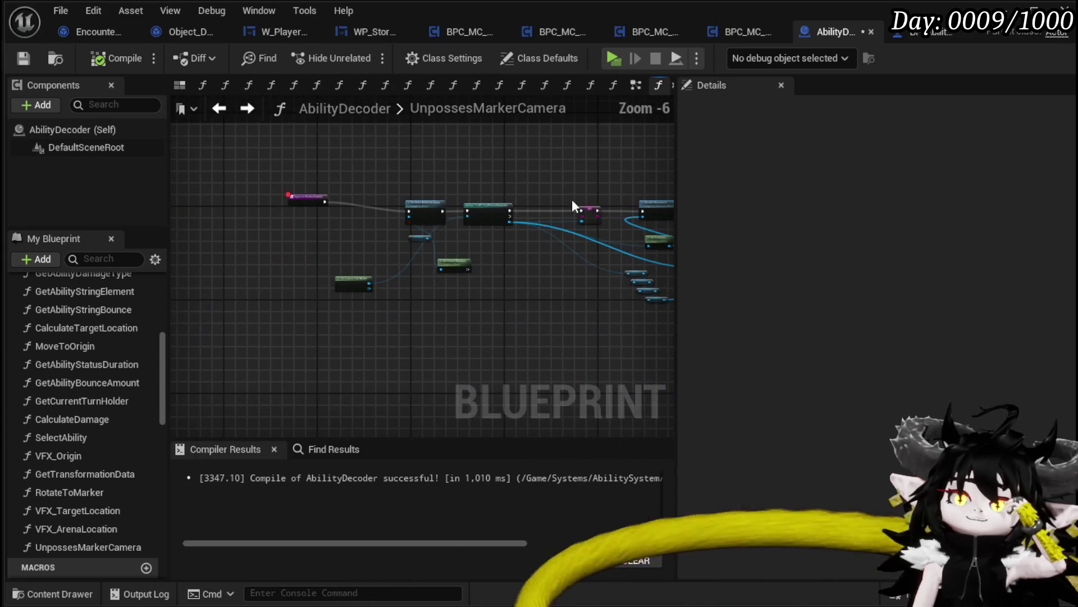
pyautogui.scroll(1, 405, 188)
# - In the event graph, move RTSCam and select Server Unposses and Get Current Turn Holder
pyautogui.click(635, 86)
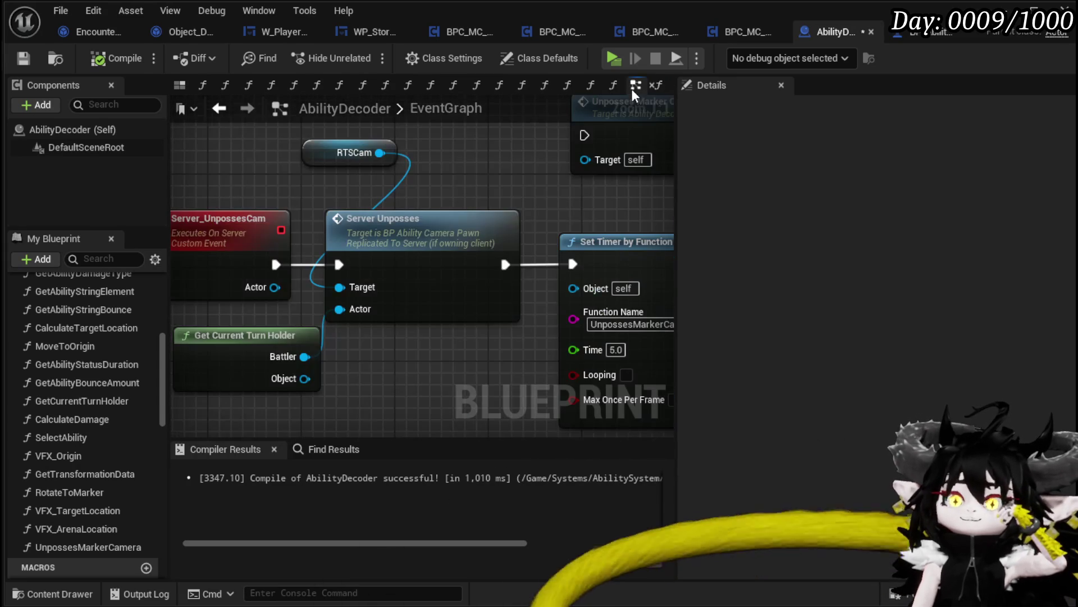
pyautogui.scroll(1, 480, 166)
pyautogui.moveTo(480, 166)
pyautogui.mouseDown()
pyautogui.moveTo(401, 235)
pyautogui.moveTo(394, 172)
pyautogui.mouseUp()
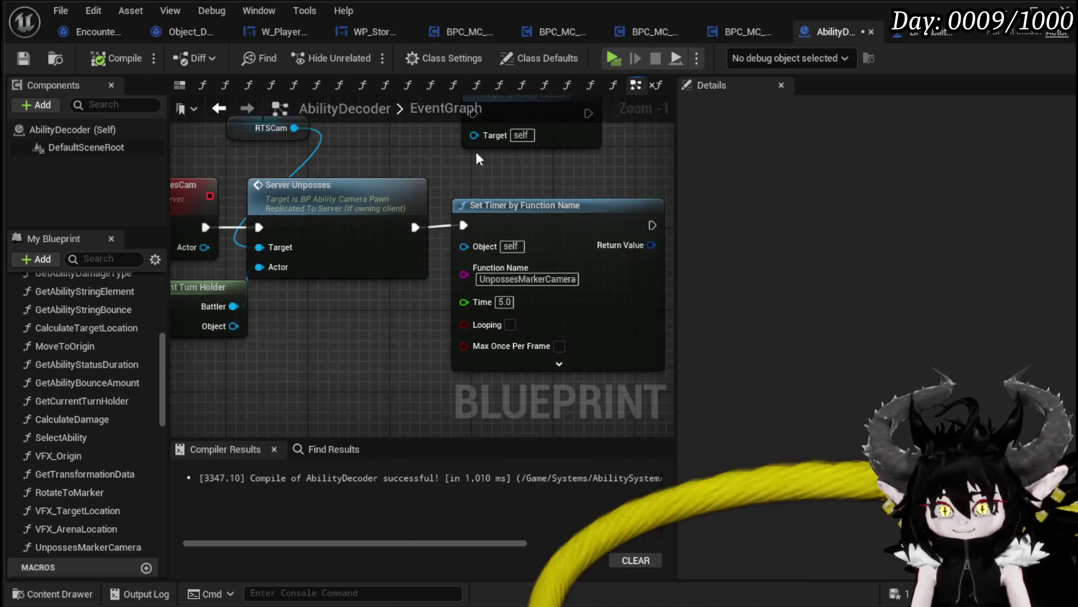
pyautogui.moveTo(285, 164)
pyautogui.mouseDown()
pyautogui.moveTo(359, 195)
pyautogui.moveTo(320, 190)
pyautogui.mouseUp()
pyautogui.keyDown('shift'); pyautogui.click(406, 278); pyautogui.keyUp('shift')
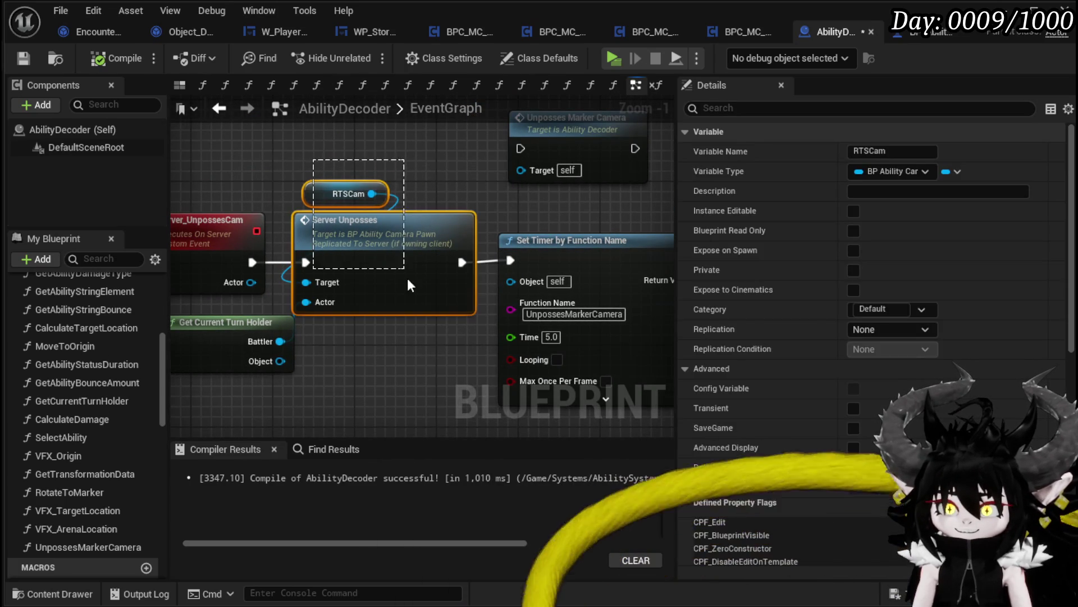
pyautogui.moveTo(415, 319); pyautogui.dragTo(517, 306)
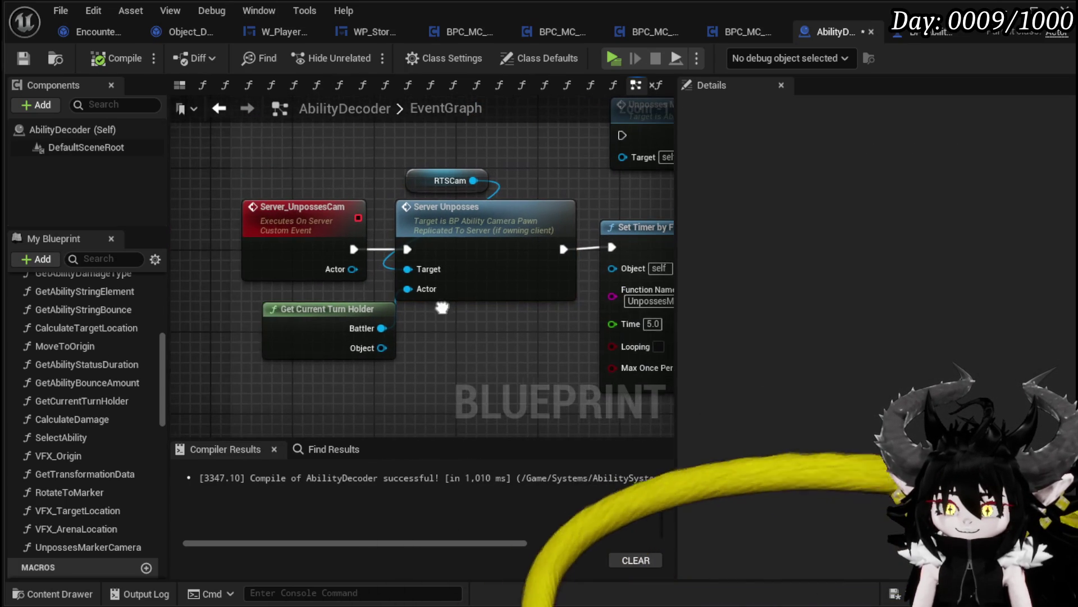
pyautogui.click(299, 308)
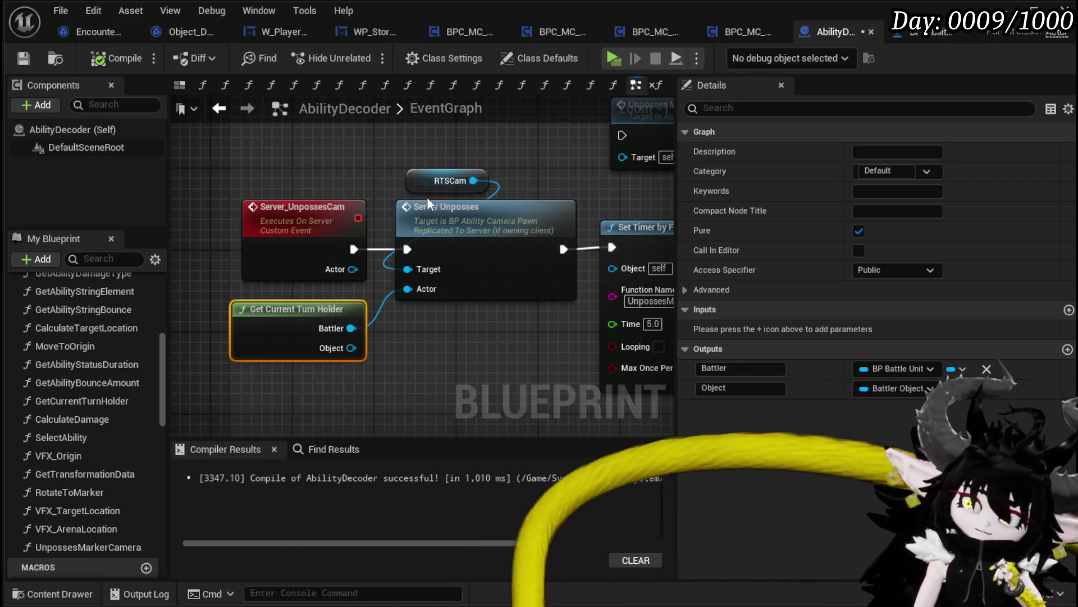
# - Place Unposses Marker Camera right after Server_UnpossesCam and regroup RTSCam, Server Unposses, Get Current Turn Holder and the timer
pyautogui.moveTo(520, 200)
pyautogui.mouseDown()
pyautogui.moveTo(349, 182)
pyautogui.moveTo(384, 191)
pyautogui.moveTo(360, 278)
pyautogui.moveTo(345, 225)
pyautogui.mouseUp()
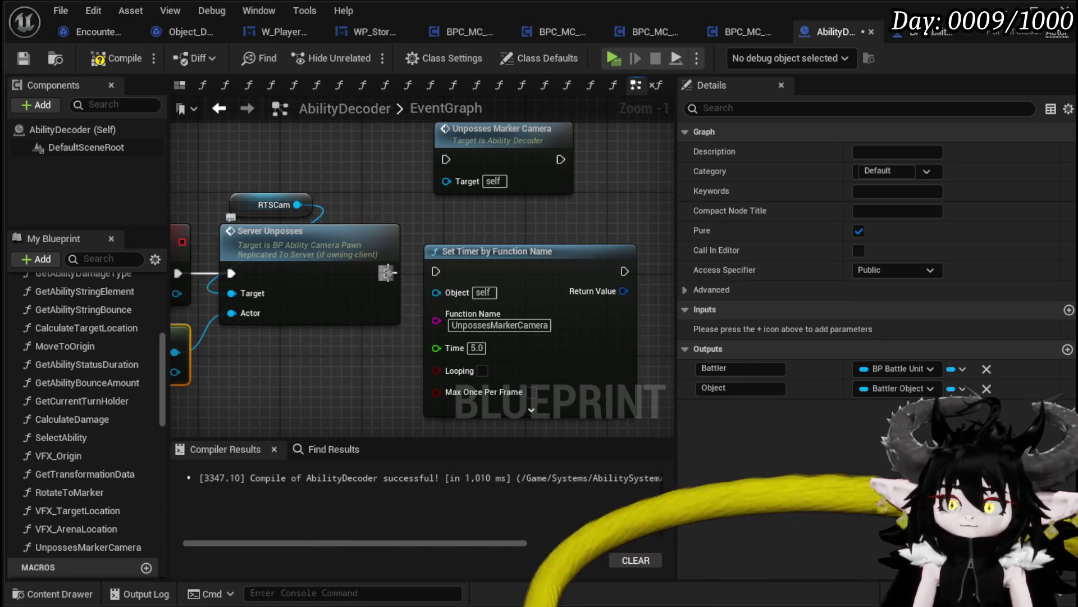
pyautogui.moveTo(474, 271)
pyautogui.mouseDown()
pyautogui.moveTo(506, 278)
pyautogui.moveTo(536, 332)
pyautogui.mouseUp()
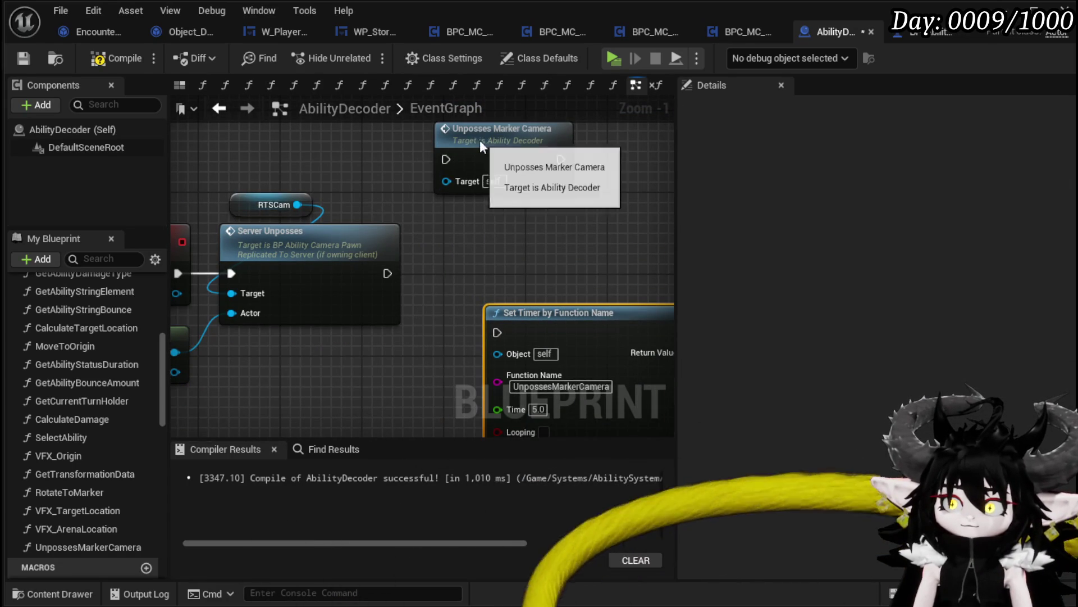
pyautogui.moveTo(480, 139)
pyautogui.mouseDown()
pyautogui.moveTo(357, 135)
pyautogui.moveTo(486, 181)
pyautogui.mouseUp()
pyautogui.moveTo(283, 283)
pyautogui.mouseDown()
pyautogui.moveTo(262, 163)
pyautogui.moveTo(298, 187)
pyautogui.moveTo(481, 193)
pyautogui.moveTo(396, 174)
pyautogui.moveTo(366, 182)
pyautogui.mouseUp()
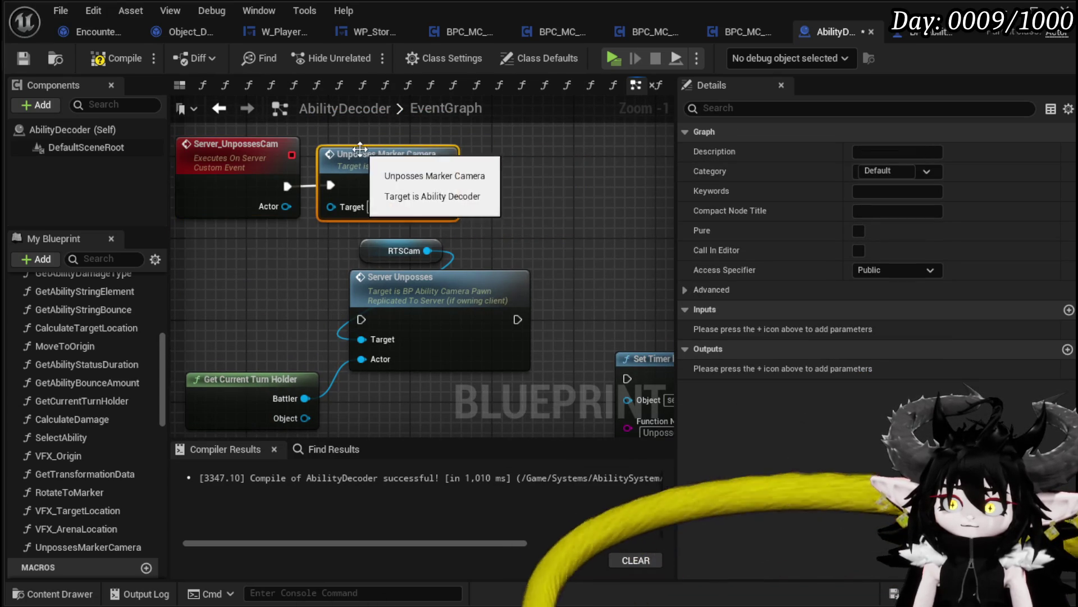
pyautogui.moveTo(271, 249)
pyautogui.mouseDown()
pyautogui.moveTo(259, 249)
pyautogui.moveTo(362, 170)
pyautogui.mouseUp()
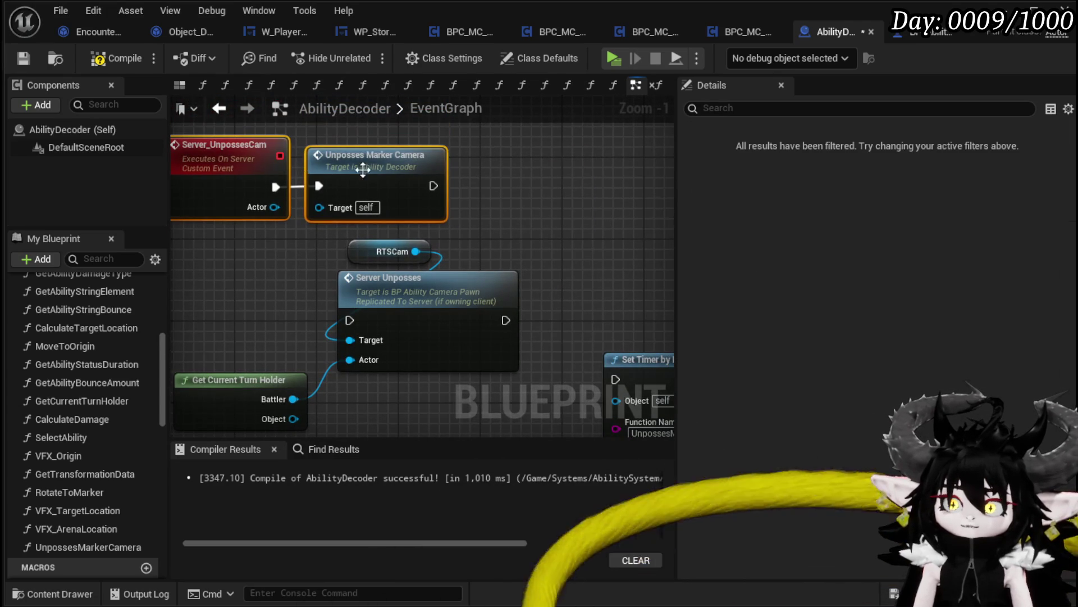
pyautogui.moveTo(345, 236)
pyautogui.mouseDown()
pyautogui.moveTo(399, 293)
pyautogui.moveTo(614, 211)
pyautogui.mouseUp()
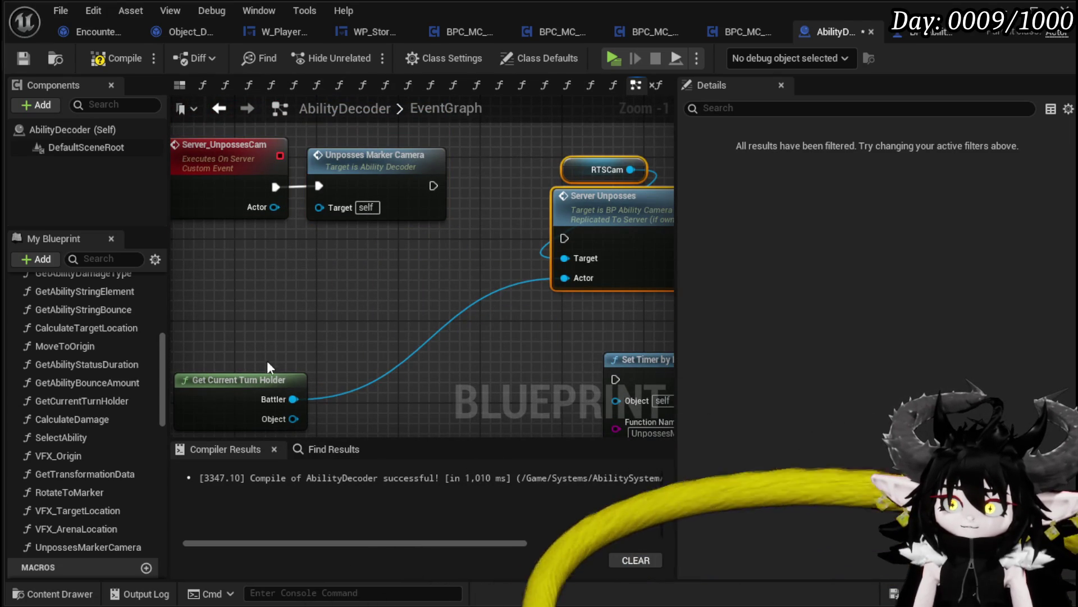
pyautogui.moveTo(262, 391); pyautogui.dragTo(436, 329)
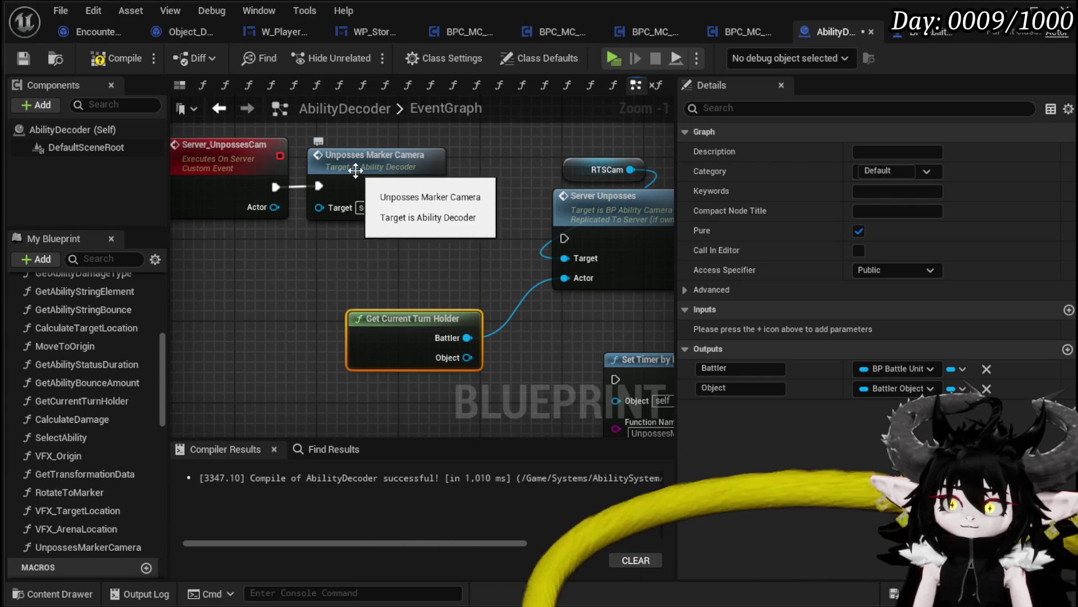
# - Rename the UnpossesMarkerCamera function to ResetMarkerSettings
pyautogui.click(386, 187)
pyautogui.rightClick(385, 187)
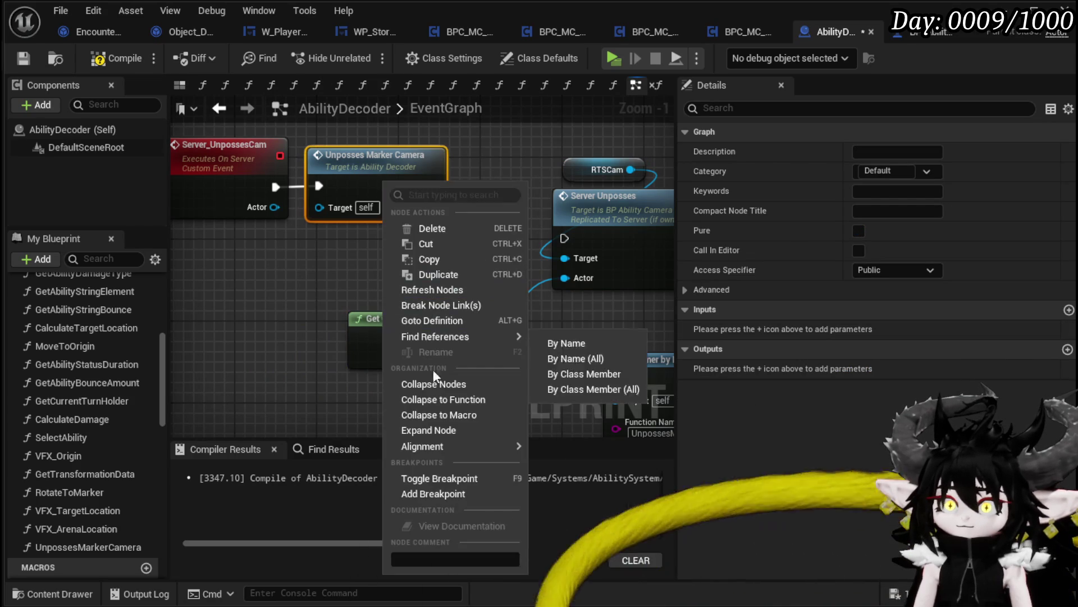
pyautogui.rightClick(61, 548)
pyautogui.click(118, 605)
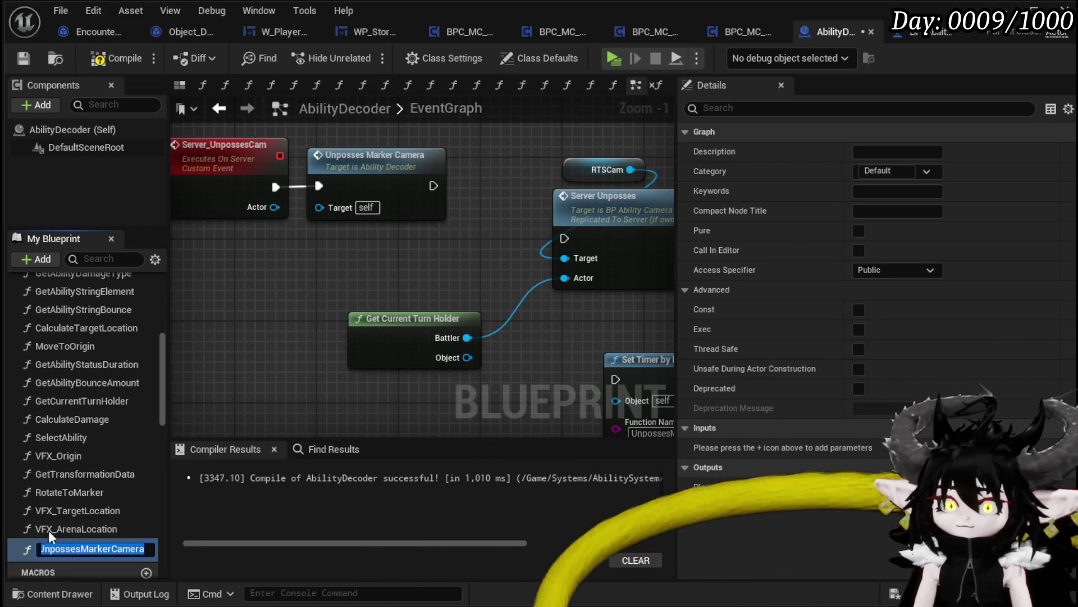
pyautogui.write('Reset')
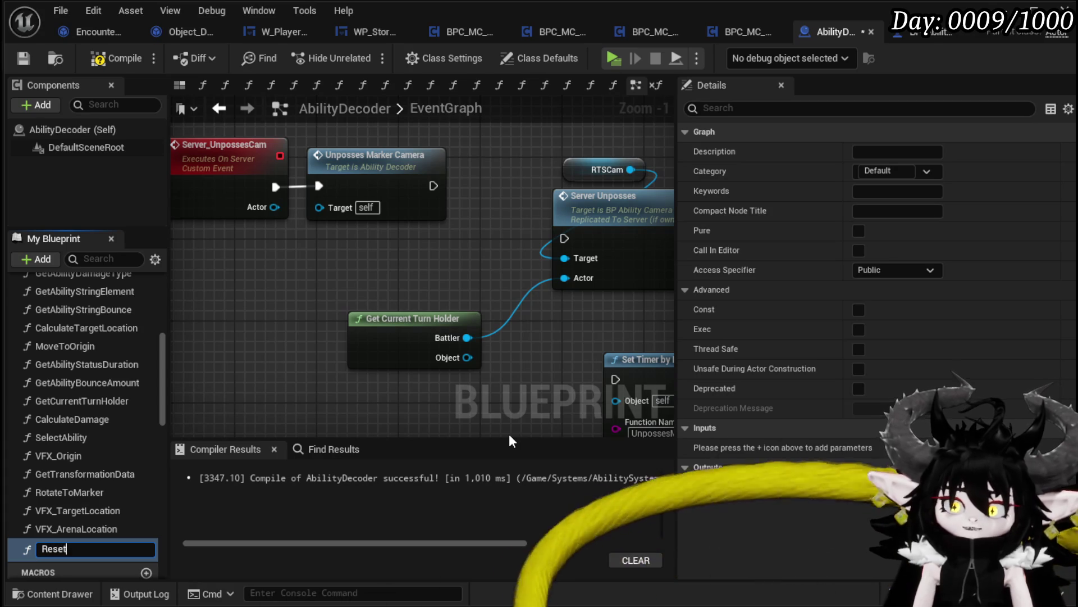
pyautogui.write('MarkerSettings')
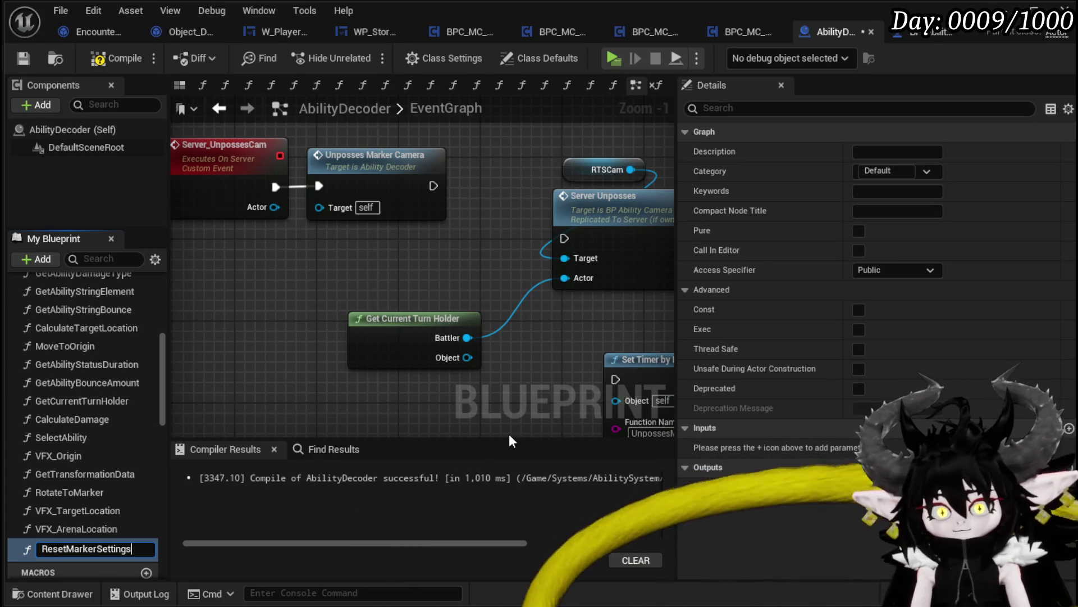
pyautogui.press('Return')
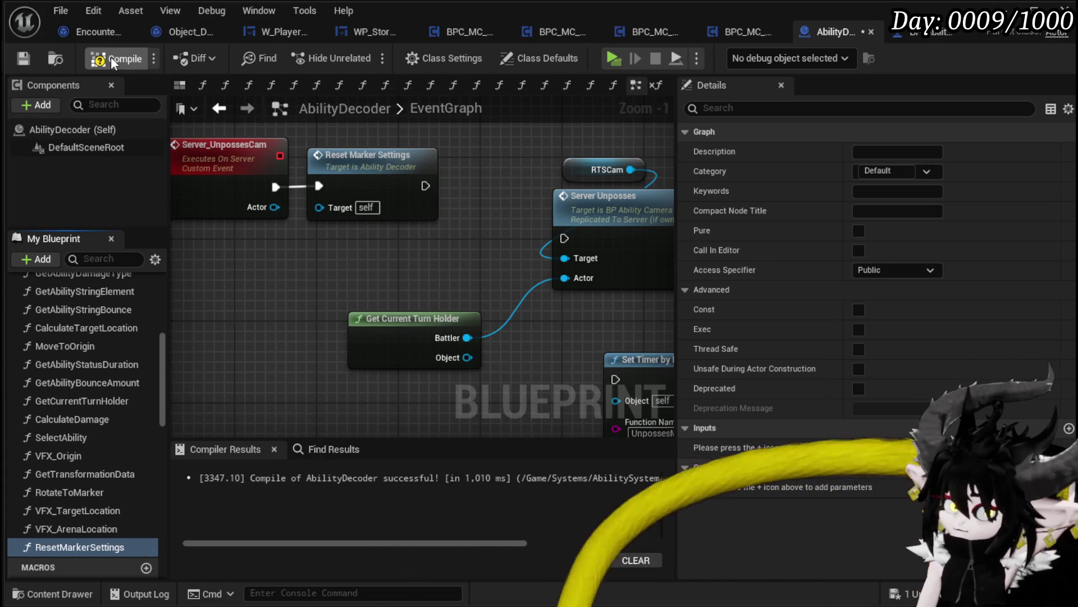
# - Compile and save AbilityDecoder, then open the Server Unposses event's definition
pyautogui.click(110, 56)
pyautogui.click(19, 59)
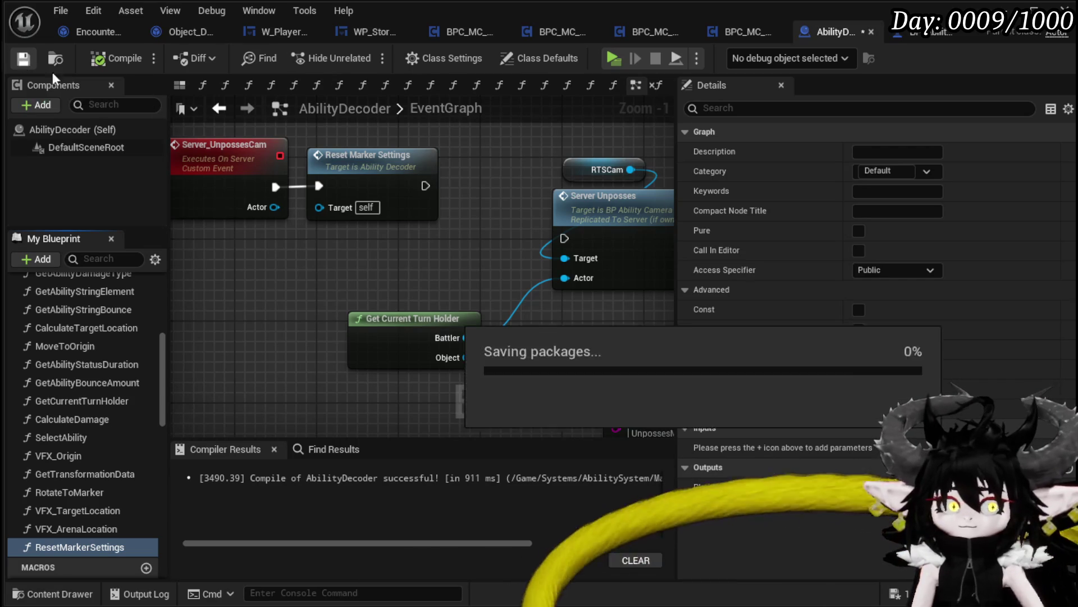
pyautogui.moveTo(563, 204); pyautogui.dragTo(357, 230)
pyautogui.doubleClick(358, 231)
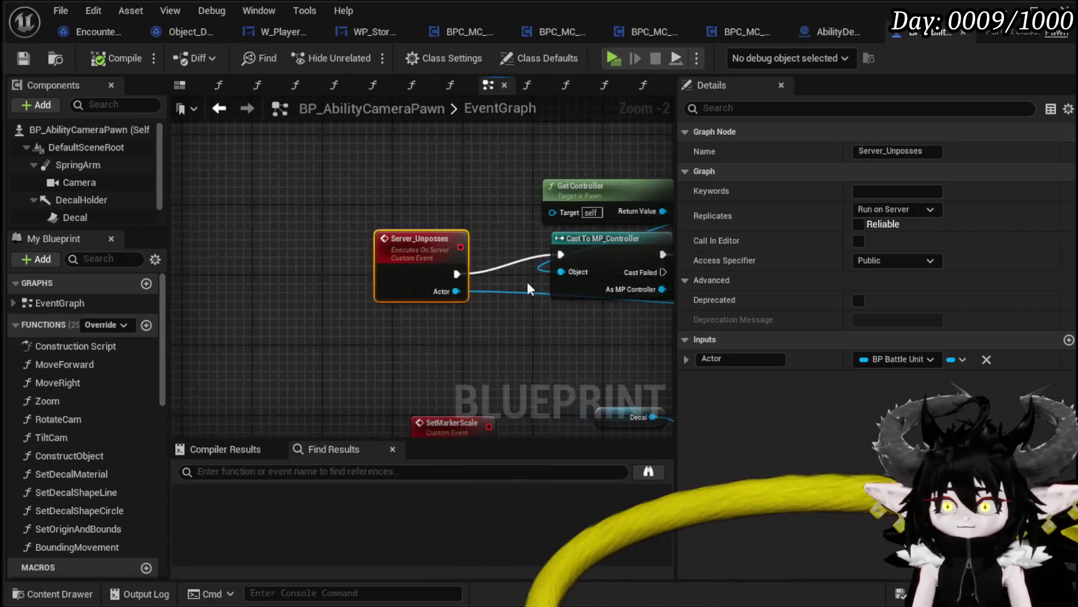
# - Inspect BP_AbilityCameraPawn's Server_Unposses chain and move the Possess node down and left
pyautogui.scroll(-1, 578, 231)
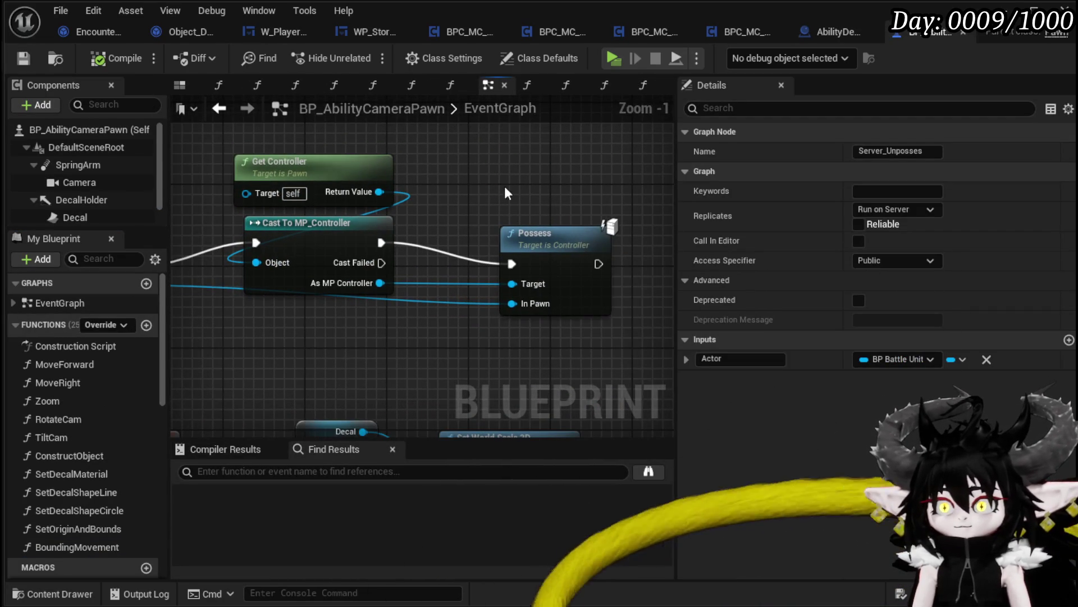
pyautogui.click(550, 235)
pyautogui.moveTo(550, 264); pyautogui.dragTo(467, 121)
pyautogui.scroll(-4, 439, 198)
pyautogui.moveTo(440, 199); pyautogui.dragTo(251, 352)
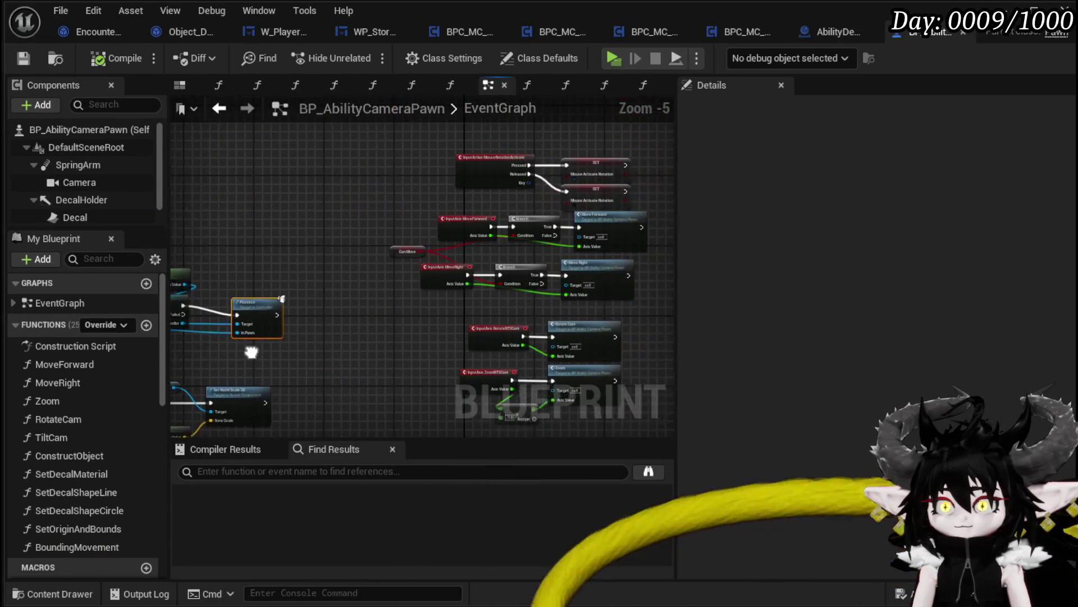
pyautogui.scroll(4, 397, 316)
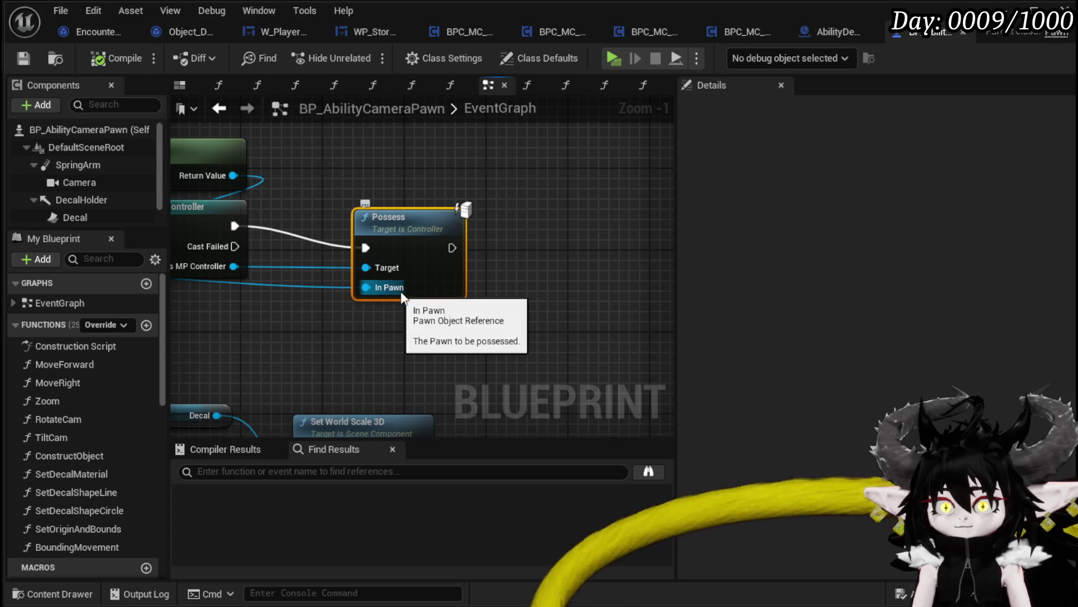
pyautogui.click(510, 292)
pyautogui.scroll(-1, 510, 292)
pyautogui.moveTo(511, 293); pyautogui.dragTo(682, 305)
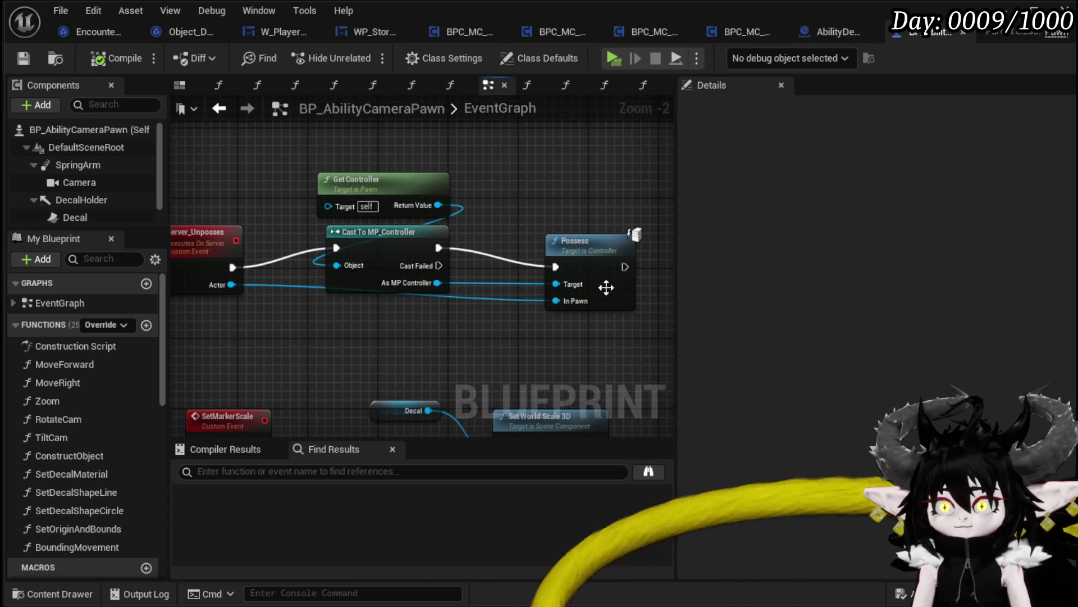
pyautogui.moveTo(595, 241); pyautogui.dragTo(565, 268)
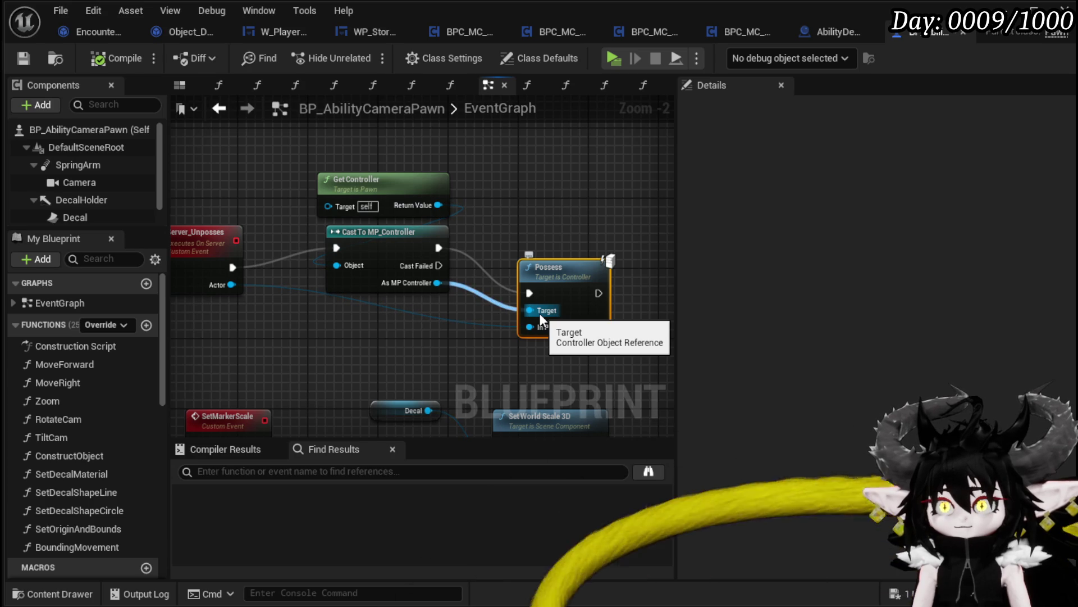
pyautogui.moveTo(501, 201); pyautogui.dragTo(632, 348)
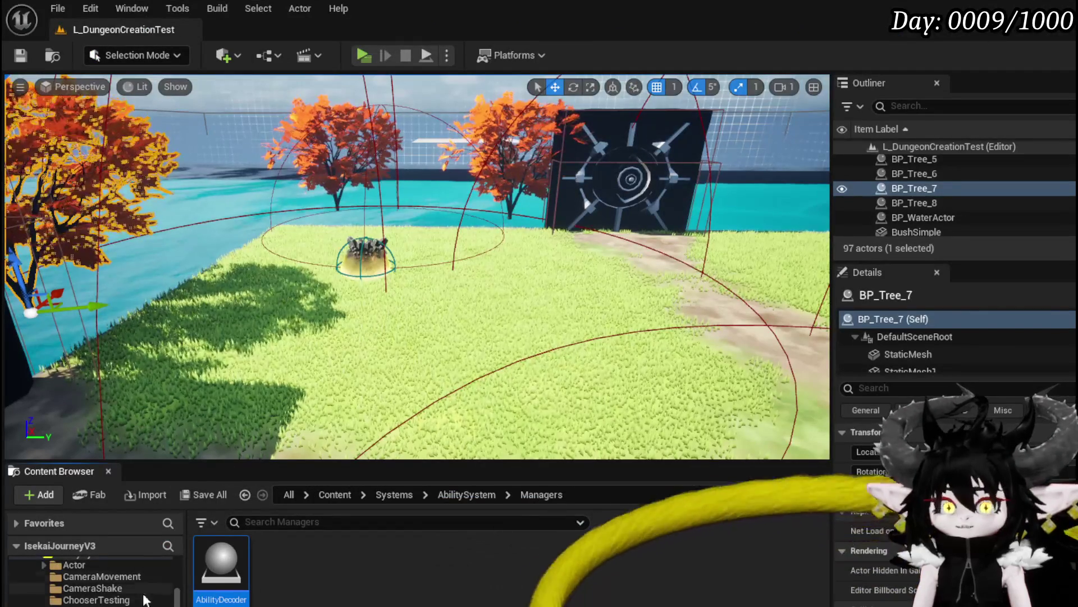
# - Go to the ThirdPerson > Blueprints folder and open BP_ThirdPersonCharacter
pyautogui.scroll(10, 92, 581)
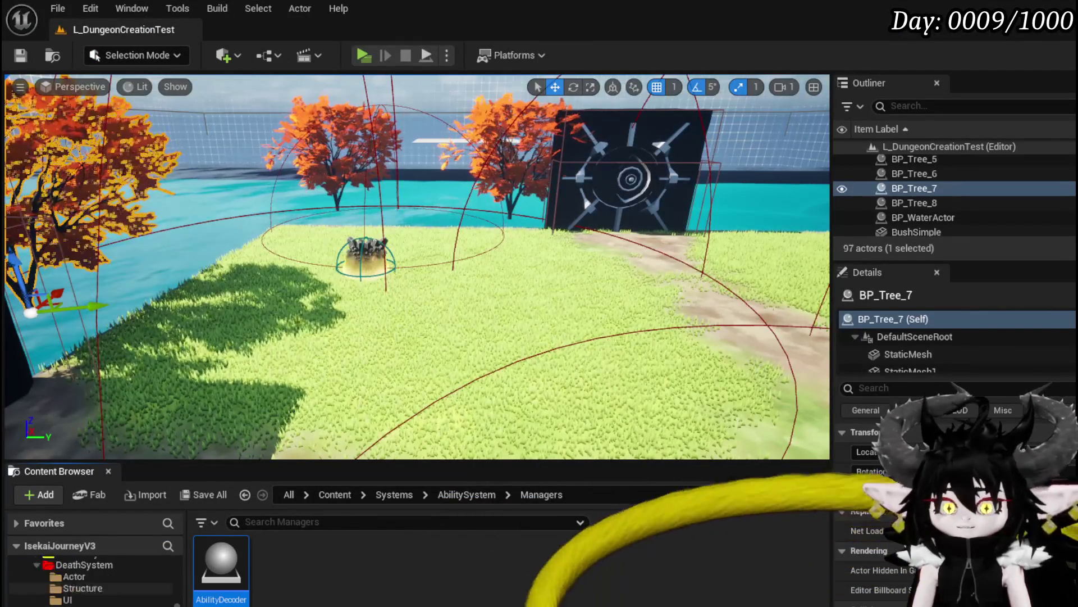
pyautogui.scroll(-5, 93, 581)
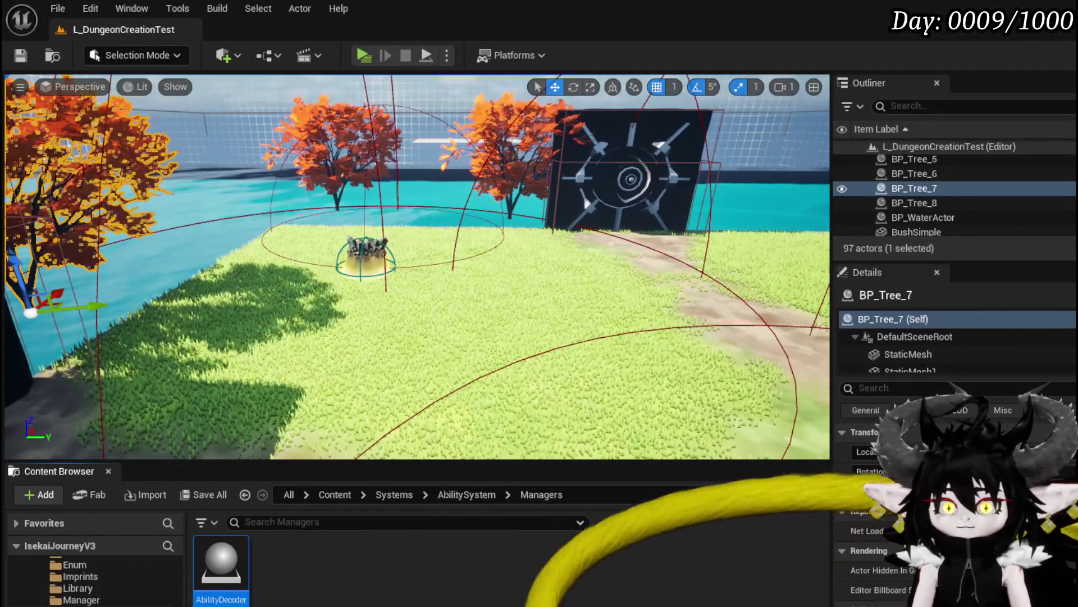
pyautogui.scroll(-3, 93, 581)
pyautogui.scroll(10, 92, 582)
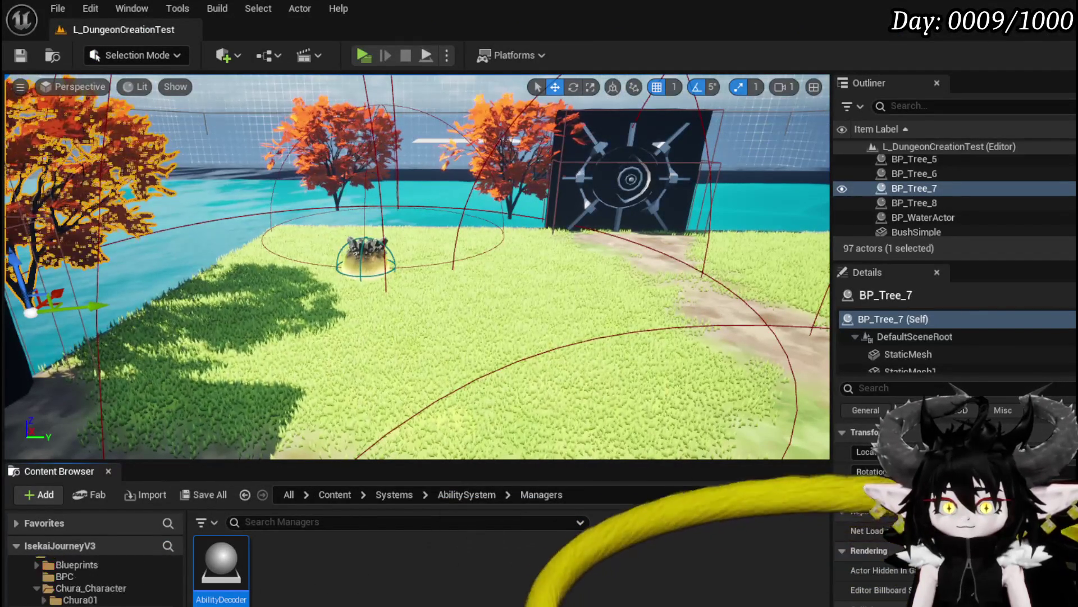
pyautogui.click(86, 568)
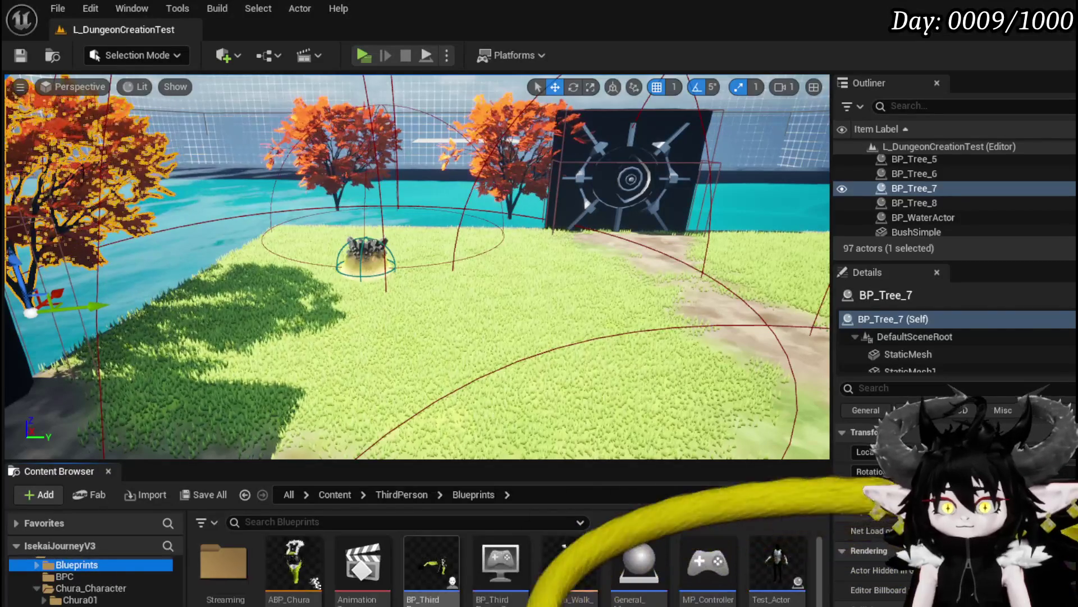
pyautogui.doubleClick(432, 568)
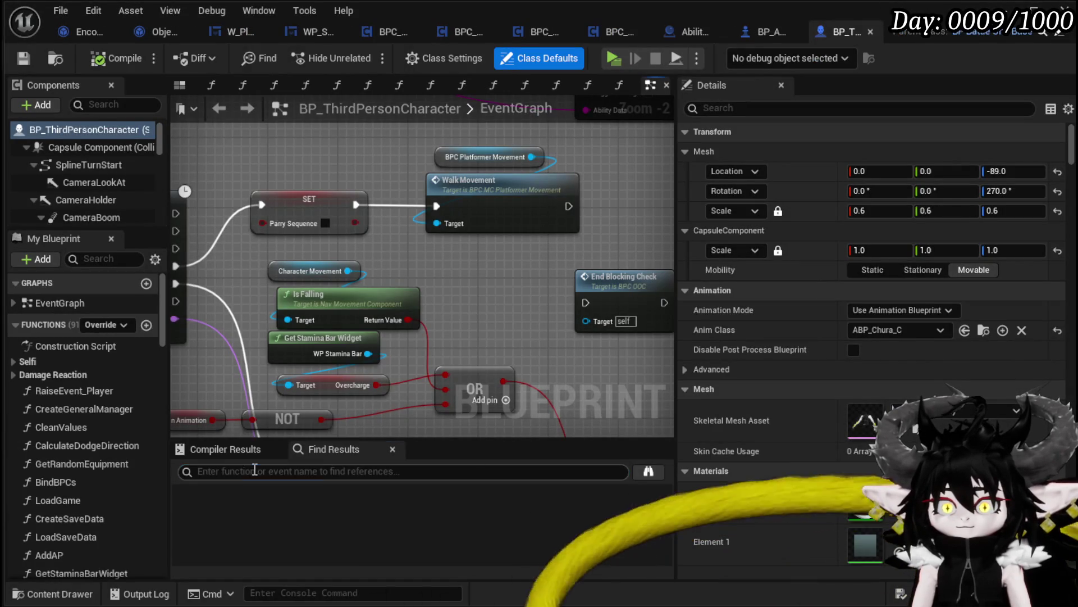
# - Search for 'Posses', jump to the PossesCam event and centre the Server Unposses Cam call
pyautogui.write('Posses')
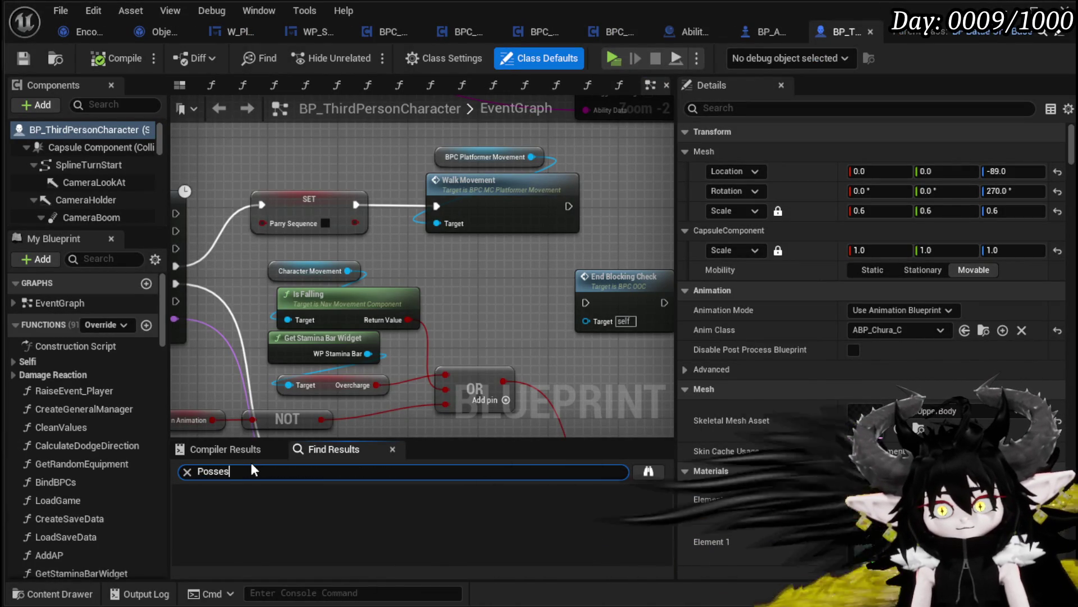
pyautogui.press('Return')
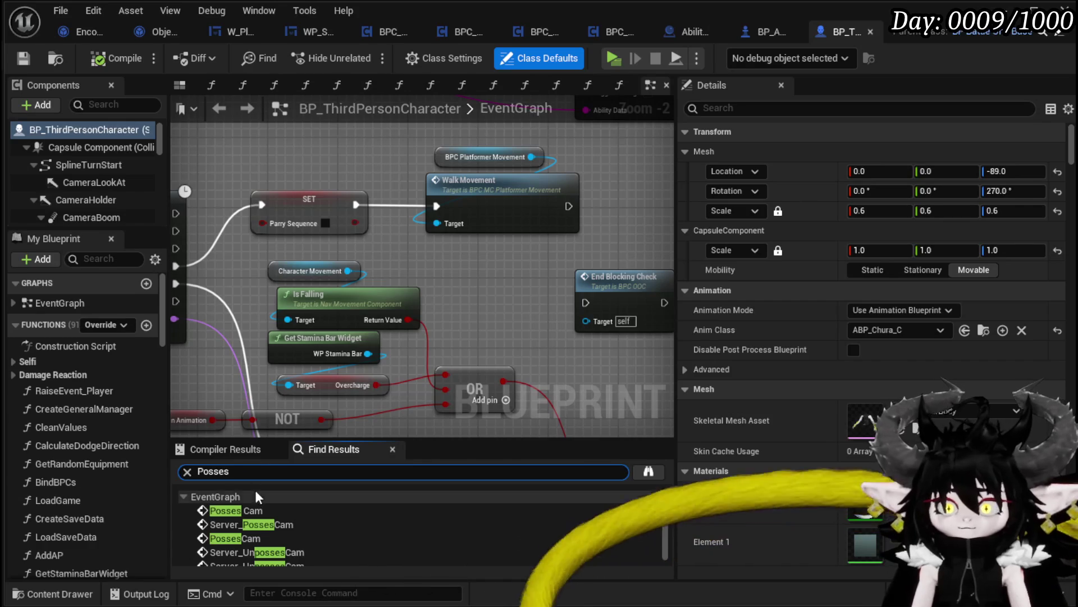
pyautogui.click(259, 508)
pyautogui.moveTo(446, 223)
pyautogui.mouseDown()
pyautogui.moveTo(253, 232)
pyautogui.moveTo(329, 244)
pyautogui.moveTo(313, 244)
pyautogui.moveTo(296, 216)
pyautogui.moveTo(334, 101)
pyautogui.mouseUp()
pyautogui.scroll(-2, 296, 215)
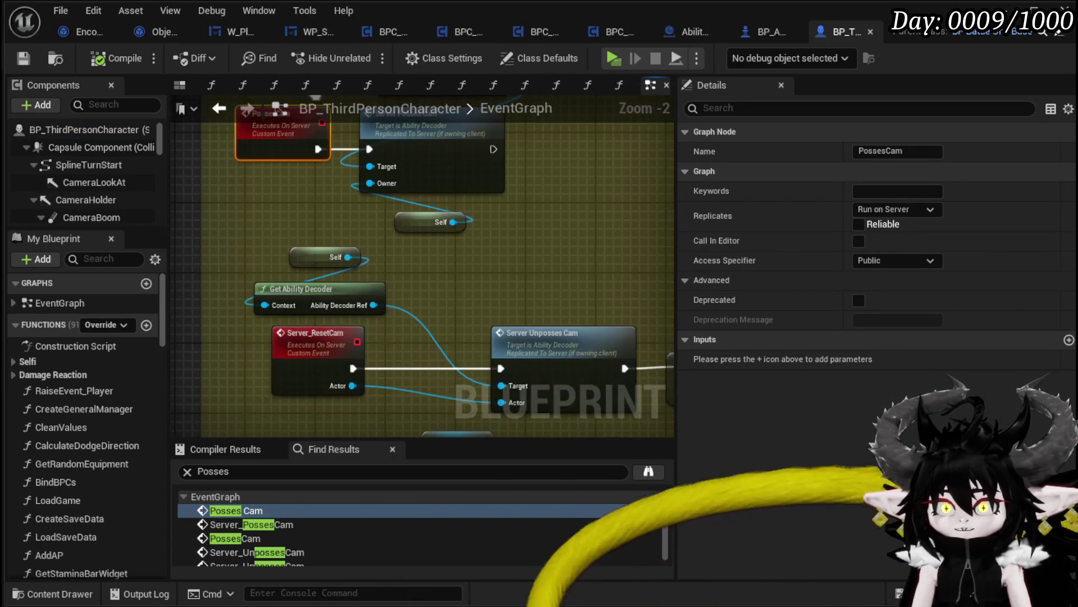
pyautogui.moveTo(333, 149)
pyautogui.mouseDown()
pyautogui.moveTo(304, 167)
pyautogui.moveTo(438, 200)
pyautogui.moveTo(380, 186)
pyautogui.moveTo(352, 80)
pyautogui.moveTo(360, 115)
pyautogui.mouseUp()
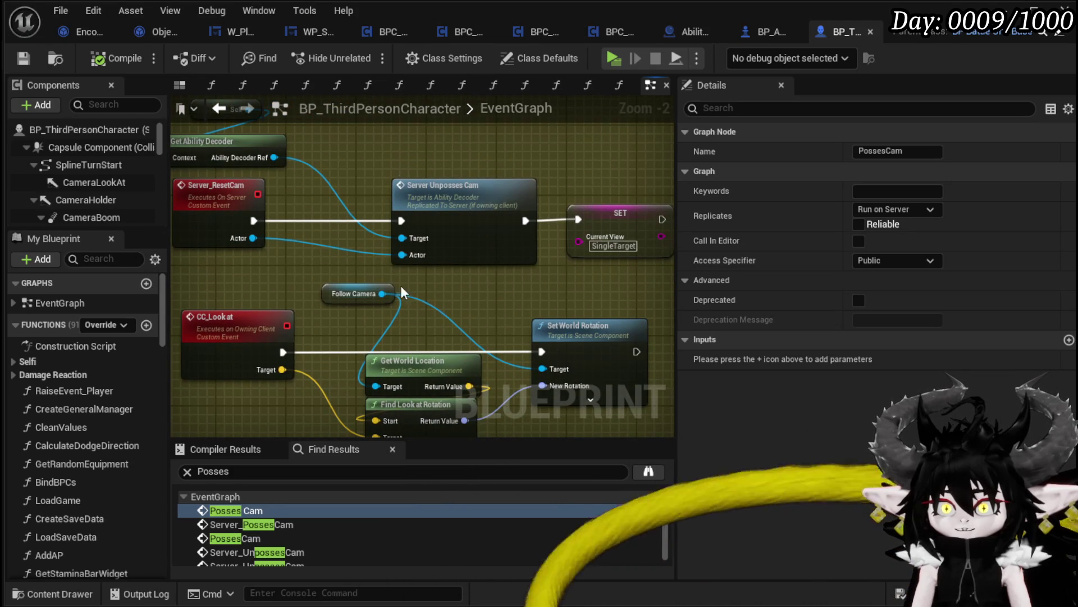
# - Select the CC_Look at node group and shift it down and left
pyautogui.click(289, 286)
pyautogui.click(459, 278)
pyautogui.moveTo(459, 279); pyautogui.dragTo(498, 192)
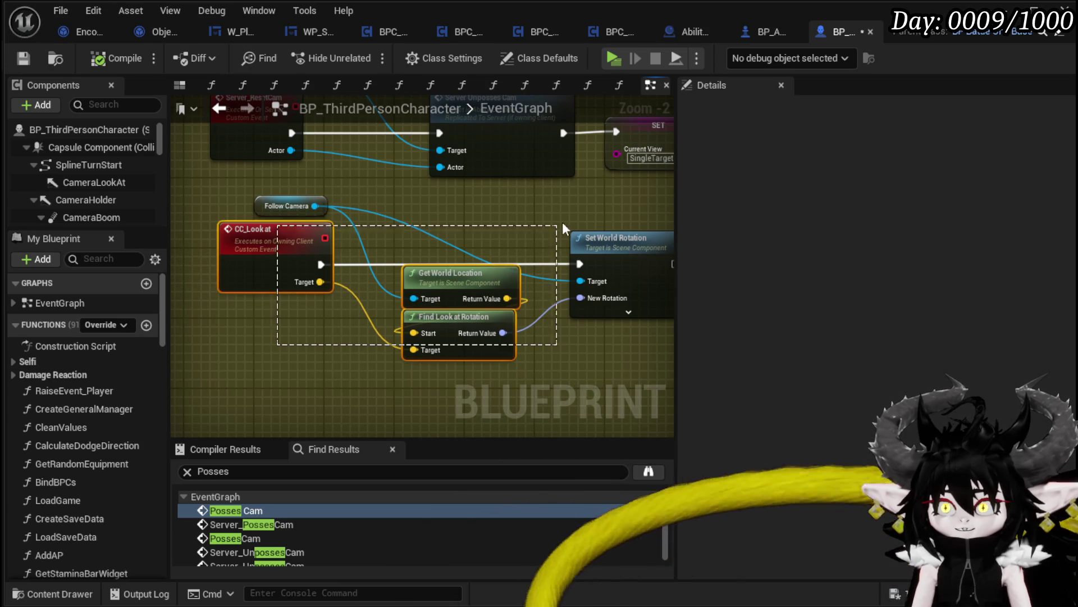
pyautogui.moveTo(564, 228); pyautogui.dragTo(587, 209)
pyautogui.moveTo(621, 248)
pyautogui.mouseDown()
pyautogui.moveTo(575, 256)
pyautogui.moveTo(602, 283)
pyautogui.mouseUp()
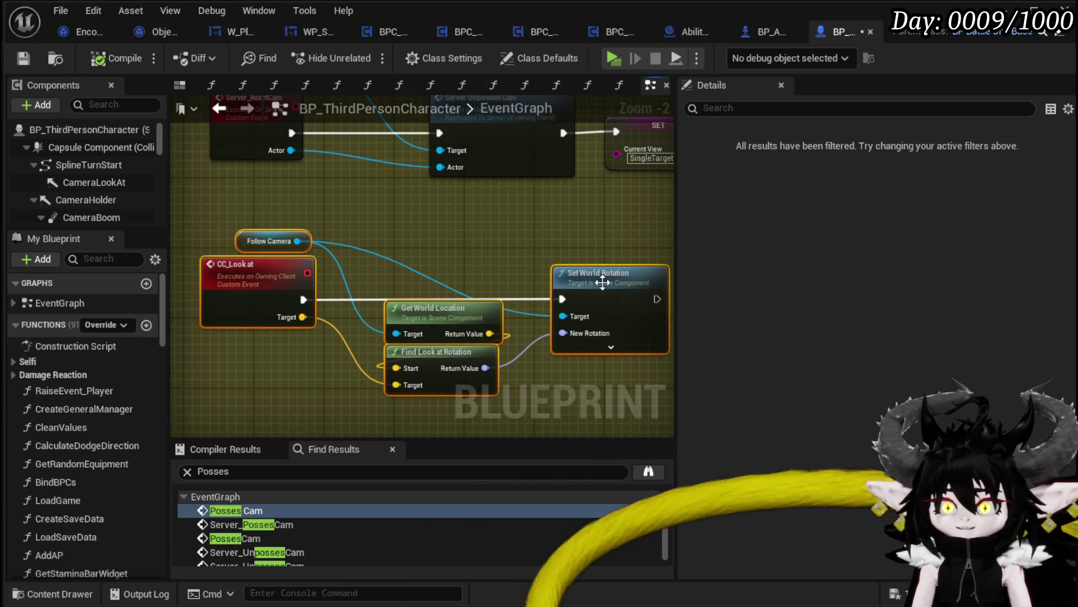
pyautogui.moveTo(268, 373); pyautogui.dragTo(596, 252)
pyautogui.click(593, 237)
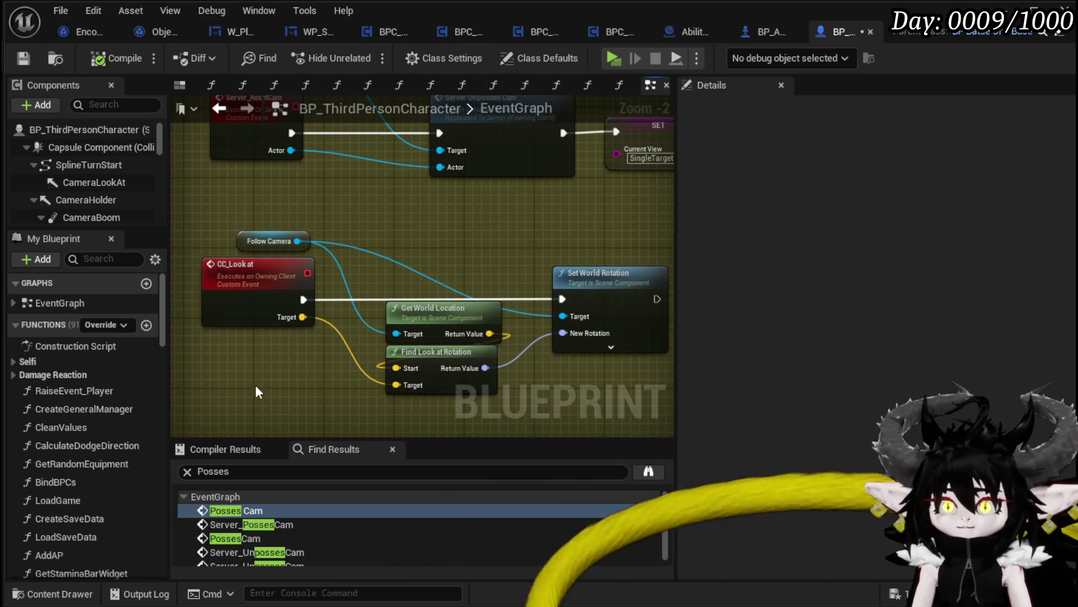
pyautogui.moveTo(182, 433)
pyautogui.mouseDown()
pyautogui.moveTo(633, 218)
pyautogui.moveTo(532, 232)
pyautogui.moveTo(556, 303)
pyautogui.mouseUp()
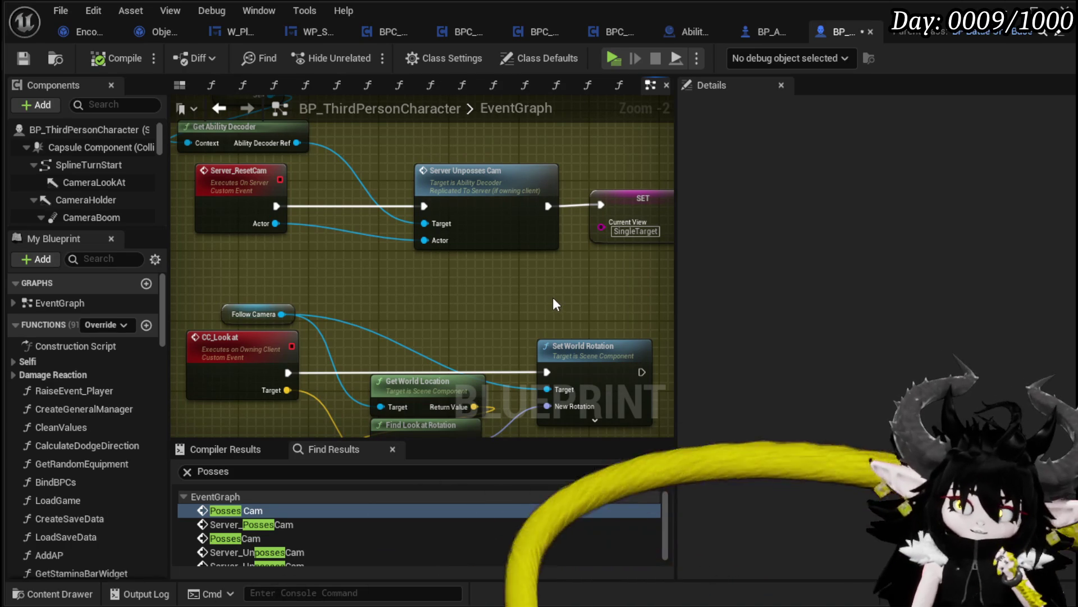
# - Survey the event graph, including Event Bus Move Camera and the encounter lookup nodes
pyautogui.scroll(-3, 555, 306)
pyautogui.moveTo(555, 306)
pyautogui.mouseDown()
pyautogui.moveTo(320, 320)
pyautogui.moveTo(387, 296)
pyautogui.moveTo(383, 283)
pyautogui.moveTo(426, 337)
pyautogui.moveTo(382, 225)
pyautogui.mouseUp()
pyautogui.scroll(3, 382, 224)
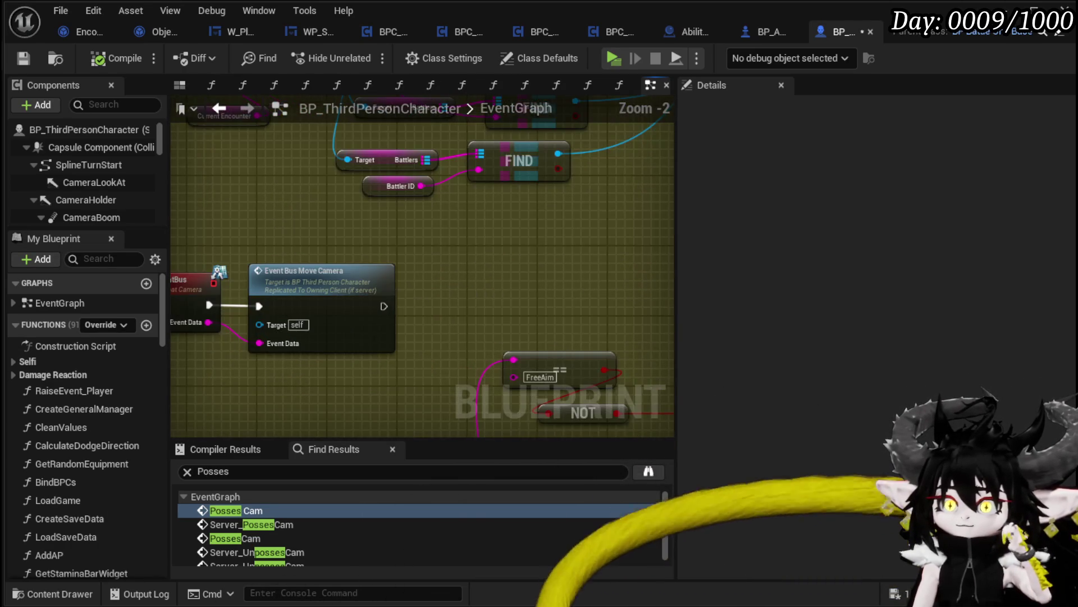
pyautogui.moveTo(361, 308)
pyautogui.mouseDown()
pyautogui.moveTo(530, 354)
pyautogui.moveTo(525, 426)
pyautogui.mouseUp()
pyautogui.scroll(-1, 489, 337)
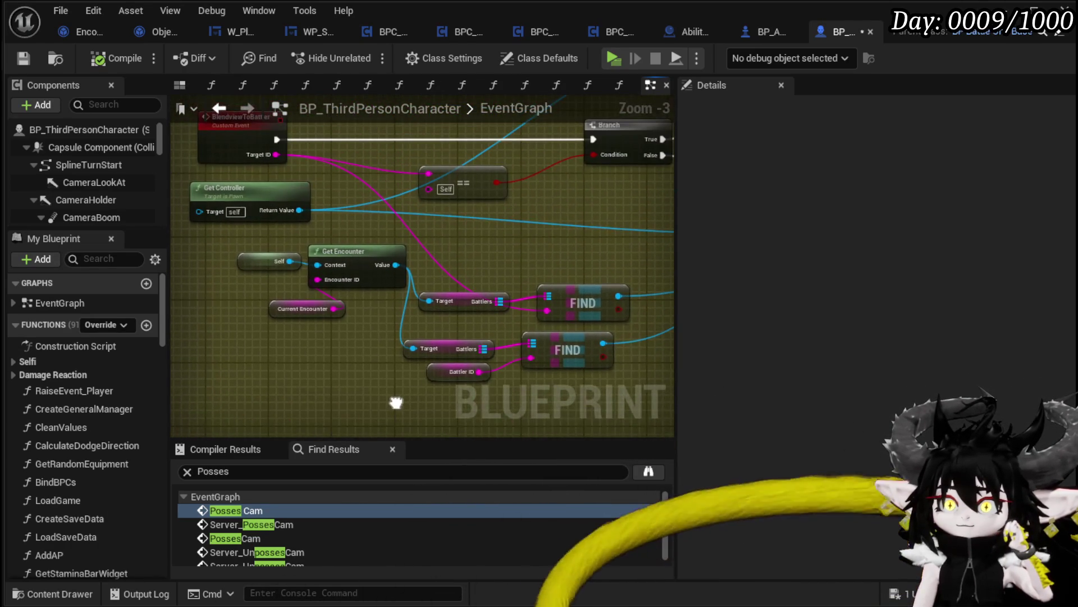
pyautogui.moveTo(449, 237)
pyautogui.mouseDown()
pyautogui.moveTo(456, 293)
pyautogui.moveTo(329, 266)
pyautogui.mouseUp()
pyautogui.scroll(-4, 337, 264)
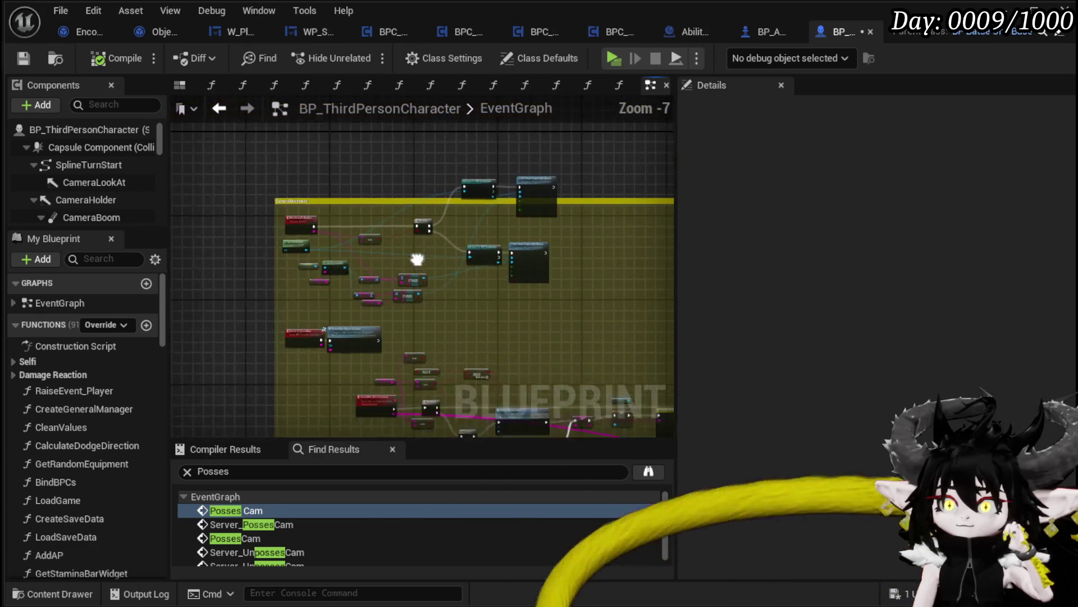
pyautogui.moveTo(416, 251); pyautogui.dragTo(445, 163)
pyautogui.scroll(5, 305, 244)
pyautogui.moveTo(305, 244)
pyautogui.mouseDown()
pyautogui.moveTo(365, 247)
pyautogui.moveTo(425, 290)
pyautogui.mouseUp()
pyautogui.scroll(-1, 361, 532)
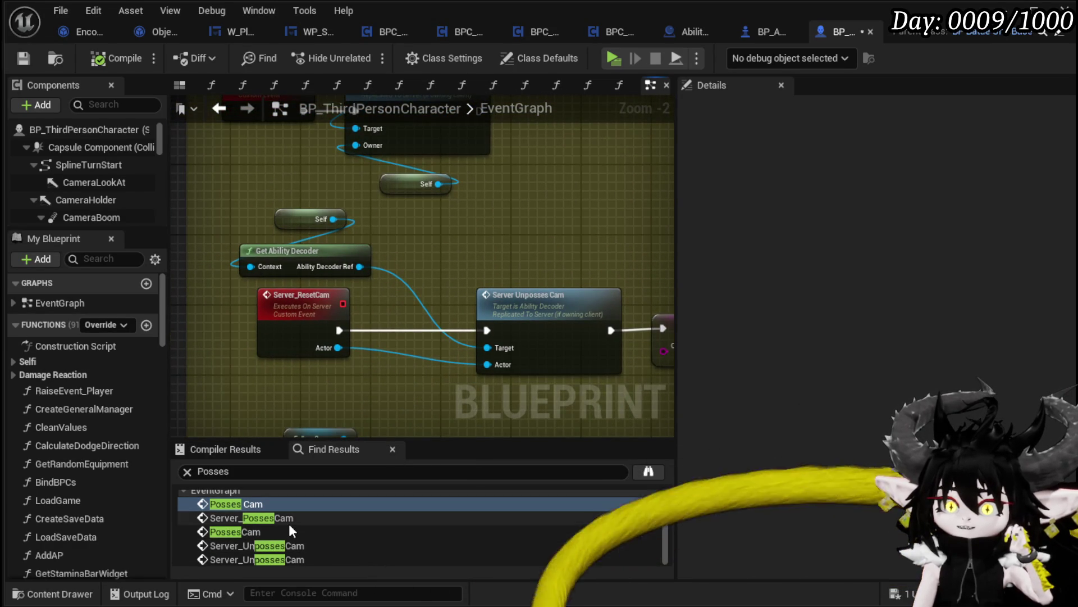
pyautogui.scroll(-3, 399, 291)
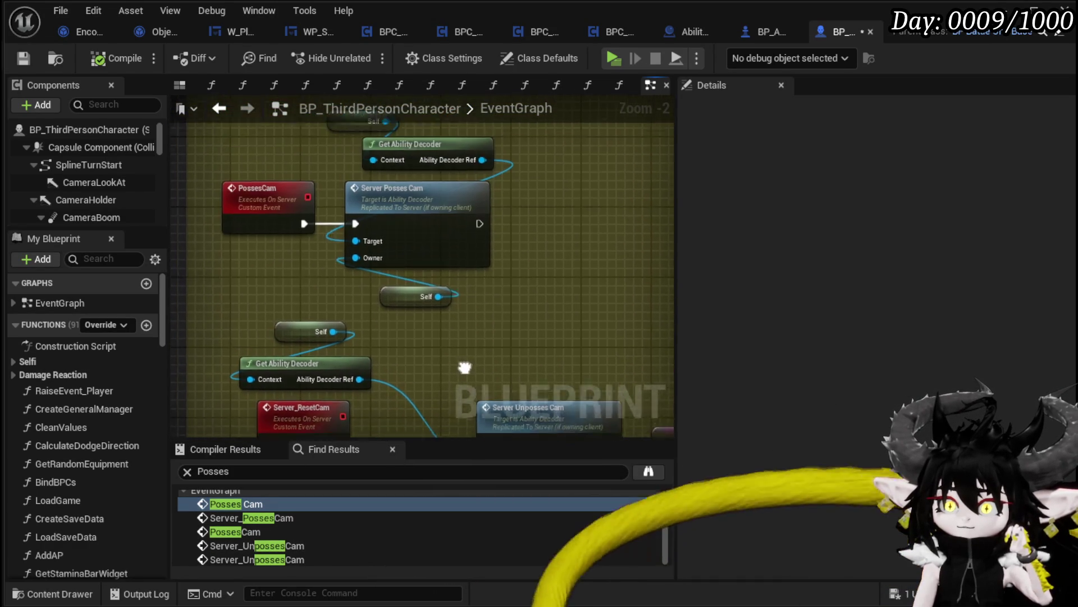
pyautogui.scroll(2, 269, 255)
# - Add breakpoints on the PossesCam and Server_ResetCam event nodes
pyautogui.click(250, 223)
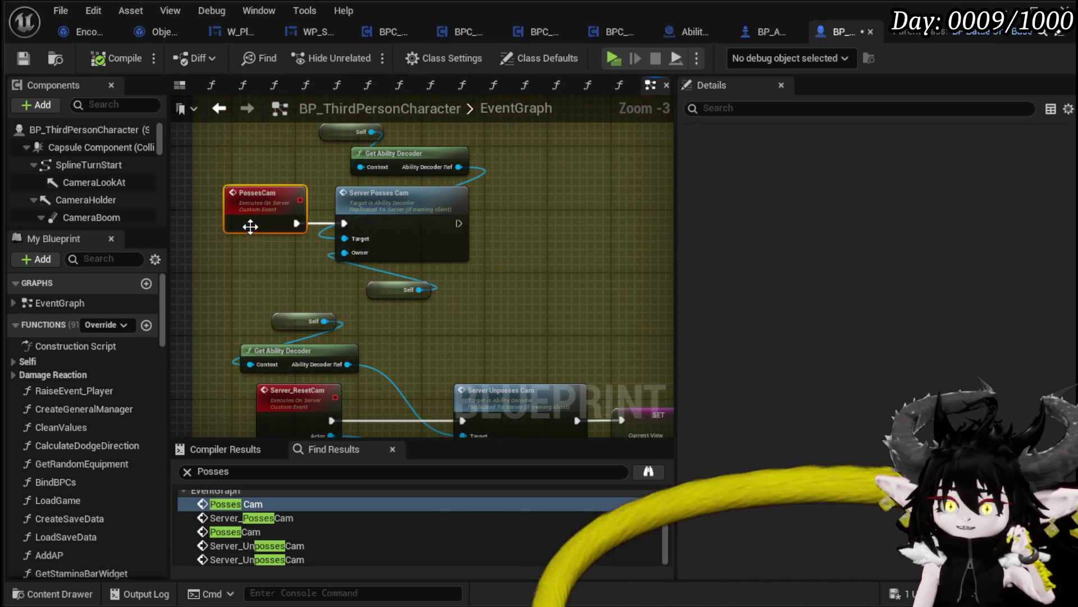
pyautogui.rightClick(258, 224)
pyautogui.moveTo(318, 489)
pyautogui.click(295, 528)
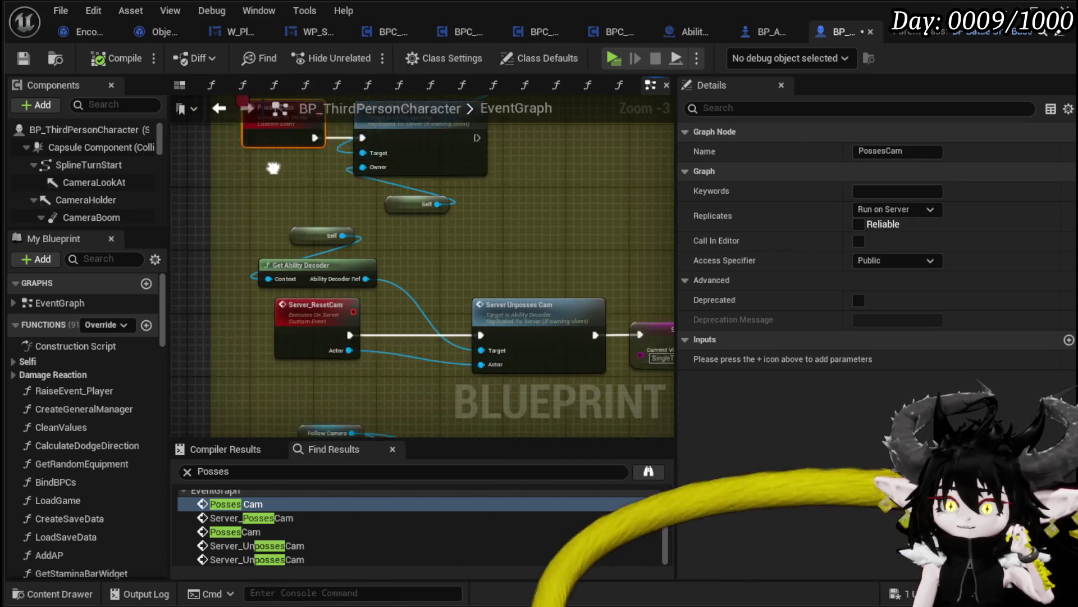
pyautogui.click(325, 278)
pyautogui.moveTo(326, 299); pyautogui.dragTo(425, 309)
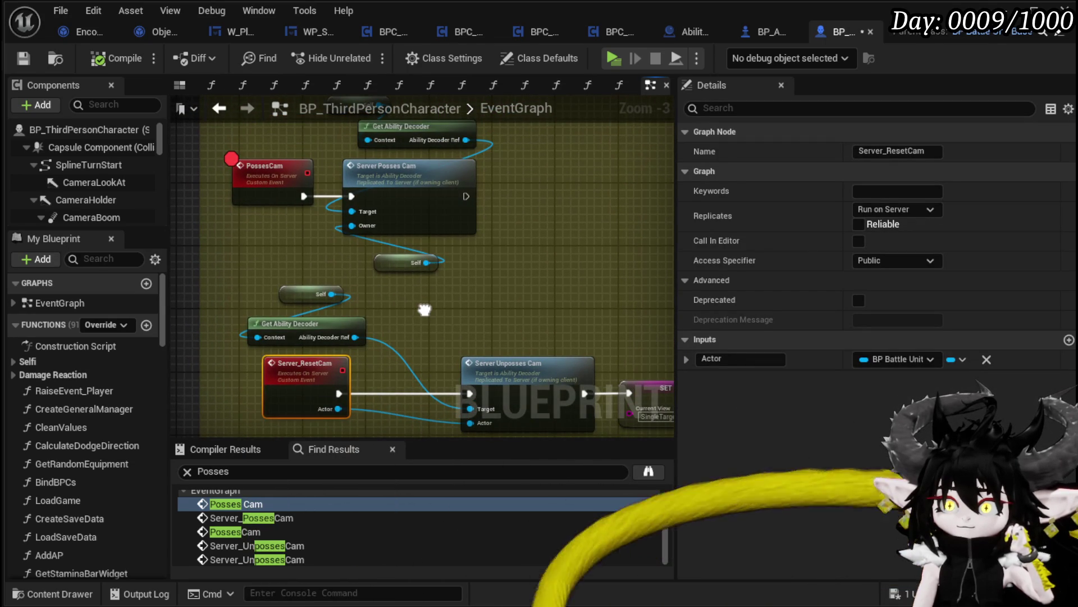
pyautogui.moveTo(425, 309); pyautogui.dragTo(436, 169)
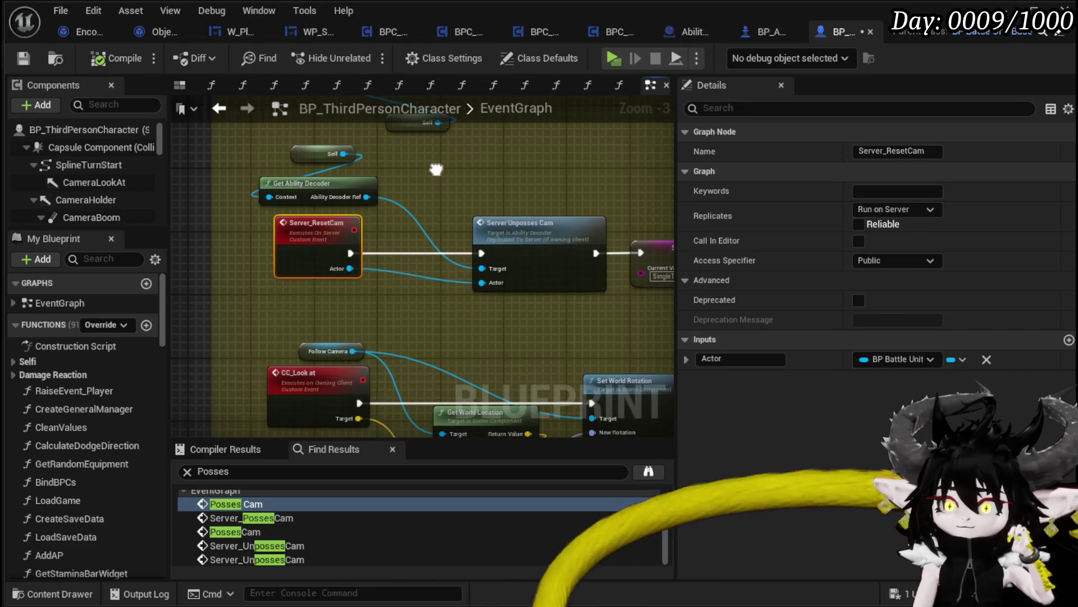
pyautogui.rightClick(312, 250)
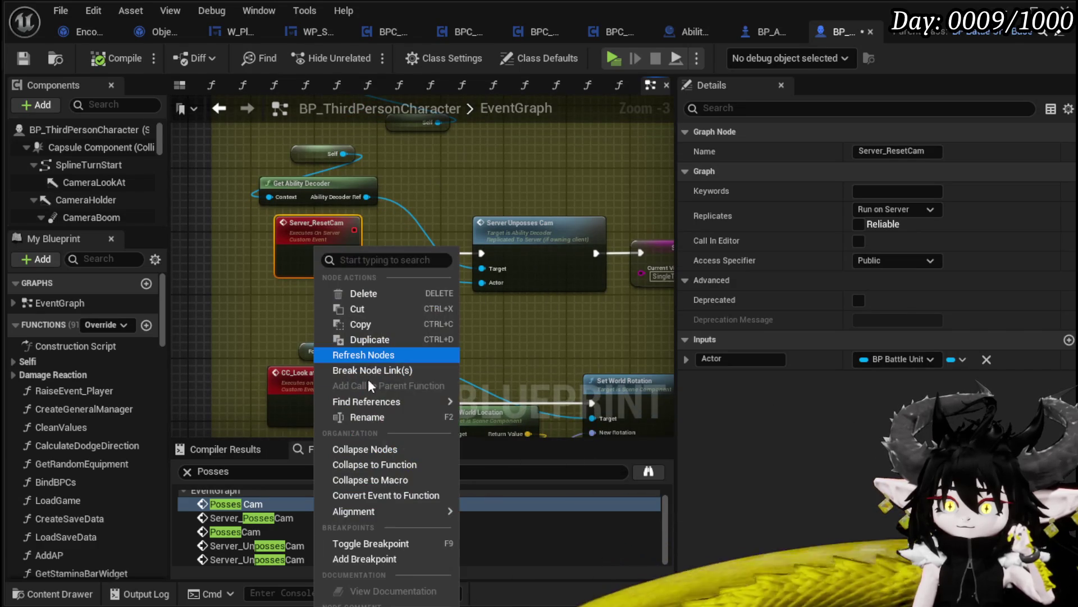
pyautogui.click(362, 554)
# - Add a breakpoint on the CC_Look at node and save the Blueprint
pyautogui.moveTo(248, 339); pyautogui.dragTo(178, 270)
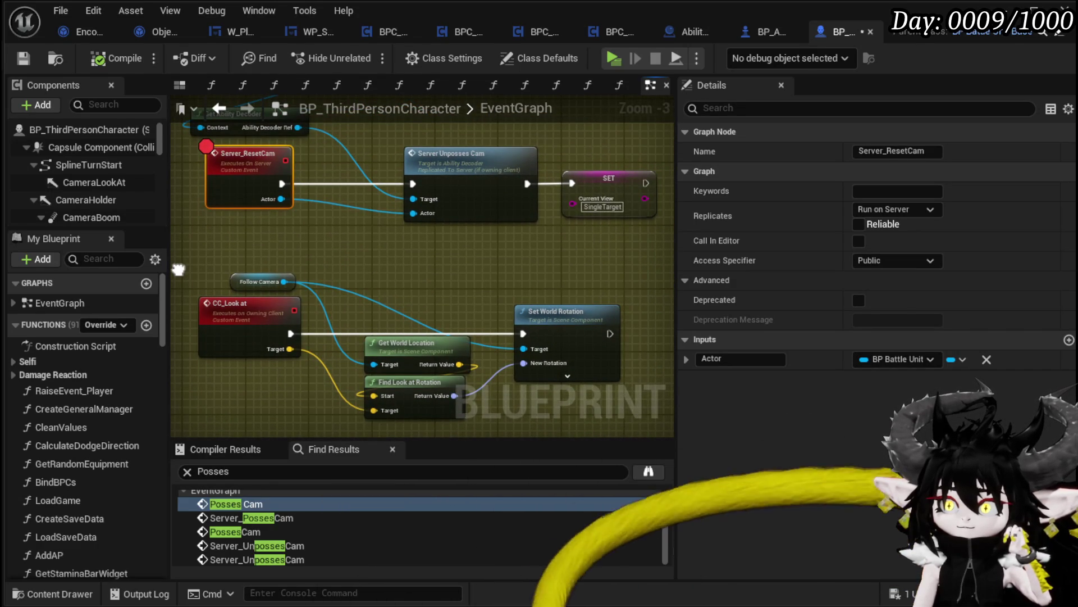
pyautogui.rightClick(225, 321)
pyautogui.click(264, 596)
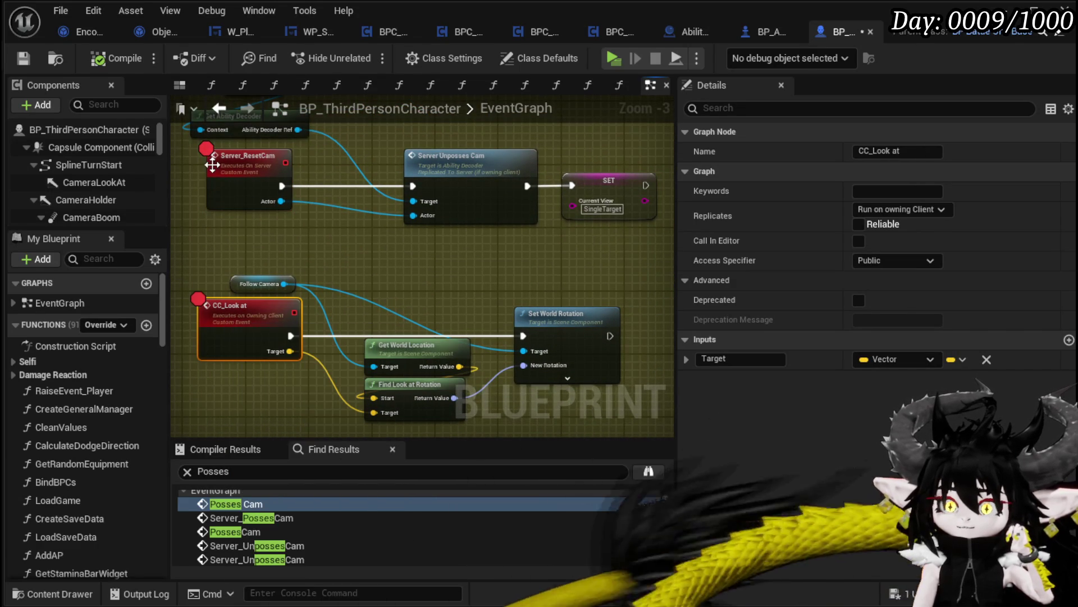
pyautogui.click(19, 64)
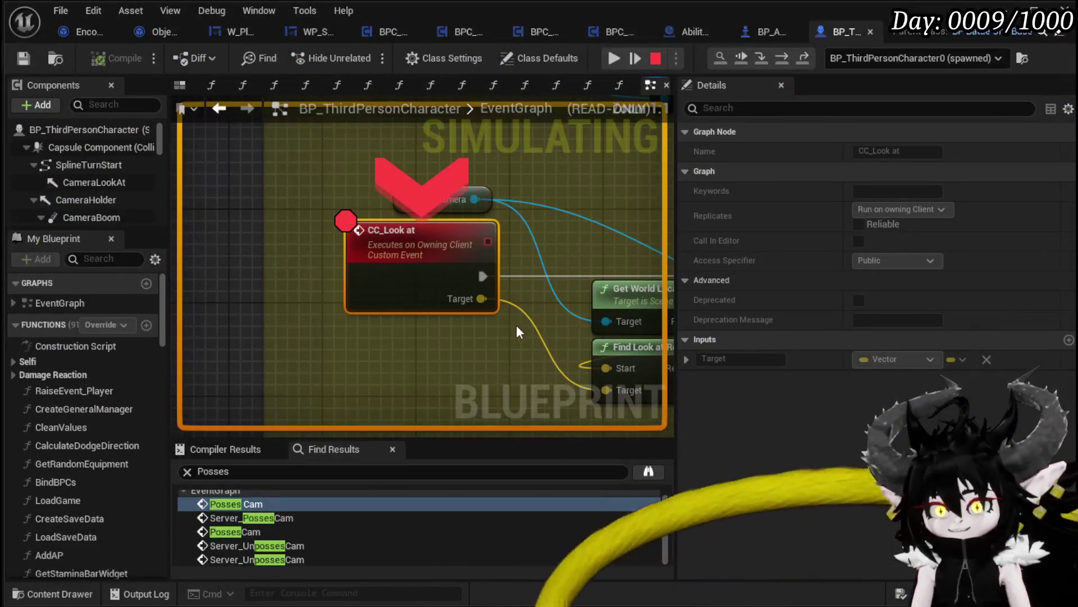
# - Disable the CC_Look at breakpoint and resume the paused game preview
pyautogui.scroll(-4, 598, 186)
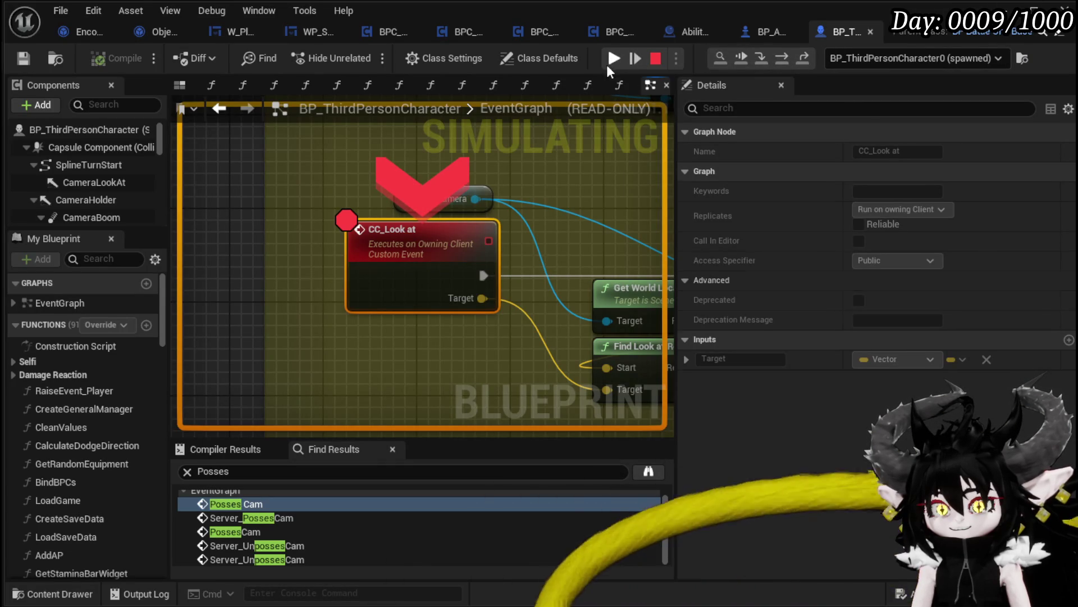
pyautogui.rightClick(448, 246)
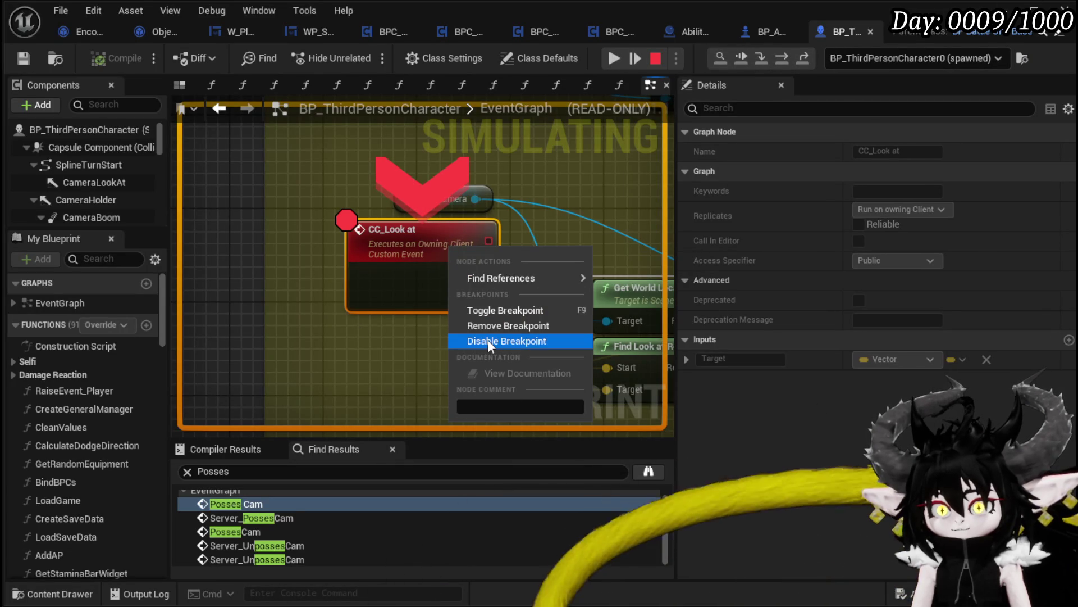
pyautogui.click(488, 339)
pyautogui.click(617, 57)
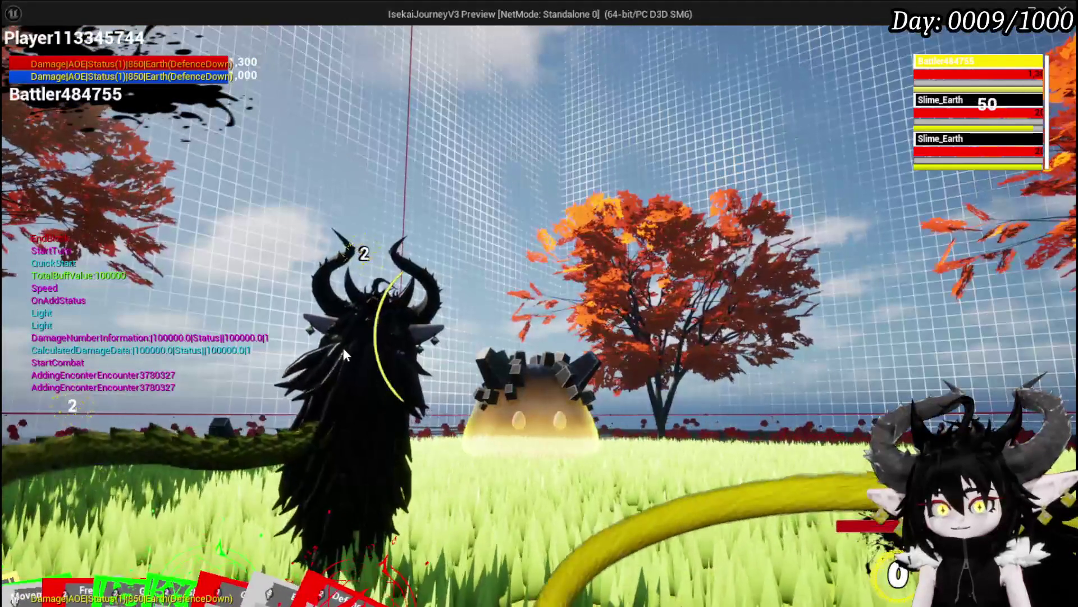
# - Cast Free AIM Fire at the slimes, resuming past the Server Unposses Cam and ResetMarkerSettings breakpoints
pyautogui.moveTo(206, 534)
pyautogui.click(423, 491)
pyautogui.click(399, 481)
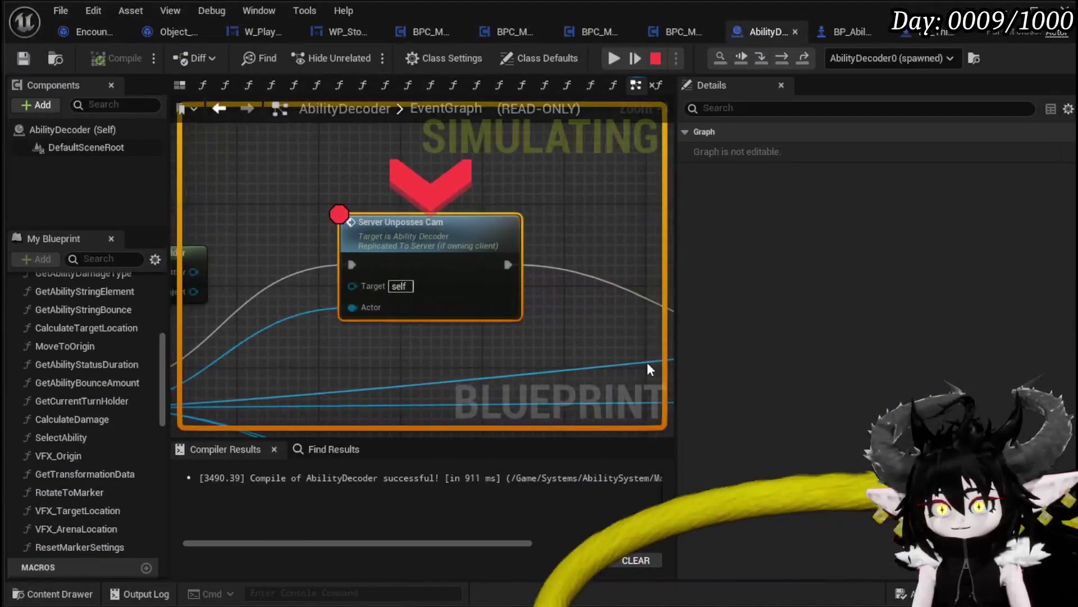
pyautogui.scroll(-4, 390, 327)
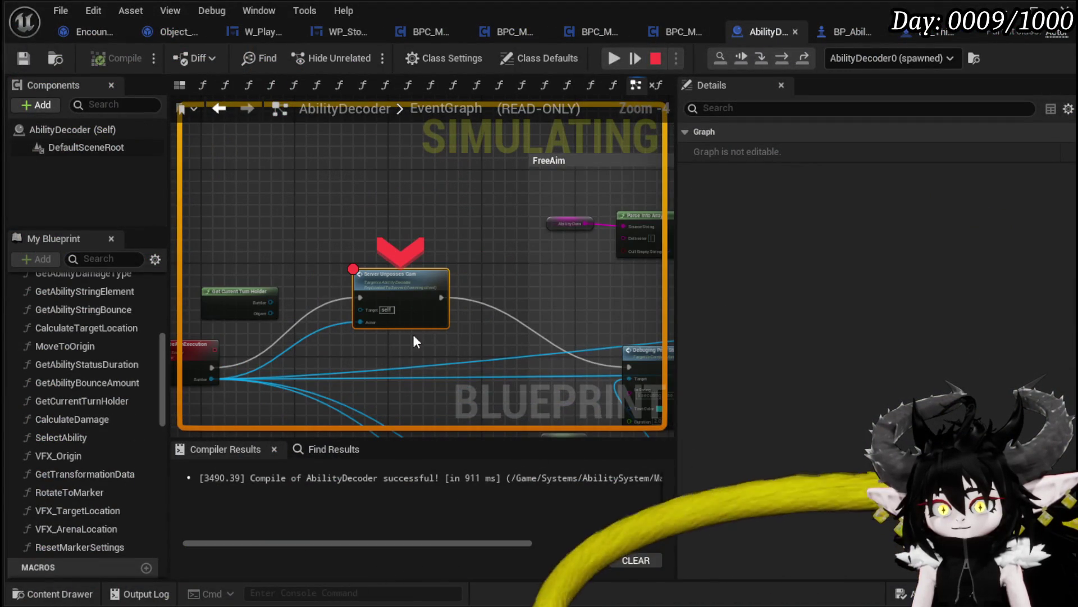
pyautogui.click(613, 58)
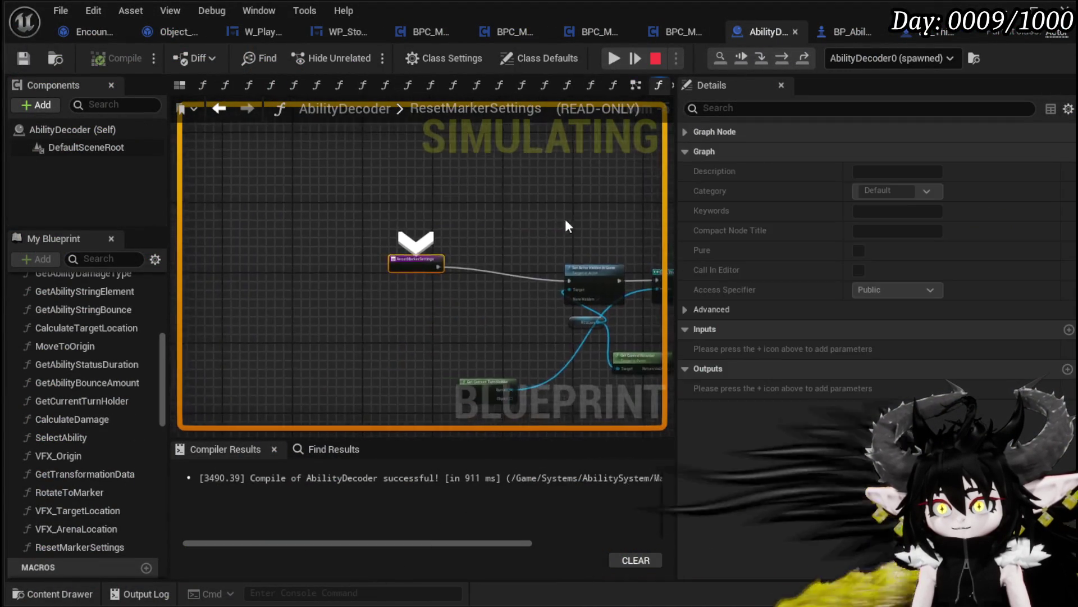
pyautogui.click(616, 62)
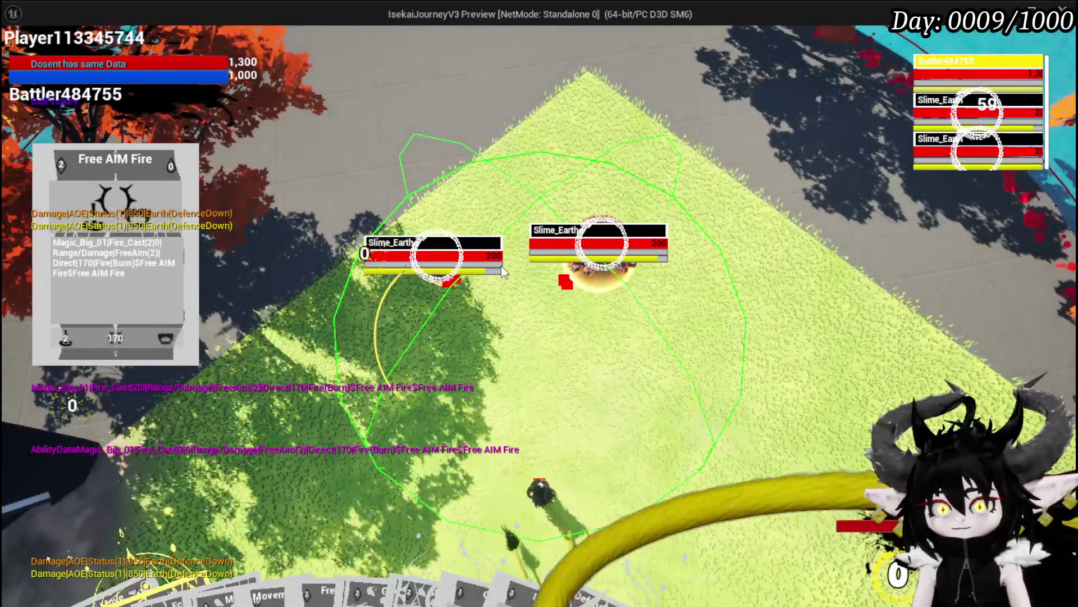
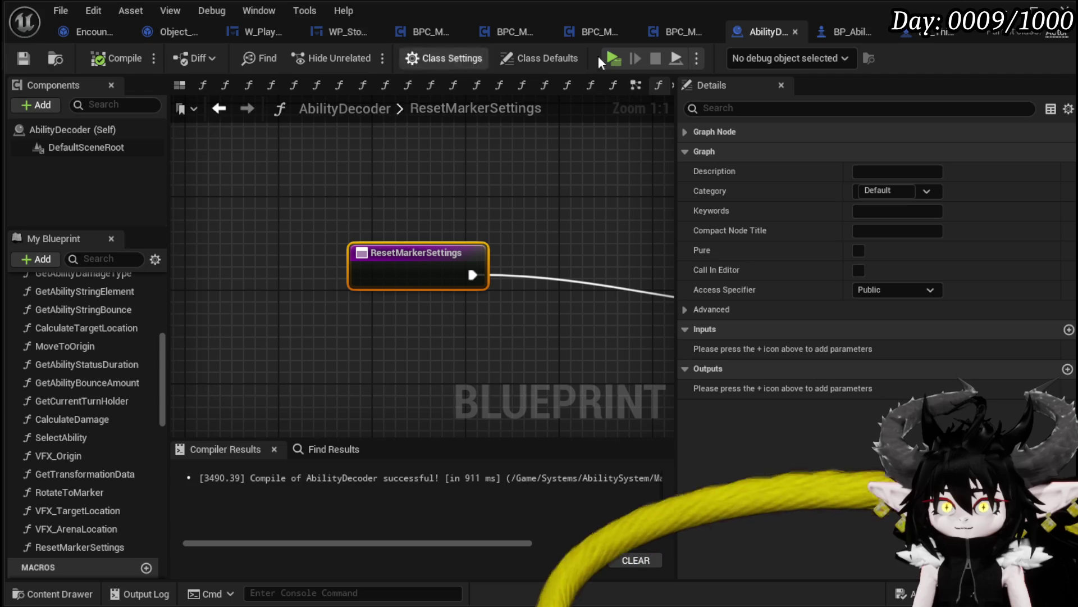
# - Back in the EventGraph, remove the breakpoint from the Server Unposses Cam event
pyautogui.scroll(-2, 332, 172)
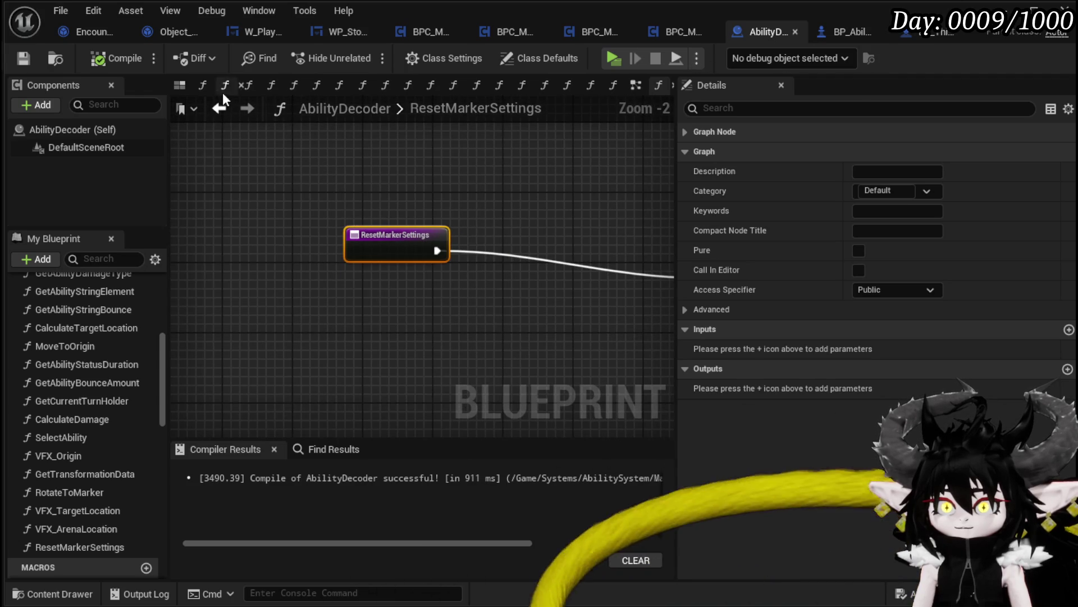
pyautogui.click(220, 108)
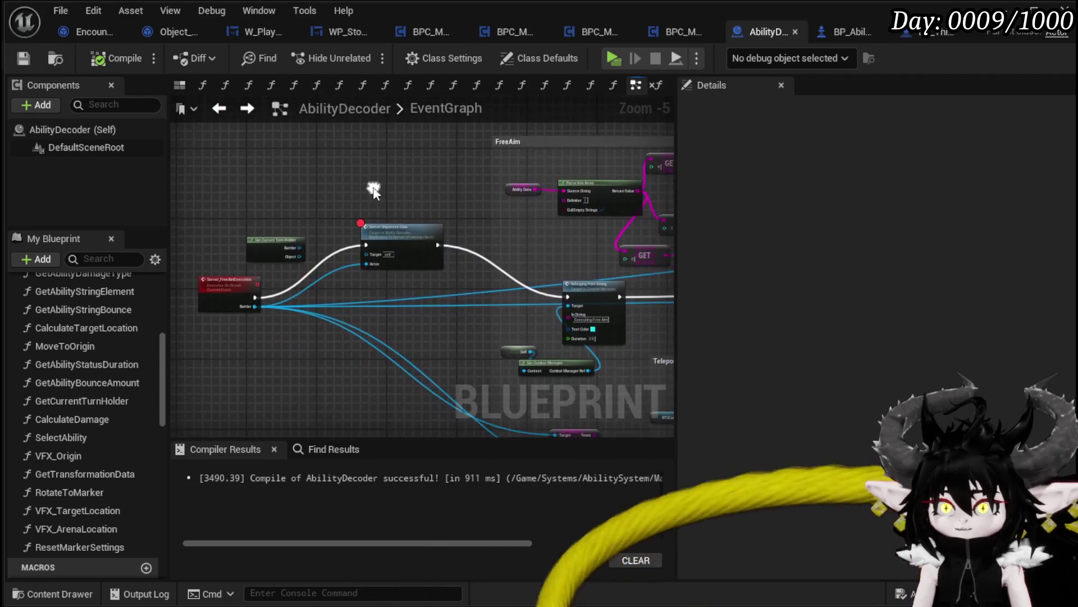
pyautogui.scroll(2, 373, 191)
pyautogui.rightClick(391, 264)
pyautogui.moveTo(449, 419)
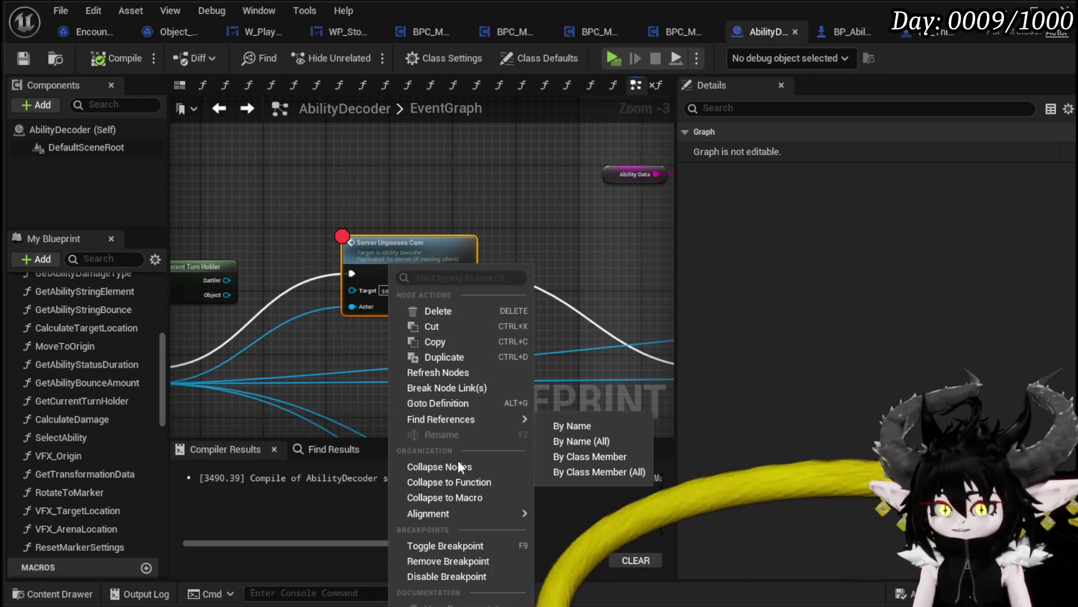
pyautogui.click(447, 560)
# - Wire Reset Marker Settings' execution output into Server Unposses
pyautogui.scroll(-2, 313, 194)
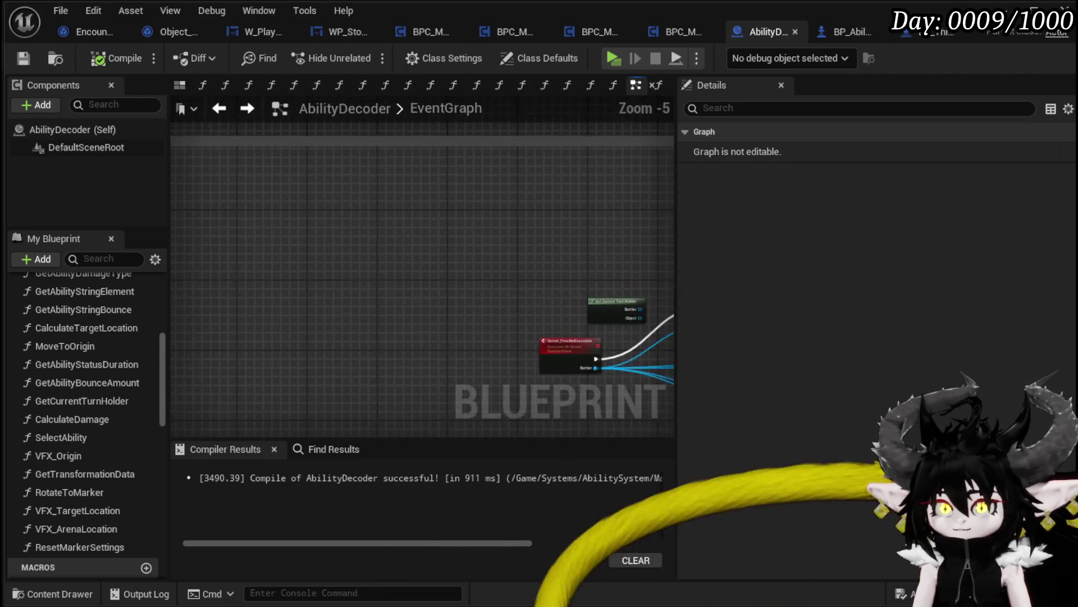
pyautogui.scroll(3, 464, 261)
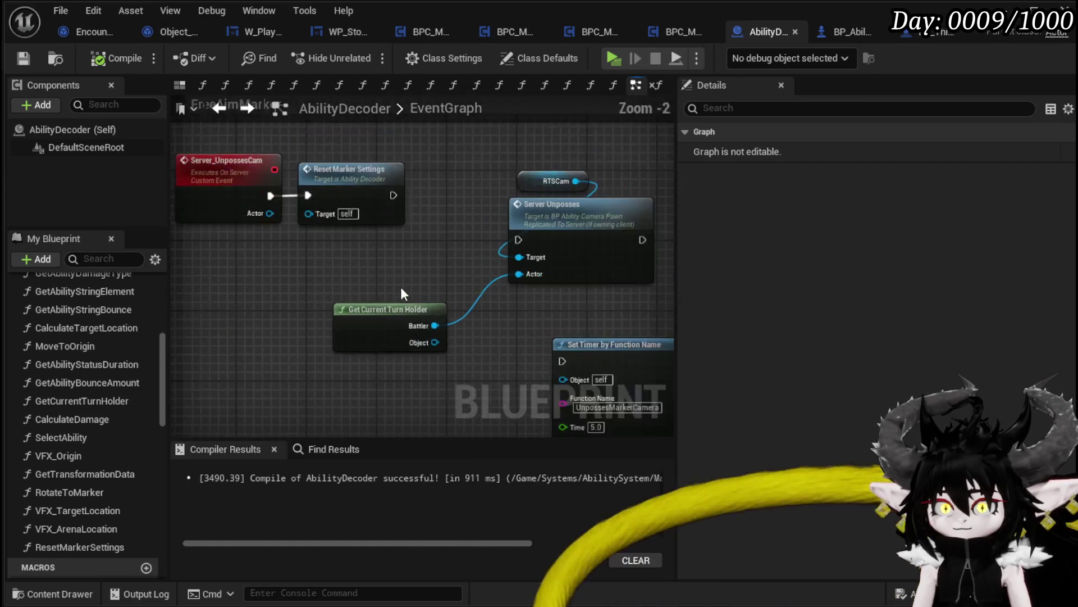
pyautogui.scroll(1, 401, 292)
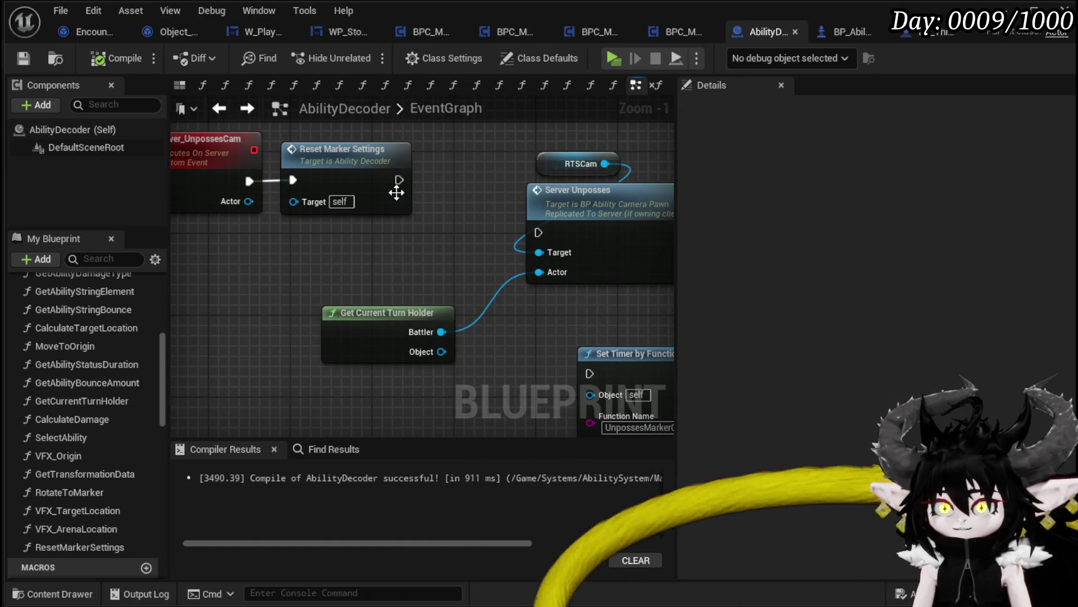
pyautogui.moveTo(507, 235)
pyautogui.mouseDown()
pyautogui.moveTo(537, 233)
pyautogui.moveTo(531, 165)
pyautogui.moveTo(513, 158)
pyautogui.mouseUp()
# - Open ResetMarkerSettings and review its Set Actor Hidden, Cast To BP_ThirdPersonCharacter and Set Input Mode nodes
pyautogui.doubleClick(333, 182)
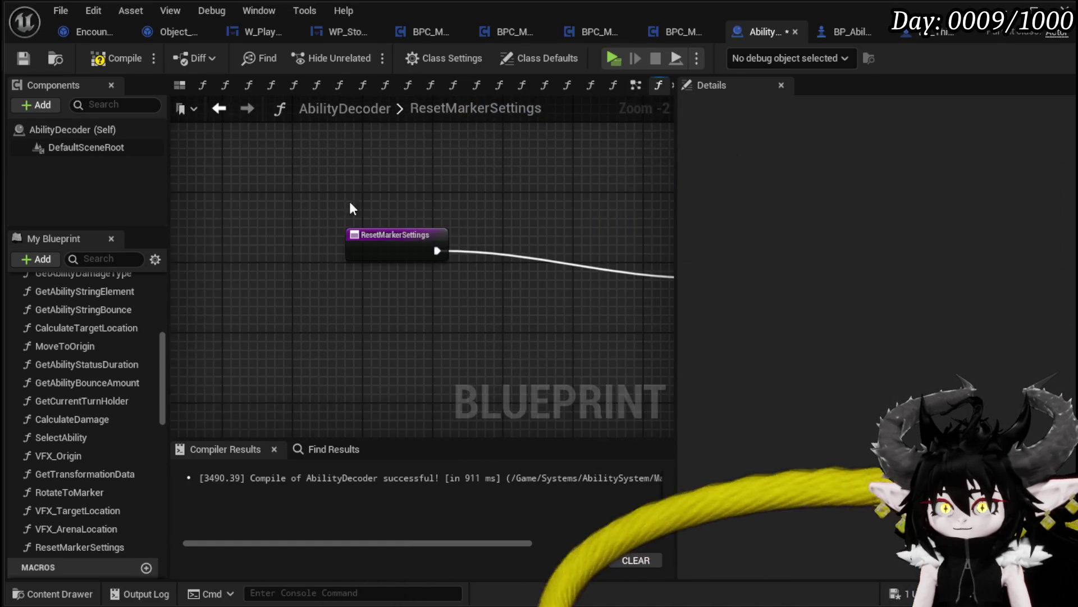
pyautogui.scroll(-2, 464, 285)
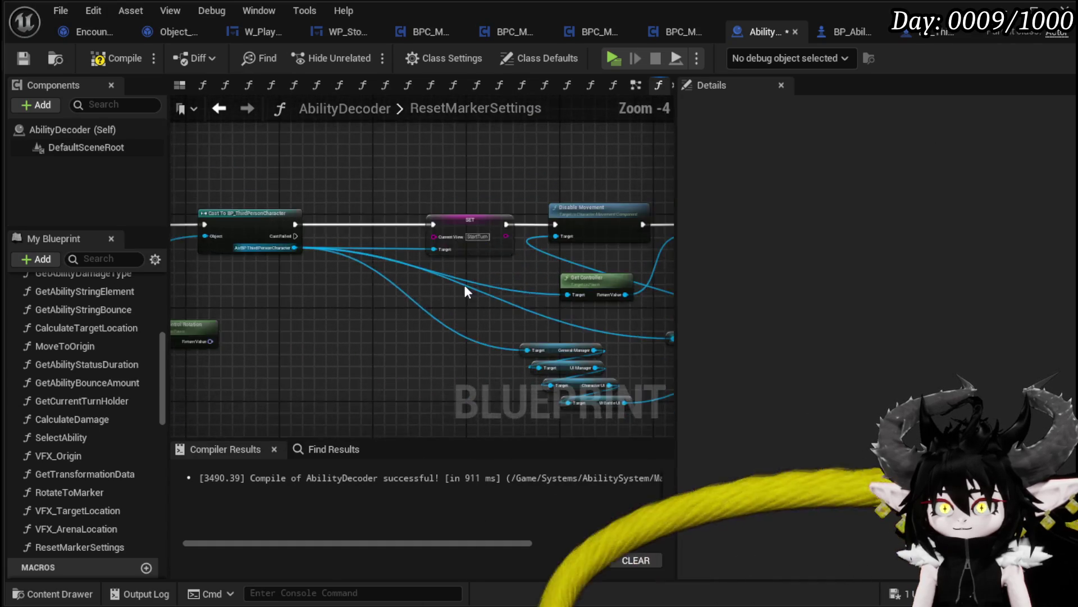
pyautogui.scroll(2, 367, 259)
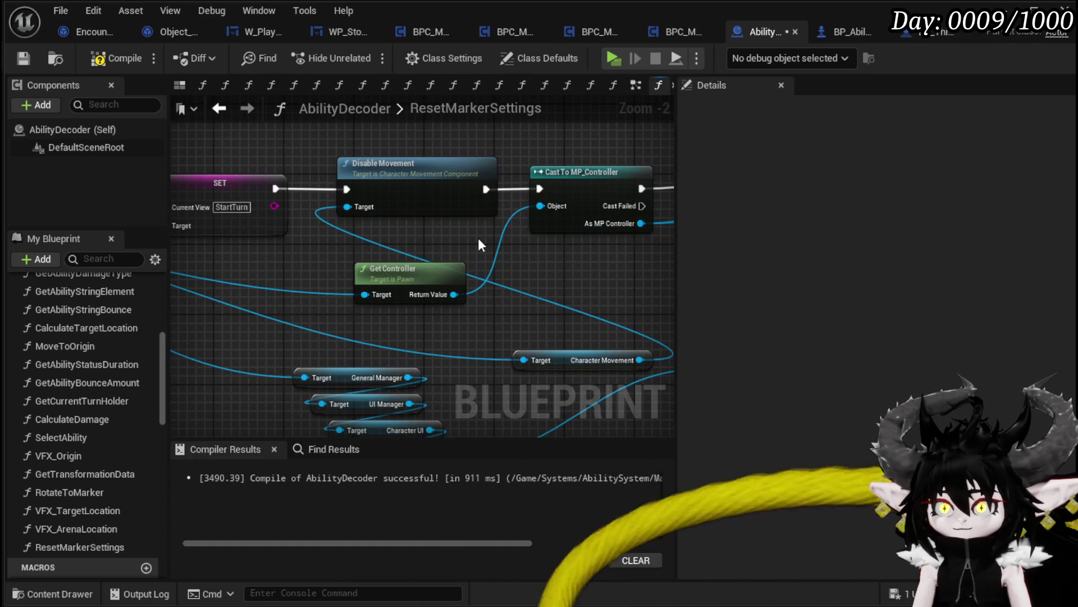
pyautogui.moveTo(478, 237)
pyautogui.mouseDown()
pyautogui.moveTo(22, 251)
pyautogui.moveTo(360, 251)
pyautogui.mouseUp()
pyautogui.scroll(-1, 342, 251)
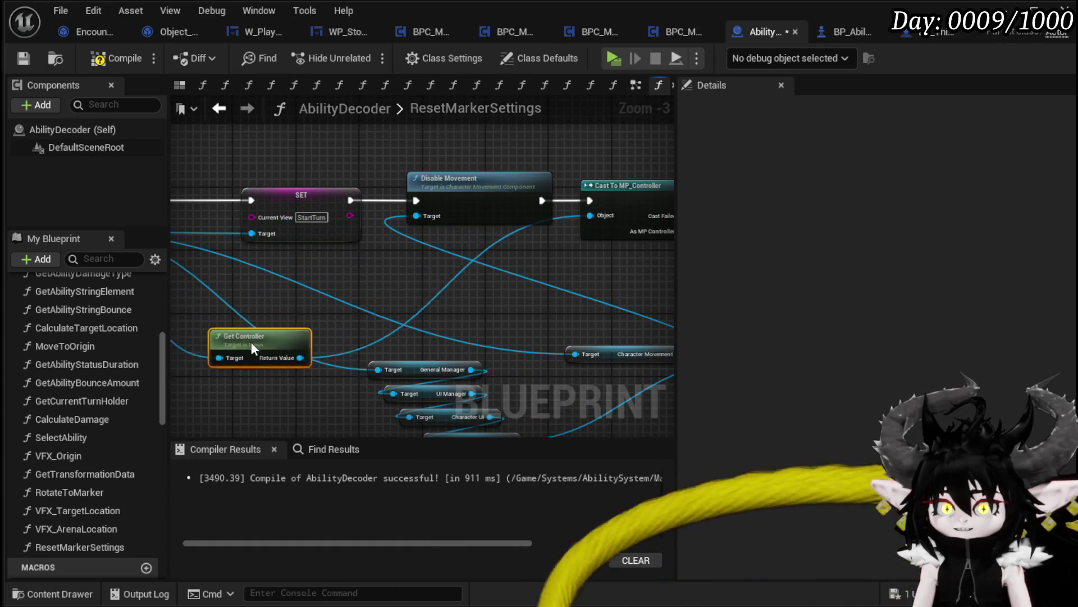
pyautogui.moveTo(251, 348); pyautogui.dragTo(573, 337)
pyautogui.moveTo(353, 334)
pyautogui.mouseDown()
pyautogui.moveTo(446, 258)
pyautogui.moveTo(385, 291)
pyautogui.moveTo(460, 288)
pyautogui.mouseUp()
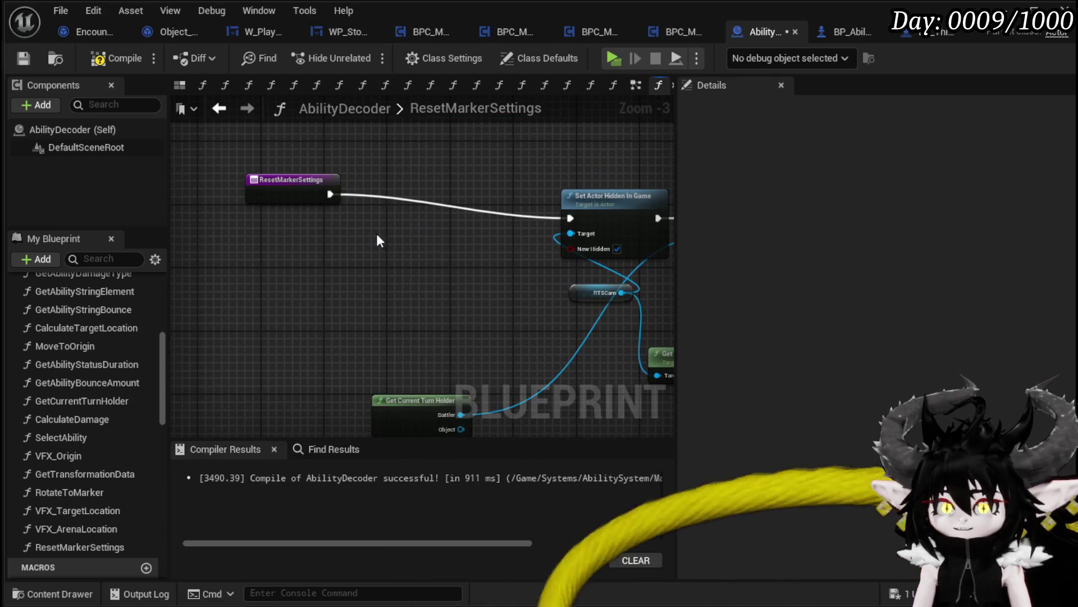
pyautogui.click(291, 211)
pyautogui.click(412, 177)
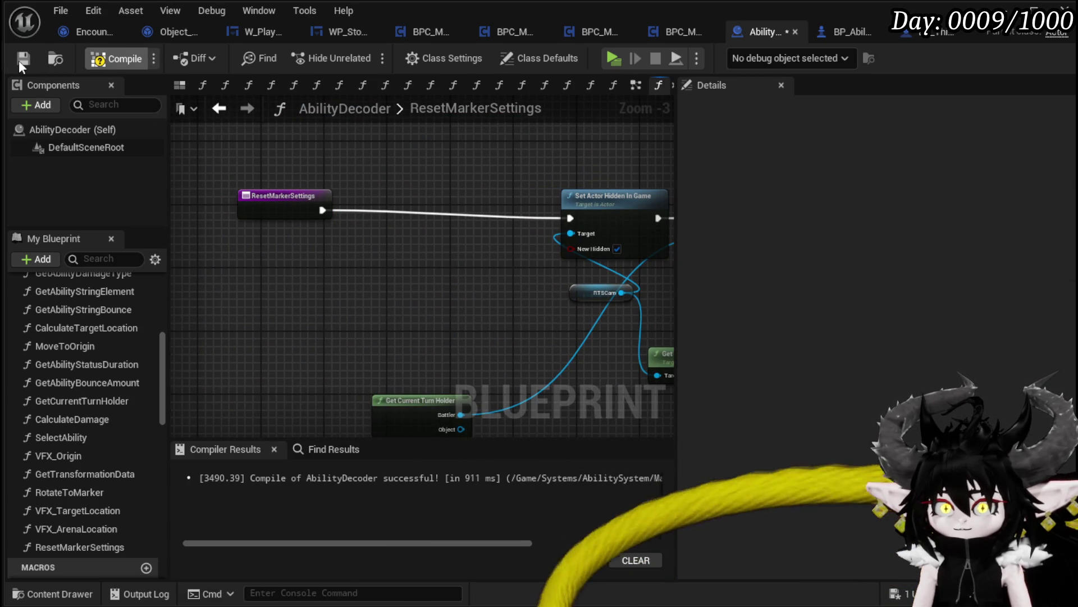
# - Move Reset Marker Settings beside Server Unposses and rewire the unpossess event's execution chain
pyautogui.hotkey('alt', 'Left')
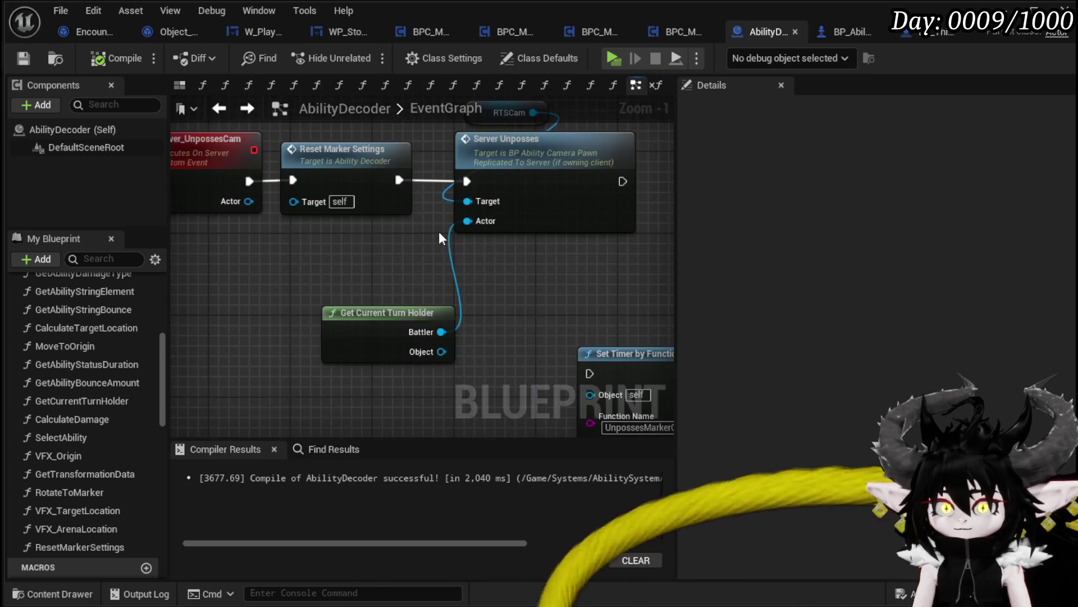
pyautogui.moveTo(460, 242); pyautogui.dragTo(362, 227)
pyautogui.moveTo(190, 256); pyautogui.dragTo(225, 250)
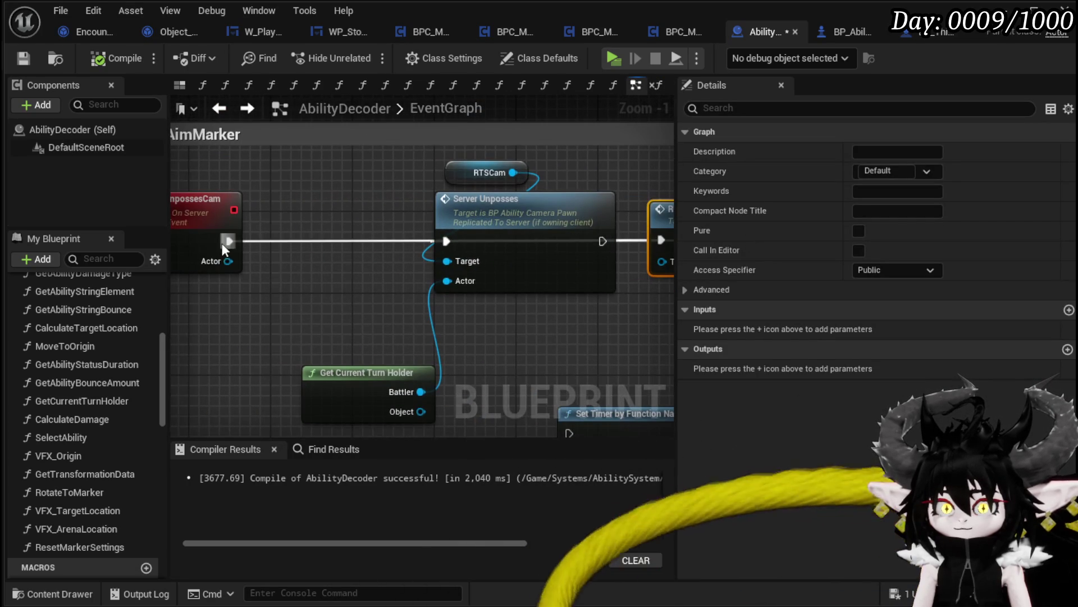
pyautogui.moveTo(443, 244); pyautogui.dragTo(399, 234)
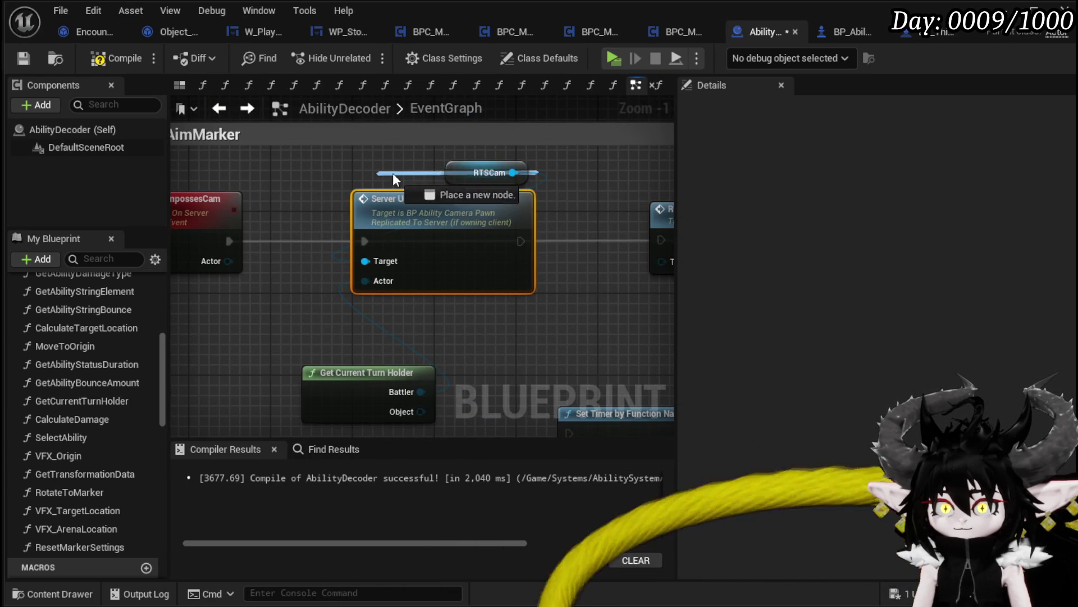
pyautogui.moveTo(393, 179); pyautogui.dragTo(396, 180)
pyautogui.moveTo(475, 198); pyautogui.dragTo(414, 234)
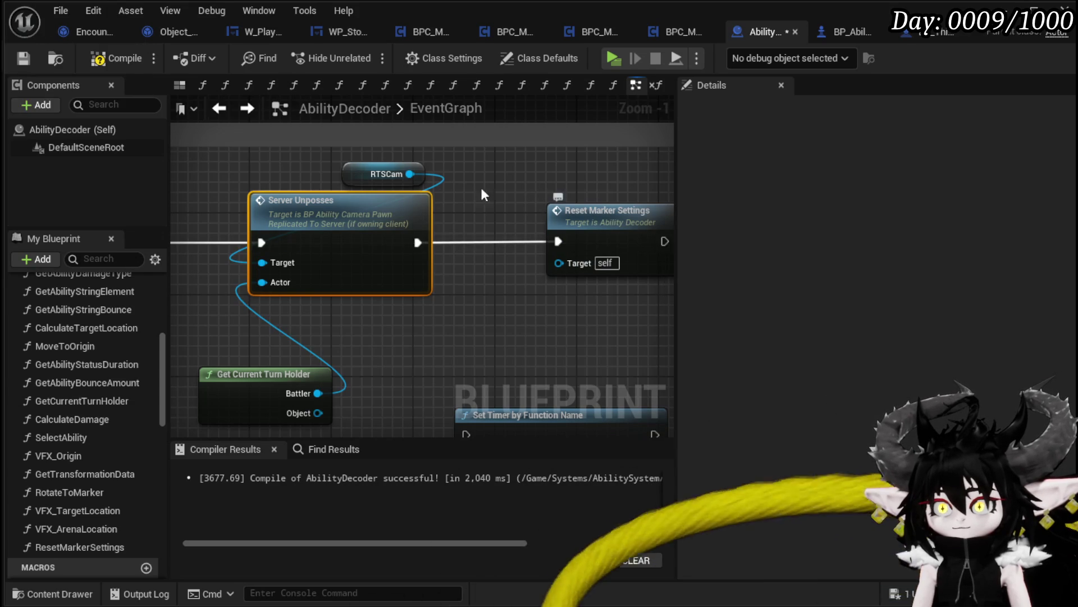
# - Save the AbilityDecoder blueprint and start a play-in-editor test with Alt+P
pyautogui.scroll(-1, 482, 190)
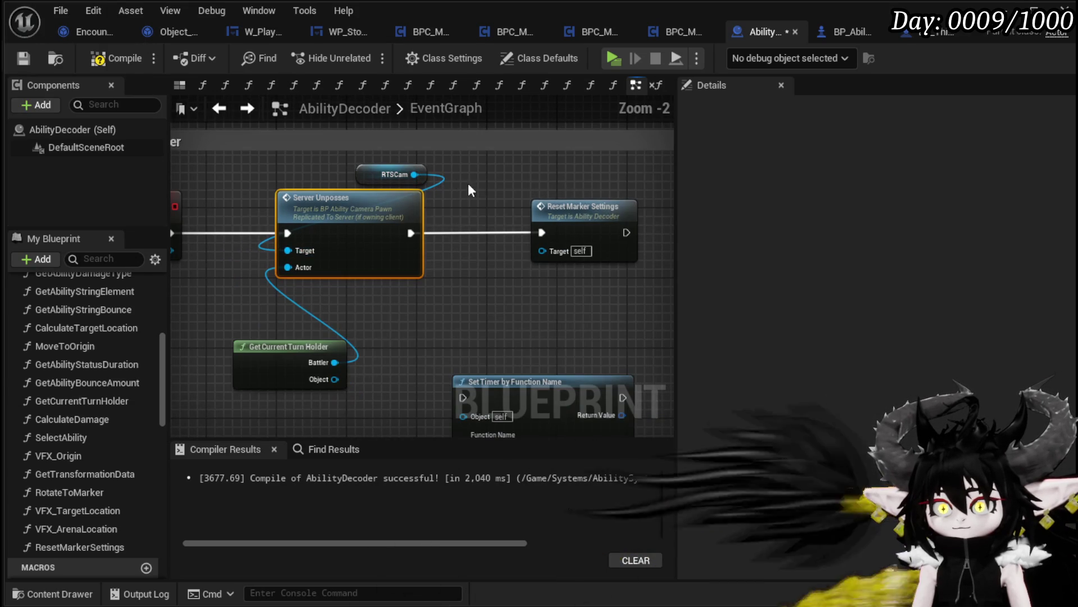
pyautogui.click(23, 58)
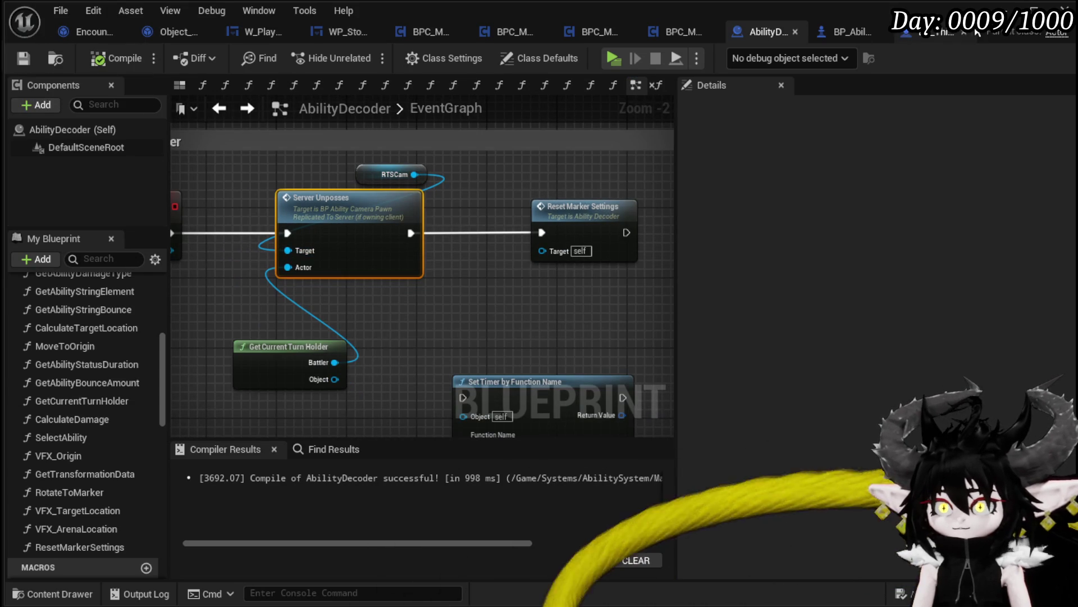
pyautogui.hotkey('alt', 'p')
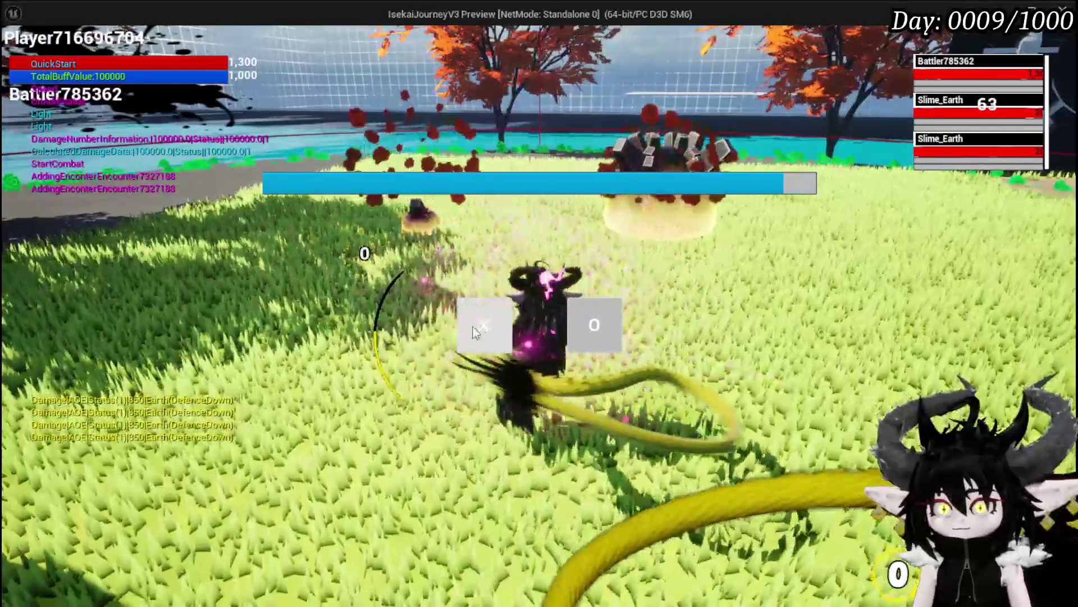
# - Dismiss the battle prompt, cast Free AIM Fire at the Slime_Earth enemies, then stop playing
pyautogui.click(484, 331)
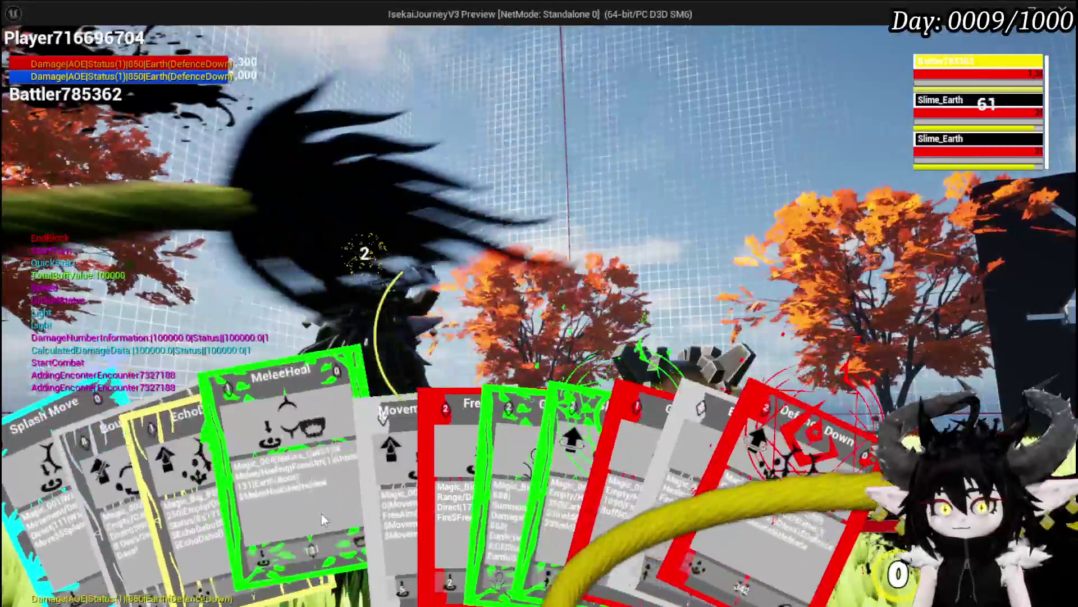
pyautogui.click(414, 499)
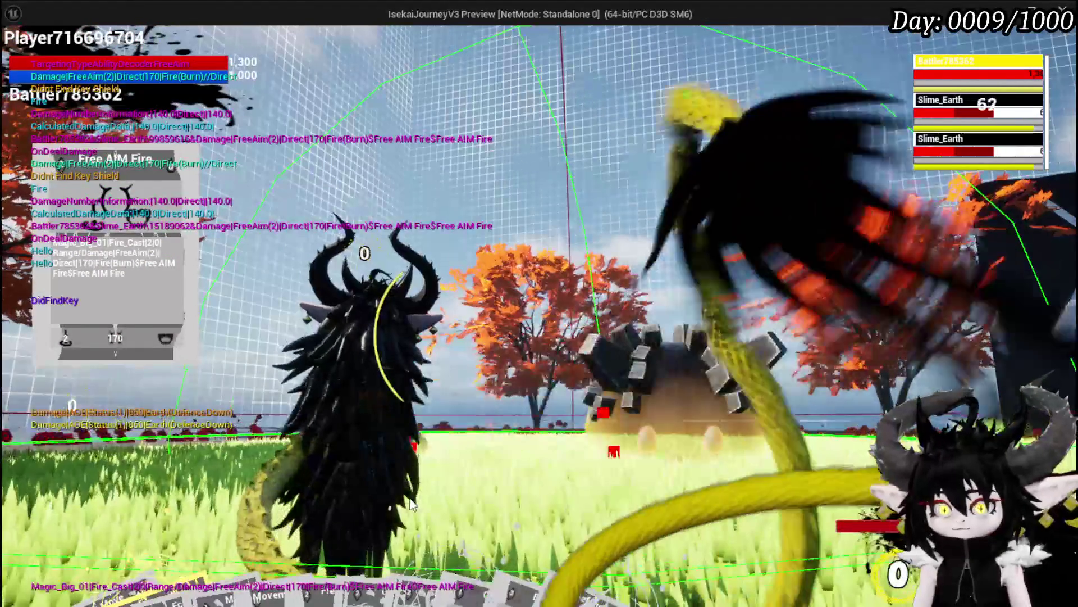
pyautogui.press('Escape')
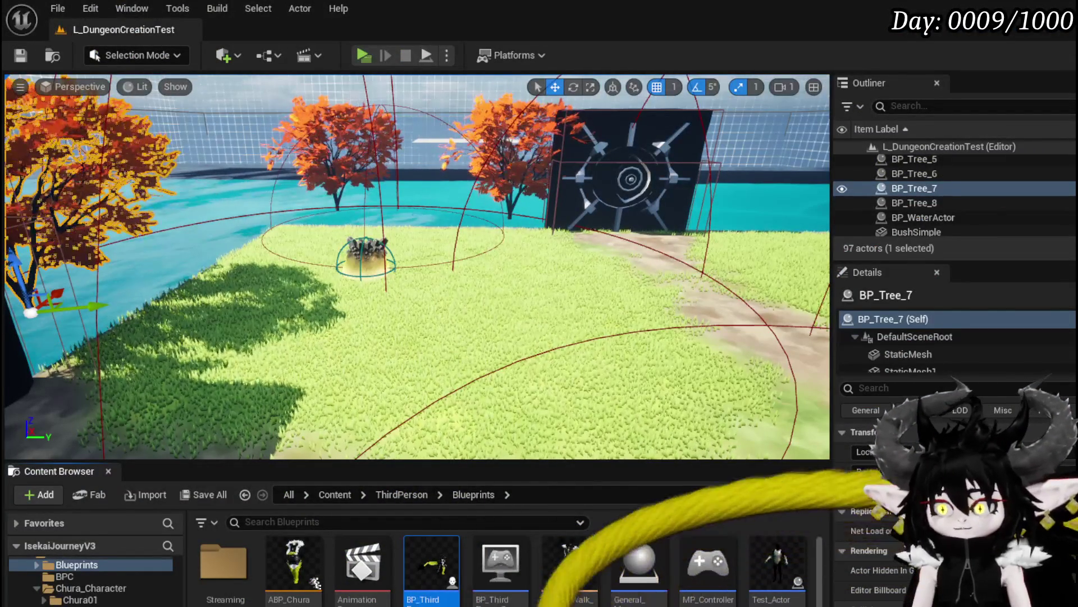
pyautogui.hotkey('alt', 'Tab')
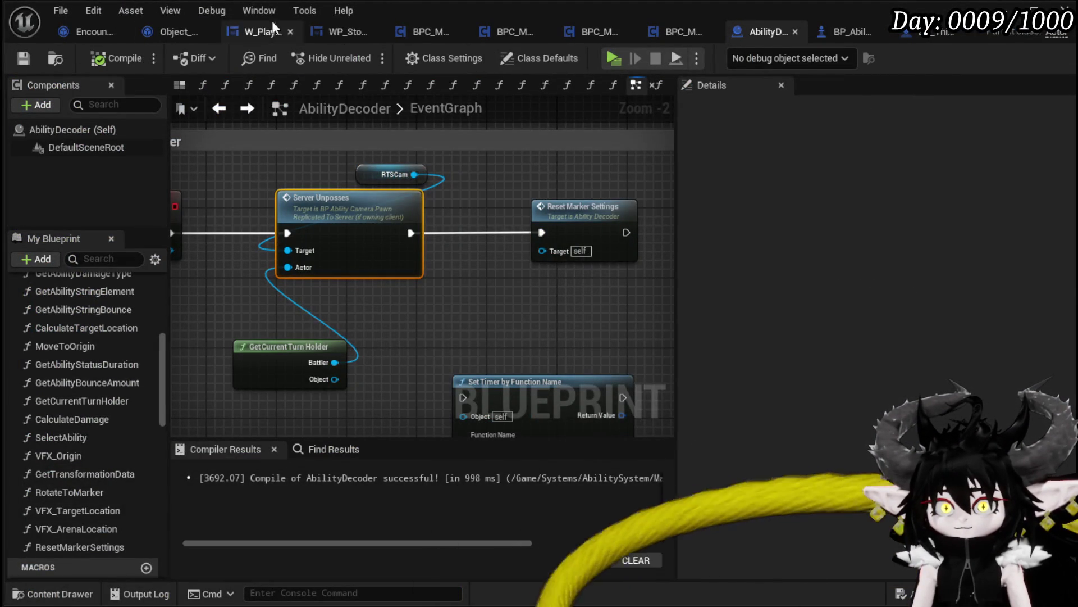
# - Switch through BP_AbilityCameraPawn to BP_ThirdPersonCharacter's EventGraph near the PossesCam nodes
pyautogui.hotkey('alt', 'Tab')
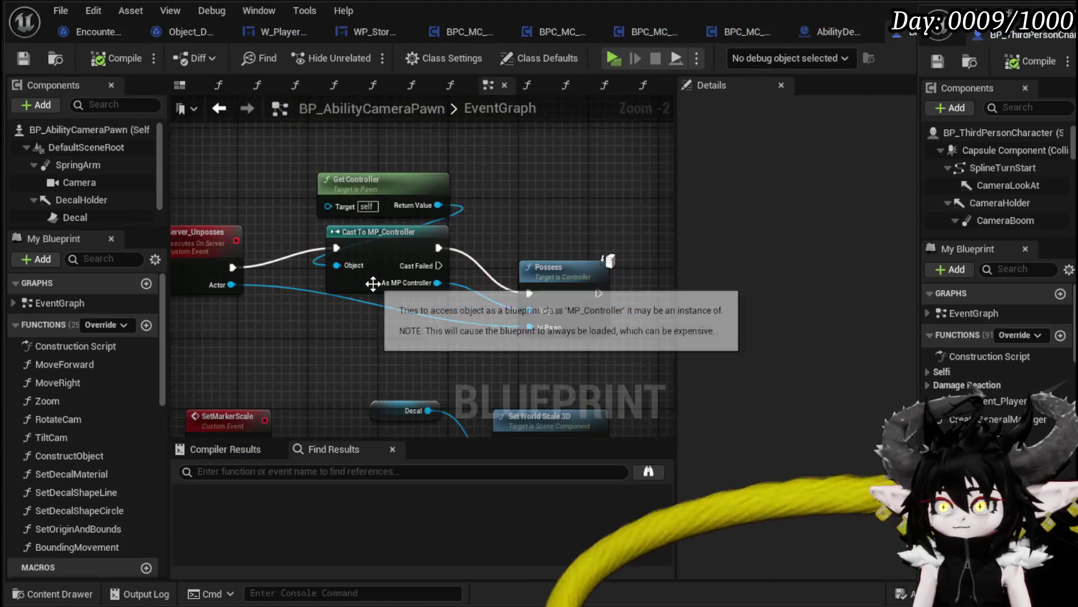
pyautogui.moveTo(535, 270); pyautogui.dragTo(377, 269)
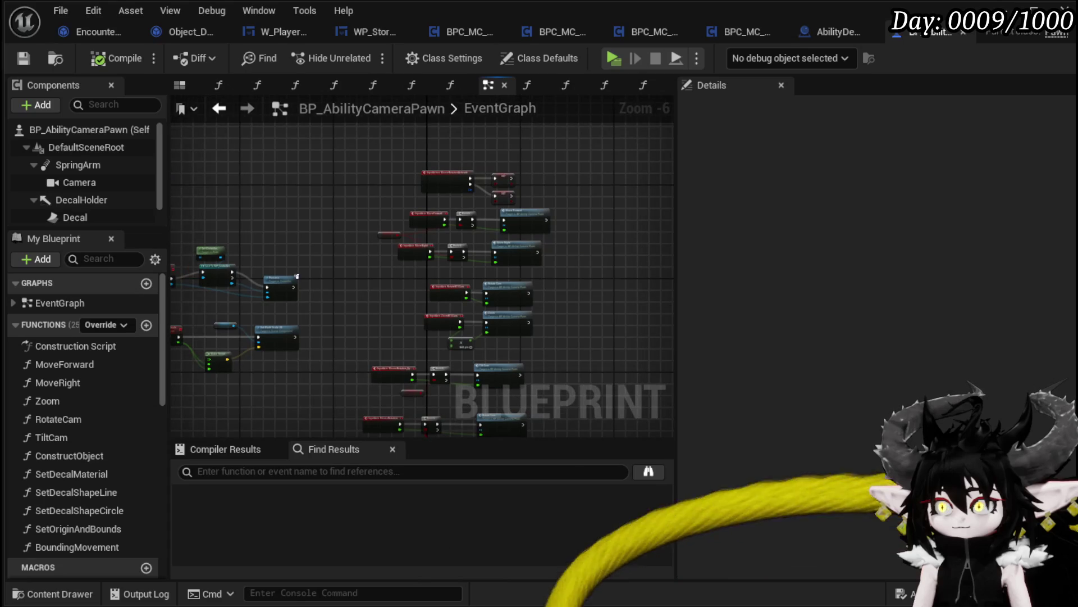
pyautogui.hotkey('alt', 'Tab')
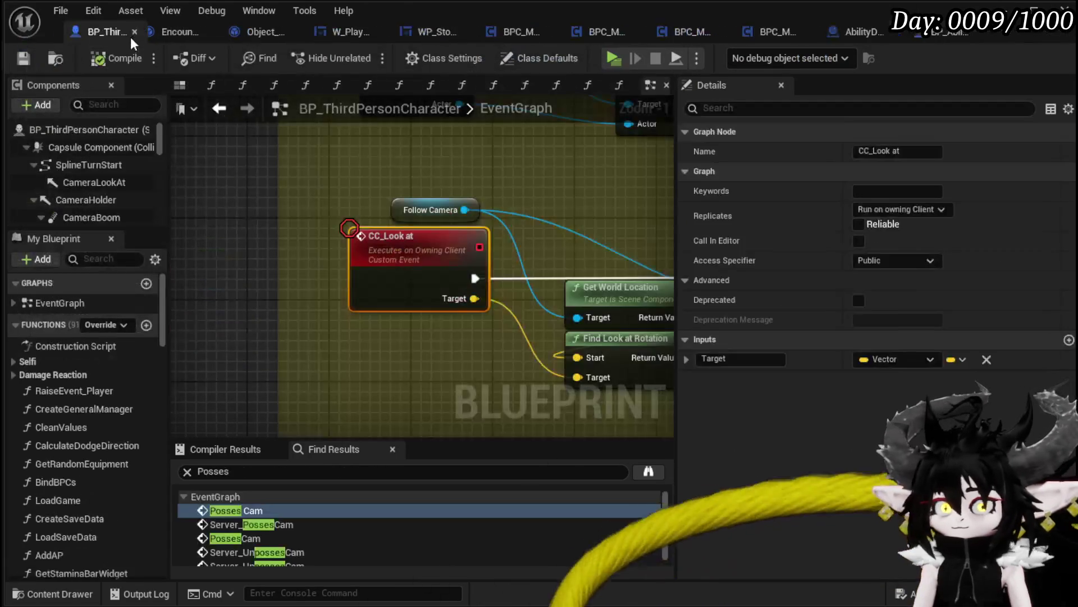
pyautogui.scroll(-4, 413, 366)
pyautogui.moveTo(413, 366)
pyautogui.mouseDown()
pyautogui.moveTo(313, 313)
pyautogui.moveTo(334, 325)
pyautogui.moveTo(378, 299)
pyautogui.moveTo(374, 311)
pyautogui.mouseUp()
# - Inspect the Branch, AND and NOT nodes around PossesCam and Server_ResetCam
pyautogui.scroll(1, 379, 306)
pyautogui.scroll(-1, 404, 303)
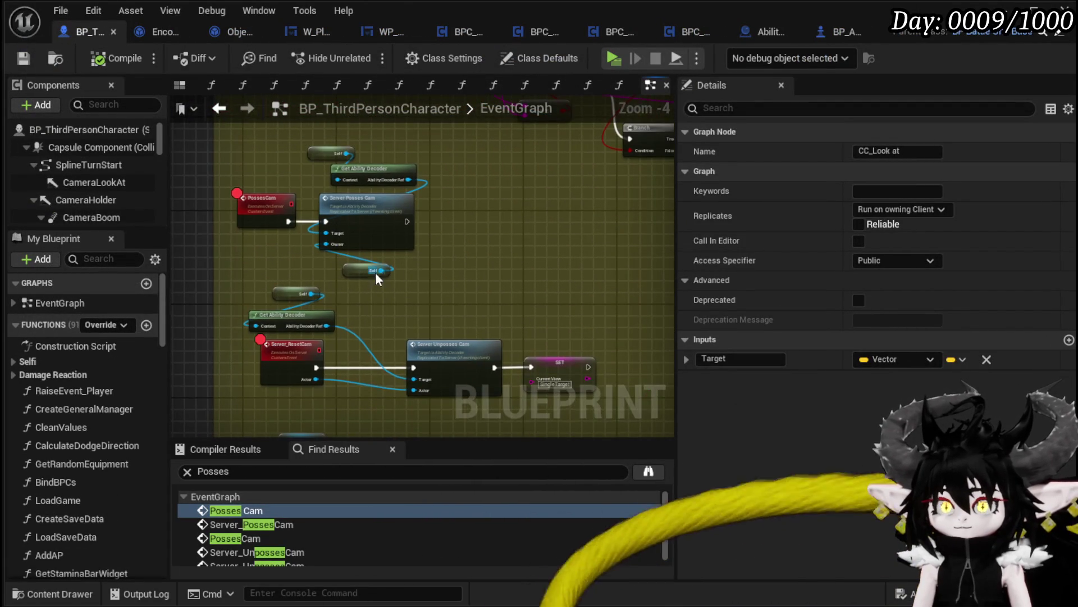
pyautogui.scroll(2, 451, 258)
pyautogui.scroll(-1, 451, 257)
pyautogui.moveTo(526, 318); pyautogui.dragTo(544, 323)
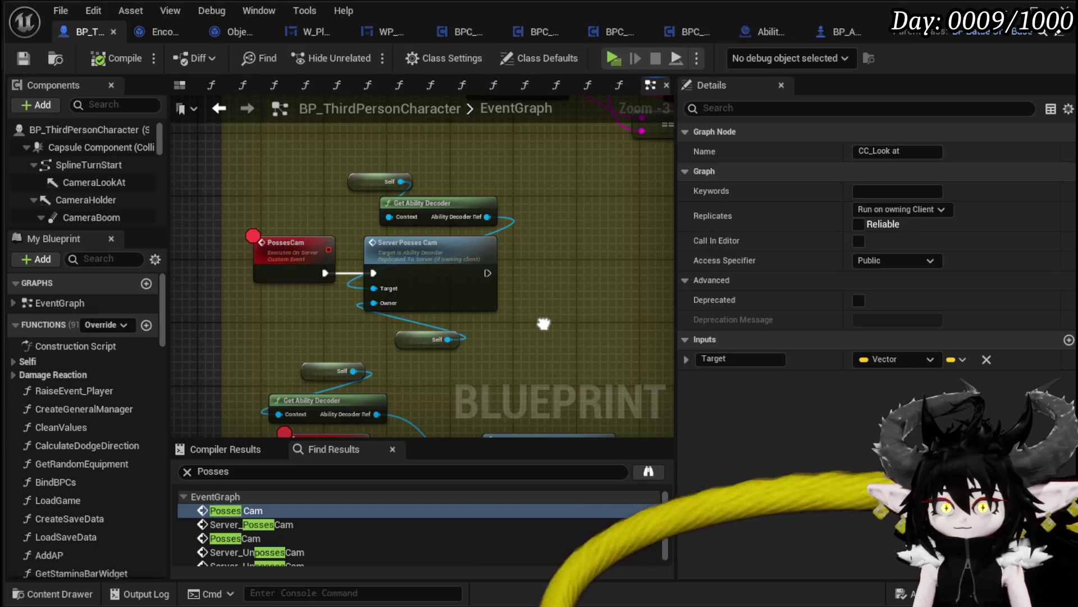
pyautogui.click(291, 299)
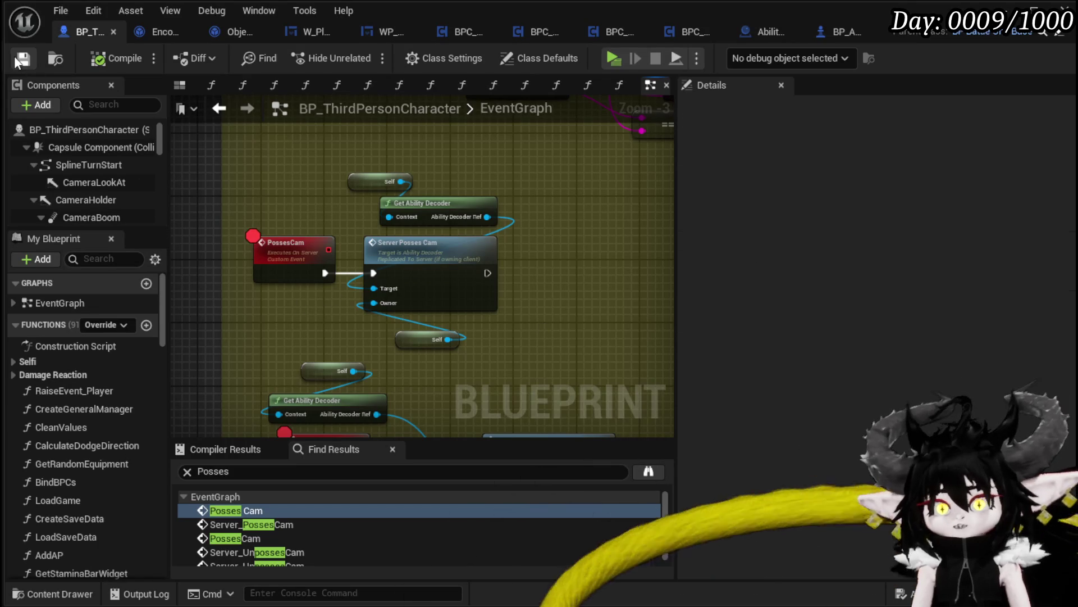
pyautogui.scroll(-2, 386, 165)
pyautogui.moveTo(208, 308)
pyautogui.mouseDown()
pyautogui.moveTo(335, 314)
pyautogui.moveTo(585, 294)
pyautogui.moveTo(370, 335)
pyautogui.mouseUp()
pyautogui.scroll(3, 394, 334)
pyautogui.scroll(-2, 503, 325)
pyautogui.moveTo(566, 313)
pyautogui.mouseDown()
pyautogui.moveTo(309, 313)
pyautogui.moveTo(659, 325)
pyautogui.moveTo(673, 387)
pyautogui.moveTo(260, 337)
pyautogui.moveTo(519, 234)
pyautogui.mouseUp()
pyautogui.scroll(-3, 265, 217)
# - Pan past the FreeAim comparison nodes and drag EventBus_MoveCamera further left
pyautogui.moveTo(229, 215); pyautogui.dragTo(551, 239)
pyautogui.scroll(3, 552, 240)
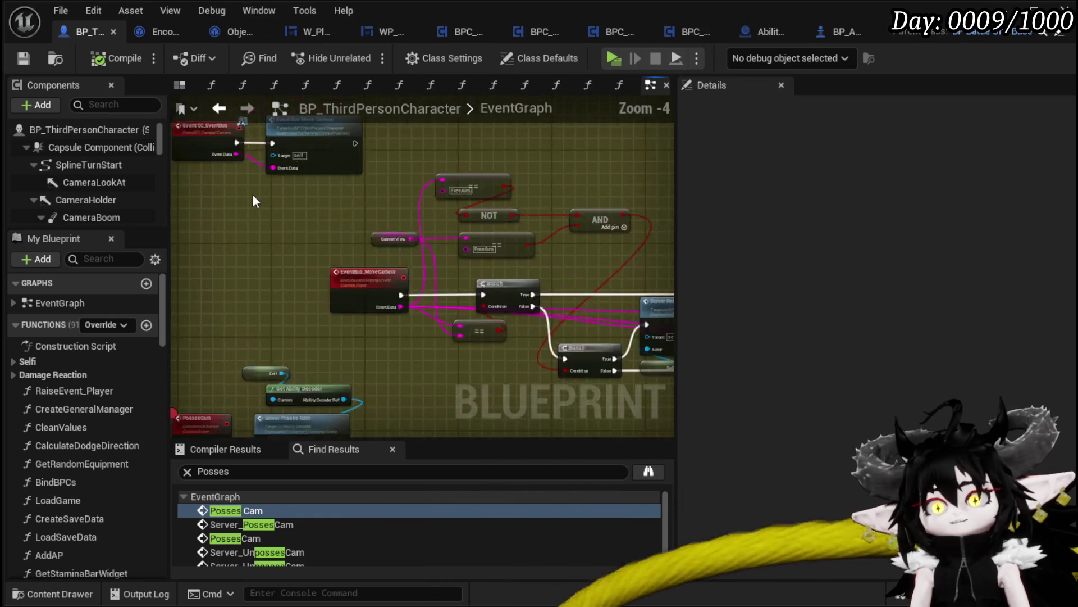
pyautogui.moveTo(252, 194)
pyautogui.mouseDown()
pyautogui.moveTo(497, 211)
pyautogui.moveTo(411, 348)
pyautogui.moveTo(359, 266)
pyautogui.moveTo(600, 329)
pyautogui.mouseUp()
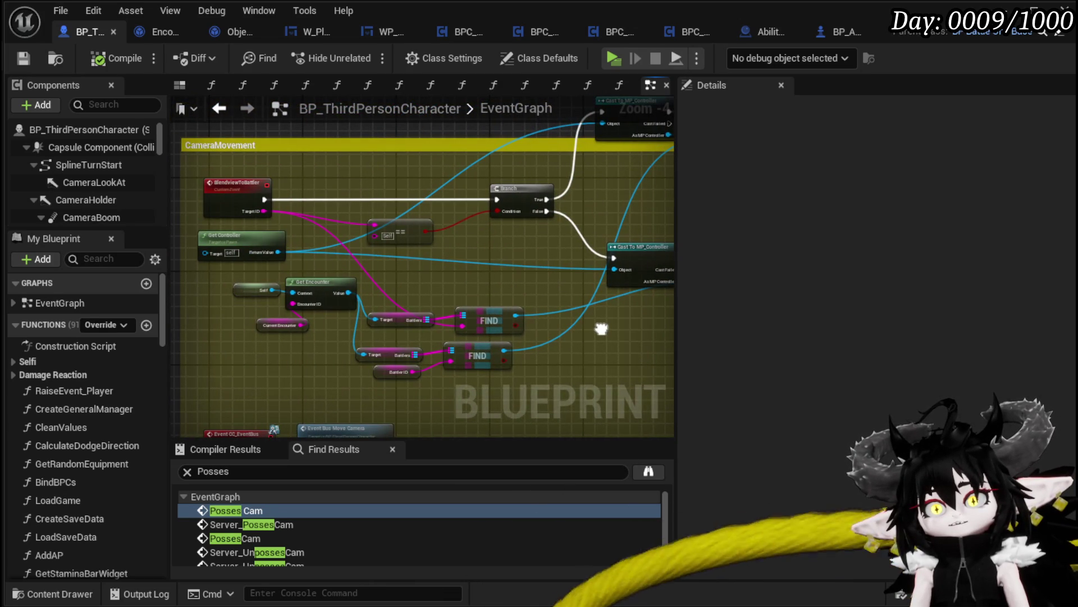
pyautogui.moveTo(504, 438); pyautogui.dragTo(504, 264)
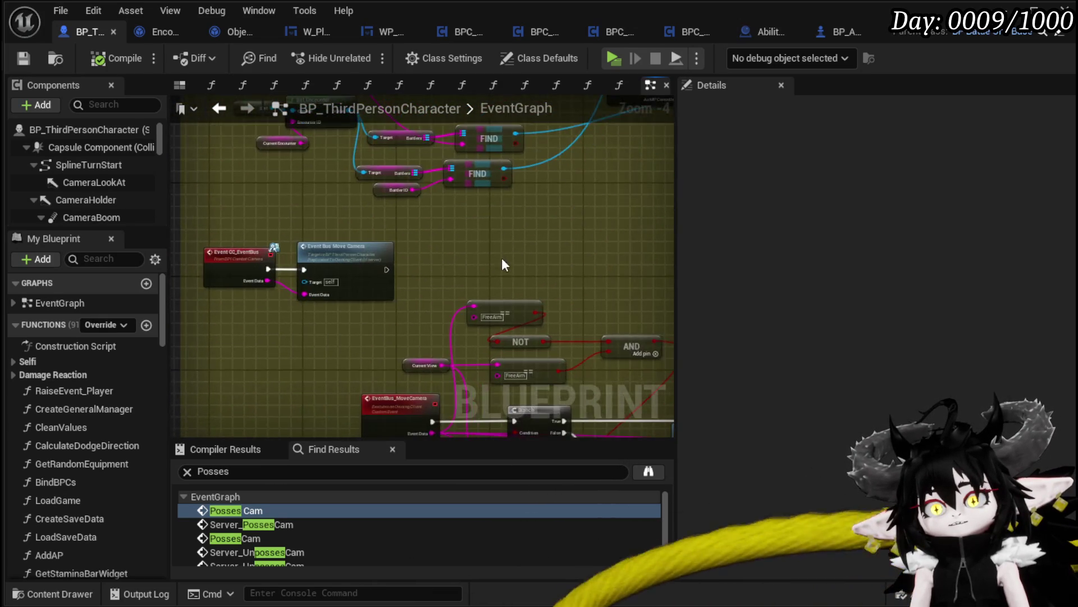
pyautogui.scroll(3, 294, 278)
pyautogui.moveTo(378, 271); pyautogui.dragTo(241, 275)
# - Deselect the EventBus_MoveCamera node and save BP_ThirdPersonCharacter
pyautogui.scroll(-2, 240, 275)
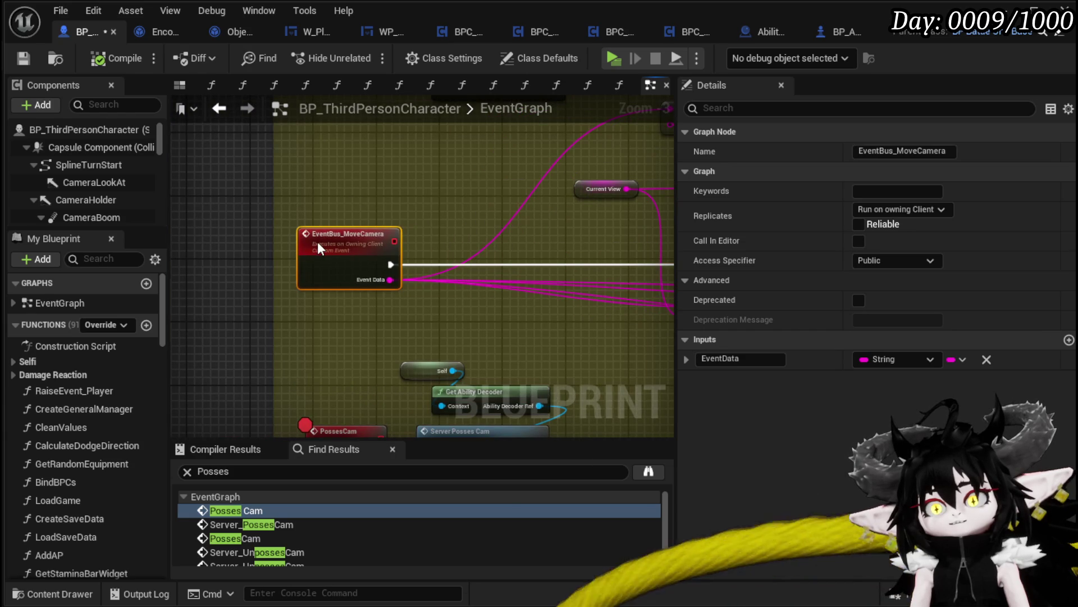
pyautogui.moveTo(318, 247); pyautogui.dragTo(240, 248)
pyautogui.click(322, 187)
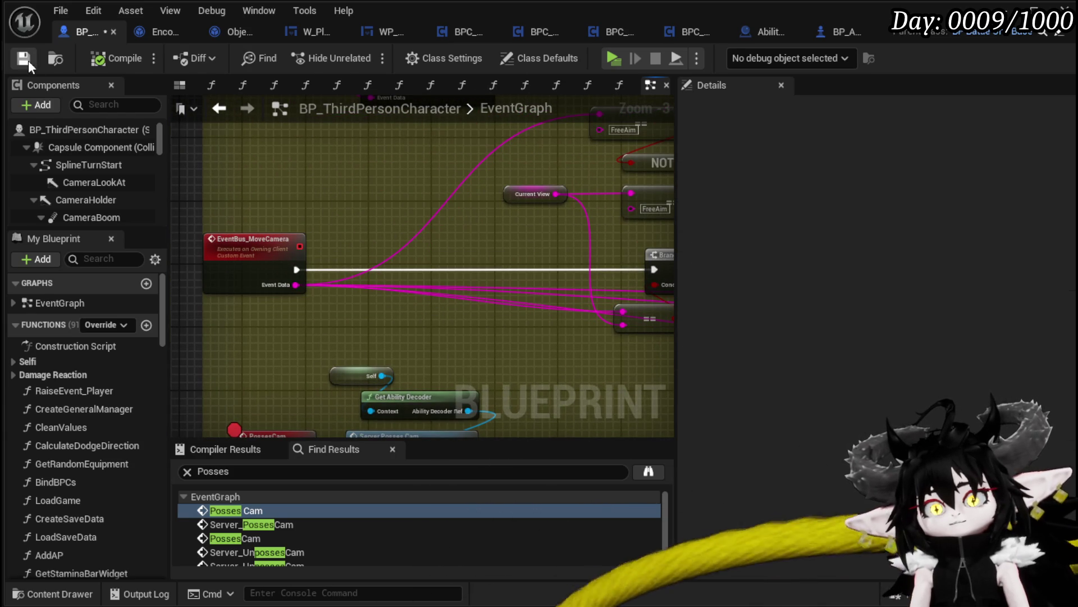
pyautogui.click(28, 60)
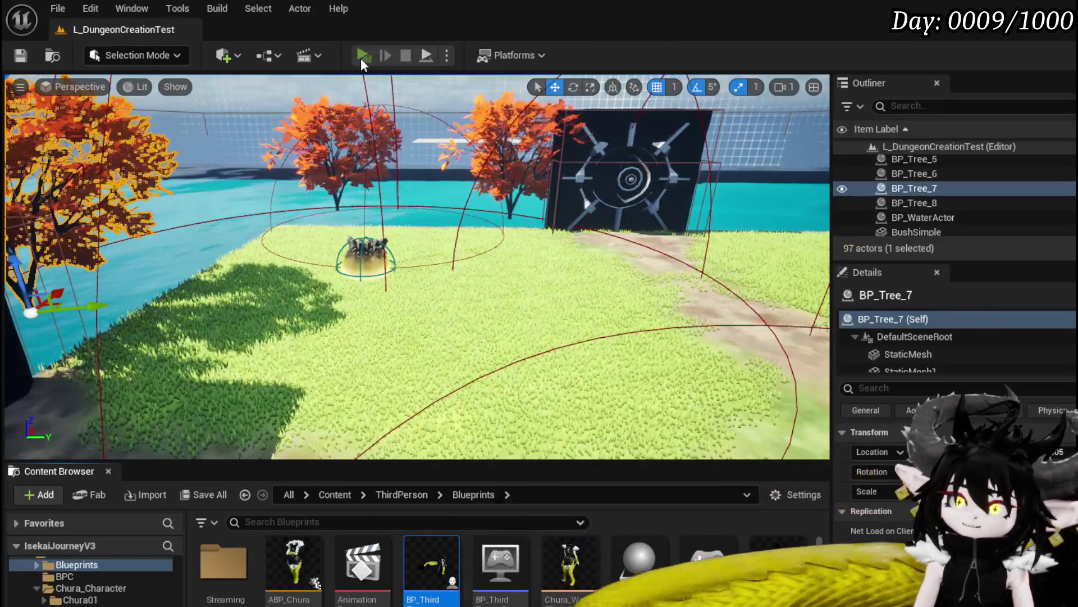
# - Launch a standalone play session, close it, and launch a fresh one
pyautogui.click(360, 58)
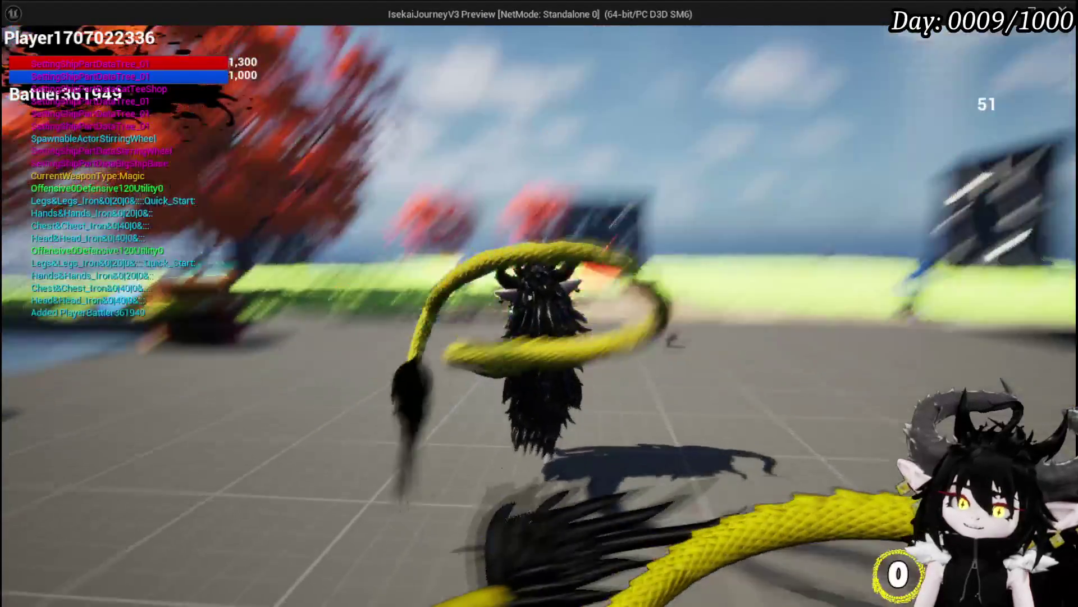
pyautogui.press('Escape')
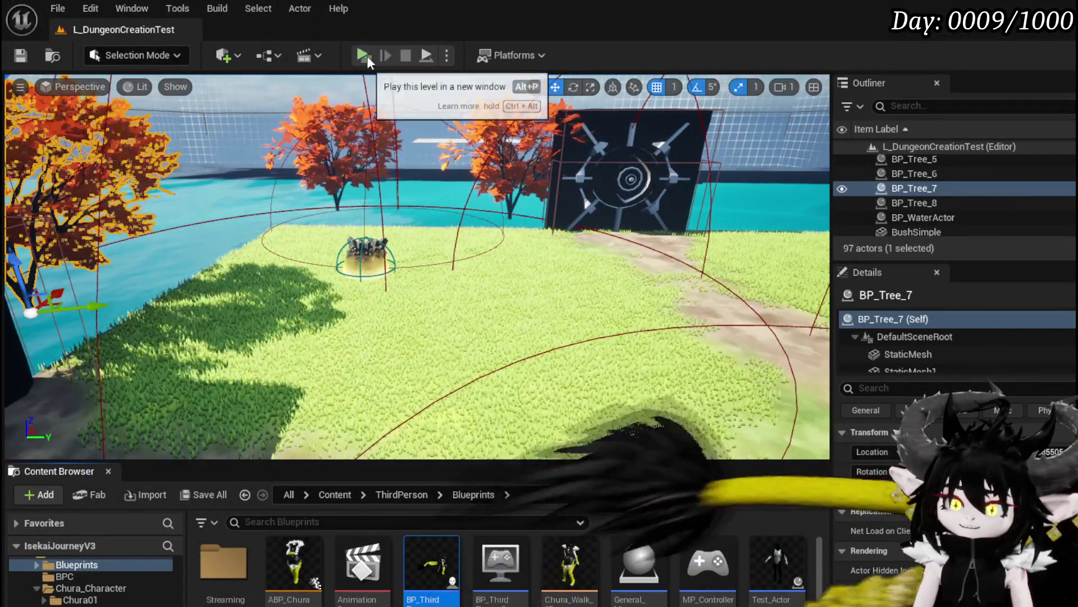
pyautogui.click(364, 55)
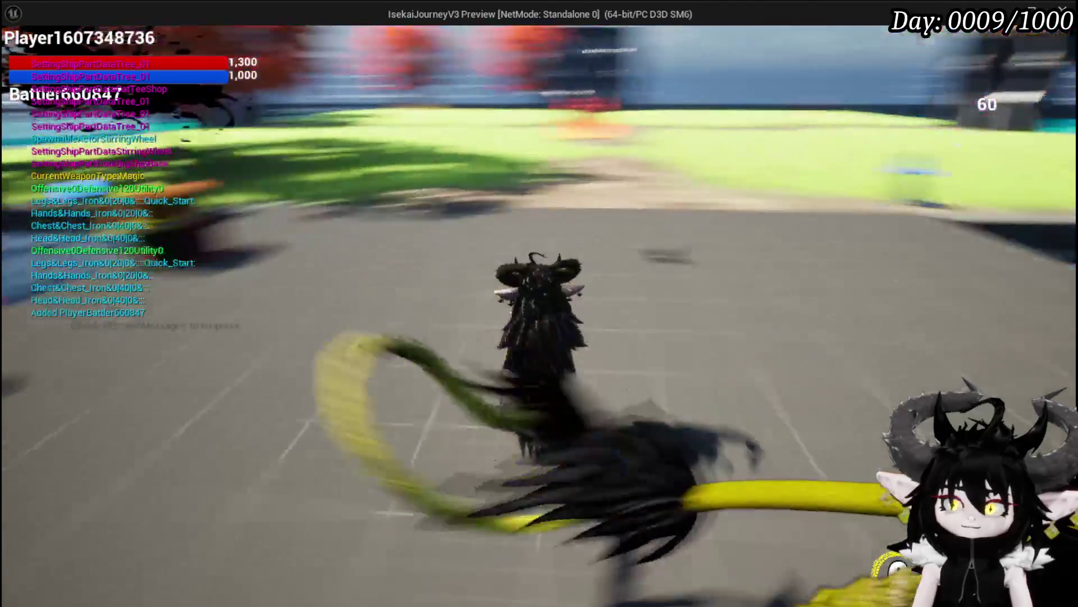
# - Walk to the slime, start combat, and fire the Splash Move free-aim ability at the slimes
pyautogui.press('w')
pyautogui.press('w')
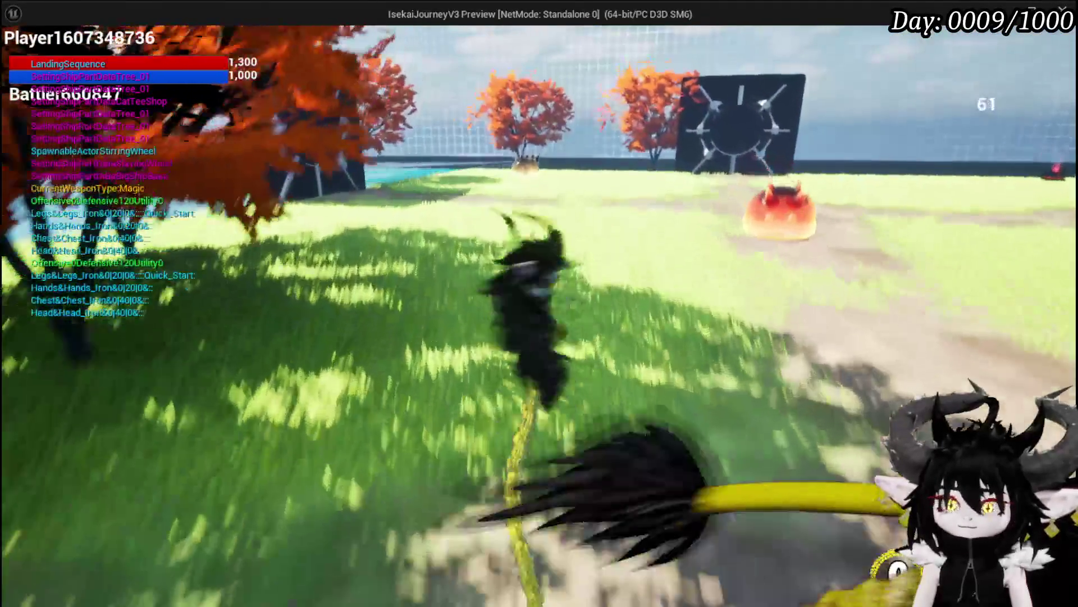
pyautogui.press('w')
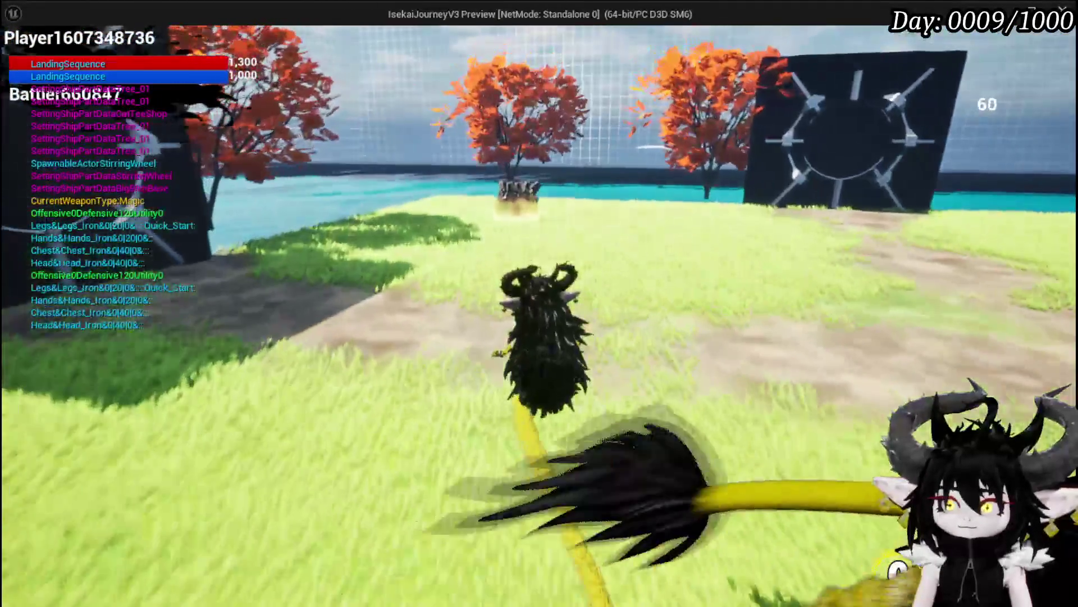
pyautogui.press('w')
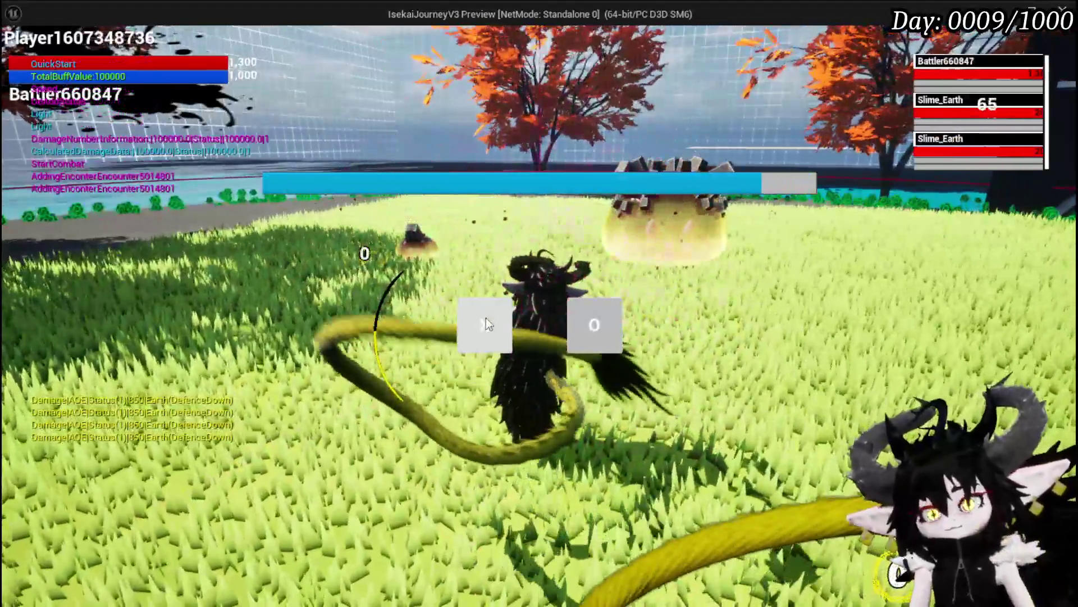
pyautogui.click(486, 319)
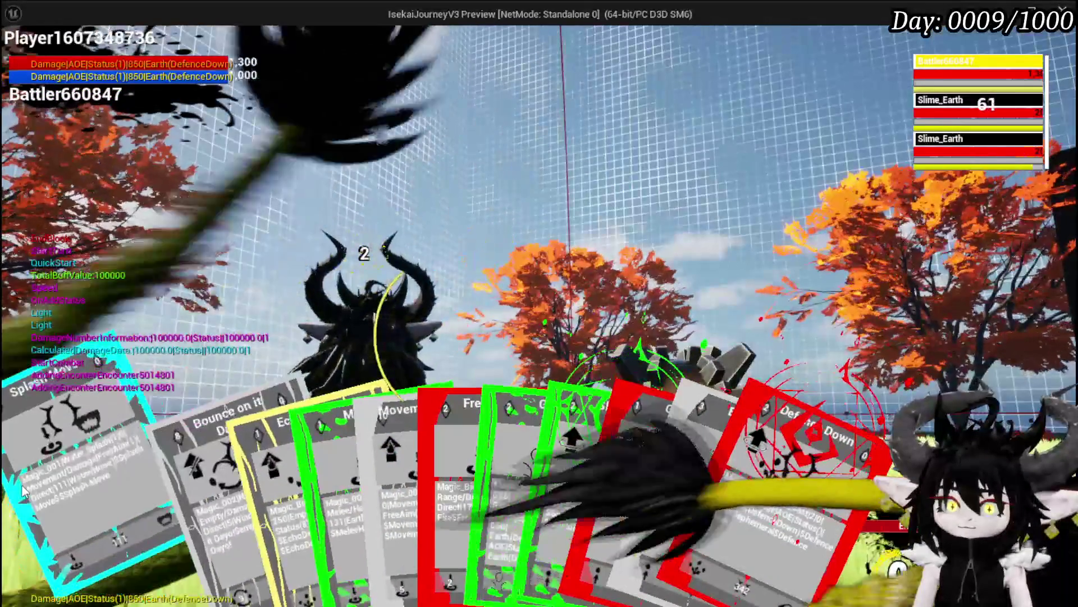
pyautogui.click(45, 484)
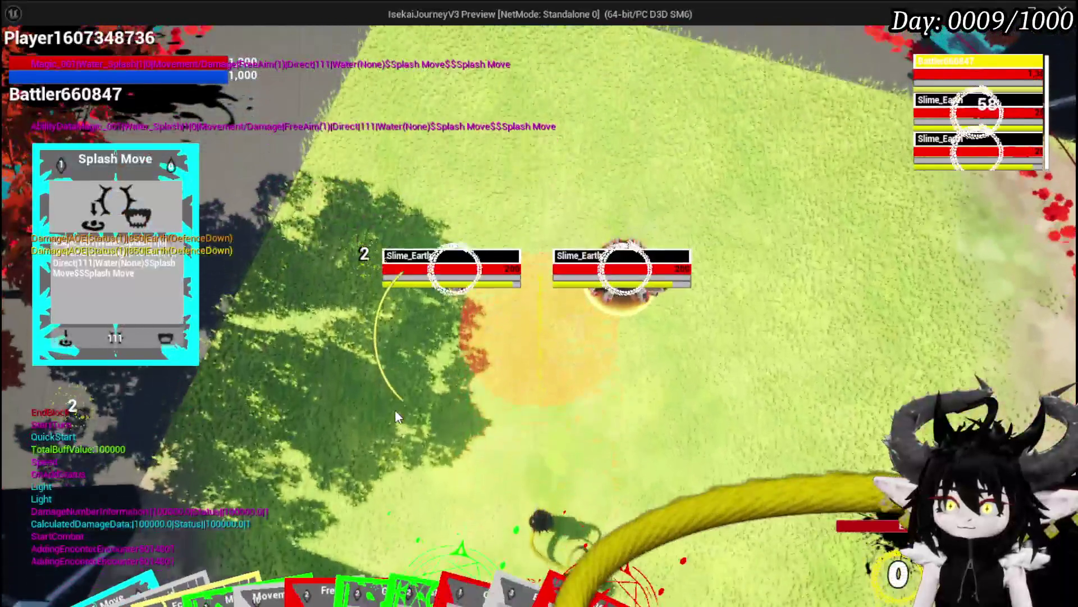
pyautogui.click(396, 412)
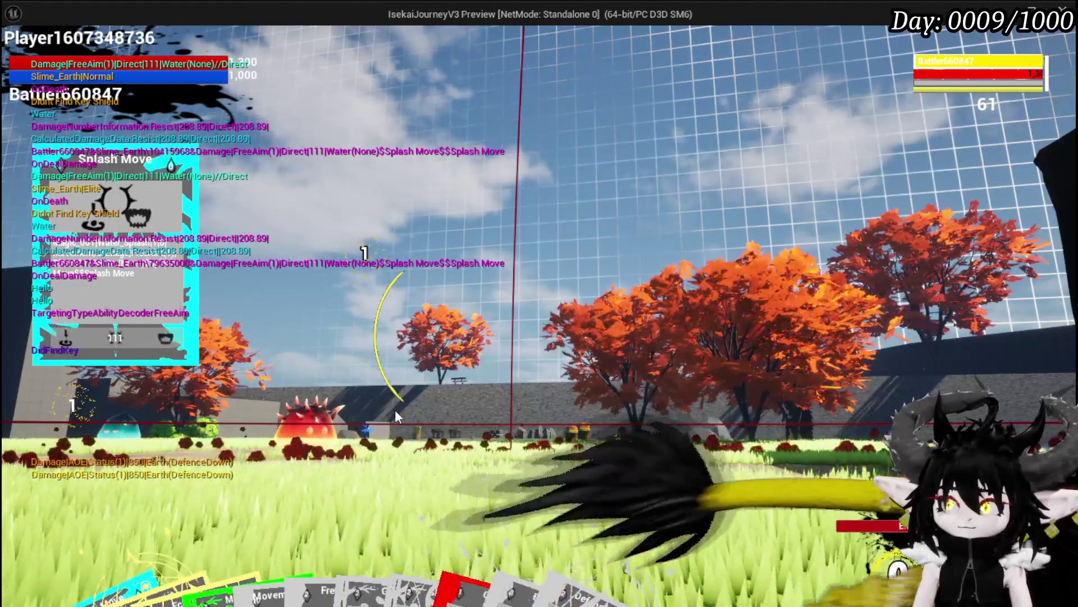
# - End the play test, save the map with Ctrl+S, and survey BP_ThirdPersonCharacter's event graph
pyautogui.press('Escape')
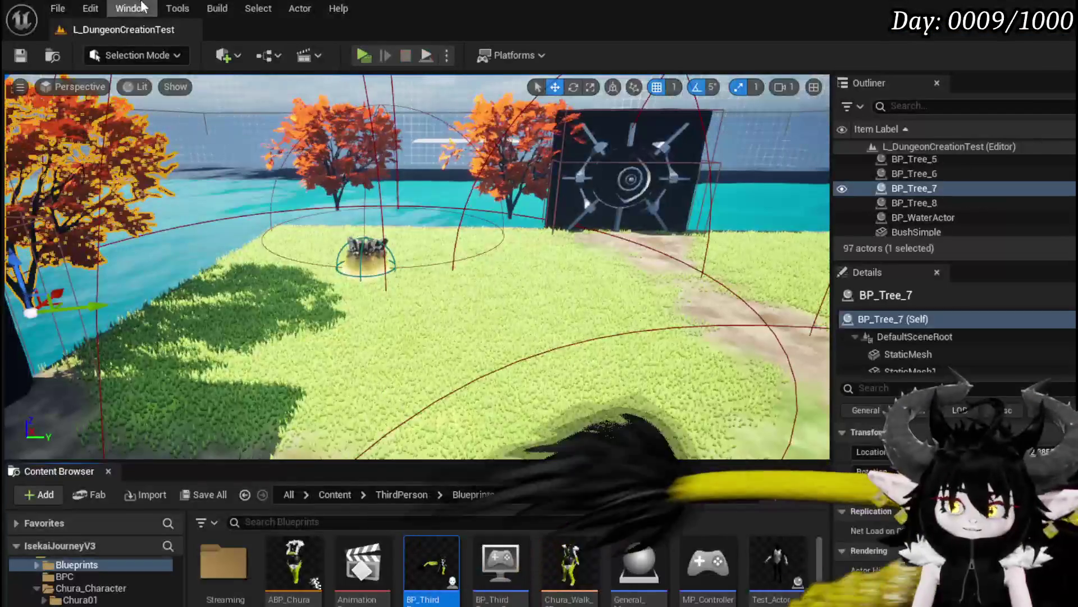
pyautogui.hotkey('ctrl', 's')
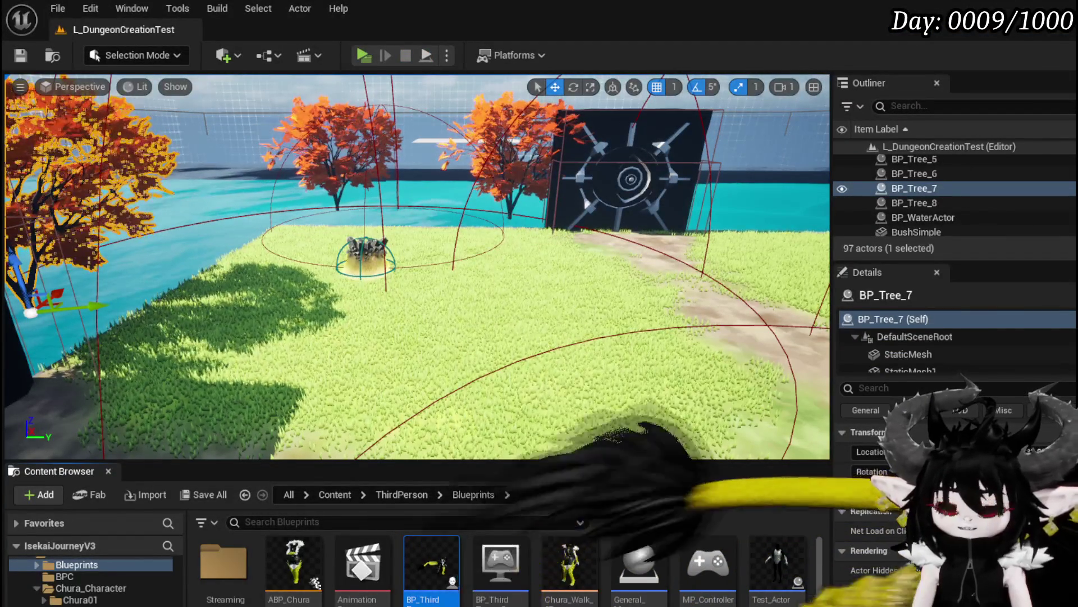
pyautogui.hotkey('alt', 'Tab')
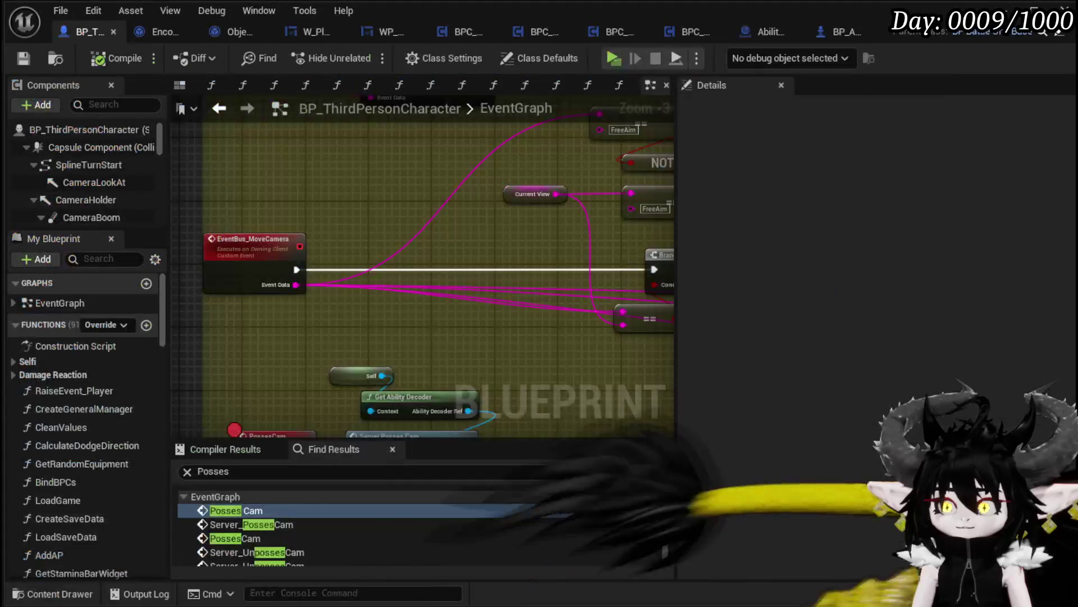
pyautogui.moveTo(389, 168); pyautogui.dragTo(328, 246)
pyautogui.scroll(-4, 328, 245)
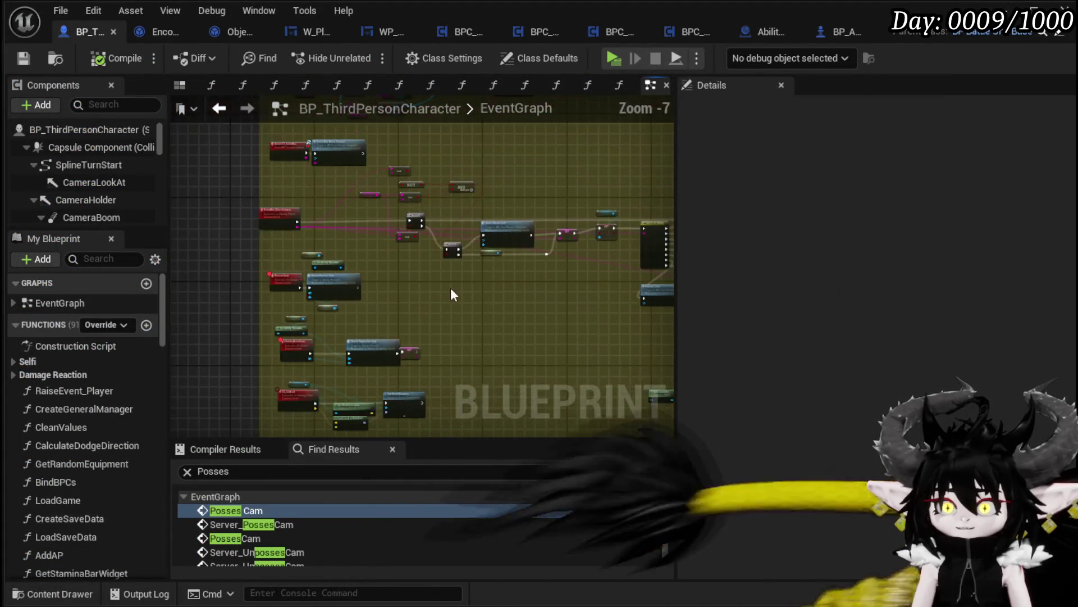
pyautogui.moveTo(451, 288)
pyautogui.mouseDown()
pyautogui.moveTo(337, 211)
pyautogui.moveTo(328, 232)
pyautogui.mouseUp()
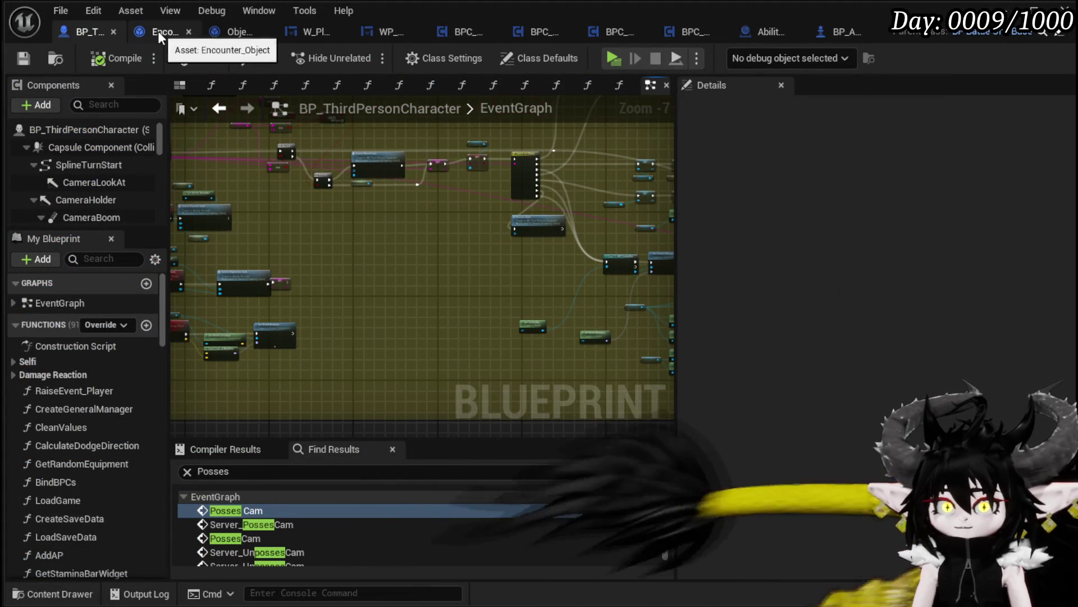
# - Switch to AbilityDecoder's EventGraph and navigate to the MC_FreeAimTeleport event
pyautogui.click(760, 35)
pyautogui.scroll(-2, 540, 291)
pyautogui.scroll(-5, 561, 404)
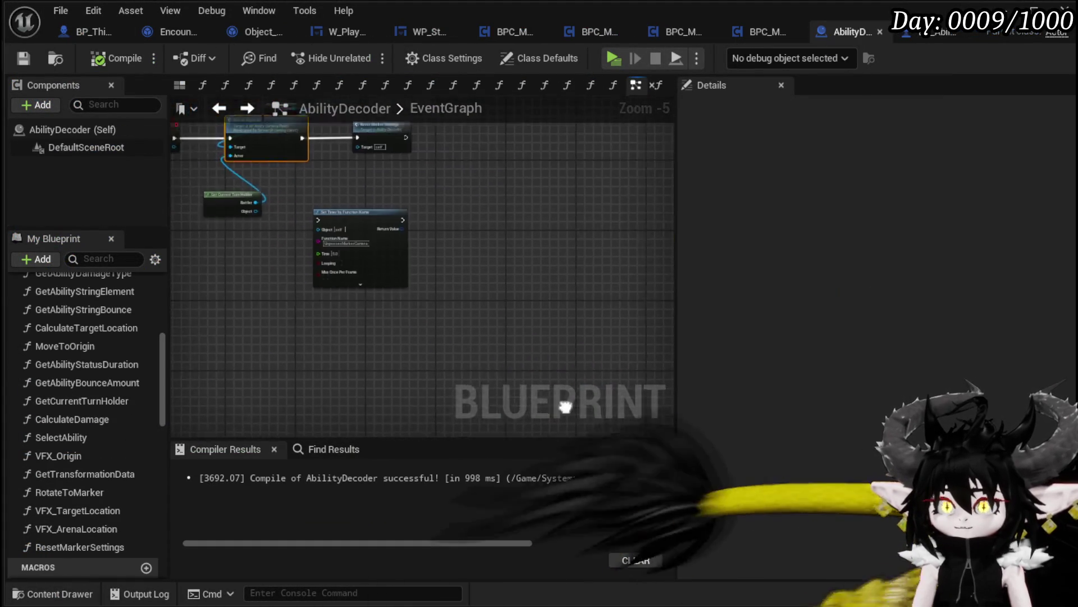
pyautogui.moveTo(597, 354); pyautogui.dragTo(198, 193)
pyautogui.scroll(8, 374, 230)
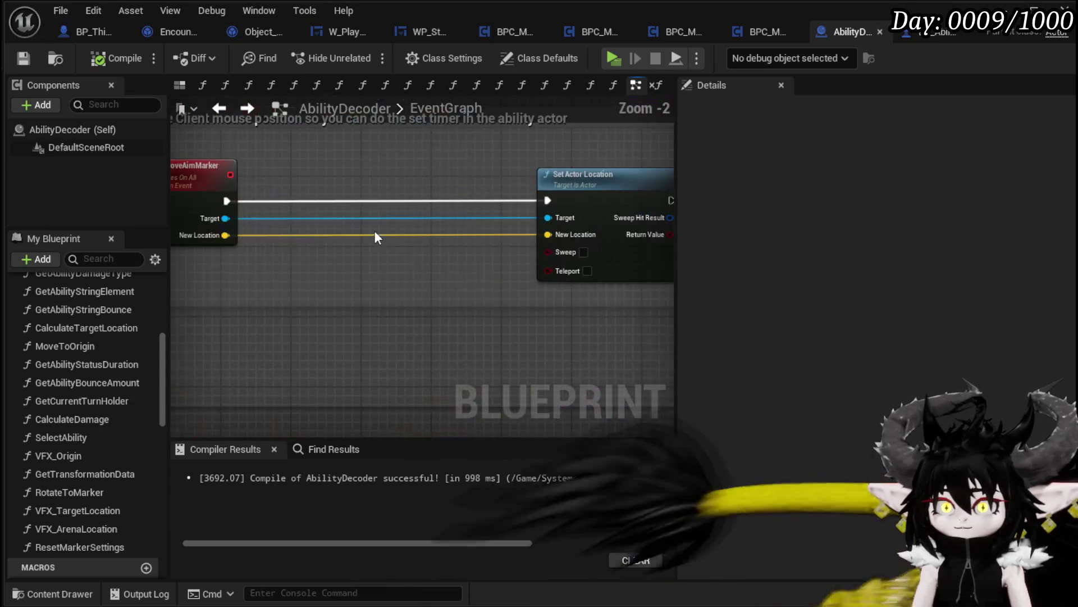
pyautogui.scroll(-6, 512, 294)
pyautogui.scroll(-2, 309, 264)
pyautogui.scroll(8, 382, 282)
pyautogui.scroll(-8, 382, 282)
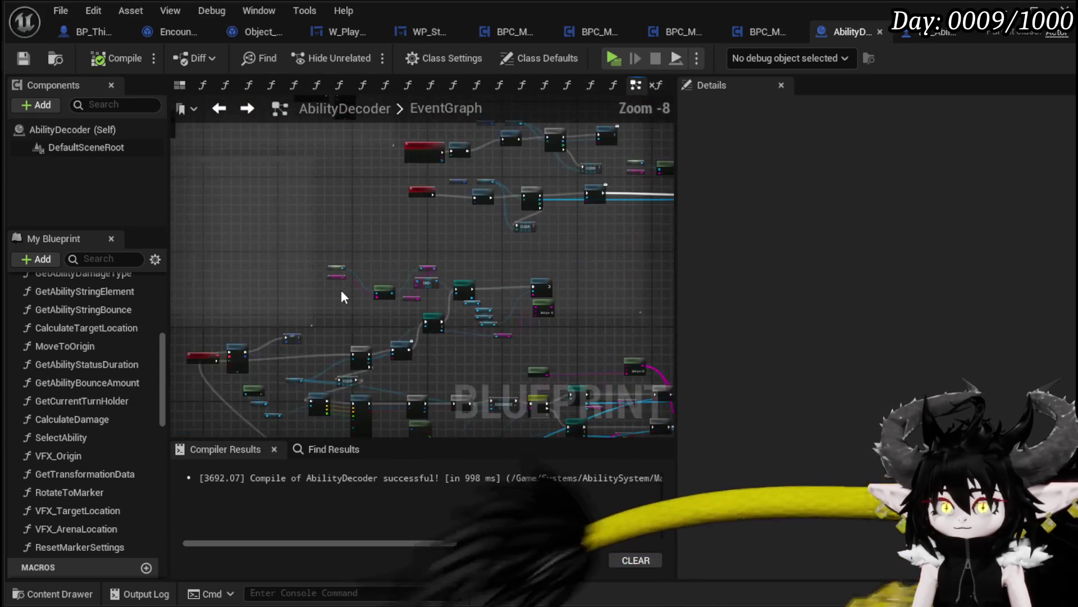
pyautogui.scroll(2, 342, 290)
pyautogui.scroll(8, 337, 235)
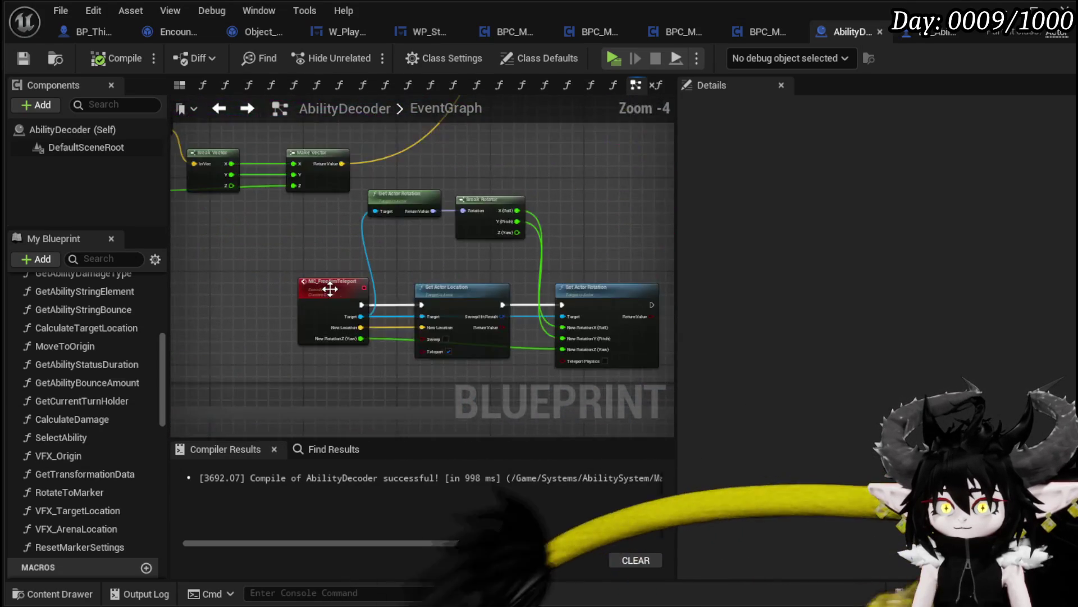
# - Toggle a breakpoint on MC_FreeAimTeleport and review its wiring into Set Actor Location
pyautogui.rightClick(312, 230)
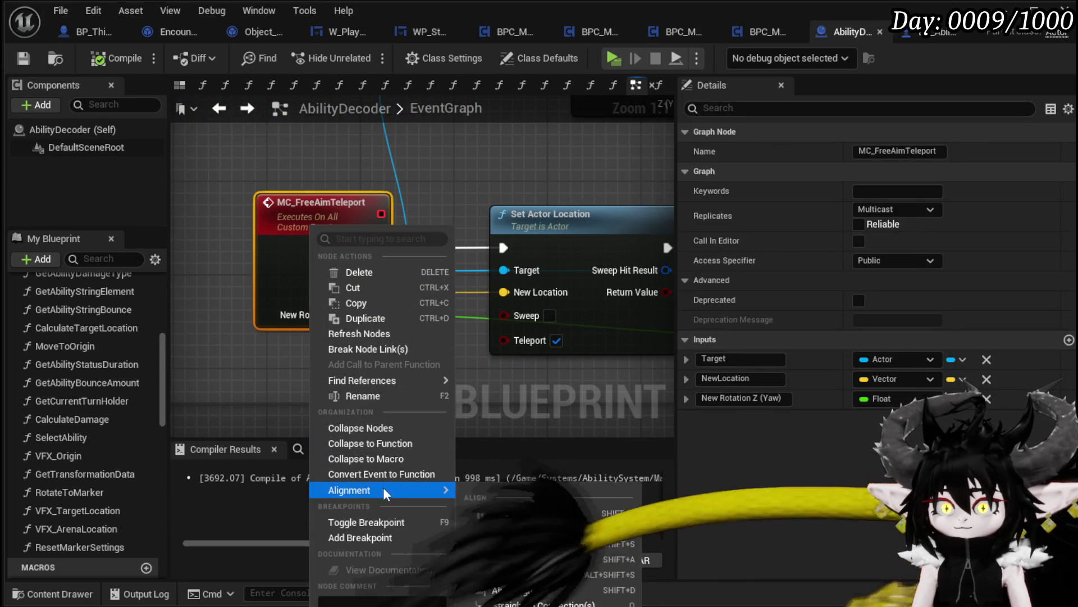
pyautogui.click(360, 537)
pyautogui.scroll(-2, 287, 340)
pyautogui.moveTo(287, 340); pyautogui.dragTo(258, 366)
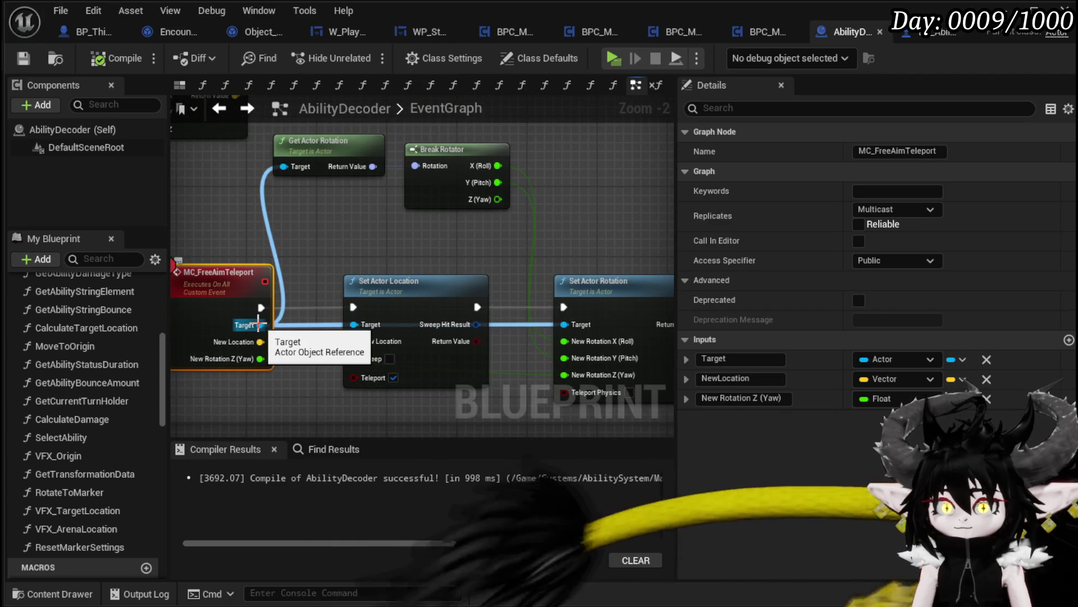
pyautogui.moveTo(340, 264); pyautogui.dragTo(228, 274)
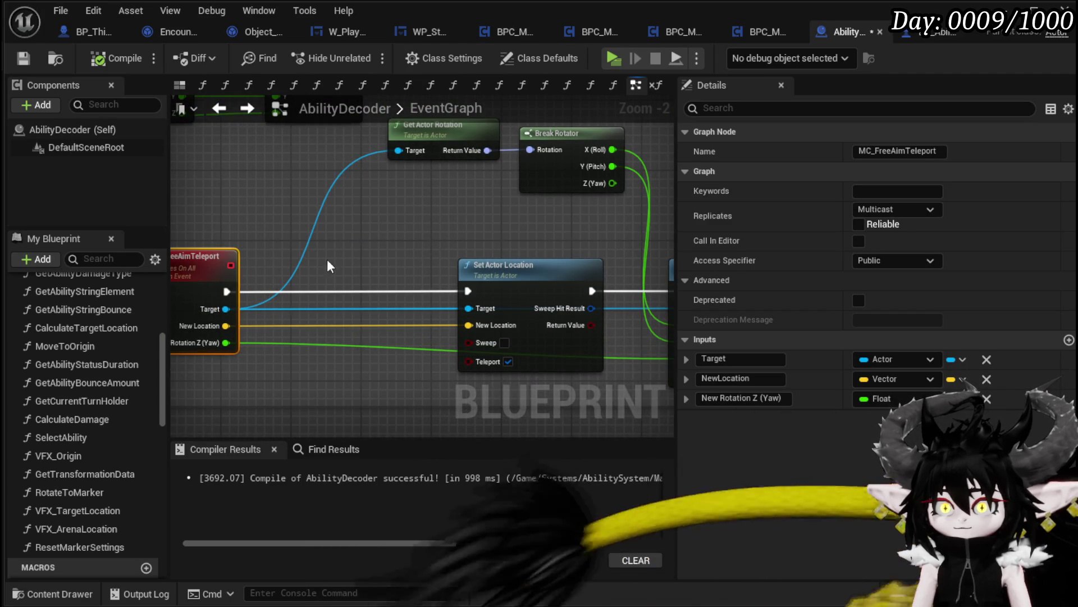
pyautogui.moveTo(329, 266); pyautogui.dragTo(484, 278)
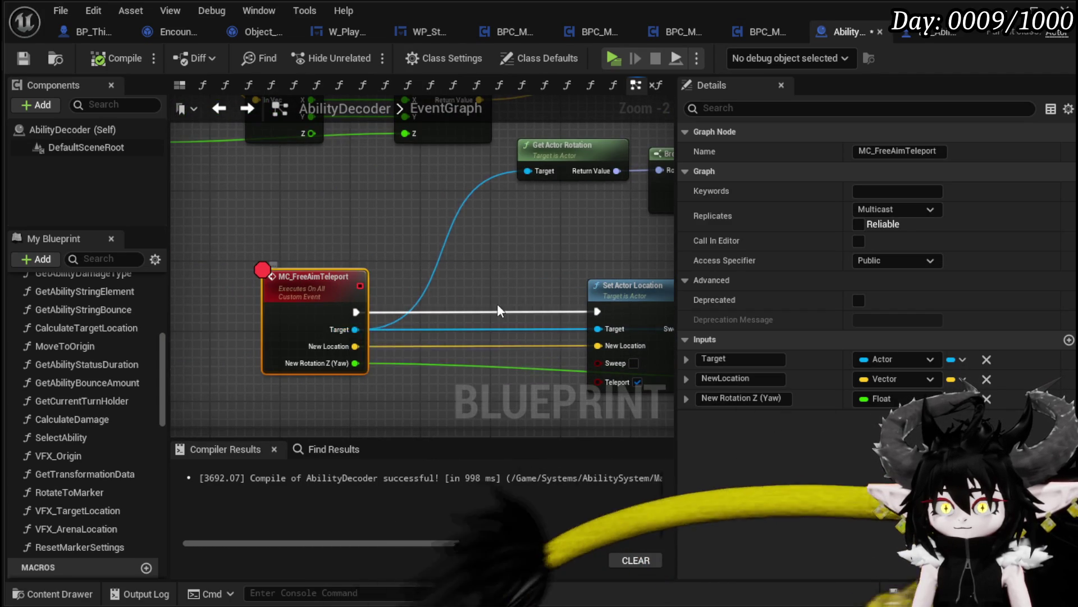
pyautogui.moveTo(352, 330)
pyautogui.mouseDown()
pyautogui.moveTo(253, 323)
pyautogui.moveTo(321, 327)
pyautogui.mouseUp()
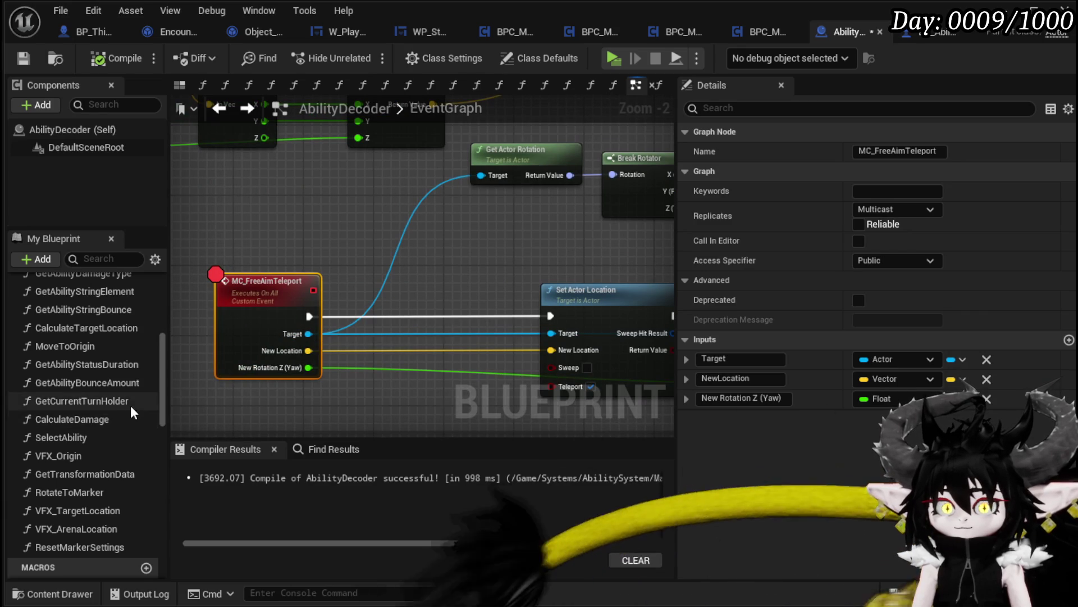
pyautogui.scroll(-3, 131, 403)
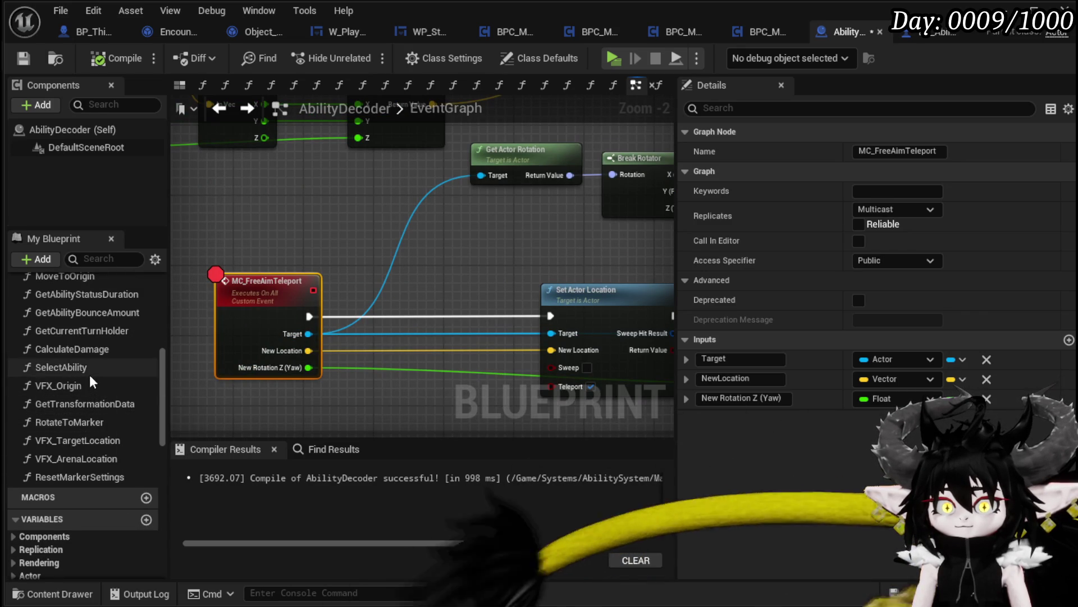
# - Add Get Current Turn Holder, search its Battler actions for Set Actor Location and Rotate, then save
pyautogui.moveTo(137, 331); pyautogui.dragTo(279, 193)
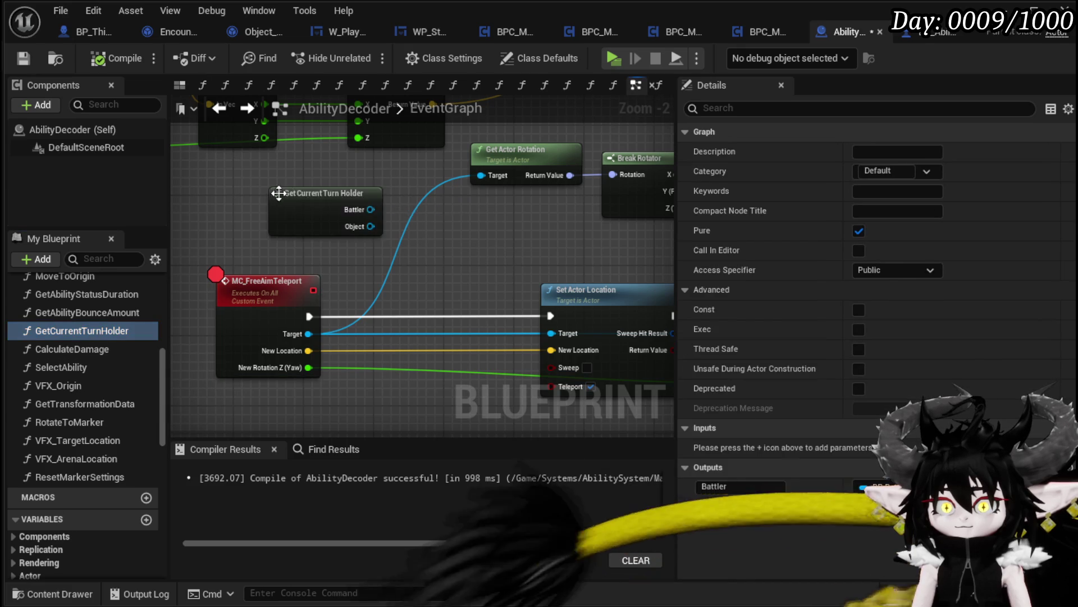
pyautogui.moveTo(370, 209); pyautogui.dragTo(447, 232)
pyautogui.write('Se')
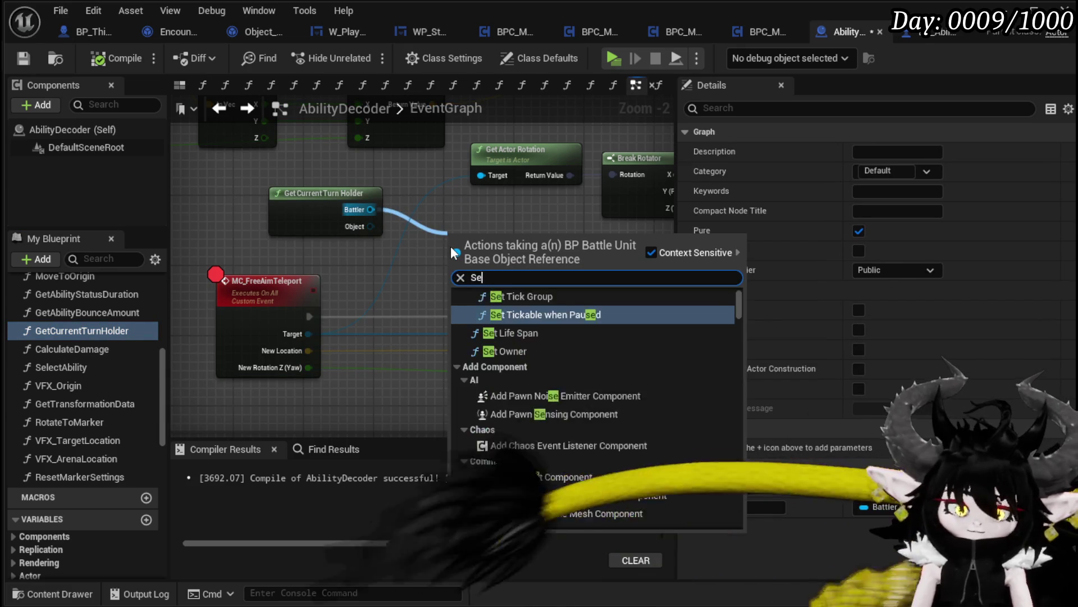
pyautogui.write('t Actor loa')
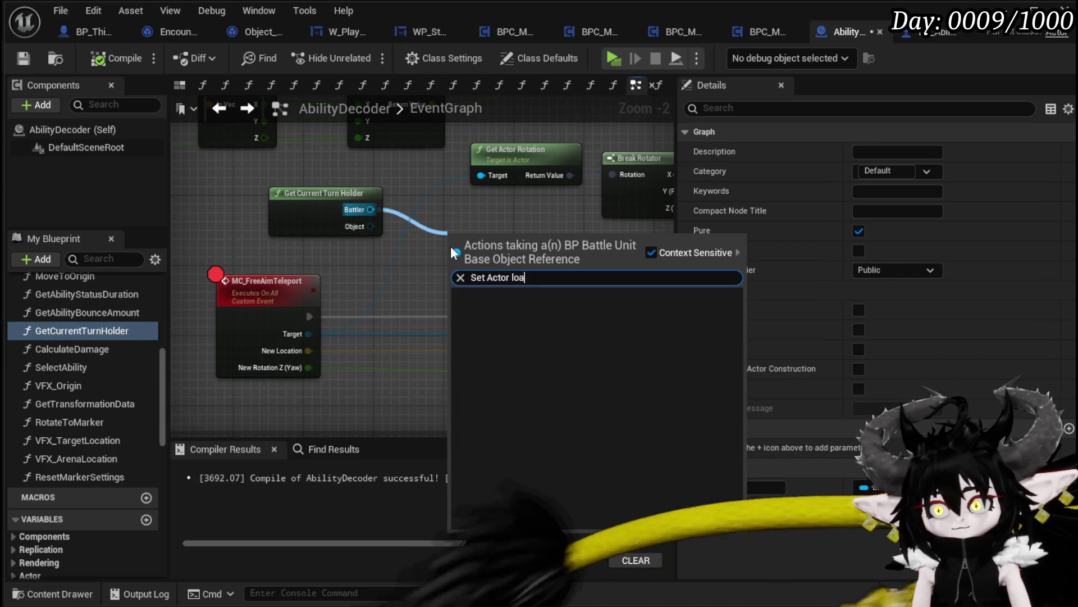
pyautogui.press('BackSpace')
pyautogui.write('ca')
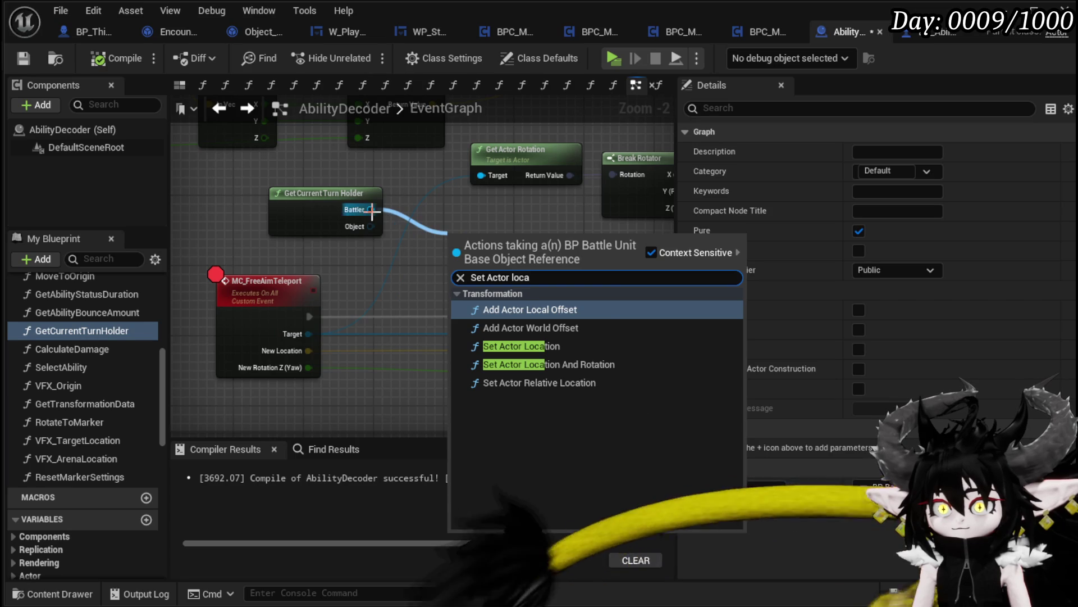
pyautogui.moveTo(386, 215); pyautogui.dragTo(438, 220)
pyautogui.write('Rotate')
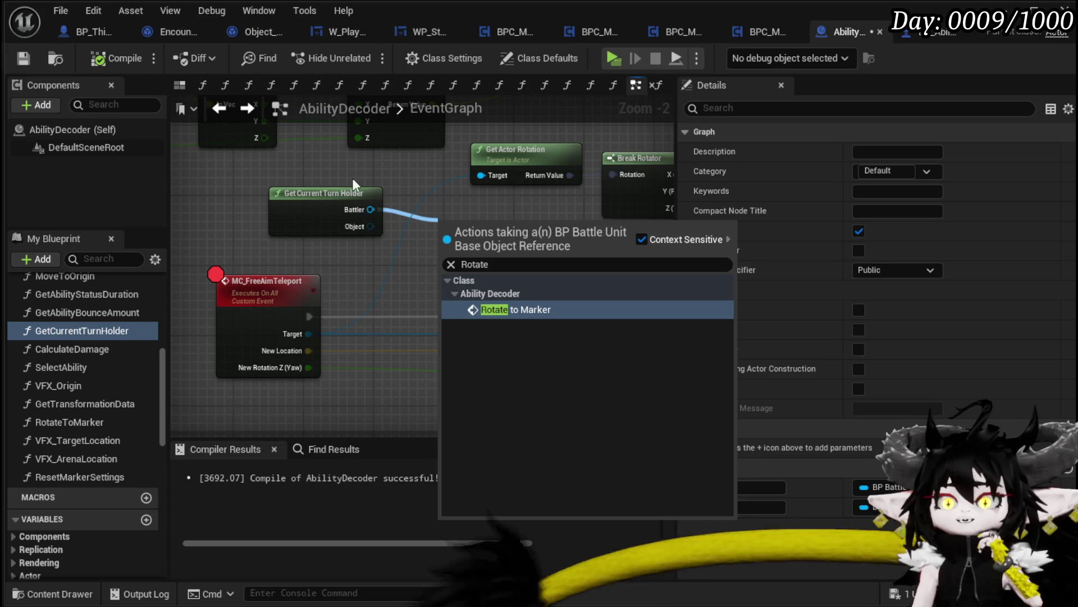
pyautogui.moveTo(386, 275)
pyautogui.mouseDown()
pyautogui.moveTo(254, 277)
pyautogui.moveTo(300, 271)
pyautogui.mouseUp()
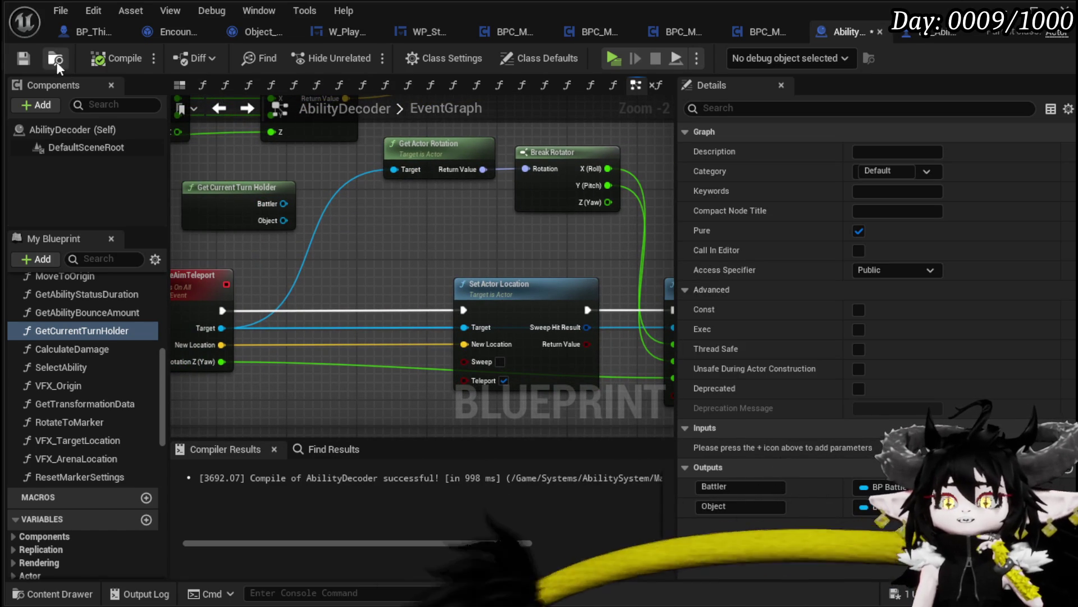
pyautogui.click(23, 58)
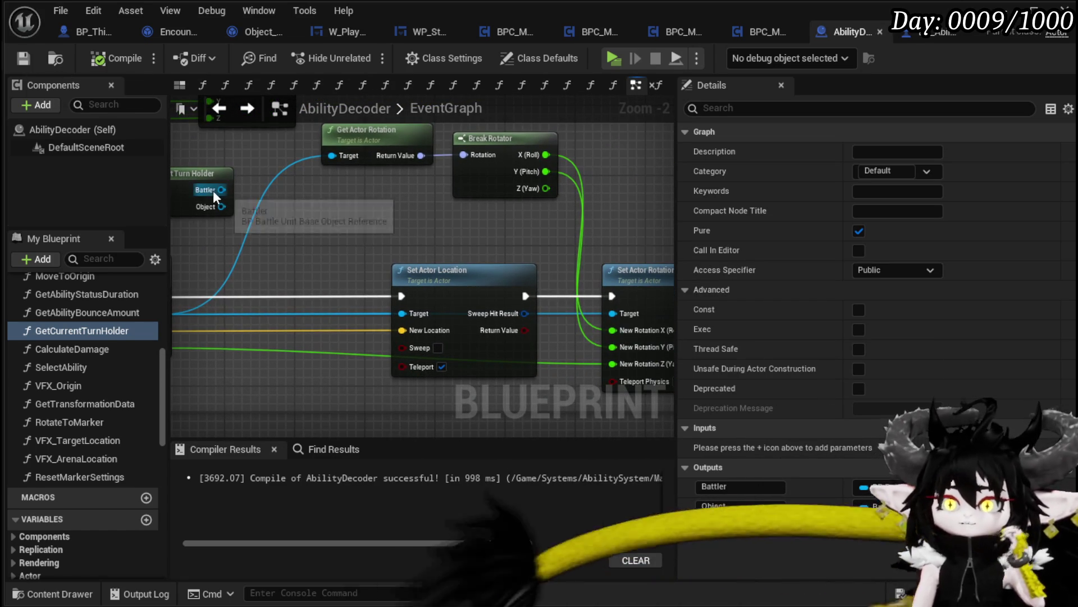
# - Wire the Battler into the Target pins of Set Actor Location and Set Actor Rotation
pyautogui.moveTo(222, 190); pyautogui.dragTo(401, 313)
pyautogui.moveTo(222, 190); pyautogui.dragTo(612, 313)
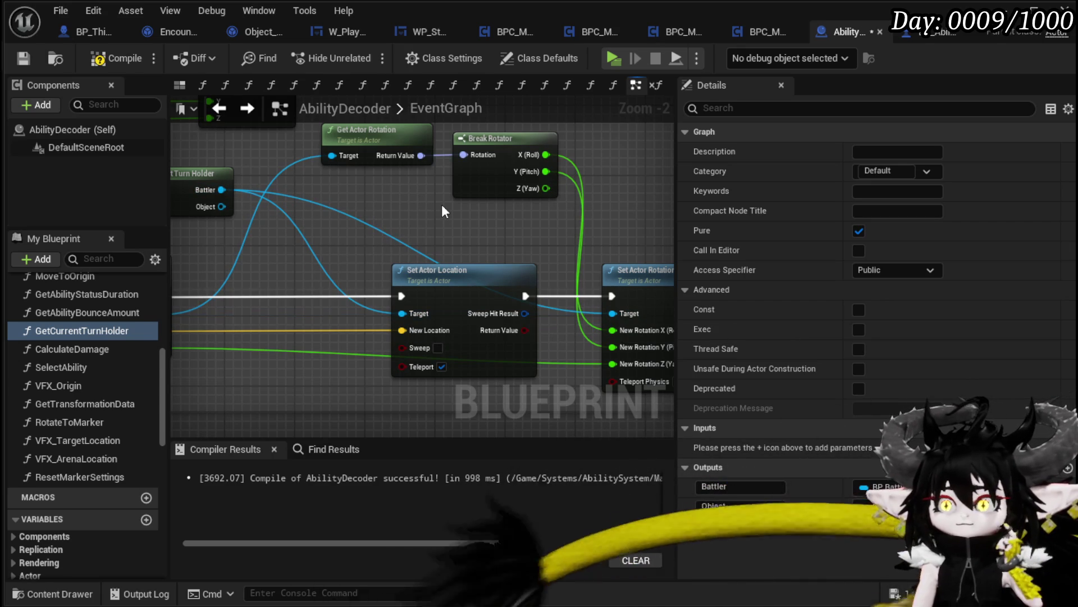
pyautogui.moveTo(235, 281); pyautogui.dragTo(391, 294)
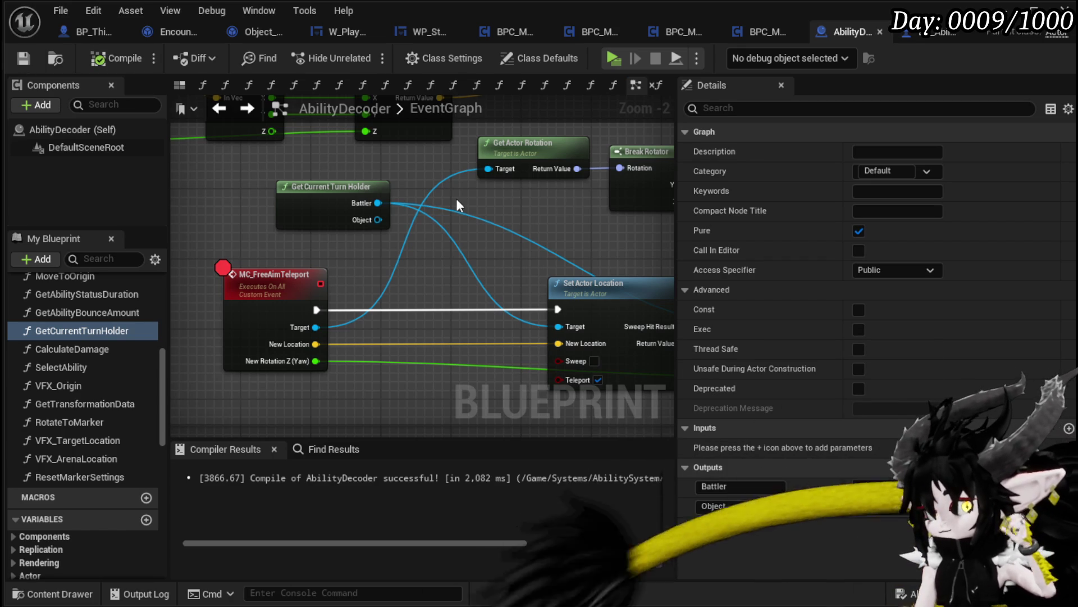
pyautogui.moveTo(456, 197); pyautogui.dragTo(159, 130)
pyautogui.moveTo(579, 193)
pyautogui.mouseDown()
pyautogui.moveTo(555, 196)
pyautogui.moveTo(637, 290)
pyautogui.mouseUp()
pyautogui.click(556, 239)
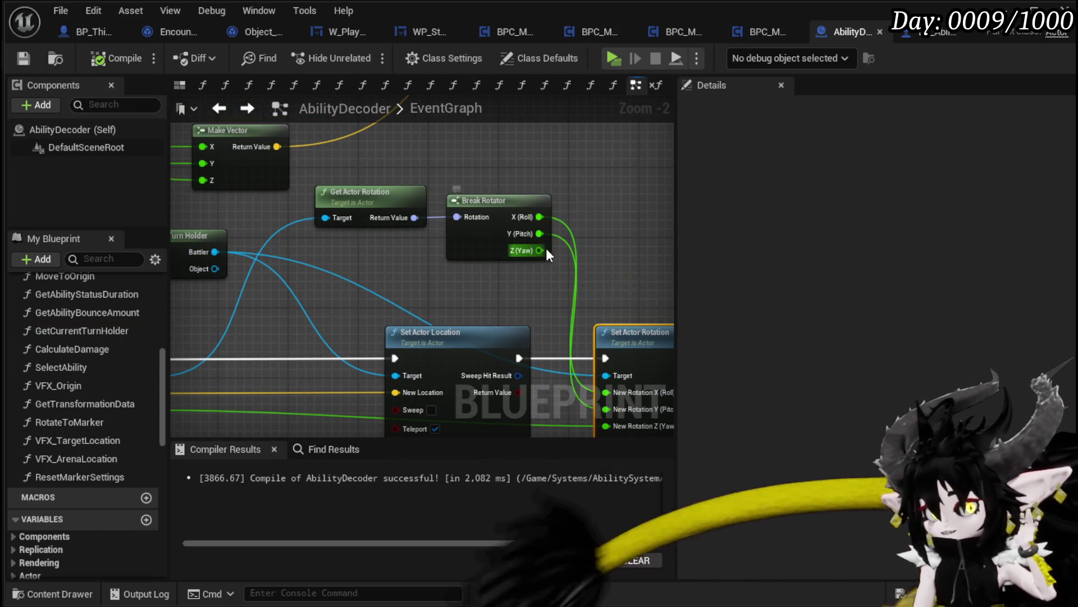